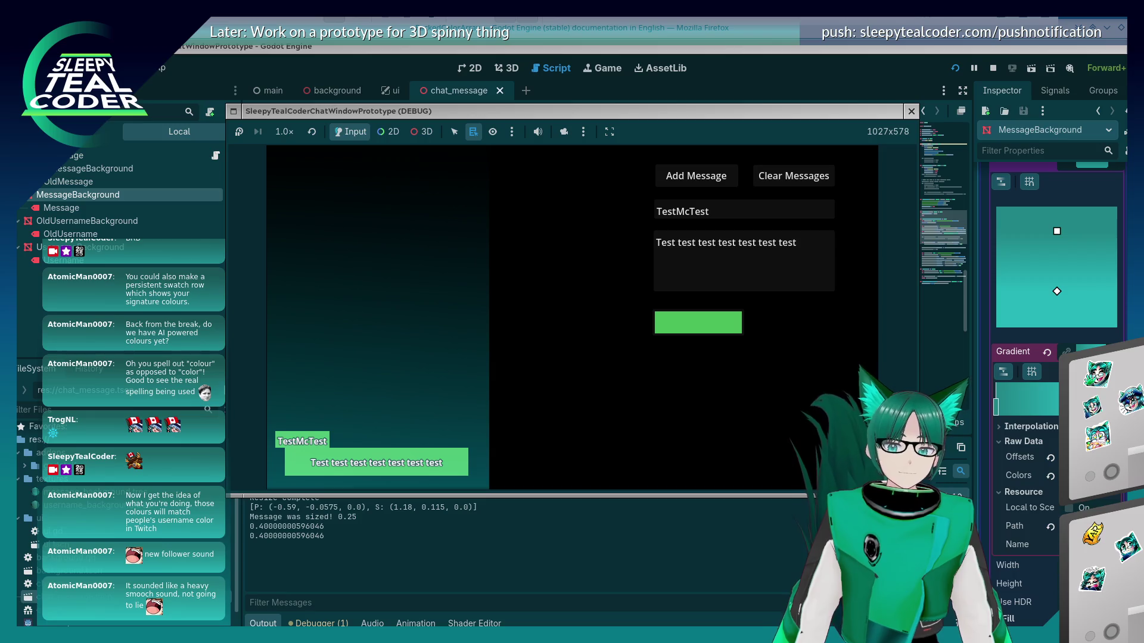
Stop the running game and place the caret after background_colour on line 63, discarding a partial subtraction
left_click(911, 111)
left_click(752, 327)
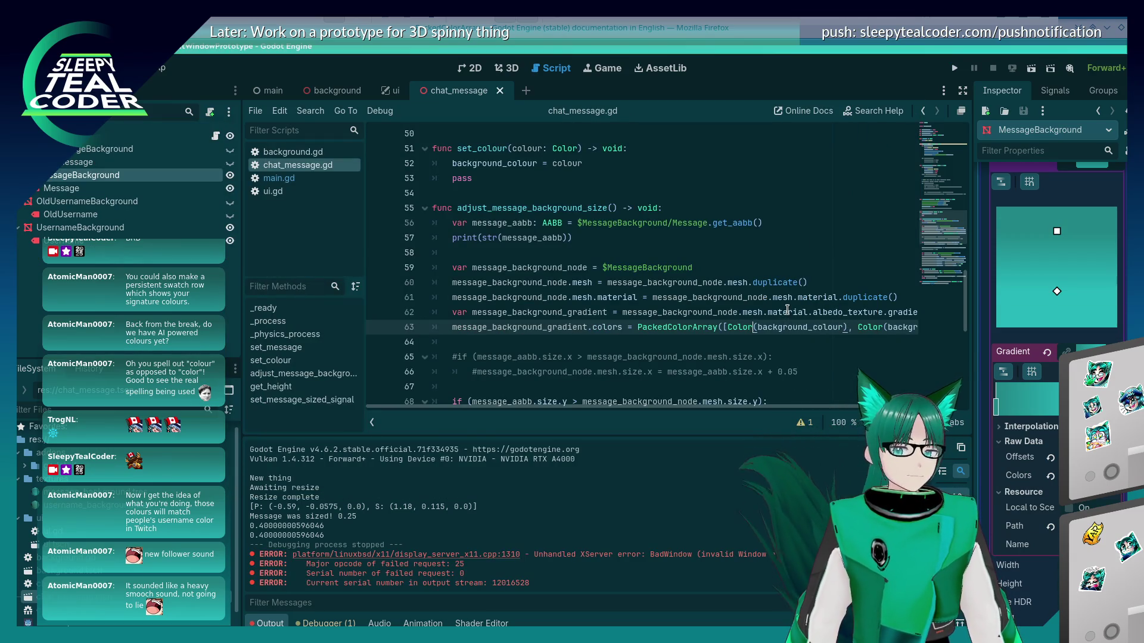
left_click(843, 327)
type("- ")
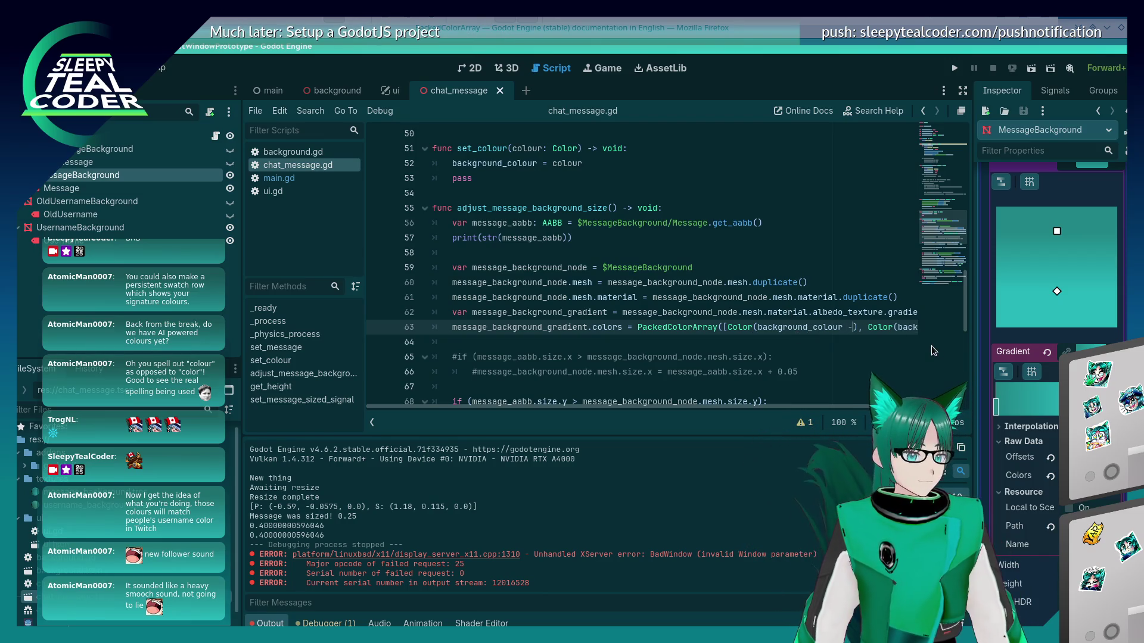
type("20%")
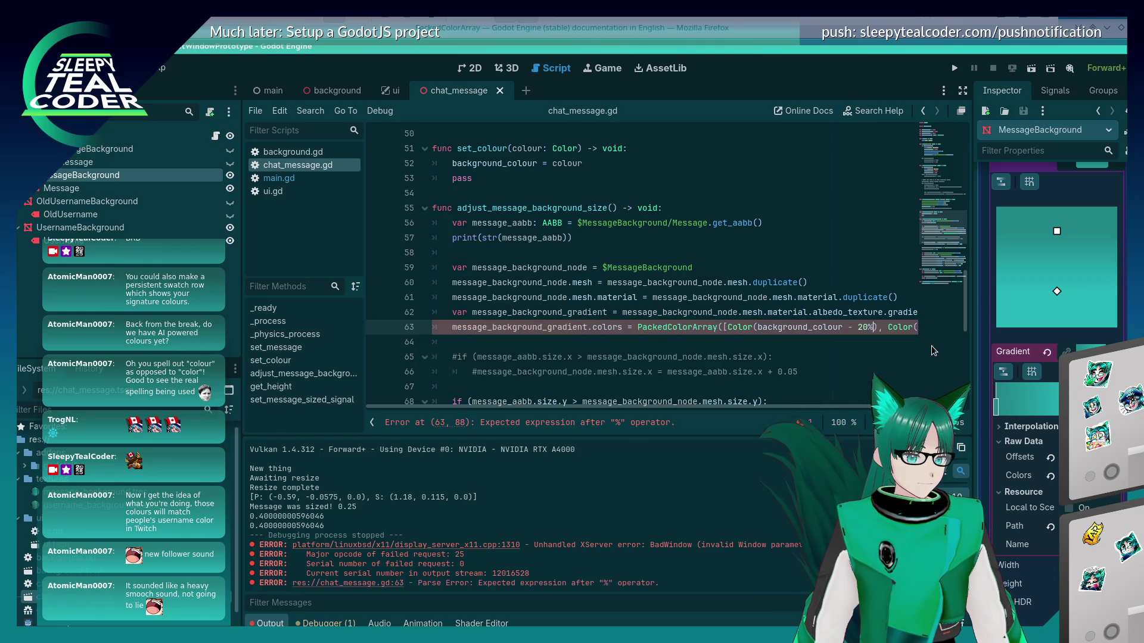
key("BackSpace")
key("BackSpace")
key("BackSpace")
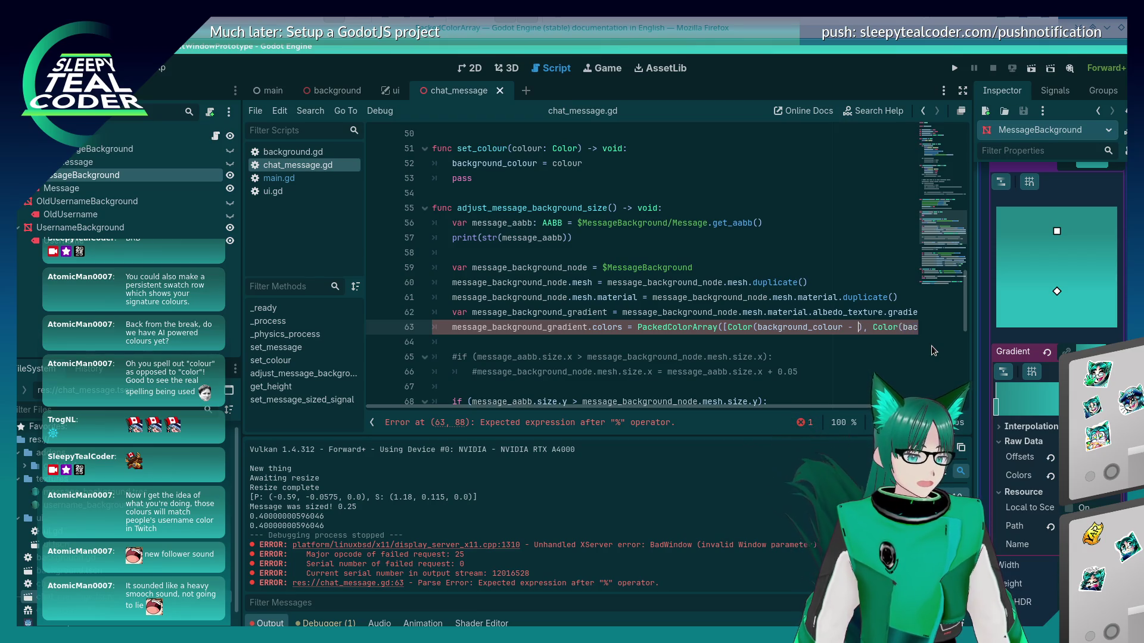
Change it to background_colour.darkened(0.1) via autocomplete, save chat_message.gd, and run the project
type(".")
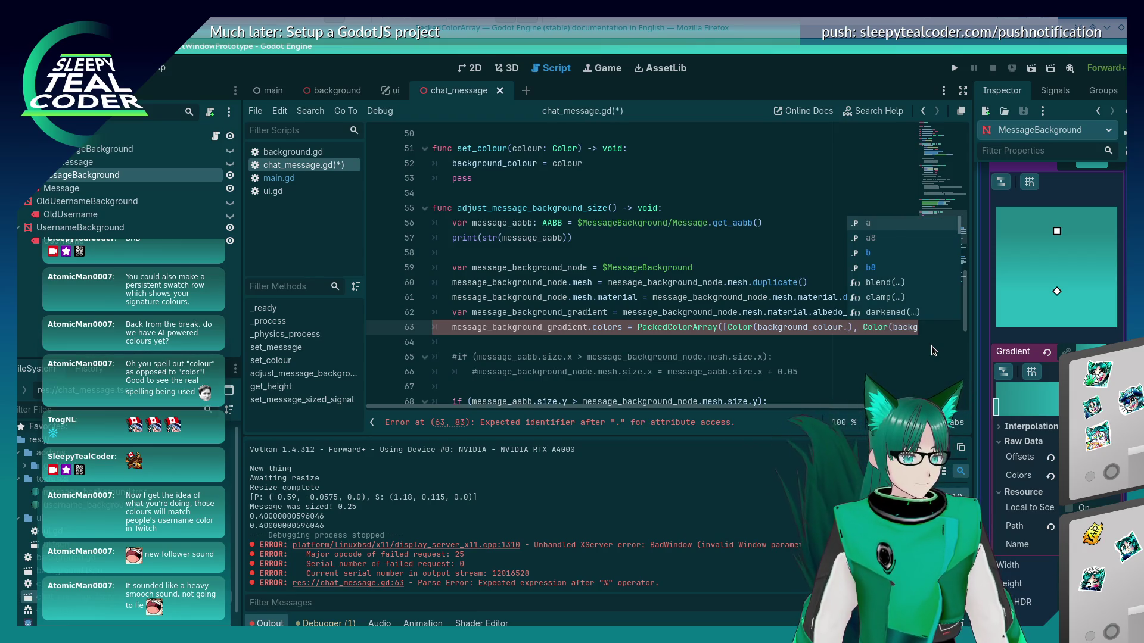
key("Down")
key("Down")
key("Down")
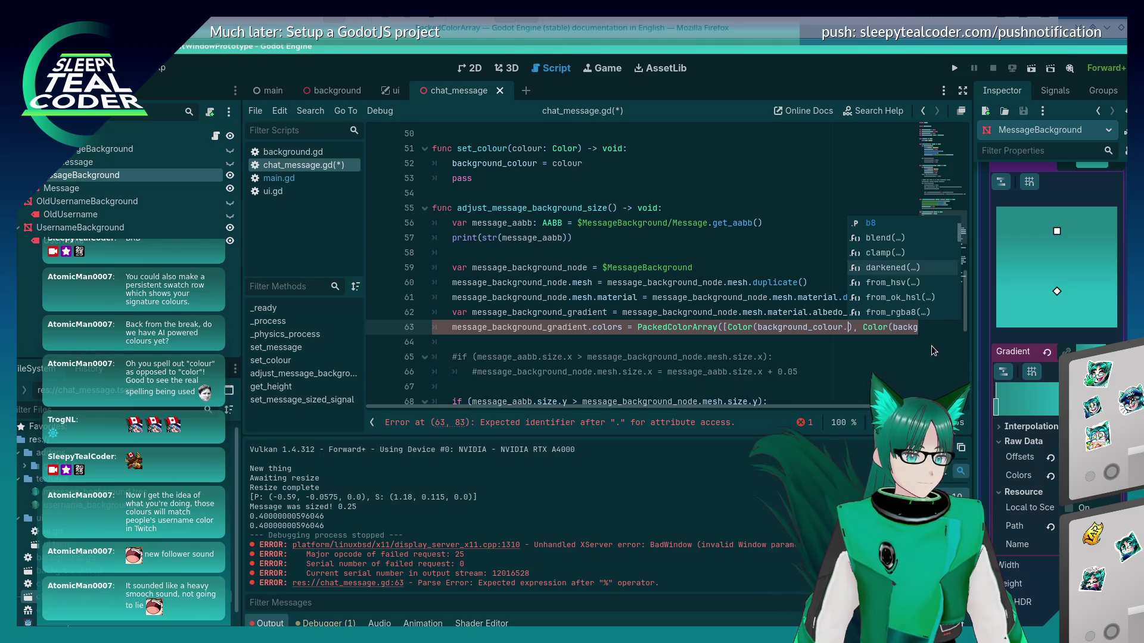
key("Return")
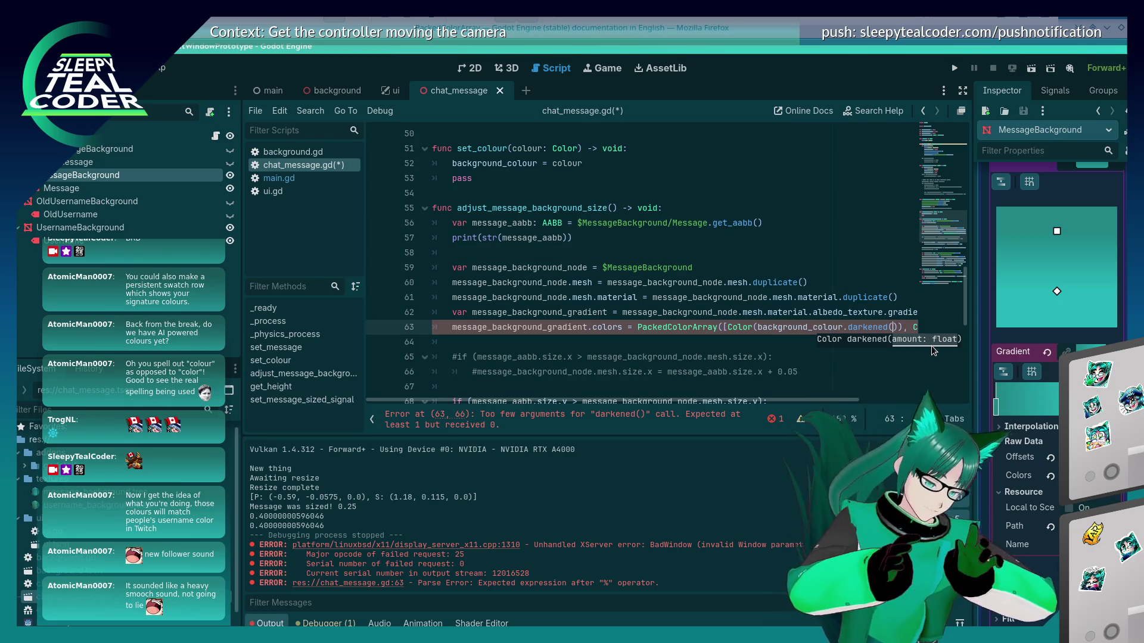
type("0.1")
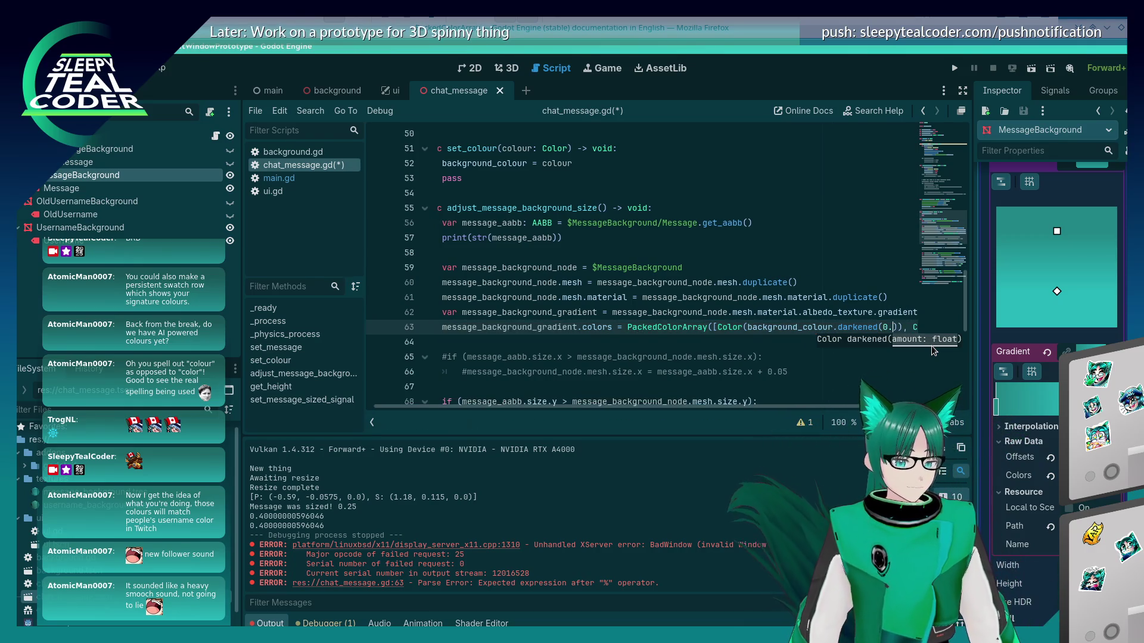
key("ctrl+s")
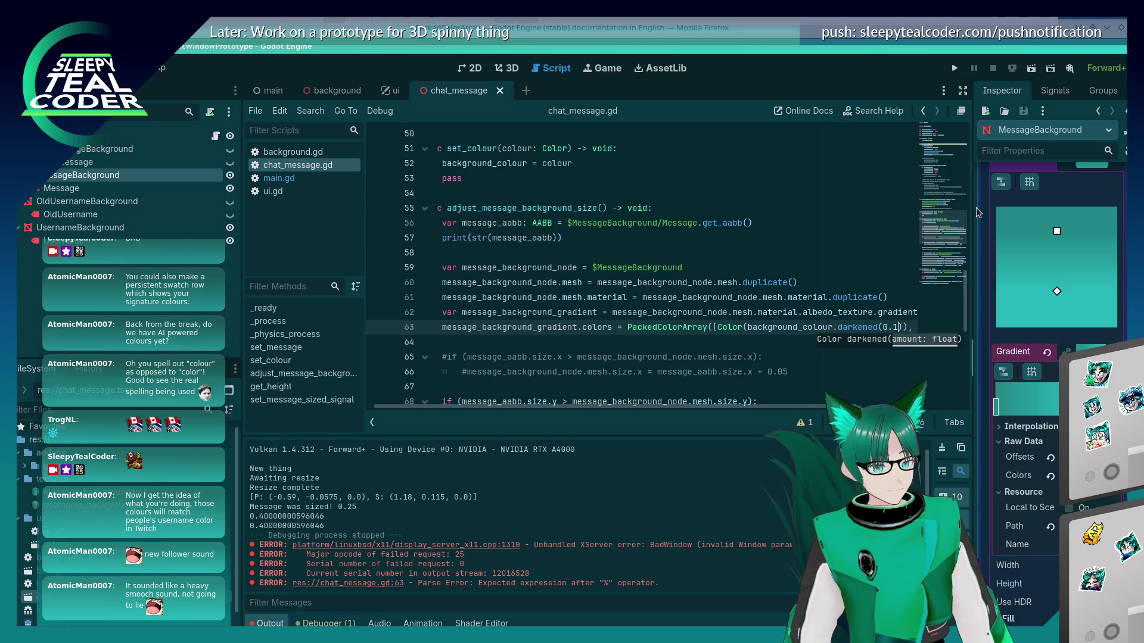
left_click(953, 69)
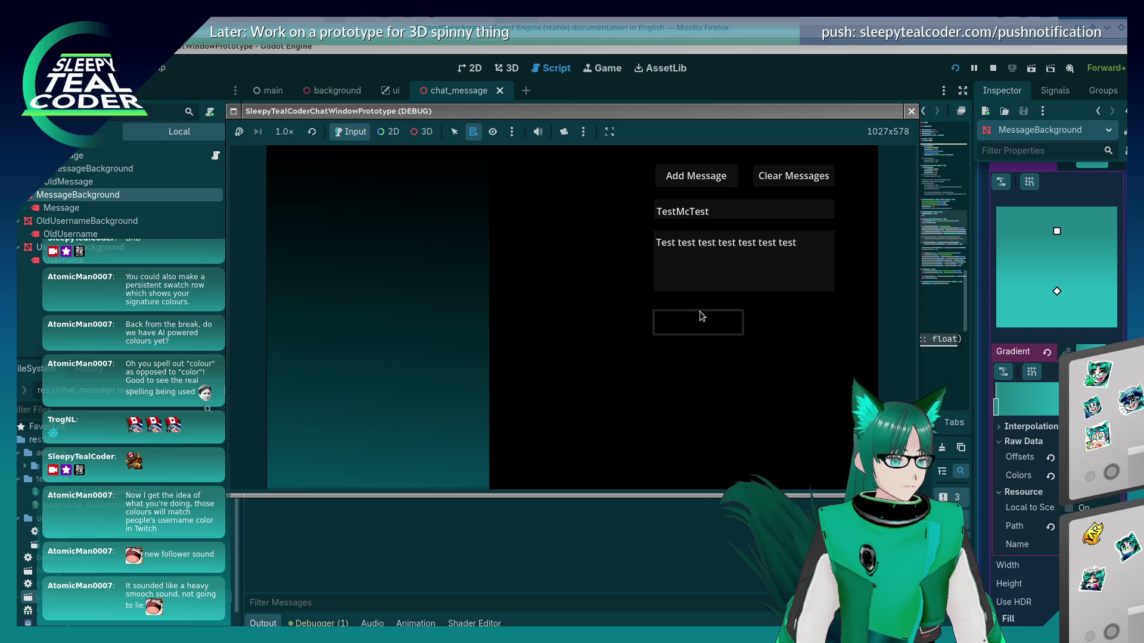
Pick a purple message colour in the running game and add a test message
left_click(702, 316)
left_click(776, 271)
left_click(734, 180)
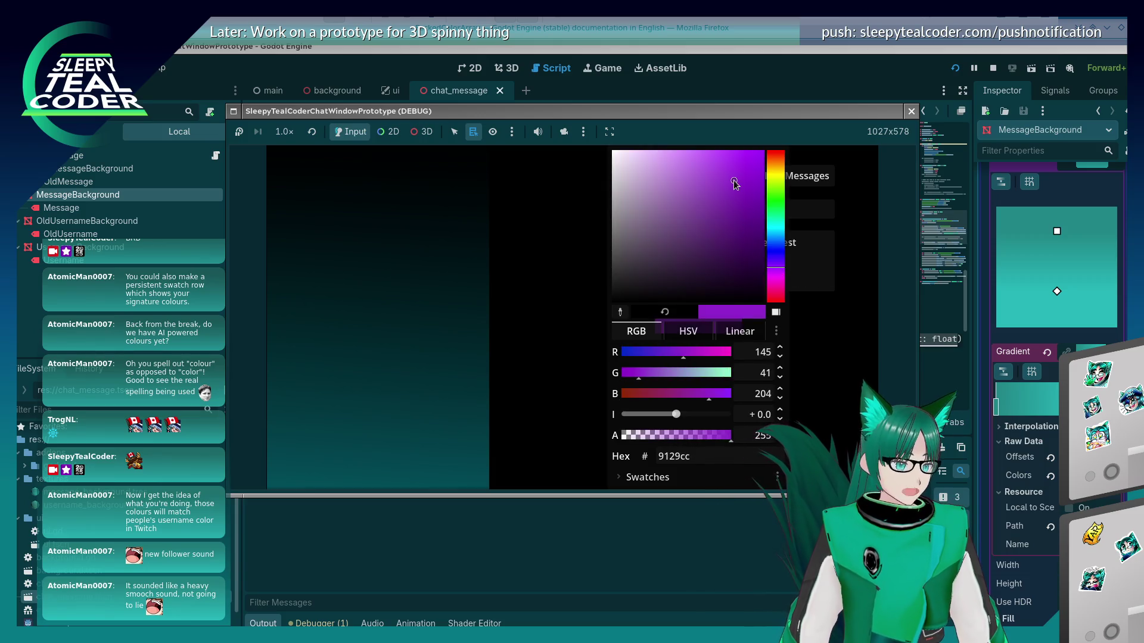
left_click(870, 342)
left_click(730, 185)
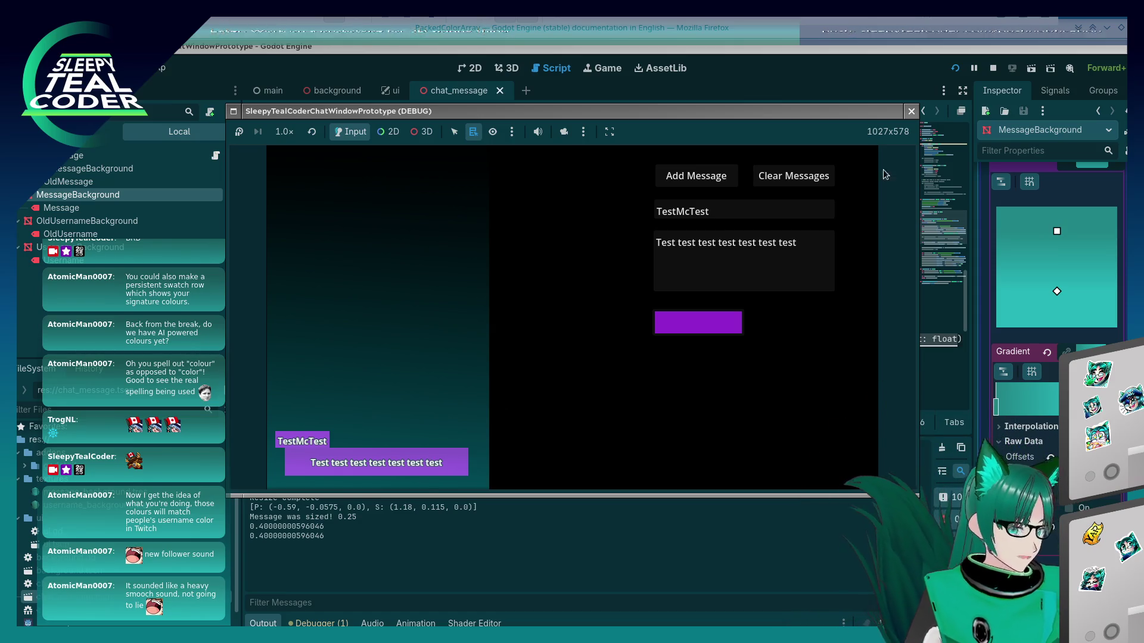
Stop the game, change darkened(0.1) to darkened(1), and run the project again
key("F8")
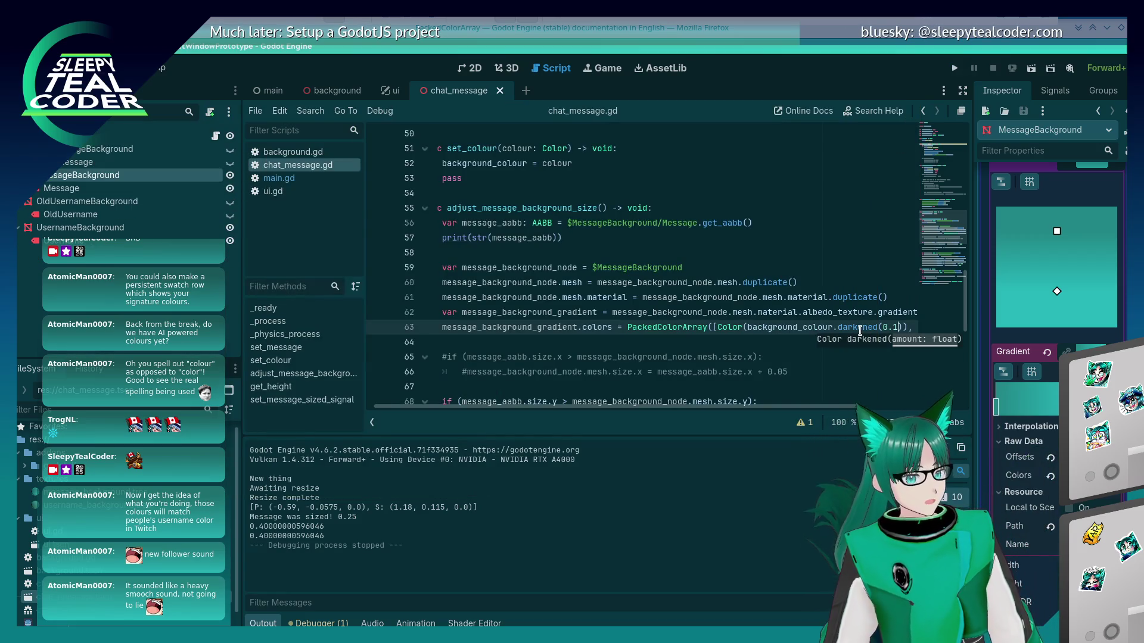
type(")")
left_click(860, 330)
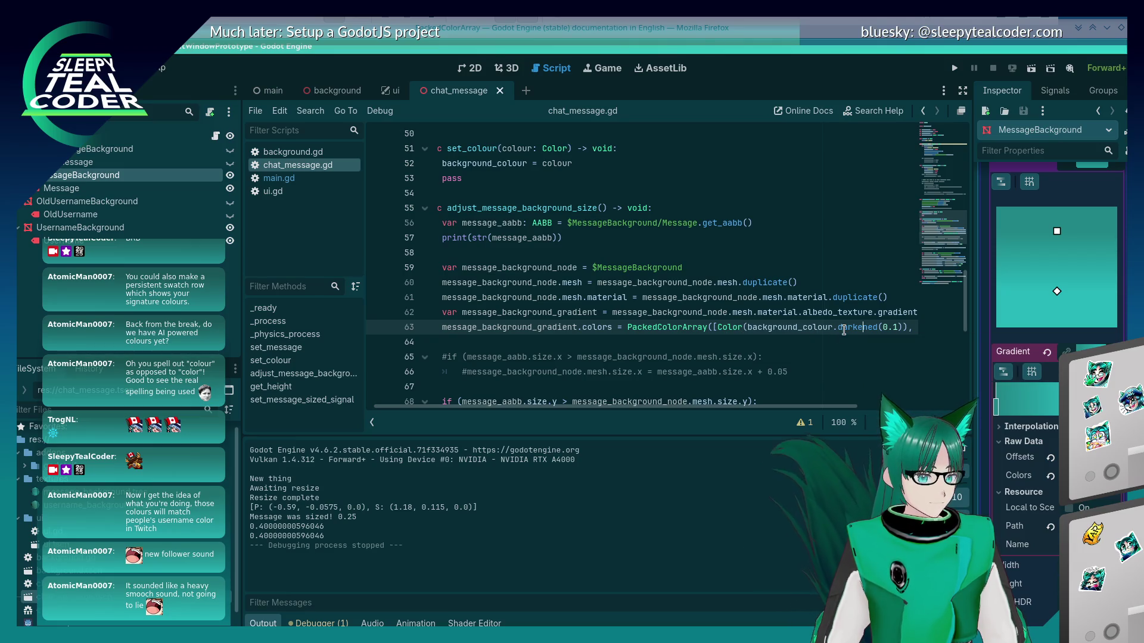
double_click(895, 327)
type("1")
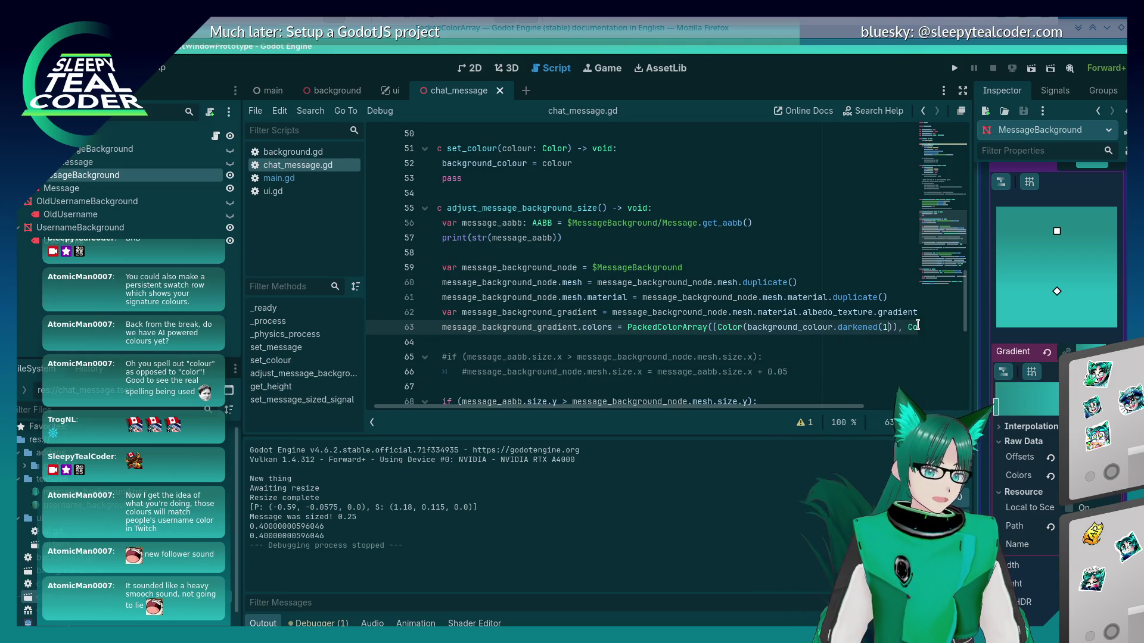
left_click(956, 70)
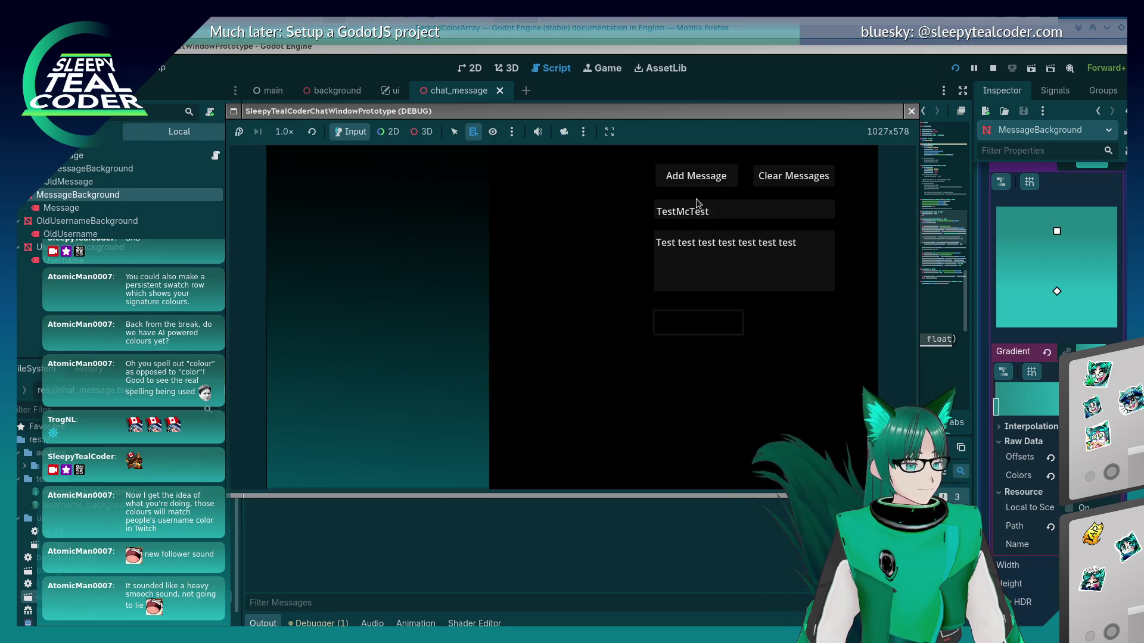
left_click(740, 327)
Choose a purple shade and add a purple test message
left_click(775, 273)
mouse_move(749, 200)
left_mouse_down()
mouse_move(741, 209)
mouse_move(743, 182)
left_mouse_up()
left_click(828, 352)
left_click(724, 179)
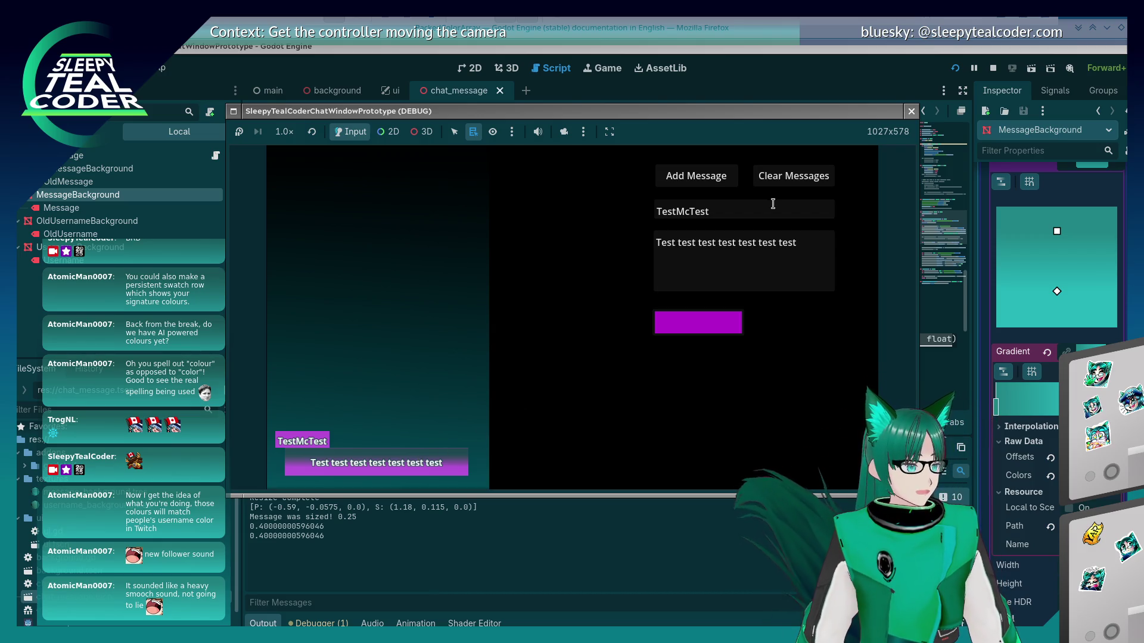
Stop the game, set the darkening amount to 0.45, and relaunch with F5
key("F8")
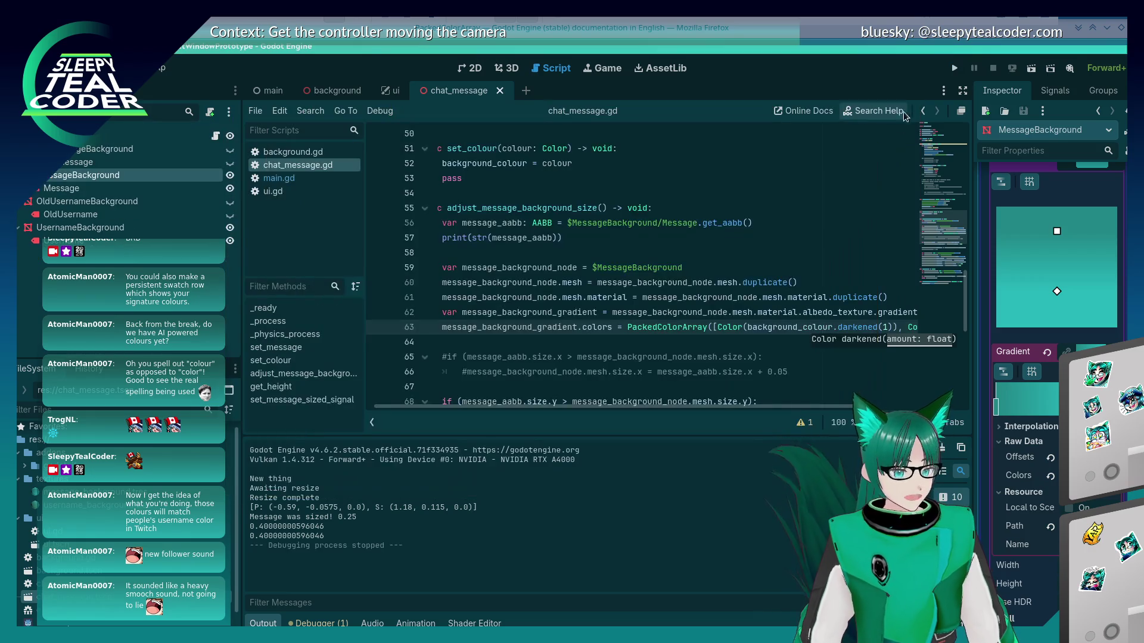
key("BackSpace")
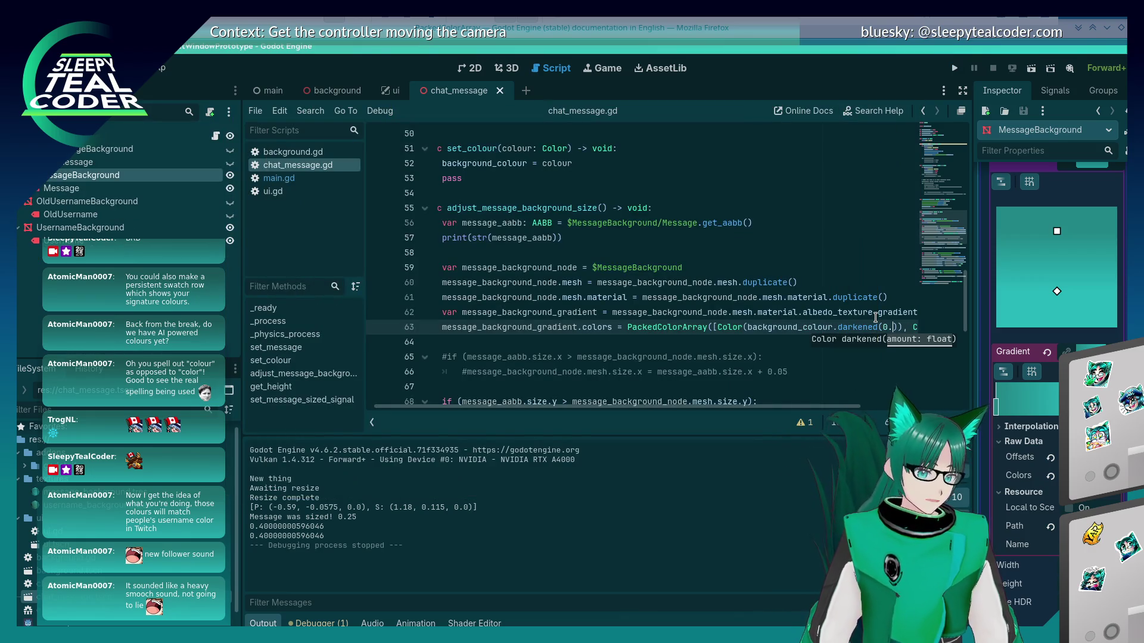
type("0.45")
key("F5")
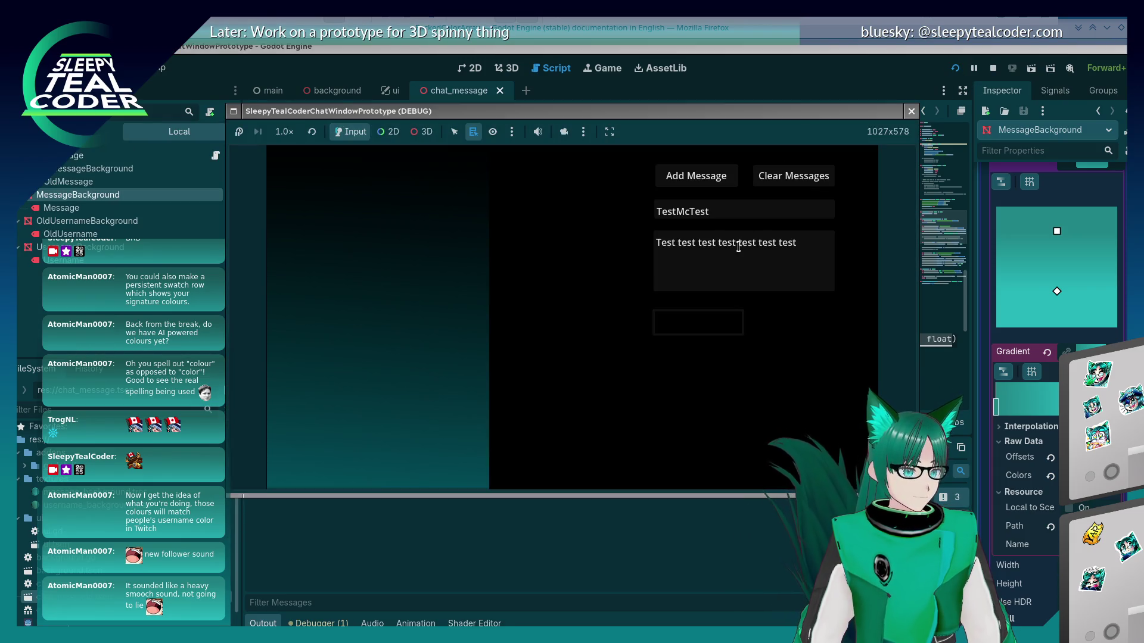
Set the message colour to dark purple 5d147b and add a test message
left_click(719, 325)
type("5d147b")
key("Return")
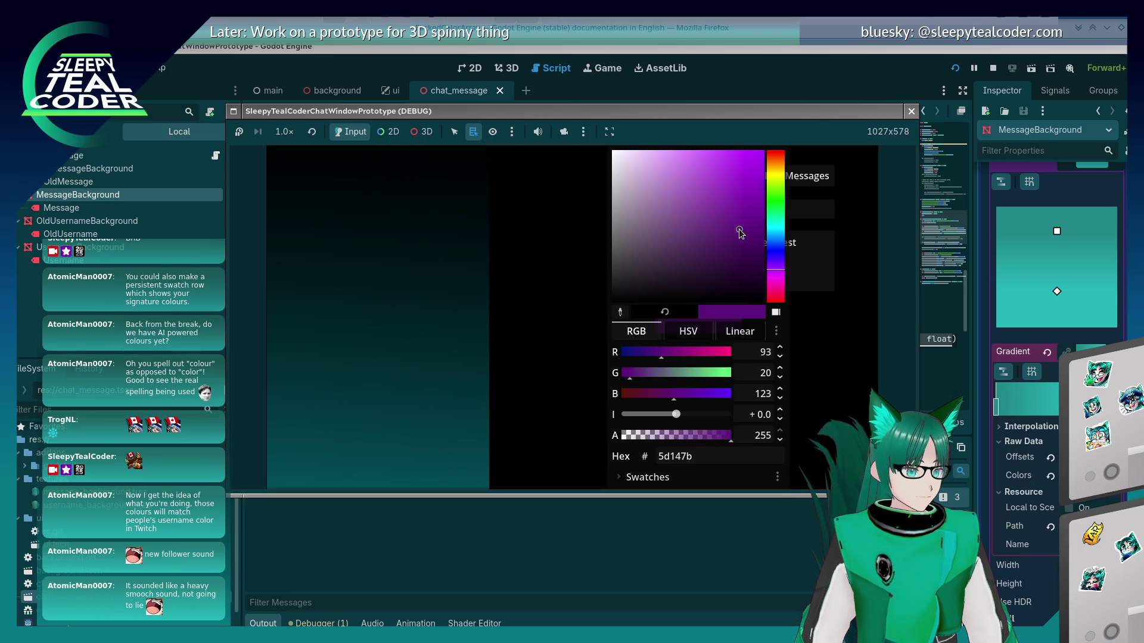
left_click(814, 325)
left_click(694, 179)
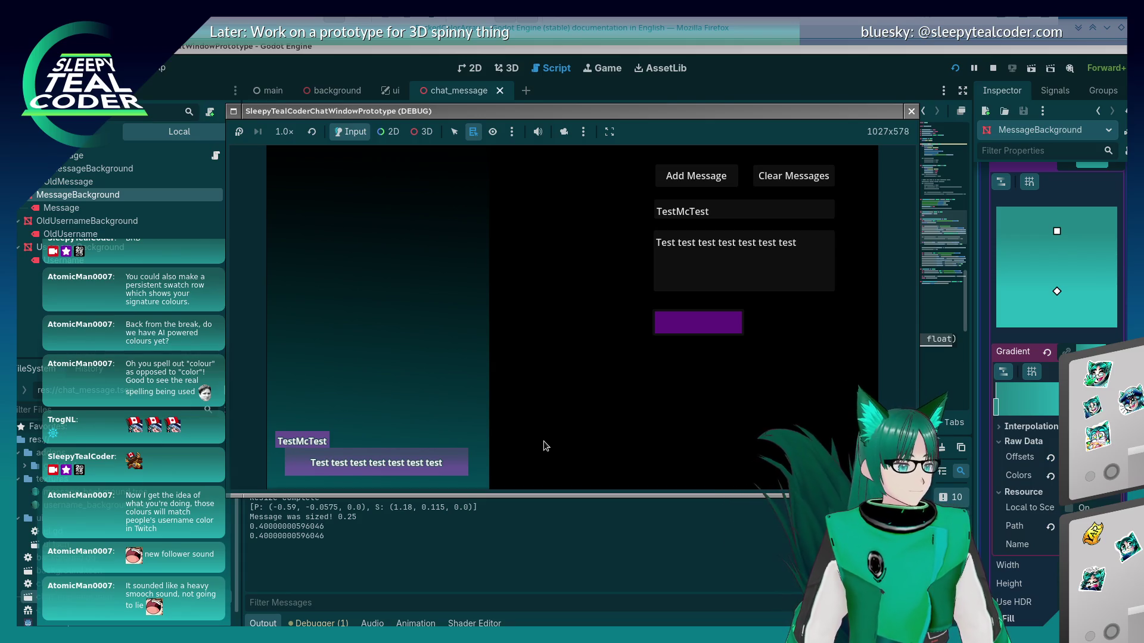
left_click(721, 256)
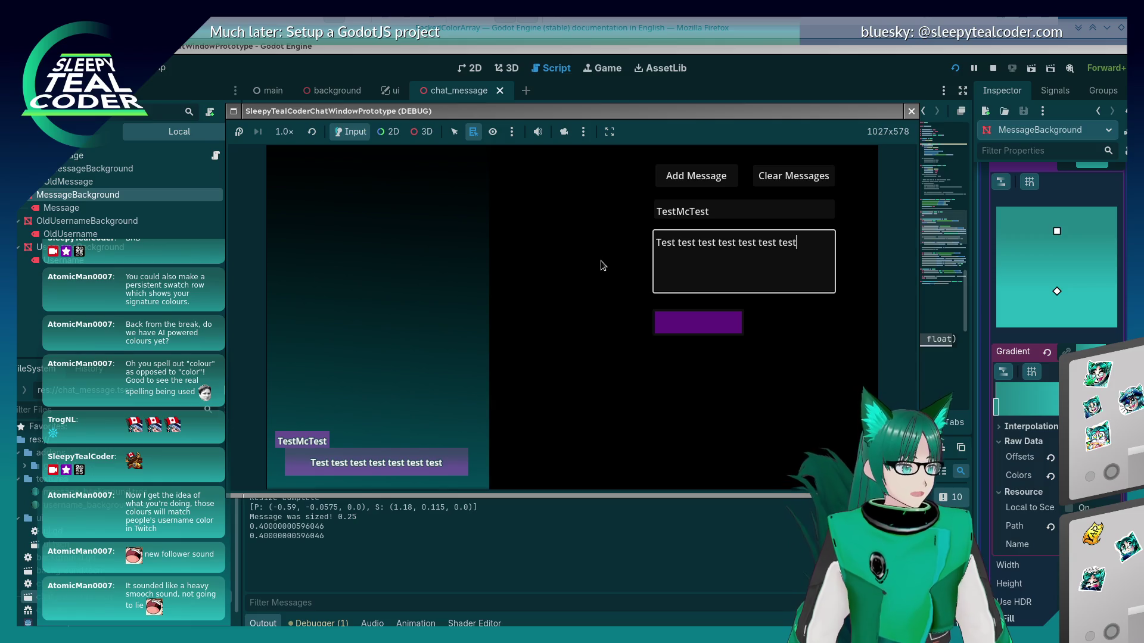
Replace the message text with a long 'Yaarrrr…' string, post it, then return to the script editor
key("ctrl+a")
type("Y")
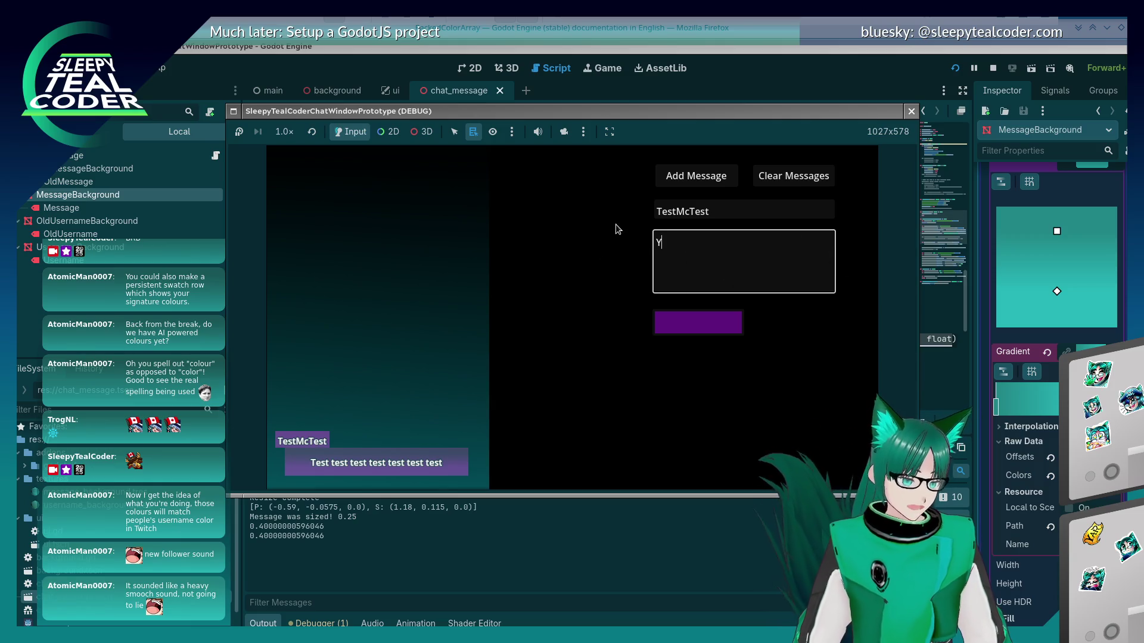
type("aarrrrrrrrrrrrrrrrrrrr")
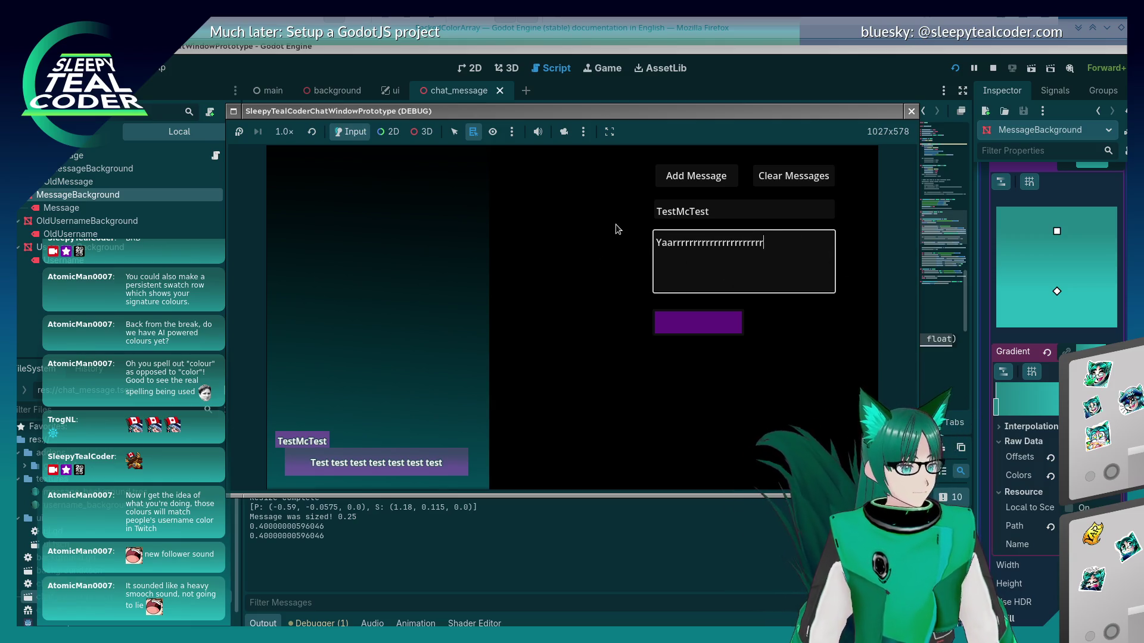
type("rrrrrrrrrrrrrrrrrrrrrrrrrrrrrrrrrrrrrrrrrrrrrrrrrrrrrrrrrrrrrrr")
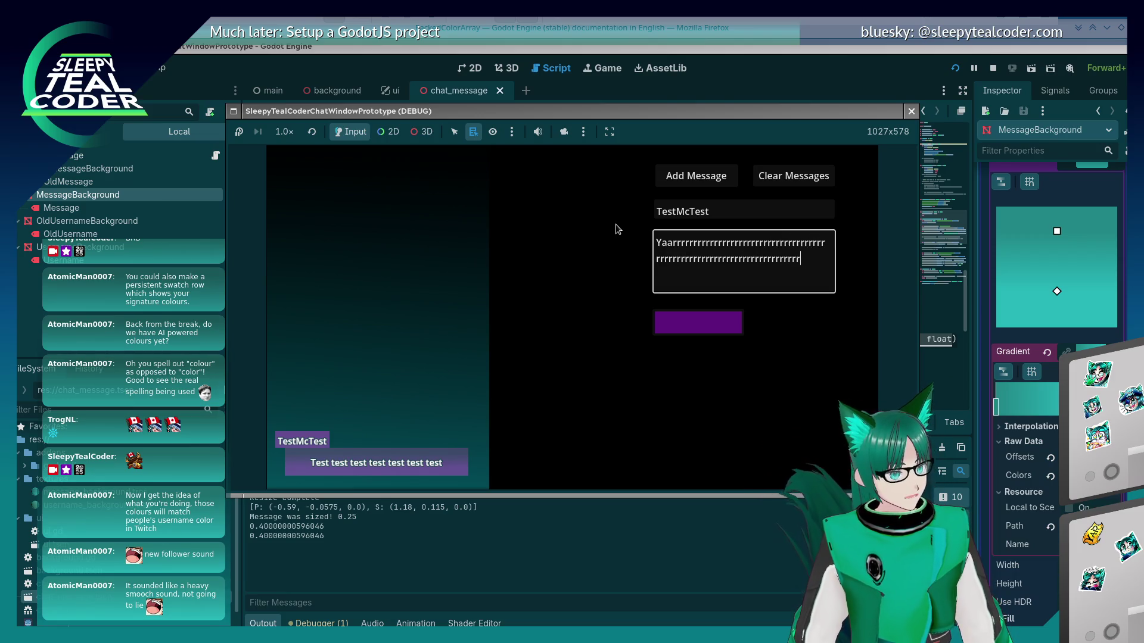
type("rrrrrrrrrrrrrrrrrrrrrrrrrrrrrrrrrrrrrrrrrrrrr")
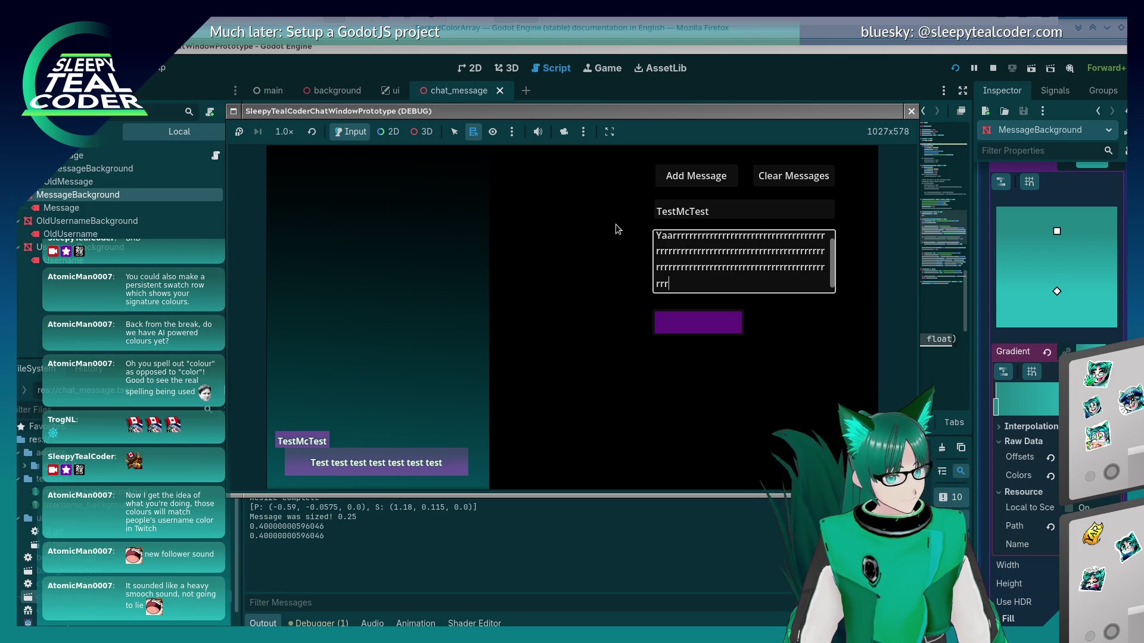
type("rrrrrrrrrrrrrrrrrrrrrrrrrrrrrrrrrrrrrrrrrrrr")
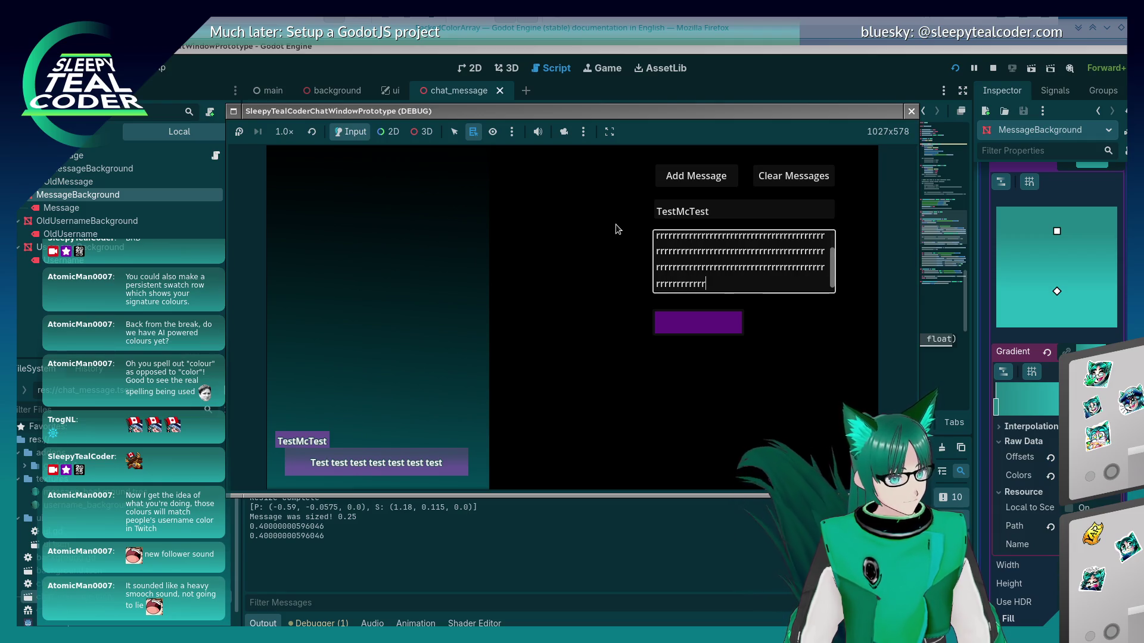
left_click(680, 182)
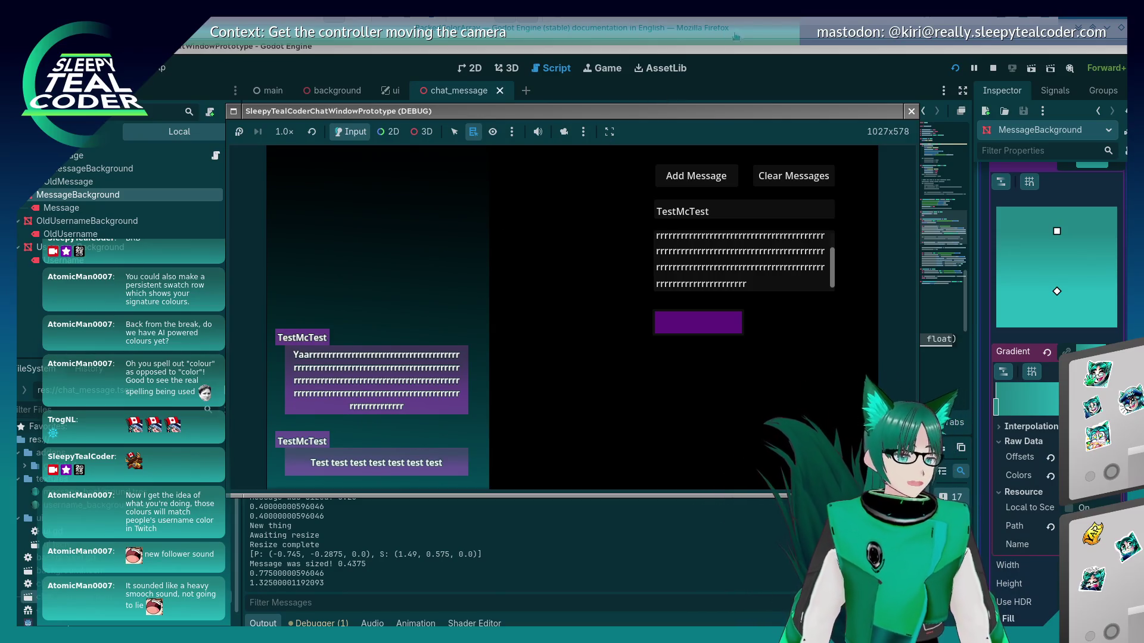
left_click(223, 144)
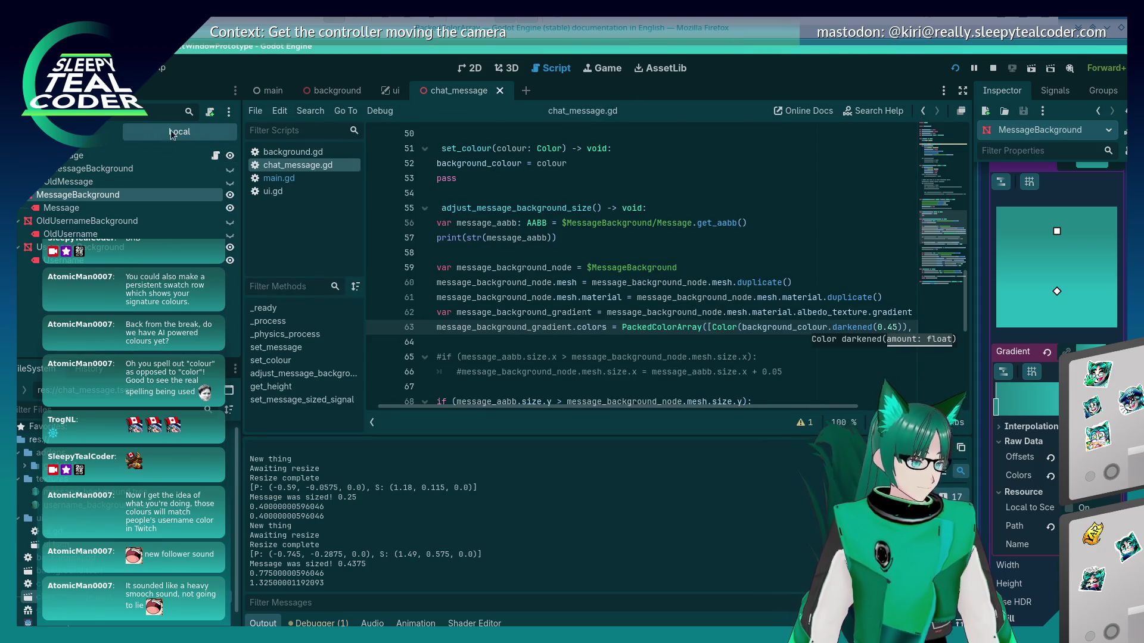
Switch to the 2D workspace and run the project to view the test chat messages
left_click(459, 69)
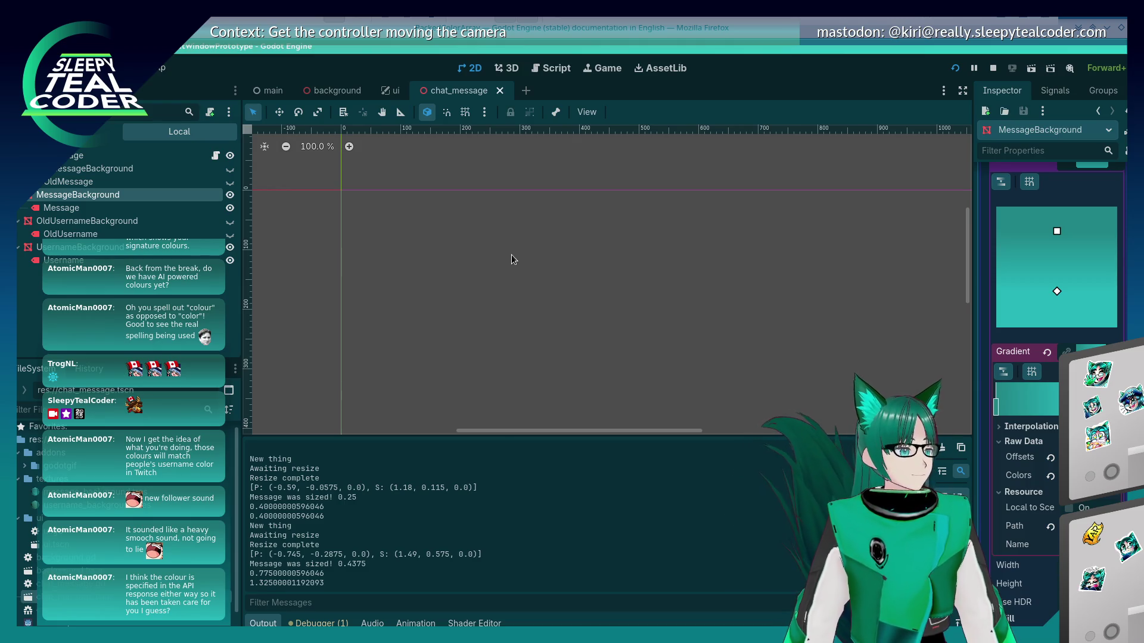
key("alt+Tab")
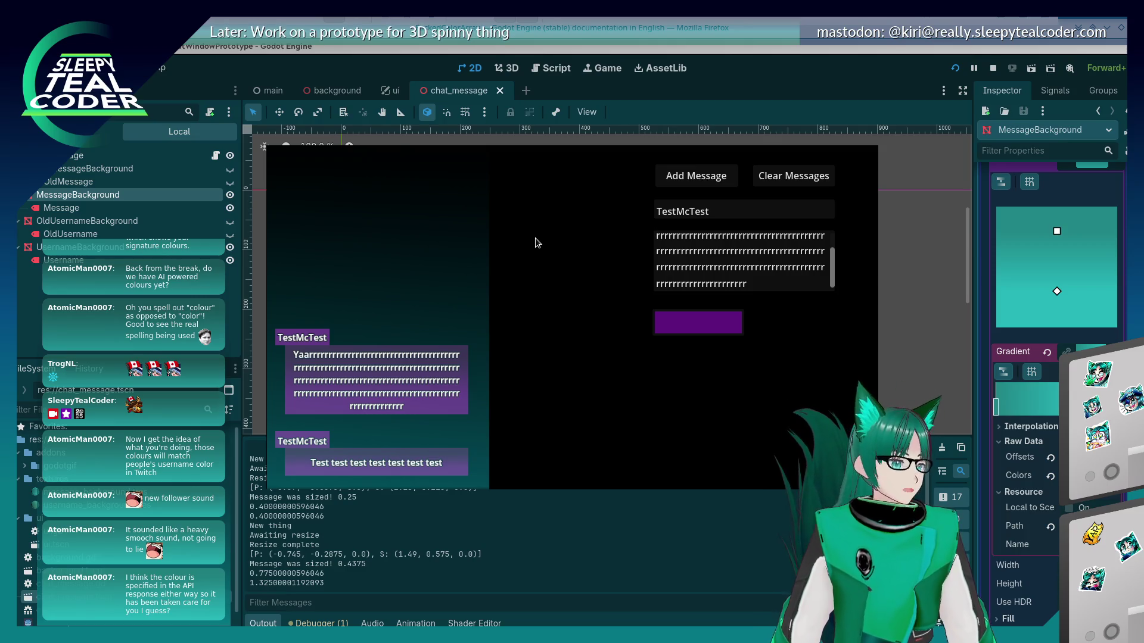
Drag the game window down and left out of the way, then close the game
mouse_move(555, 224)
left_mouse_down()
mouse_move(539, 266)
mouse_move(350, 360)
mouse_move(343, 378)
mouse_move(552, 365)
mouse_move(538, 370)
left_mouse_up()
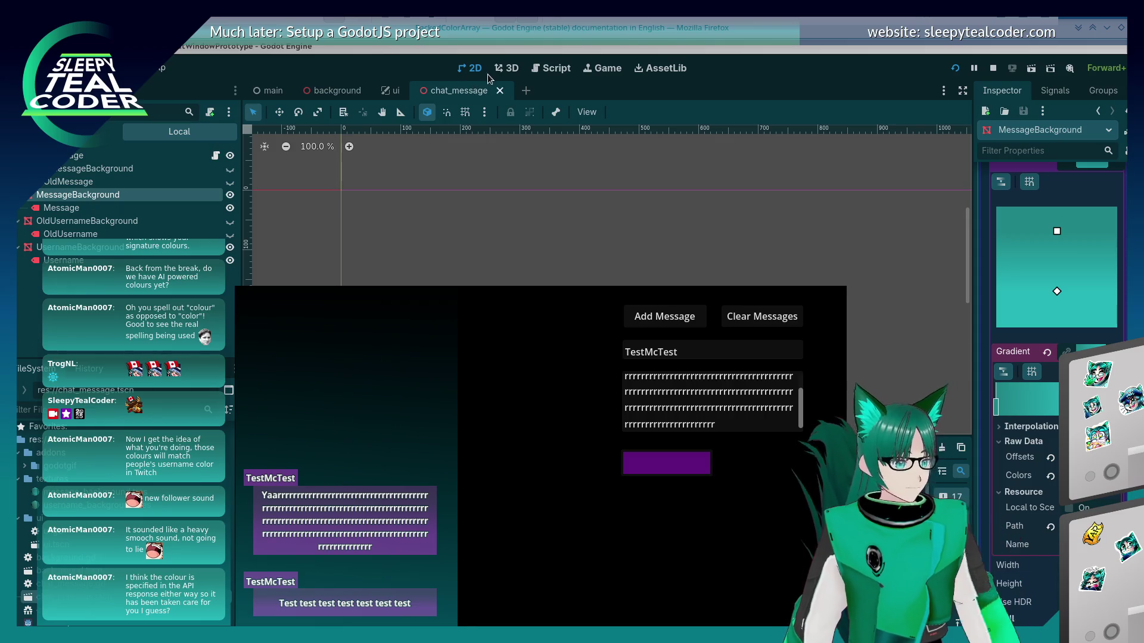
key("F8")
Open the main scene, pan to its UI controls and inspect the UI node, then open the ui scene
scroll(592, 331, "down", 3)
scroll(605, 271, "down", 3)
scroll(605, 270, "right", 2)
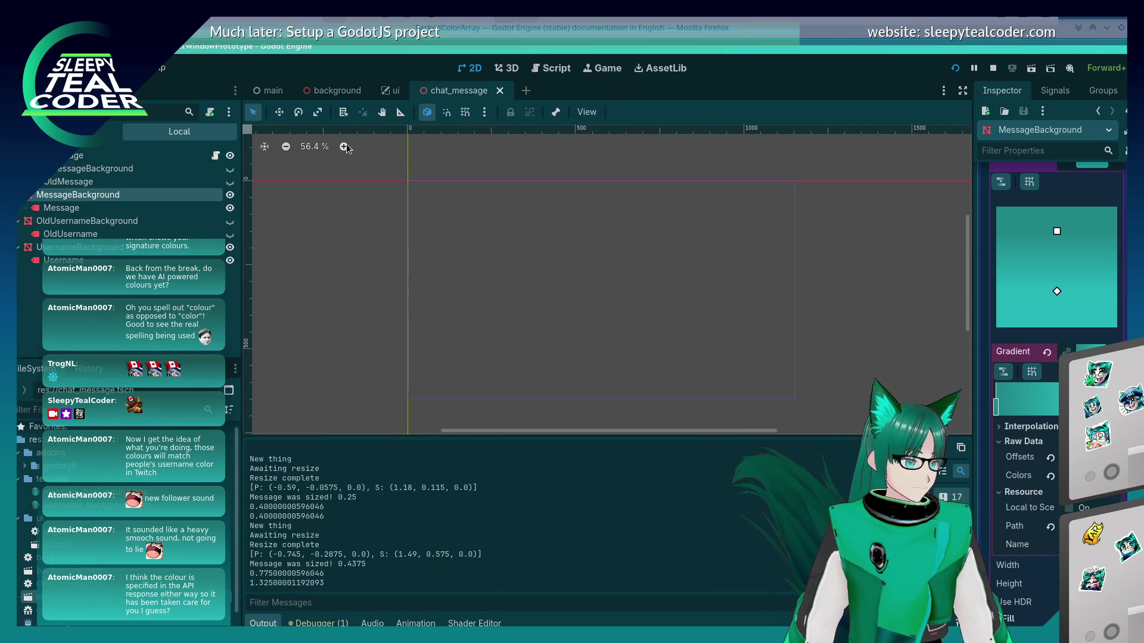
left_click(270, 88)
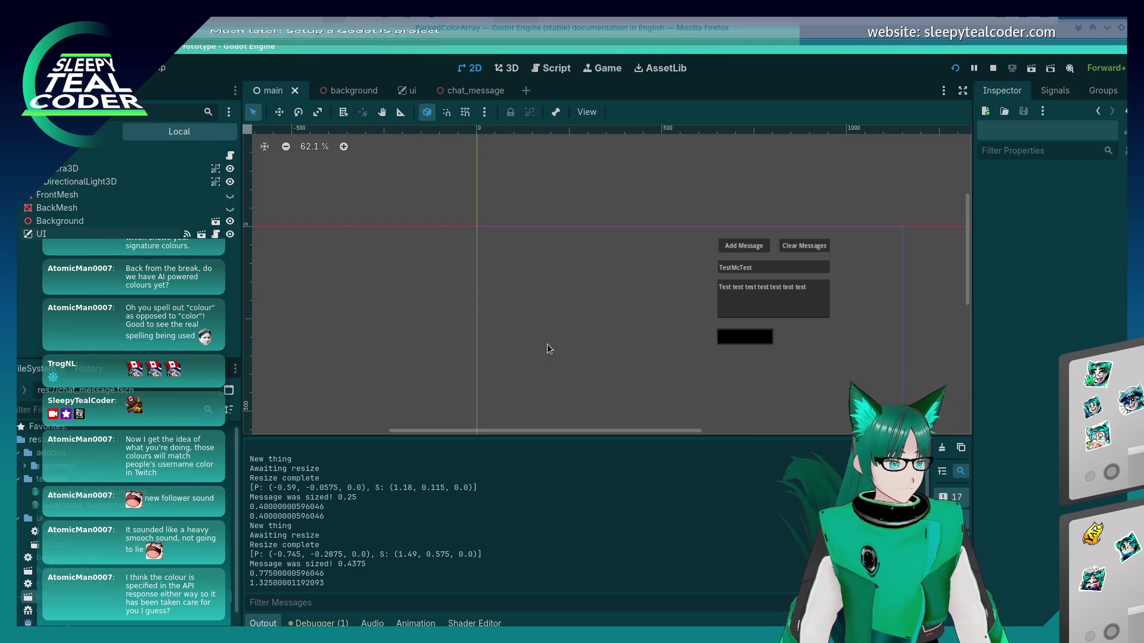
left_click_drag(547, 344, 422, 301)
left_click(98, 235)
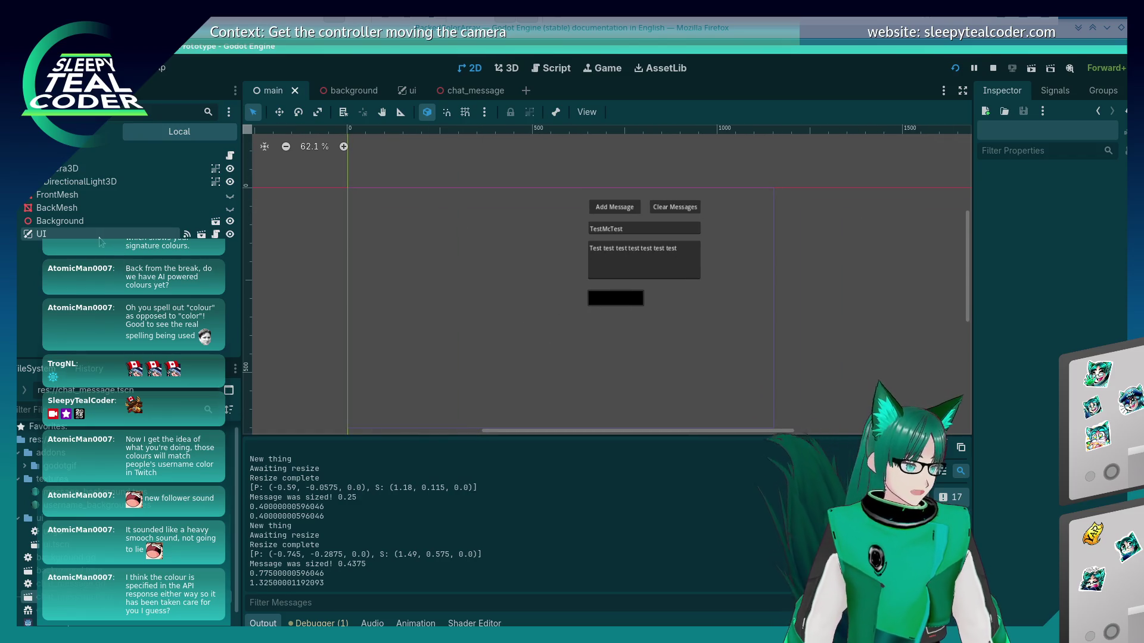
left_click(631, 304)
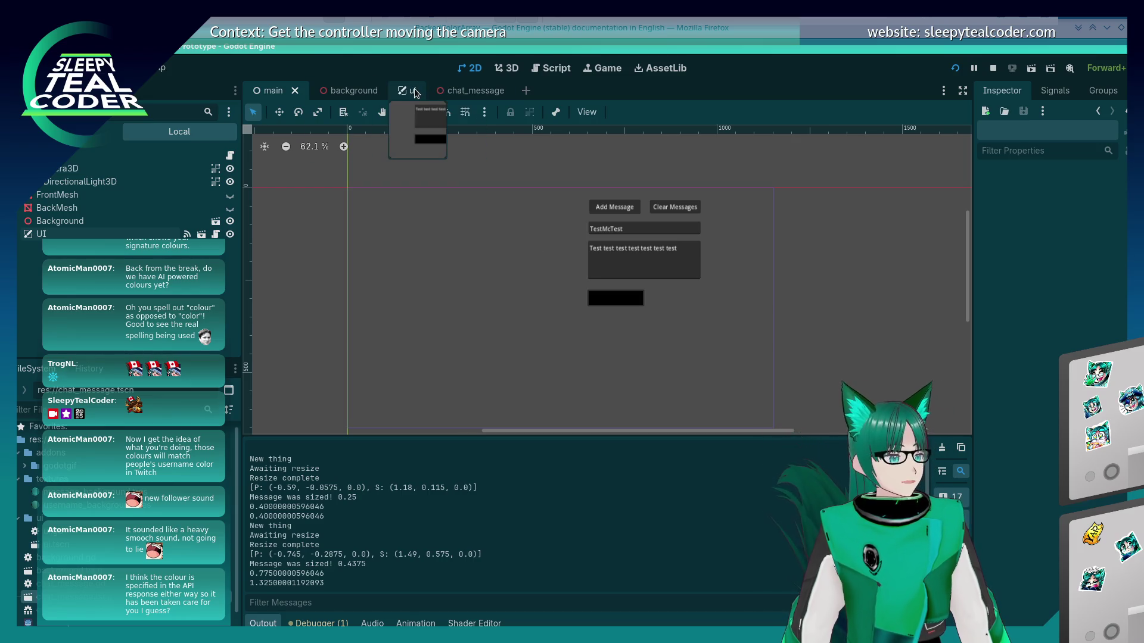
left_click(411, 90)
left_click(680, 363)
Select BackgroundColour, toggle Flat and enable Clip Text, keeping its 'Background' text
left_click(646, 301)
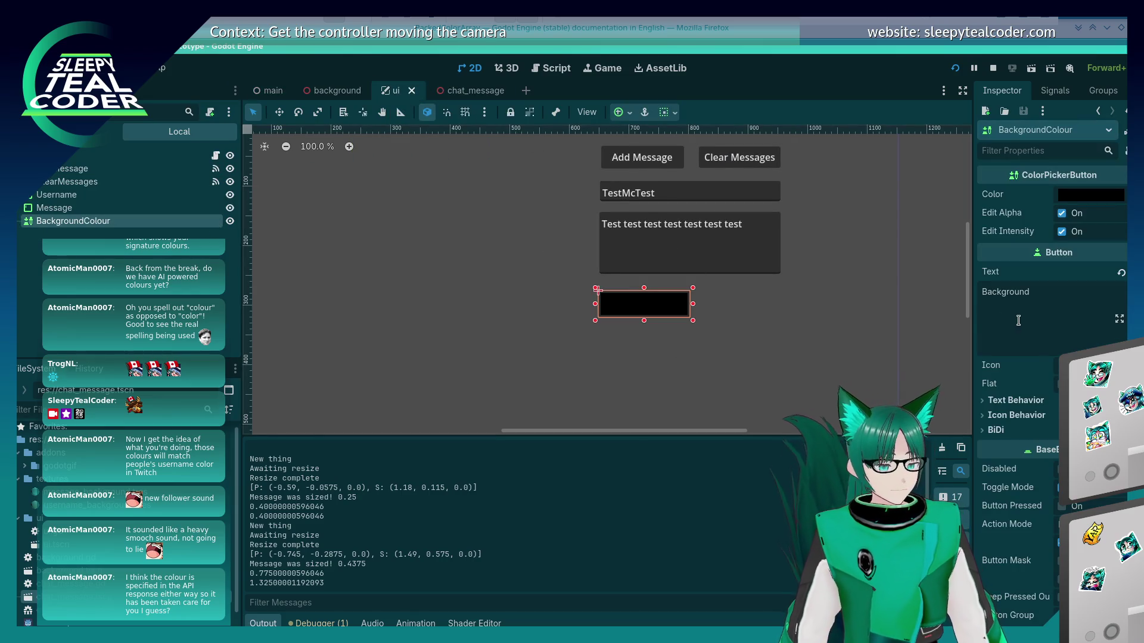
left_click(995, 383)
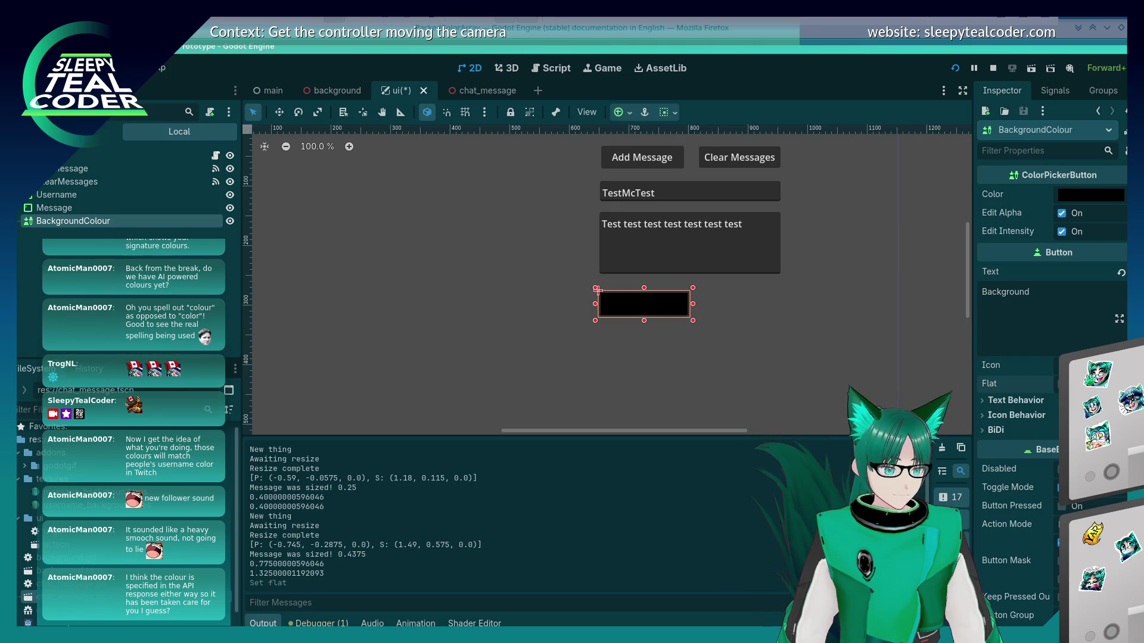
left_click(986, 400)
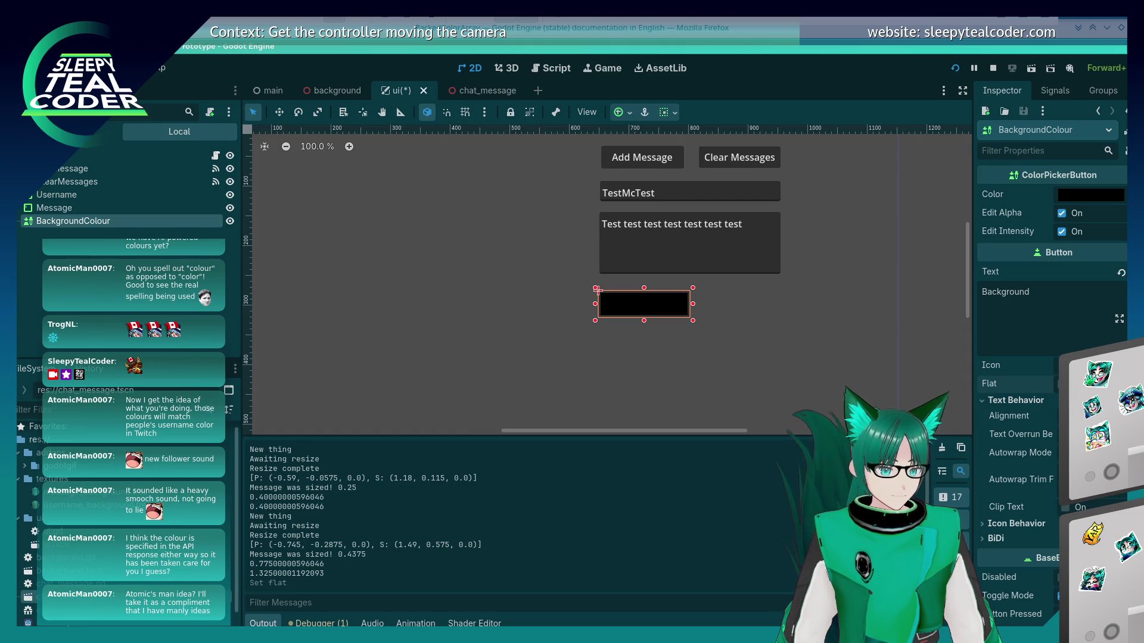
left_click(1065, 508)
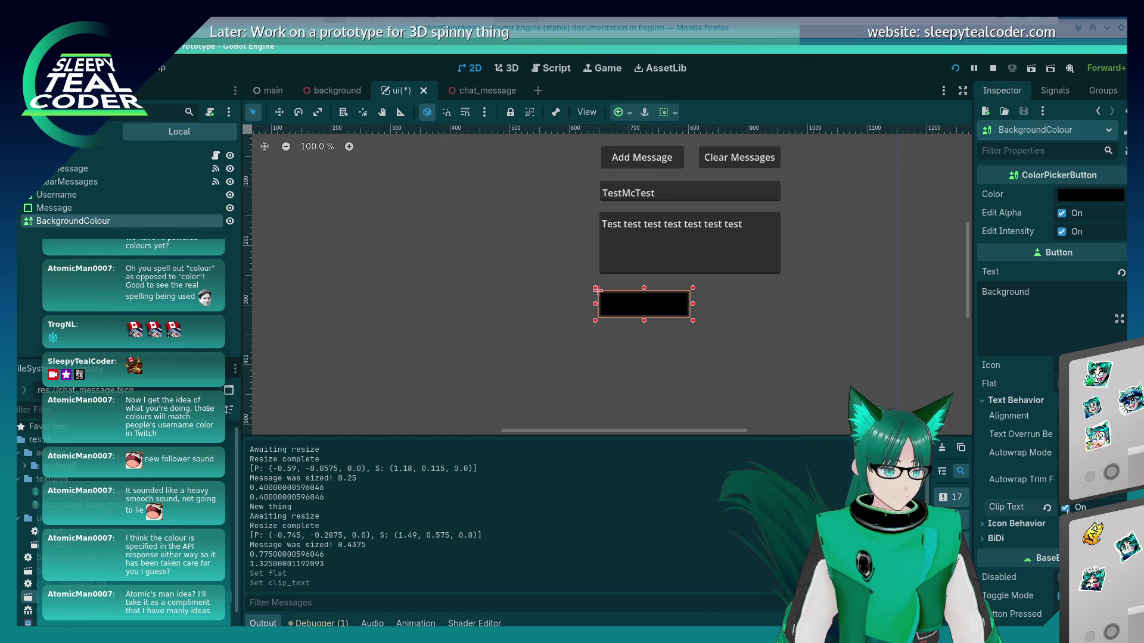
left_click(1070, 289)
key("ctrl+BackSpace")
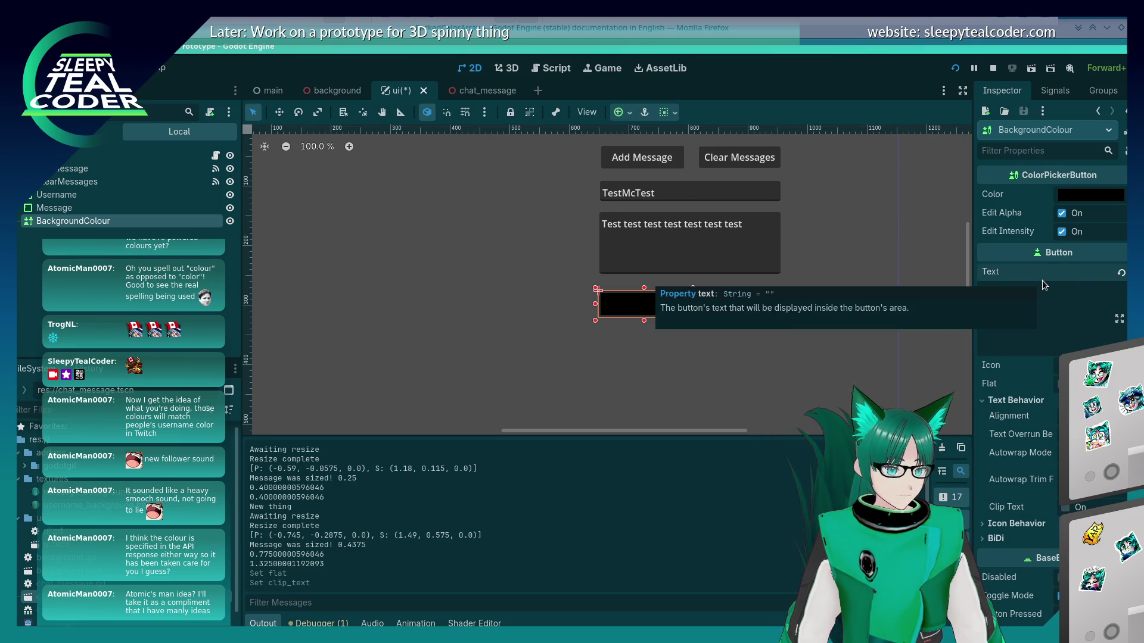
key("ctrl+z")
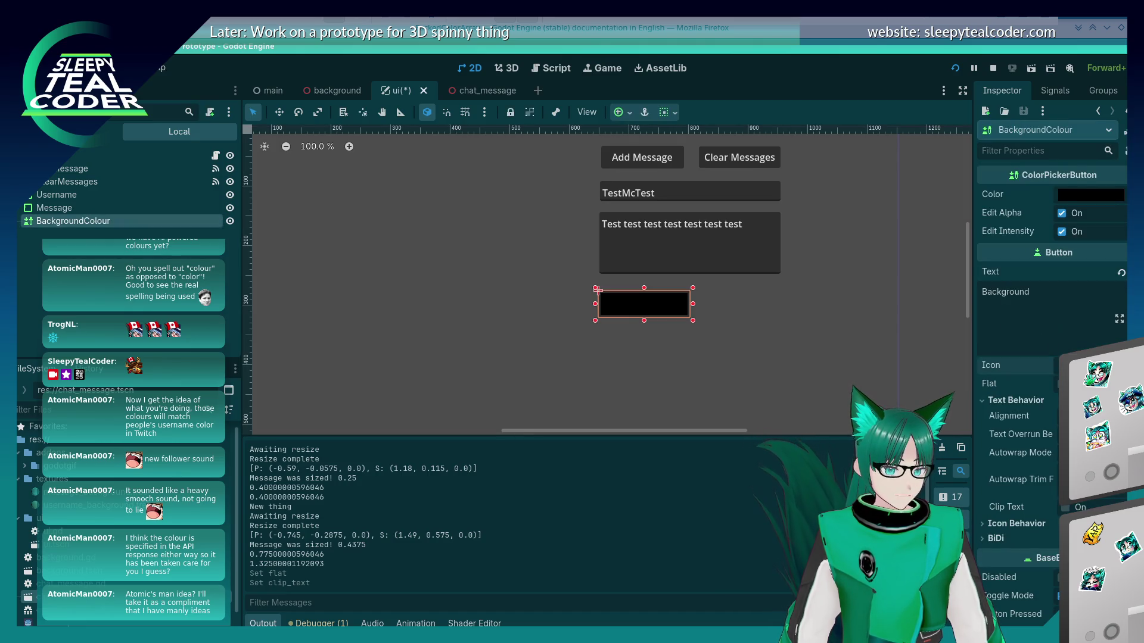
Turn Flat back off and move the colour picker down-right to (786, 360)
left_click(1091, 365)
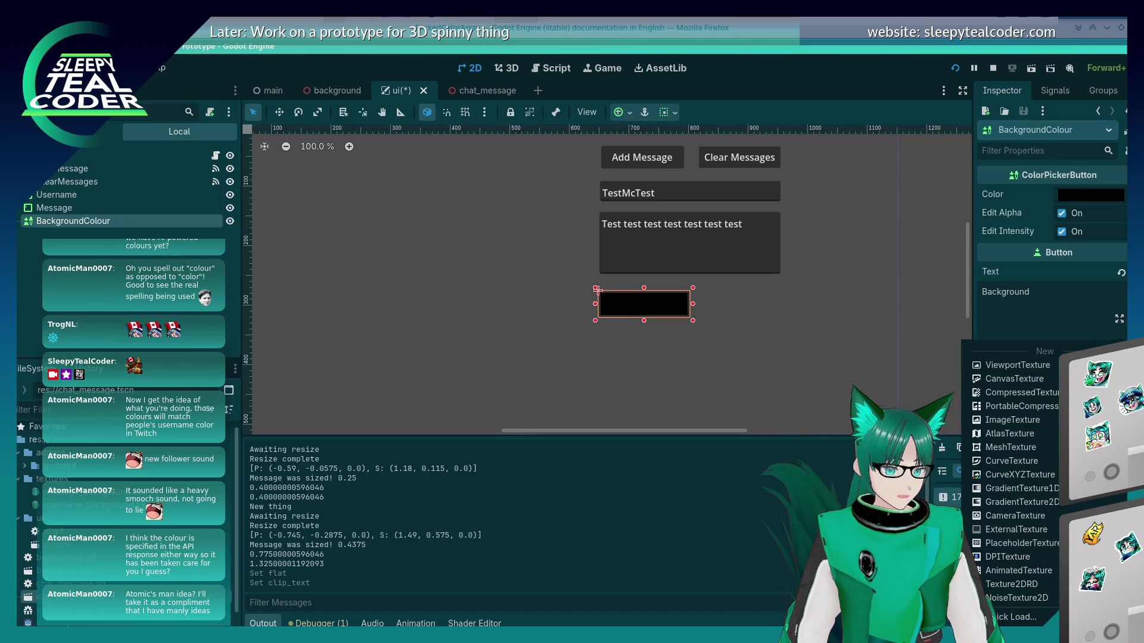
left_click(1055, 318)
left_click(1055, 386)
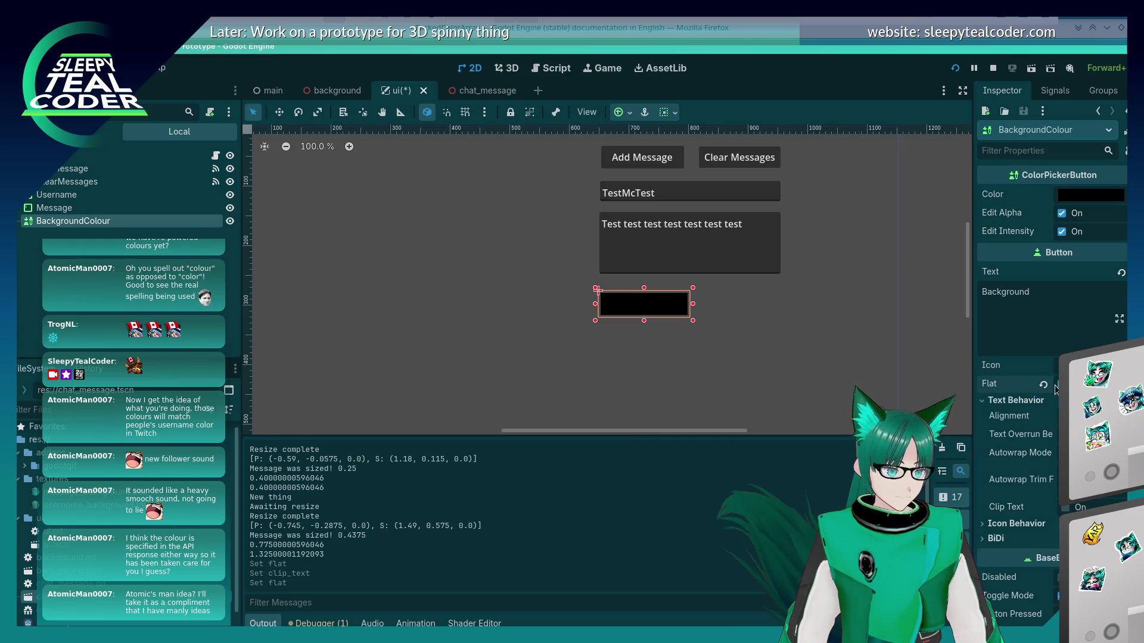
left_click(716, 352)
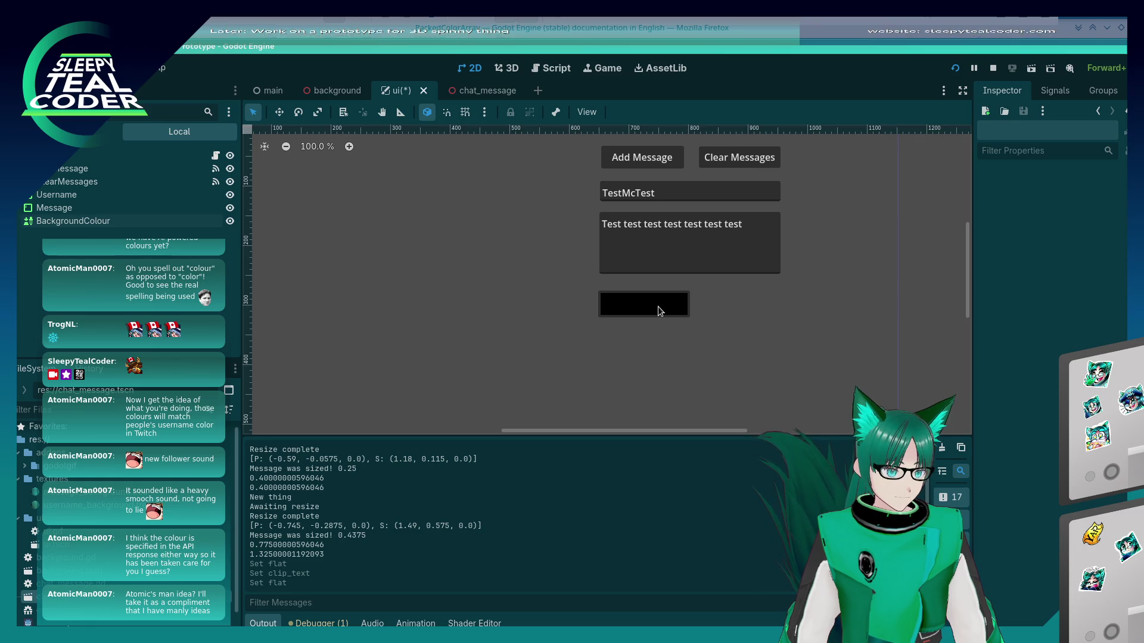
mouse_move(658, 306)
left_mouse_down()
mouse_move(664, 331)
mouse_move(741, 357)
left_mouse_up()
left_click(727, 327)
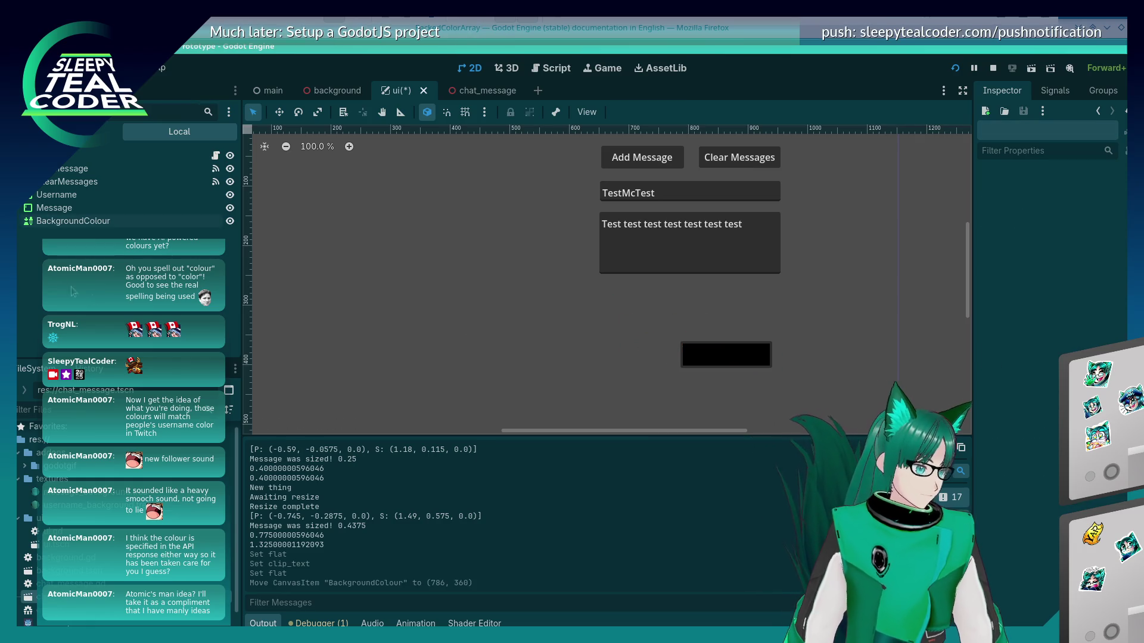
Add a Label child node to the ui scene's root
right_click(83, 155)
left_click(131, 186)
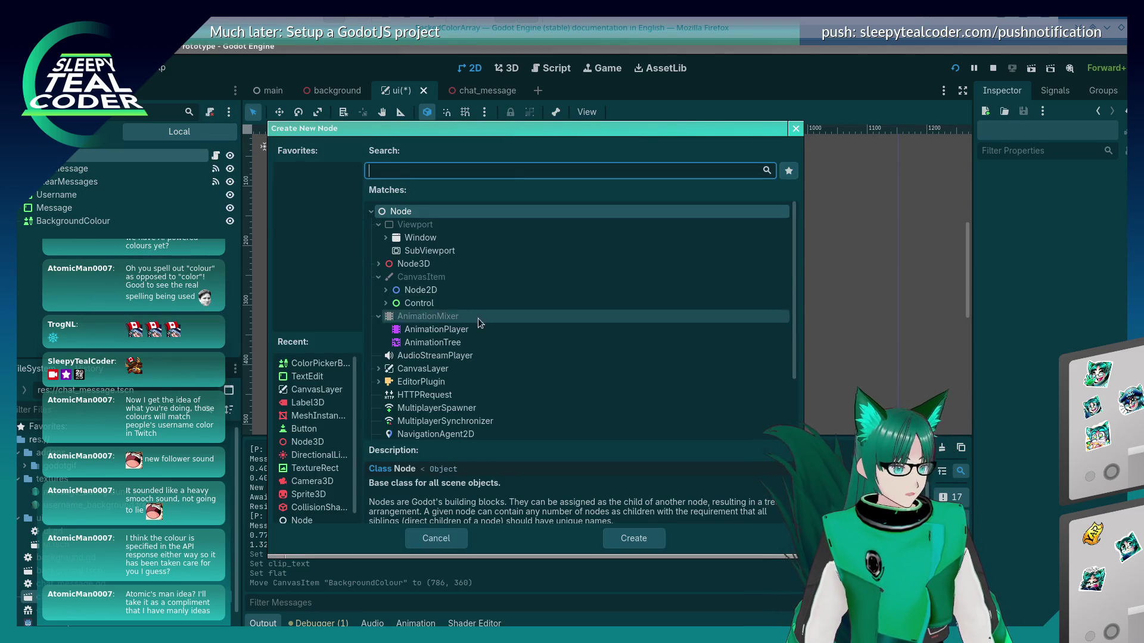
left_click(386, 304)
scroll(460, 354, "down", 2)
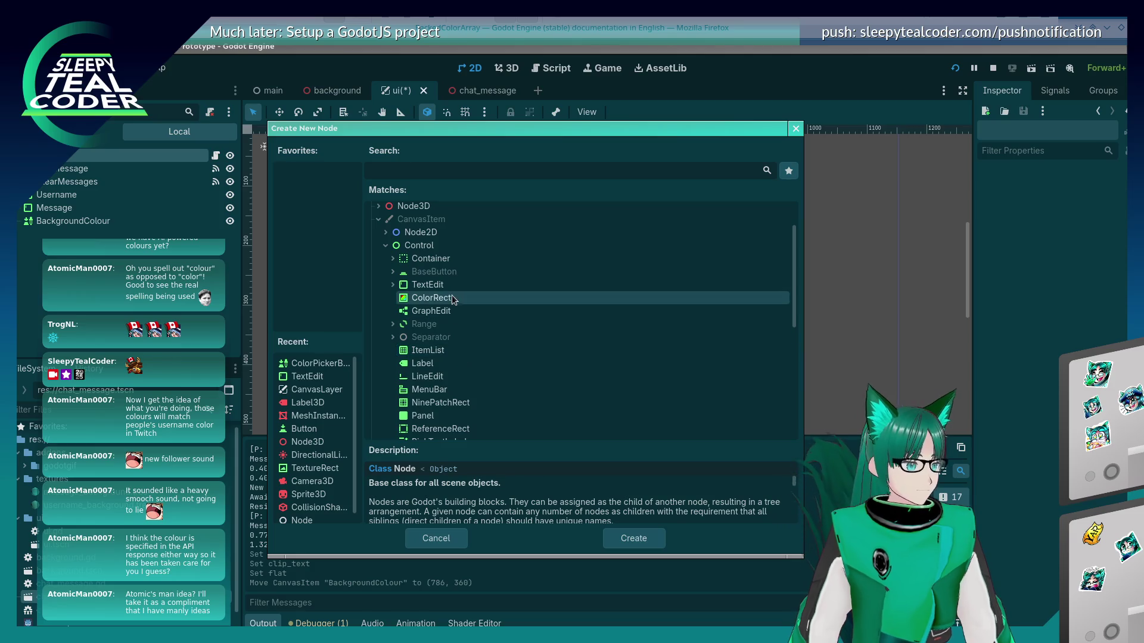
scroll(453, 323, "down", 1)
left_click(458, 333)
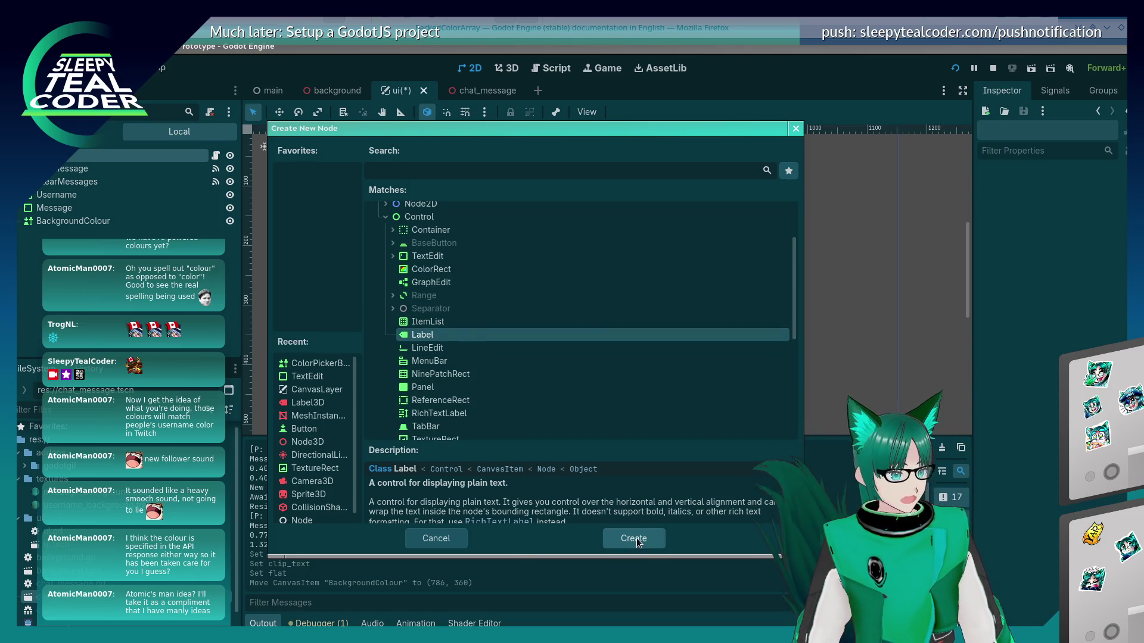
left_click(633, 538)
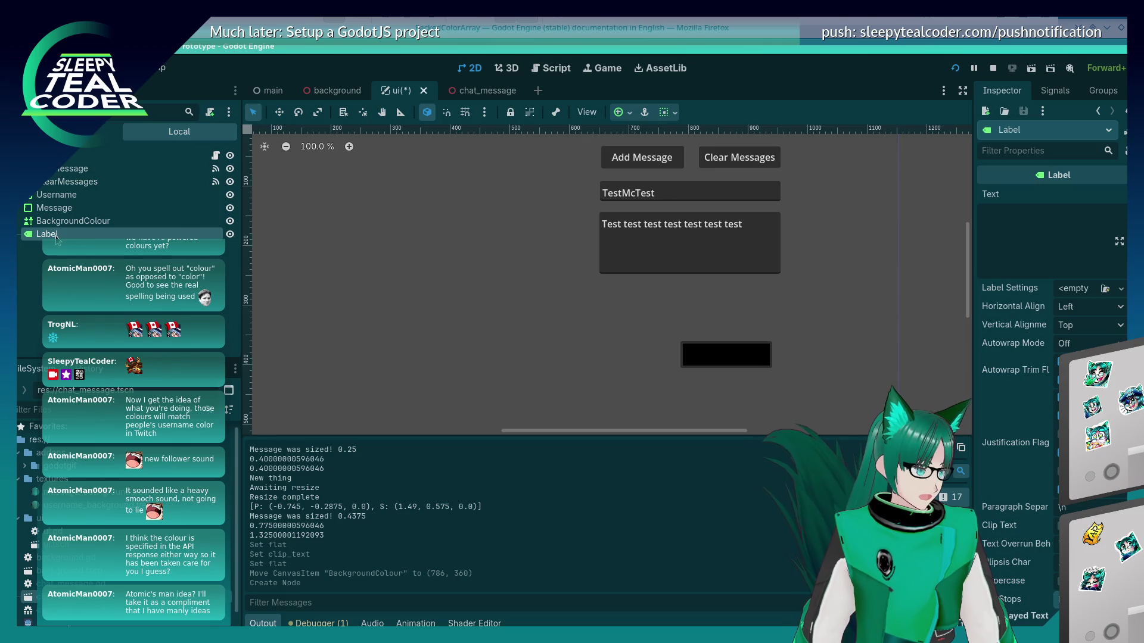
Nest BackgroundColour under the Label and set the Label's text to 'Background'
left_click_drag(58, 224, 55, 235)
left_click(48, 221)
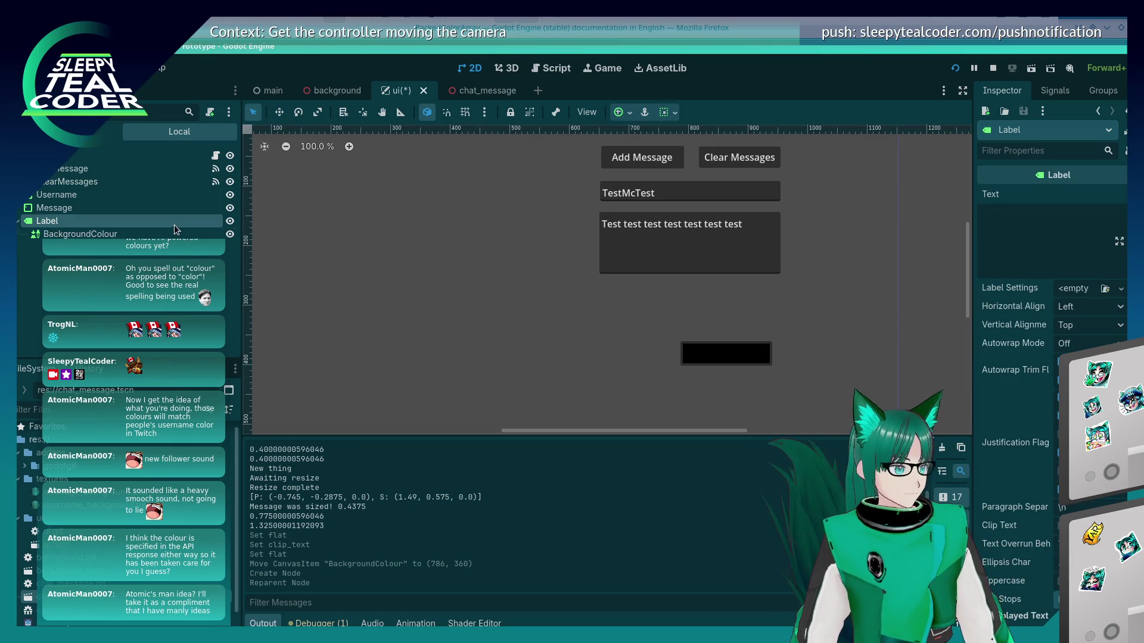
scroll(595, 379, "down", 2)
left_click(1014, 255)
type("Background")
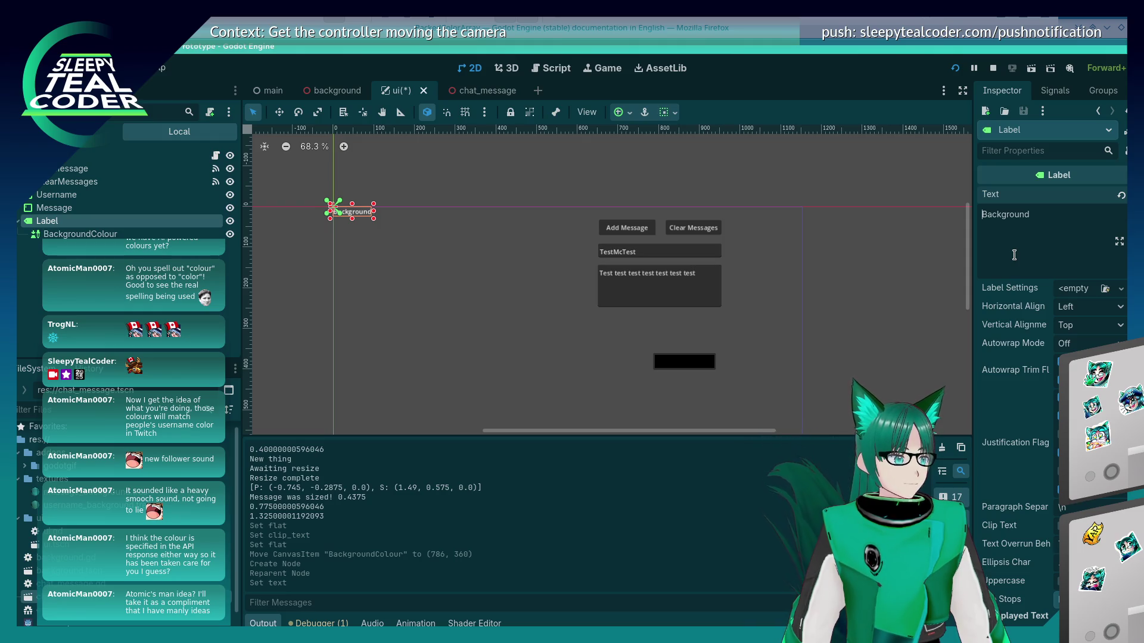
Reposition the Background label on the canvas, selecting and deselecting it
mouse_move(362, 212)
left_mouse_down()
mouse_move(505, 308)
mouse_move(422, 202)
mouse_move(368, 182)
left_mouse_up()
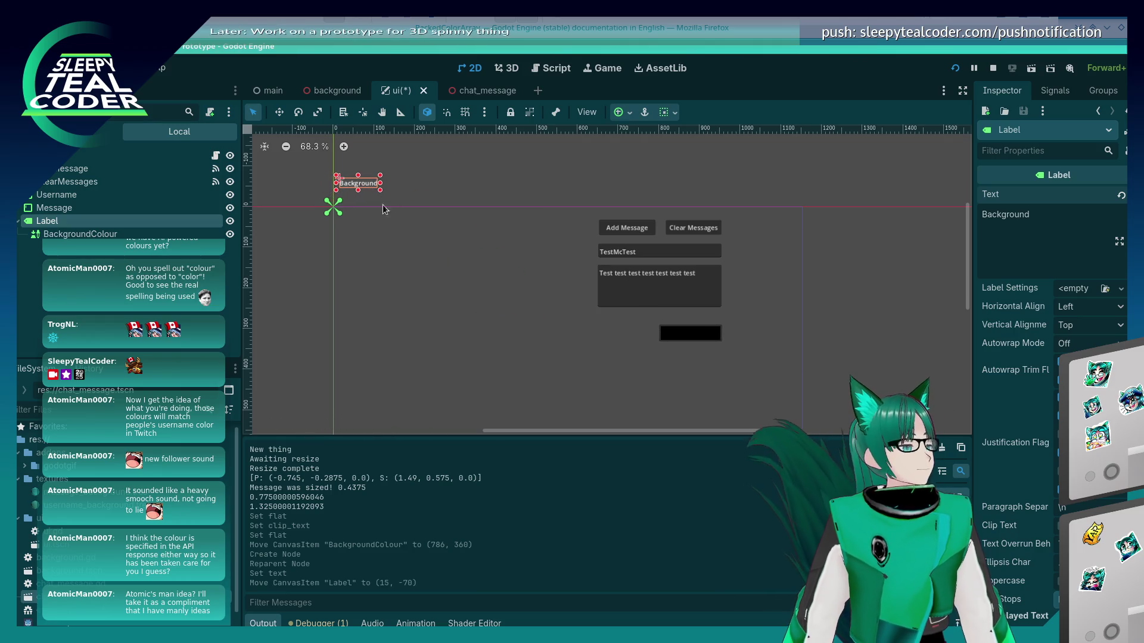
left_click(431, 228)
mouse_move(372, 184)
left_mouse_down()
mouse_move(593, 323)
mouse_move(368, 180)
left_mouse_up()
left_click(435, 276)
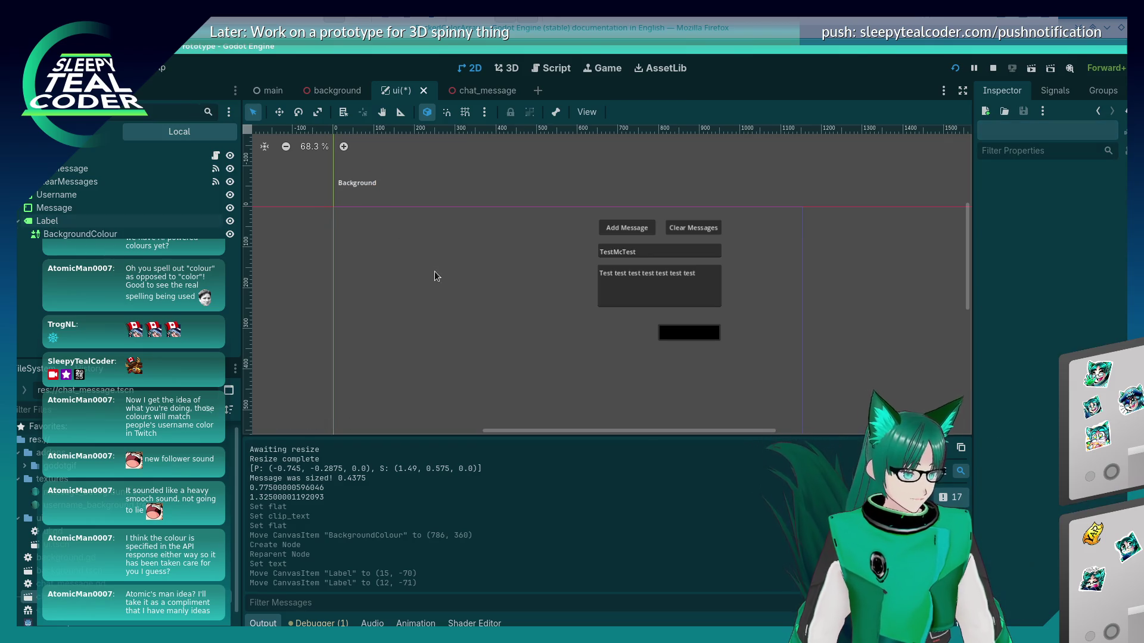
left_click(348, 186)
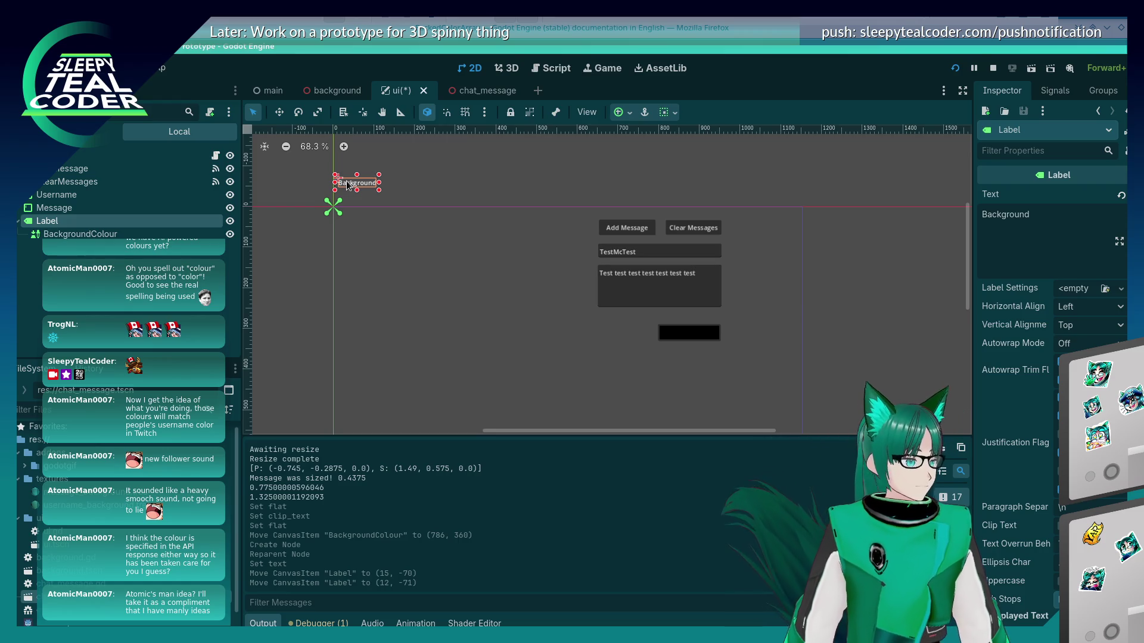
left_click(381, 194)
left_click(356, 184)
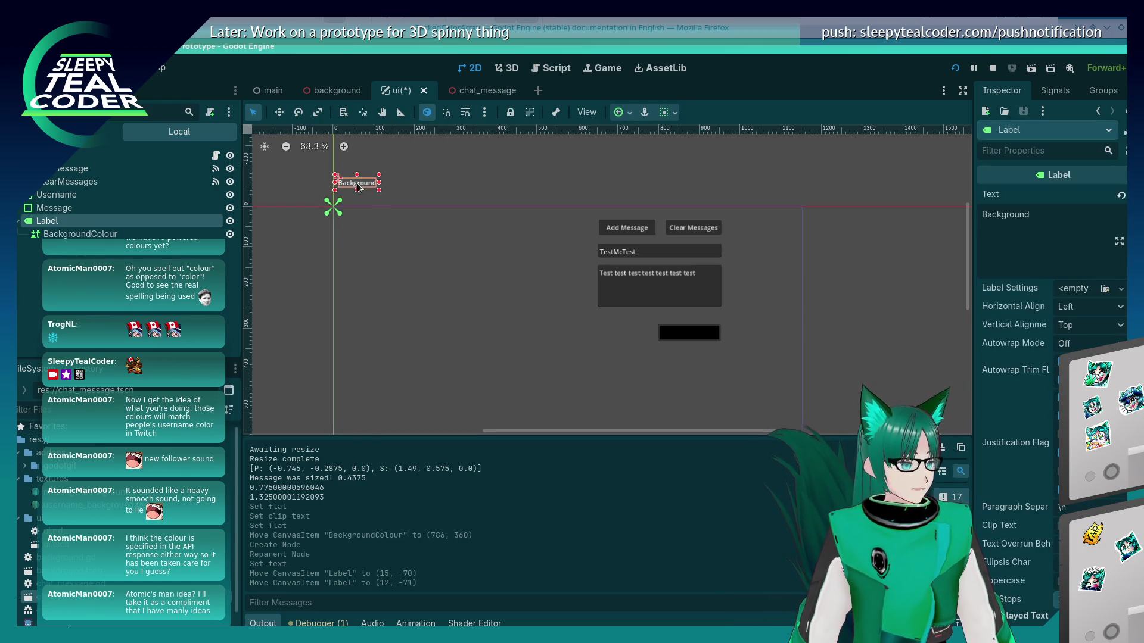
left_click(429, 179)
left_click(369, 187)
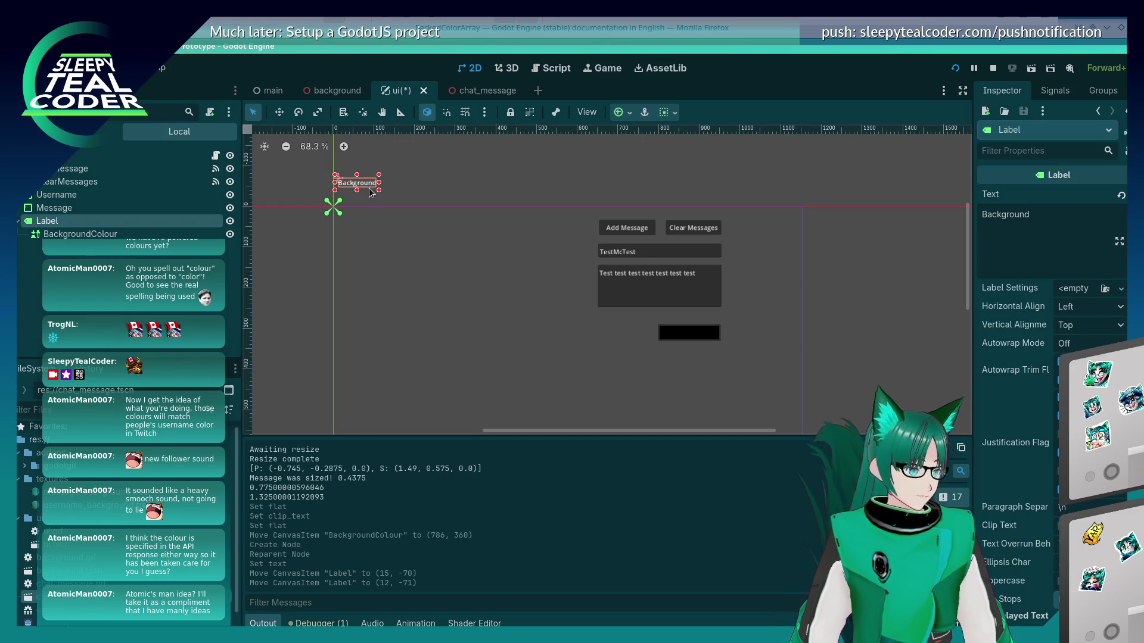
left_click(401, 189)
left_click(357, 188)
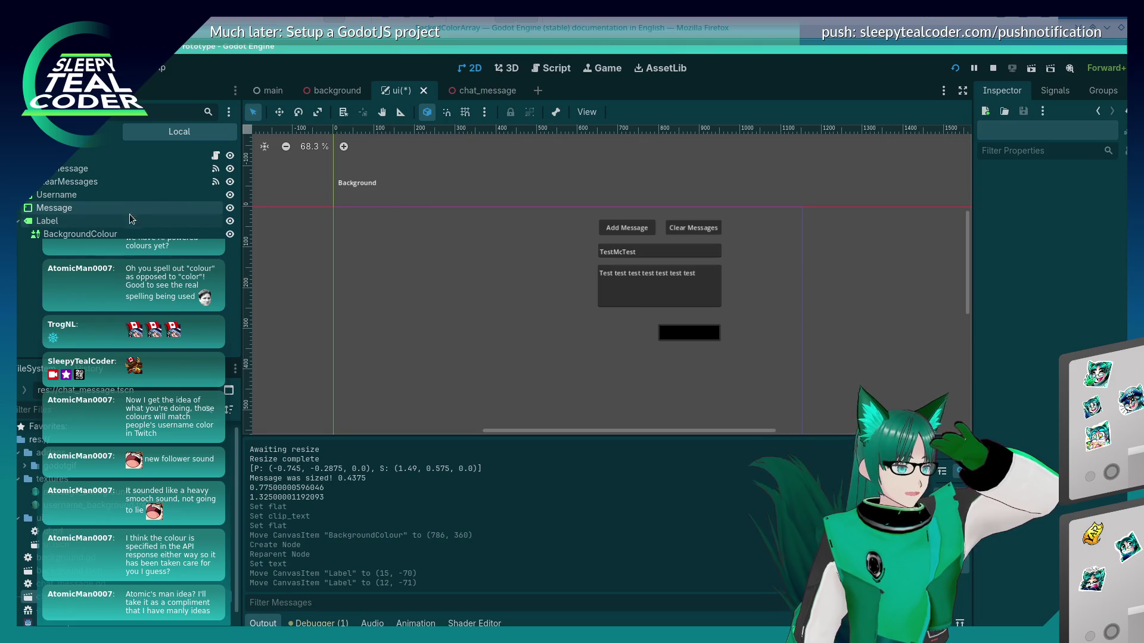
Move BackgroundColour out from under the Label and place the label beside the colour picker
left_click(76, 237)
mouse_move(75, 242)
left_mouse_down()
mouse_move(77, 161)
mouse_move(93, 236)
left_mouse_up()
mouse_move(367, 184)
left_mouse_down()
mouse_move(612, 335)
mouse_move(728, 354)
mouse_move(682, 349)
left_mouse_up()
left_click(532, 352)
left_click(679, 334)
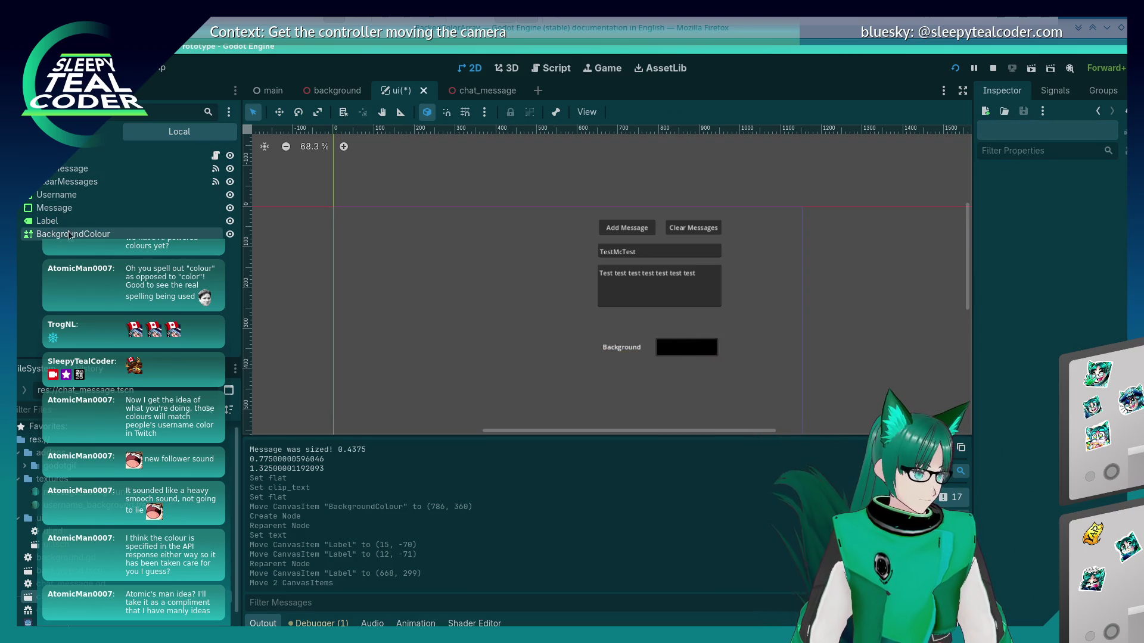
Reparent BackgroundColour as a child of the Background Label in the Scene dock
left_click(48, 221)
mouse_move(50, 224)
left_mouse_down()
mouse_move(63, 237)
mouse_move(51, 233)
left_mouse_up()
left_click(48, 221)
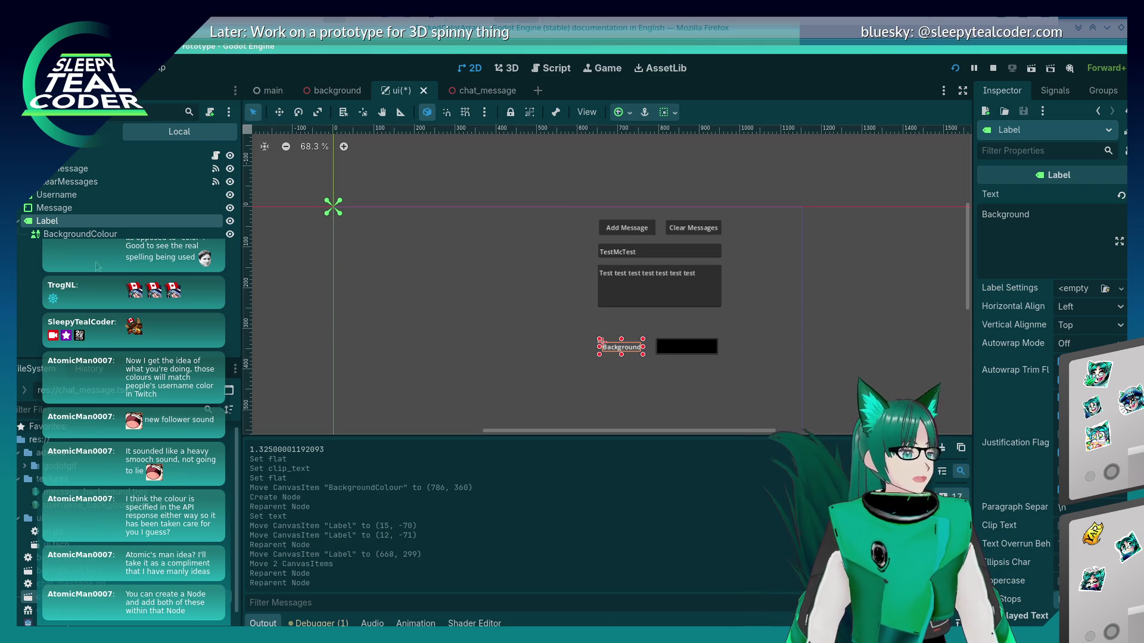
right_click(46, 220)
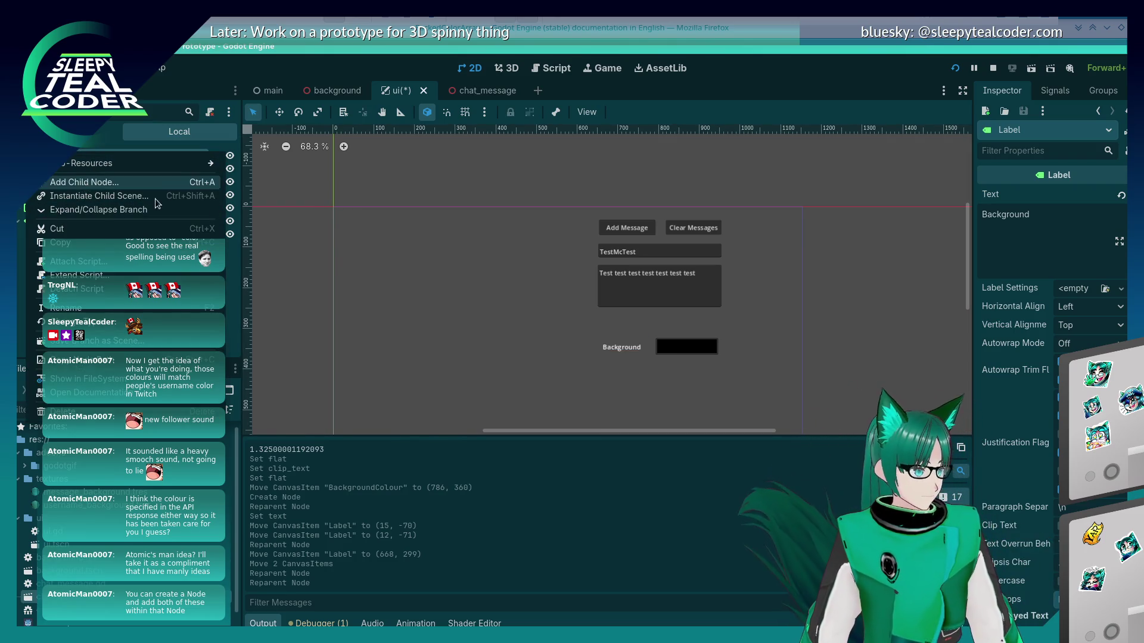
Add a Control node as a child in the ui scene, after one cancelled attempt
left_click(84, 182)
left_click(420, 320)
left_click(386, 320)
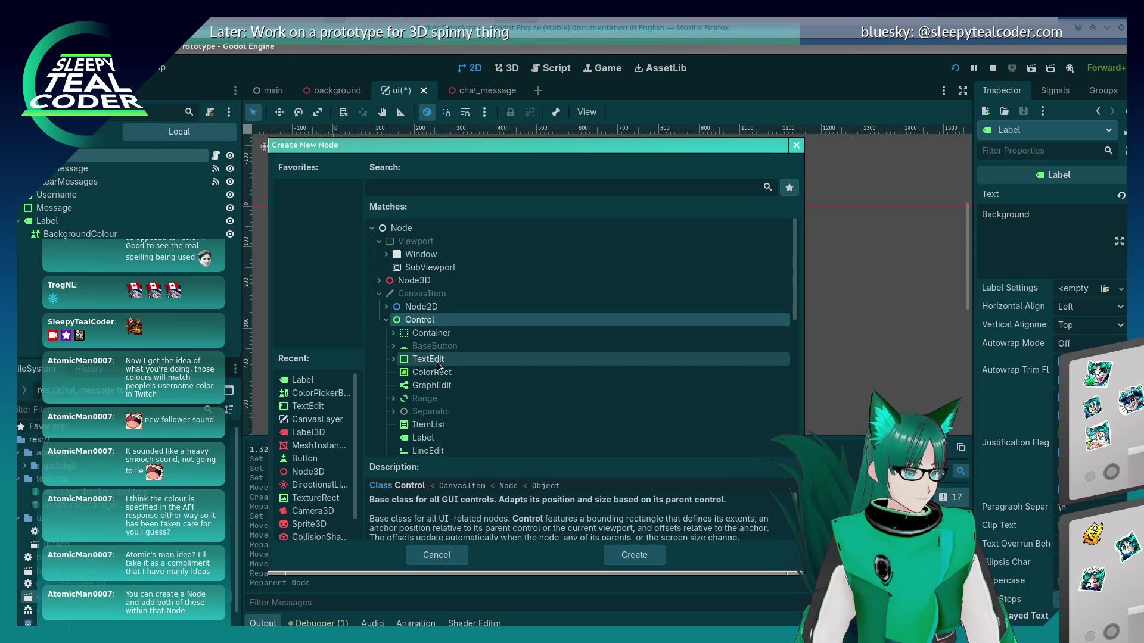
left_click(456, 549)
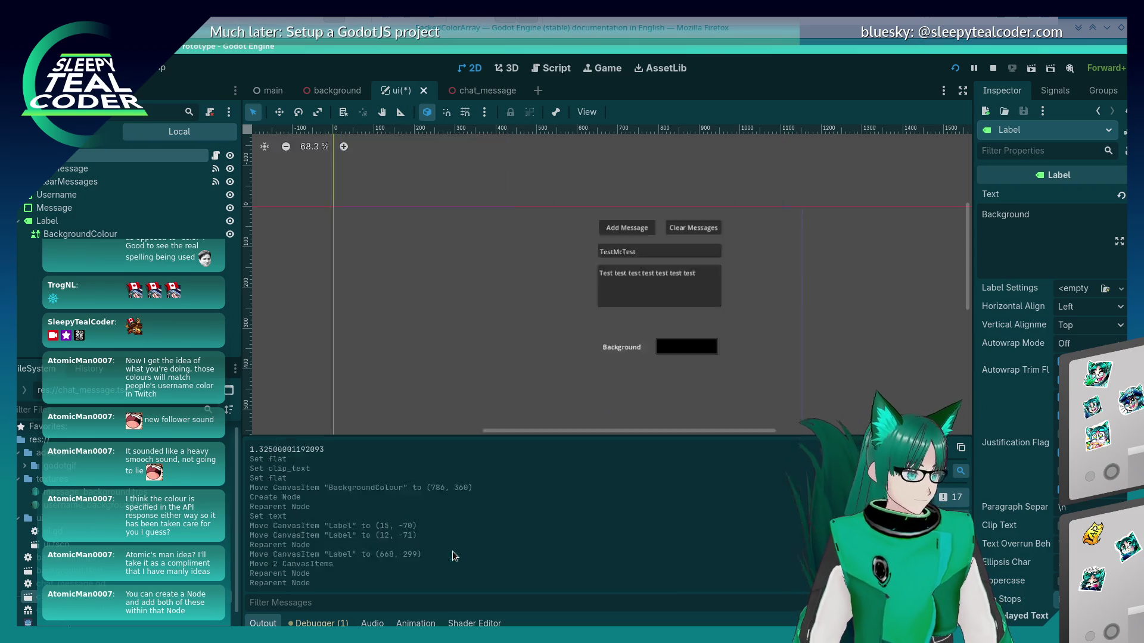
right_click(68, 162)
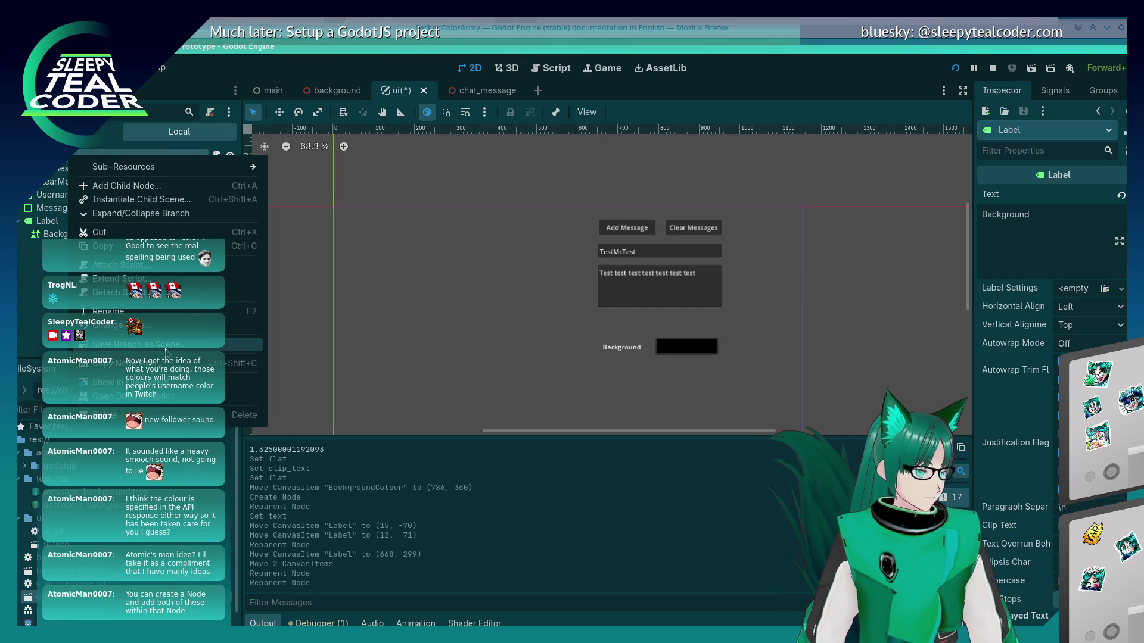
left_click(162, 186)
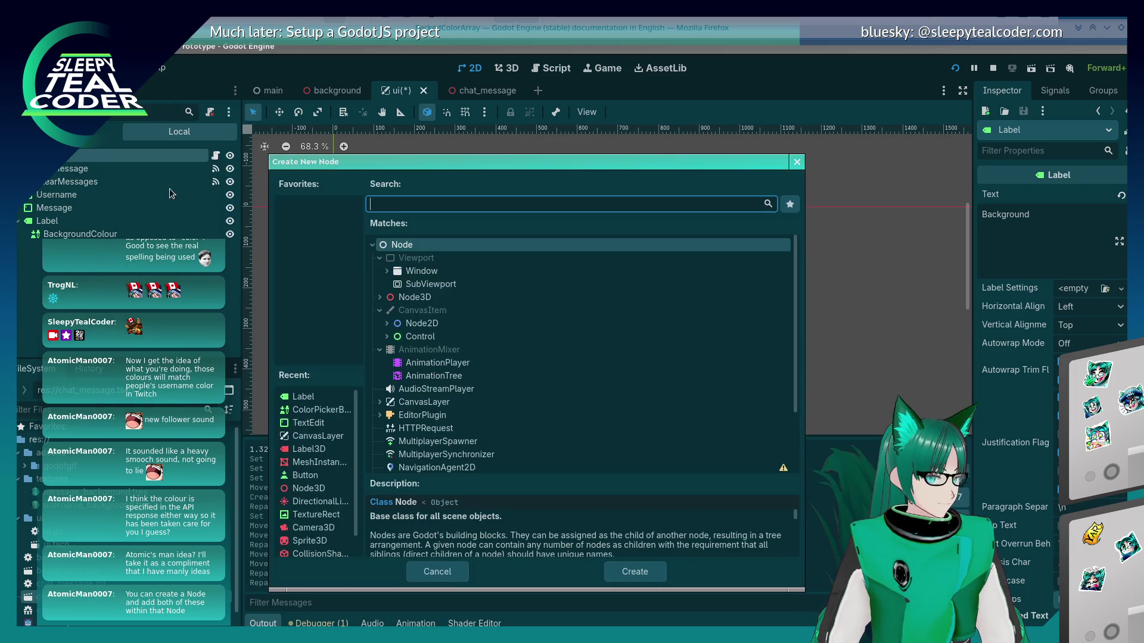
left_click(411, 337)
left_click(634, 572)
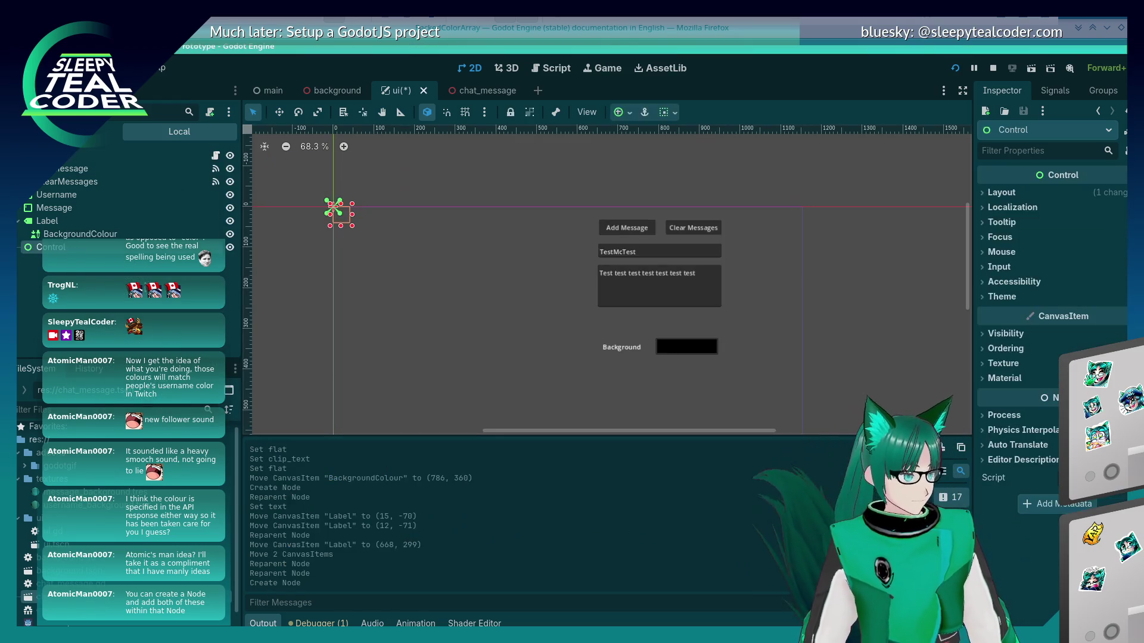
Undo a trial nesting of the Label under Control, then place Control over the Background label
left_click_drag(64, 250, 70, 249)
left_click(50, 221)
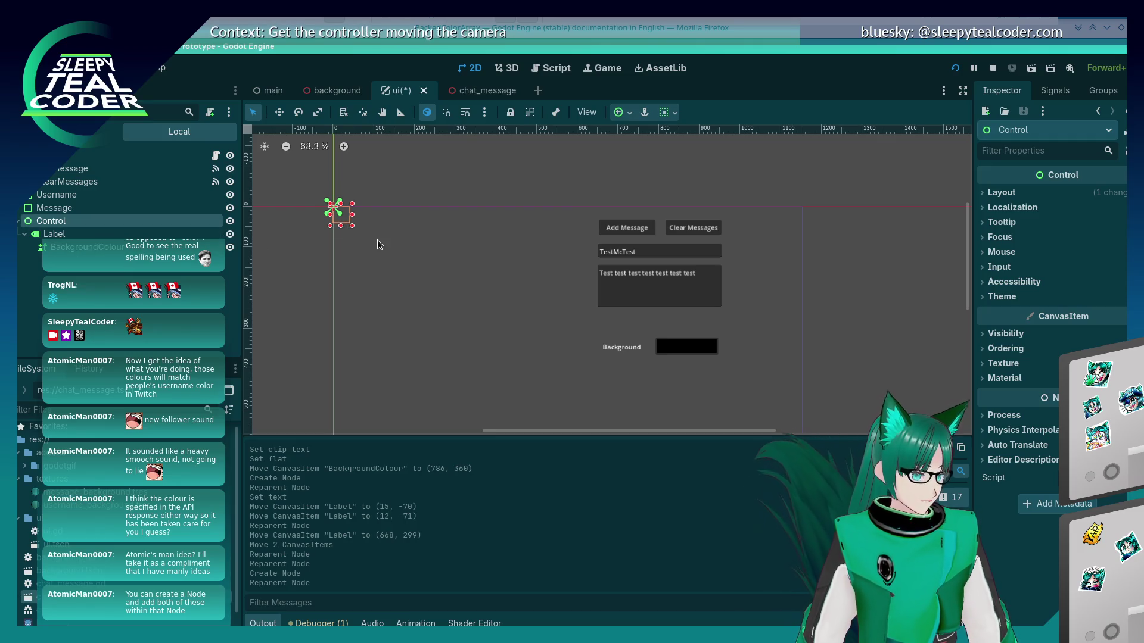
left_click_drag(343, 214, 355, 228)
left_click(437, 279)
key("ctrl+z")
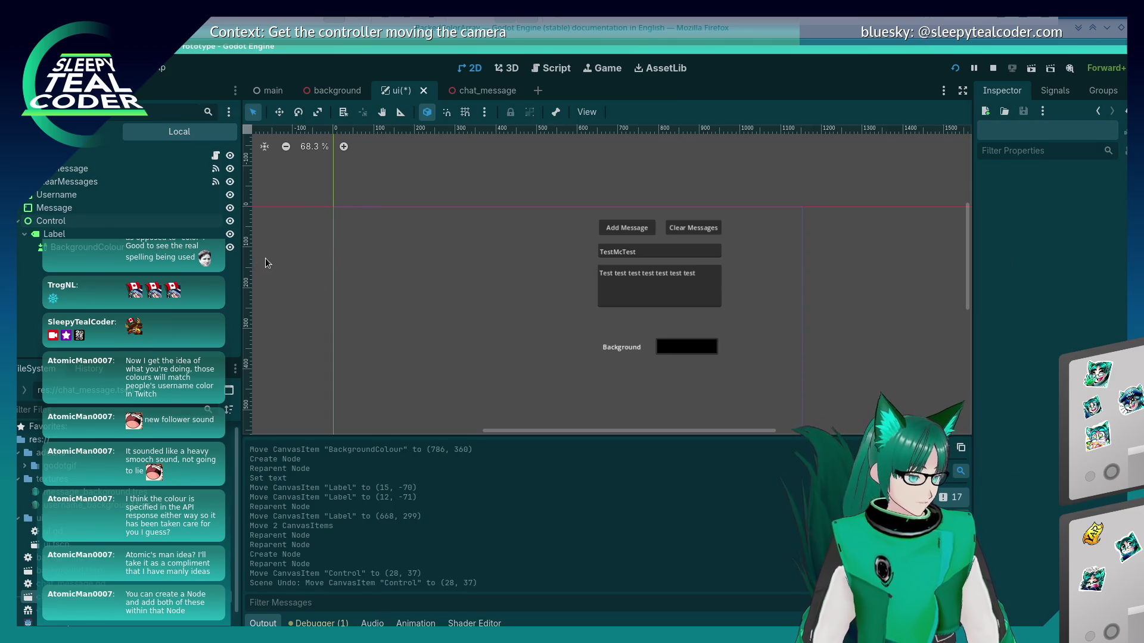
key("ctrl+z")
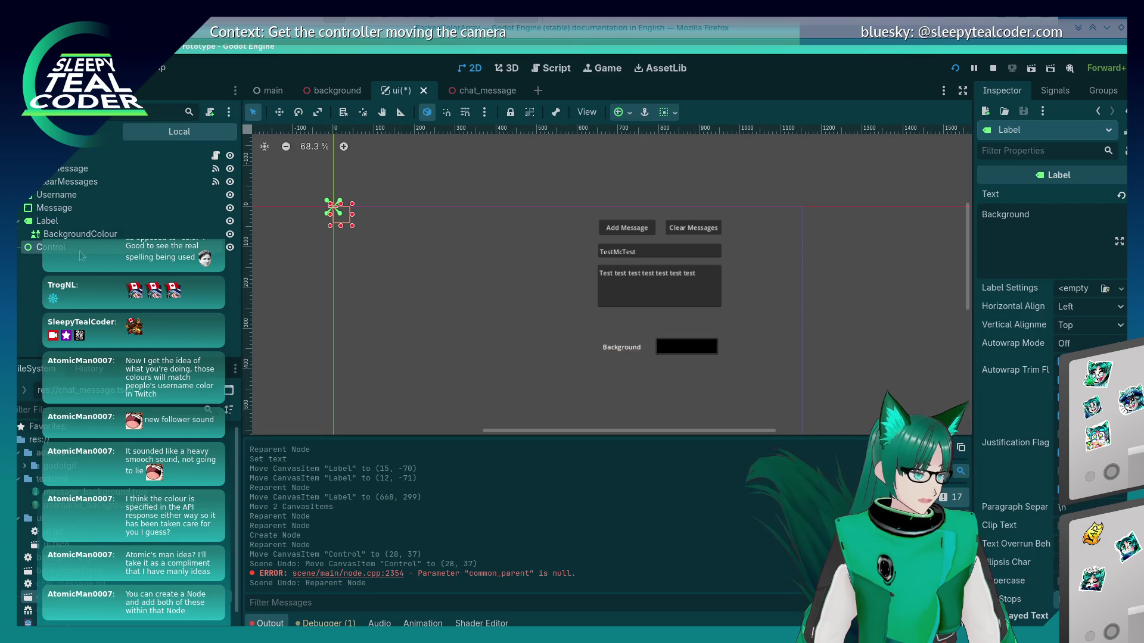
mouse_move(349, 220)
left_mouse_down()
mouse_move(574, 309)
mouse_move(609, 349)
left_mouse_up()
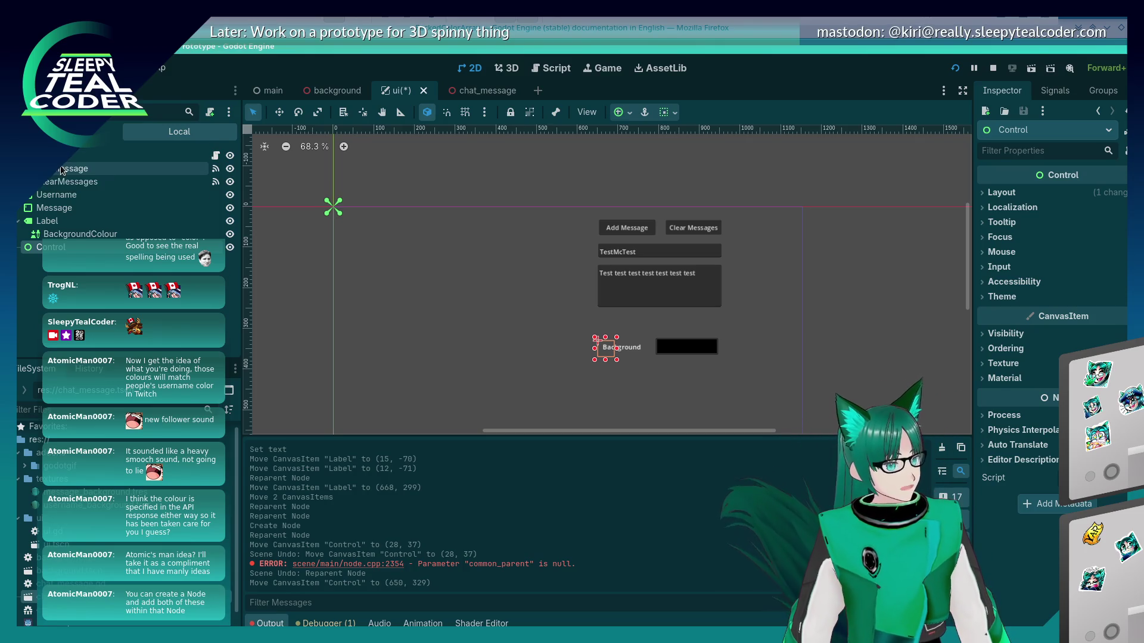
right_click(41, 254)
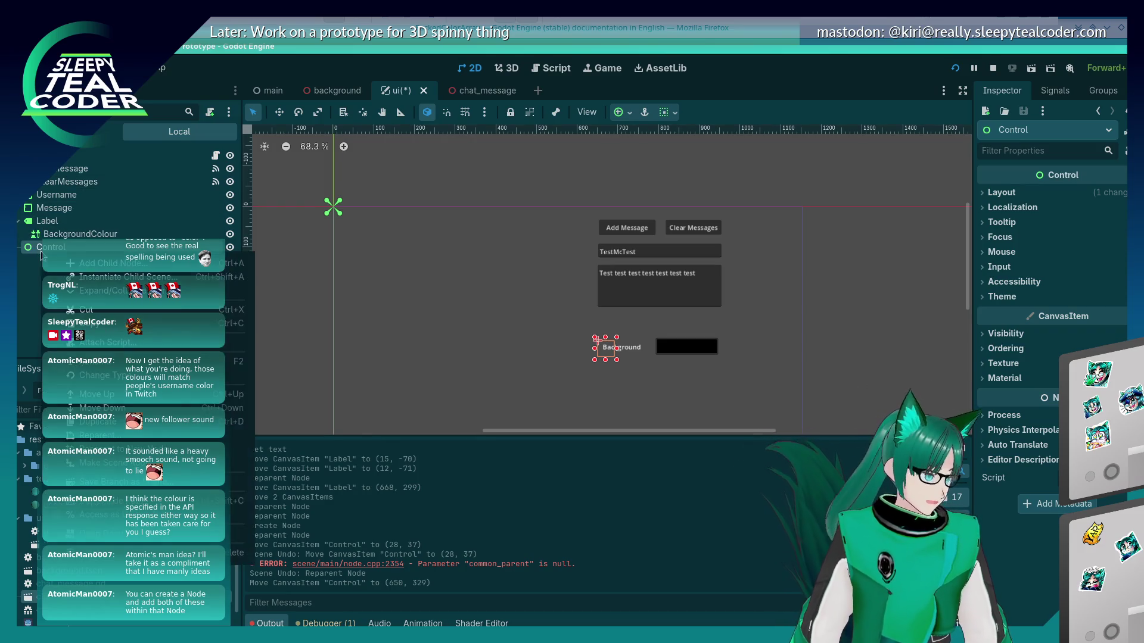
Delete the Control node and add a Node2D child in its place
left_click(232, 553)
left_click(638, 346)
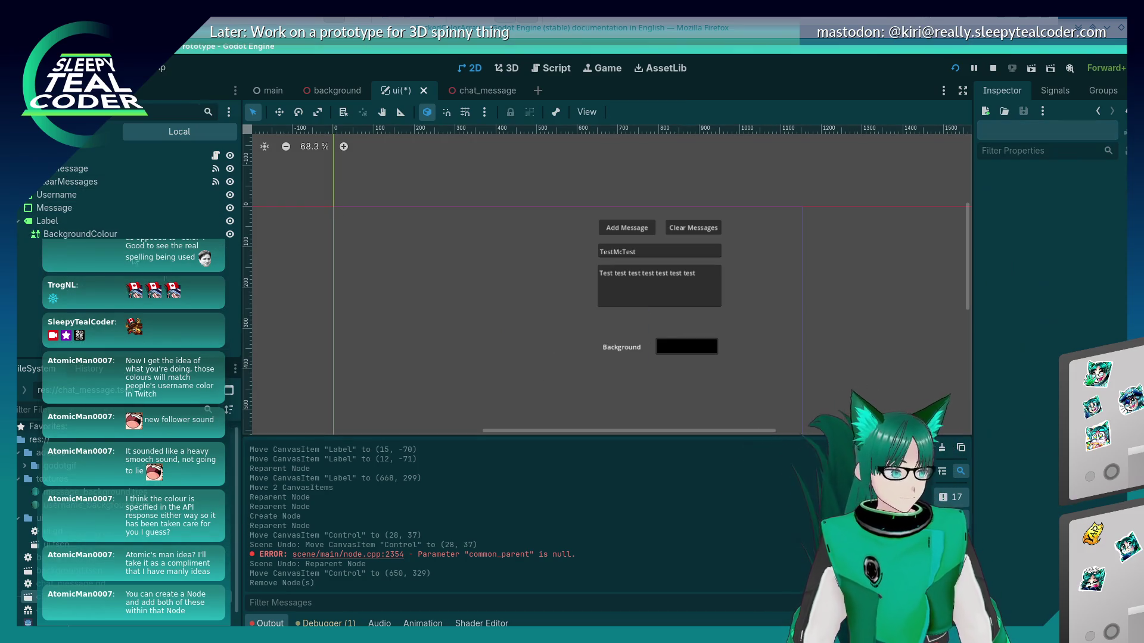
right_click(61, 168)
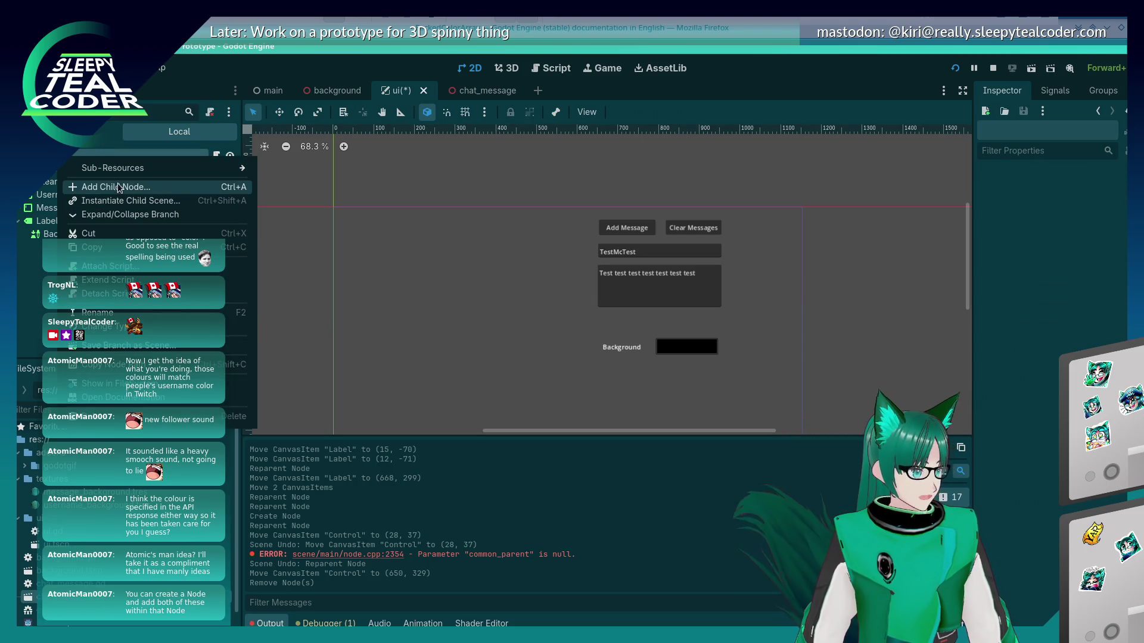
left_click(117, 184)
left_click(420, 340)
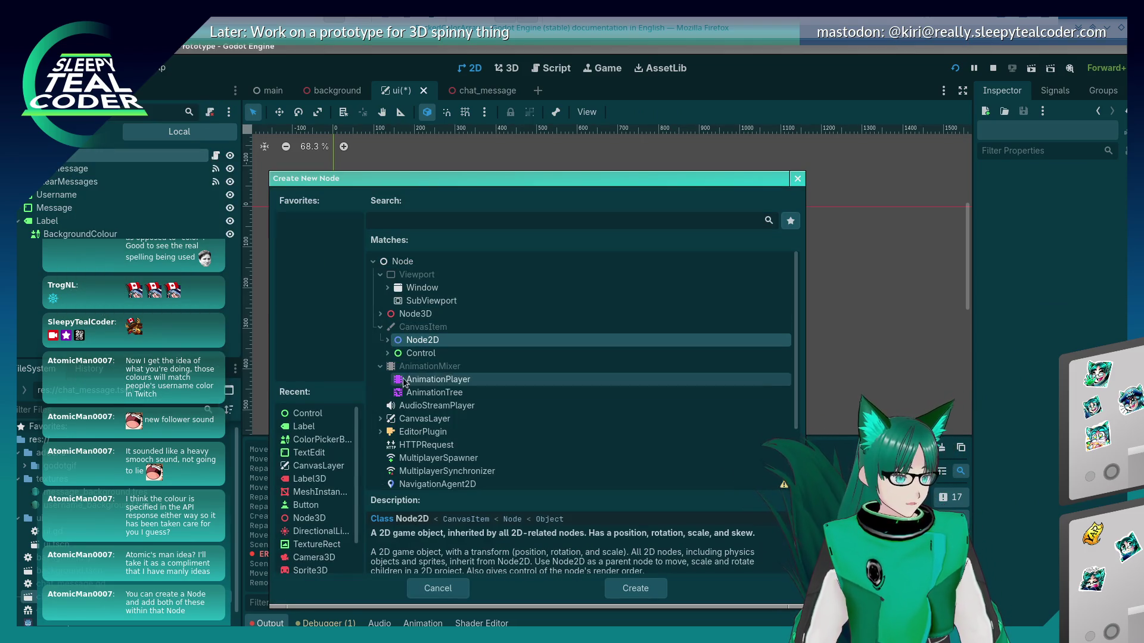
left_click(635, 588)
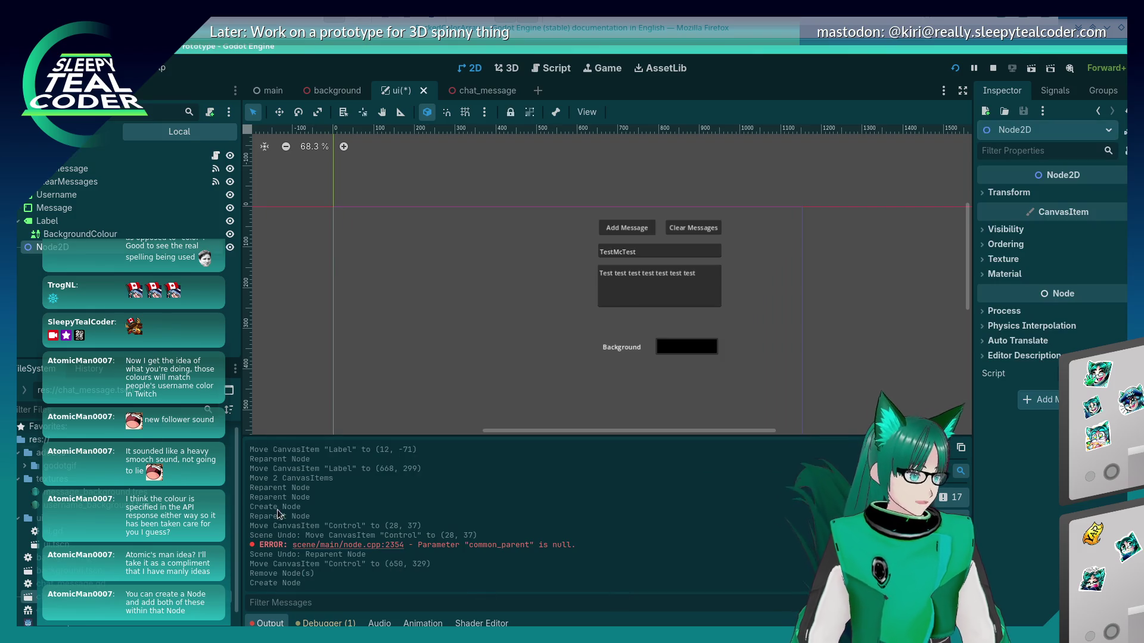
Place the Node2D beside the Background label and nest the Label under it
left_click(47, 228)
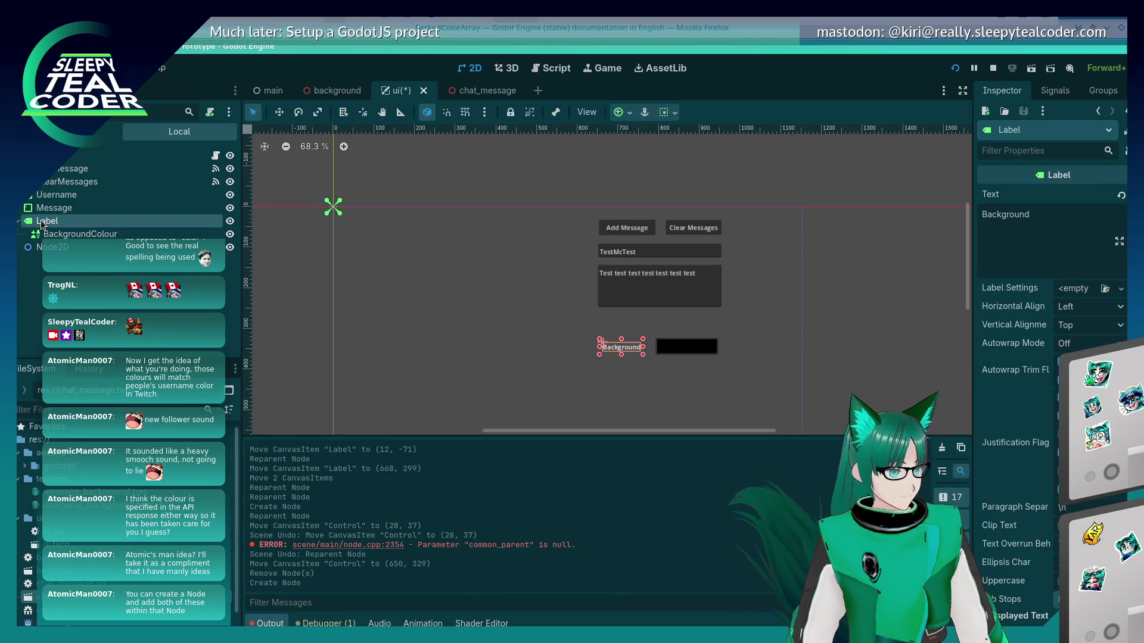
left_click(387, 251)
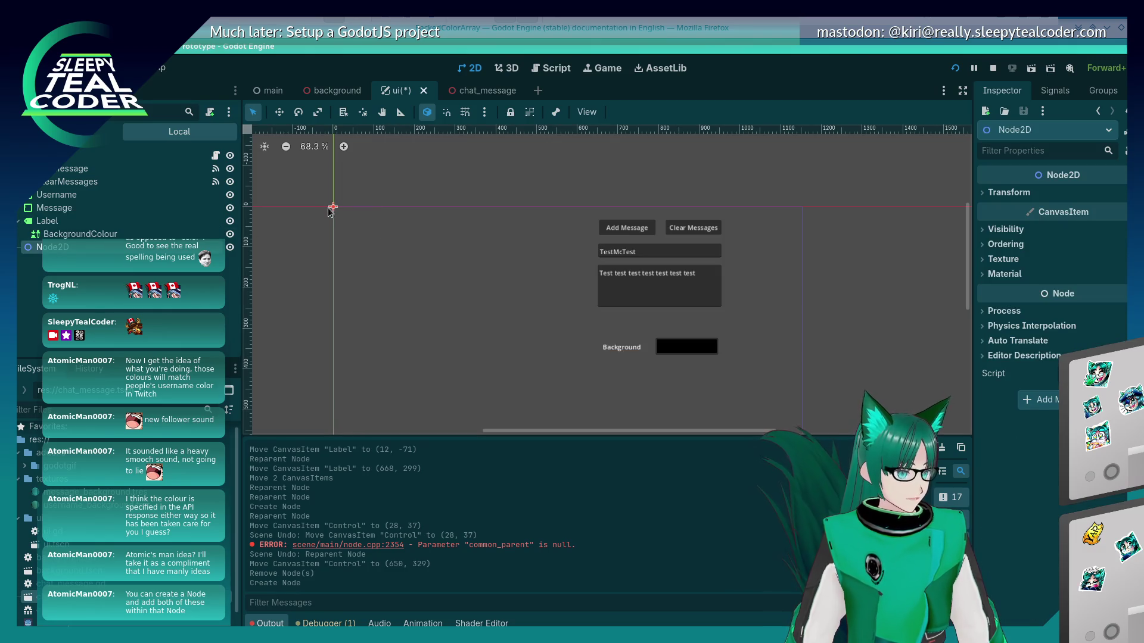
mouse_move(333, 208)
left_mouse_down()
mouse_move(536, 329)
mouse_move(597, 336)
left_mouse_up()
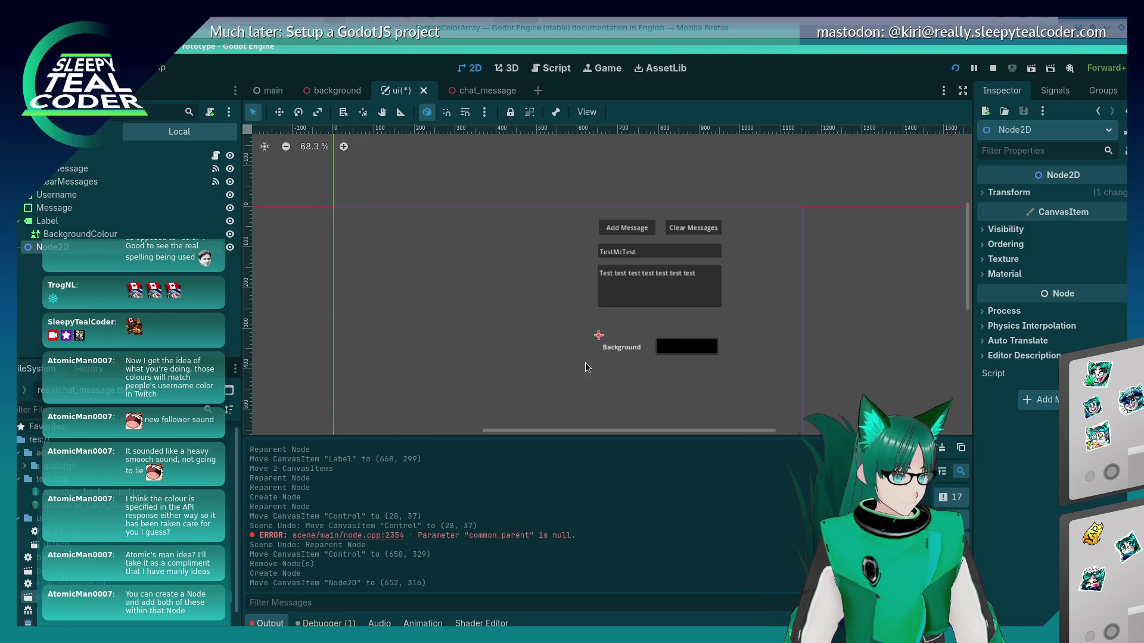
left_click(59, 223)
mouse_move(60, 224)
left_mouse_down()
mouse_move(66, 250)
mouse_move(114, 249)
left_mouse_up()
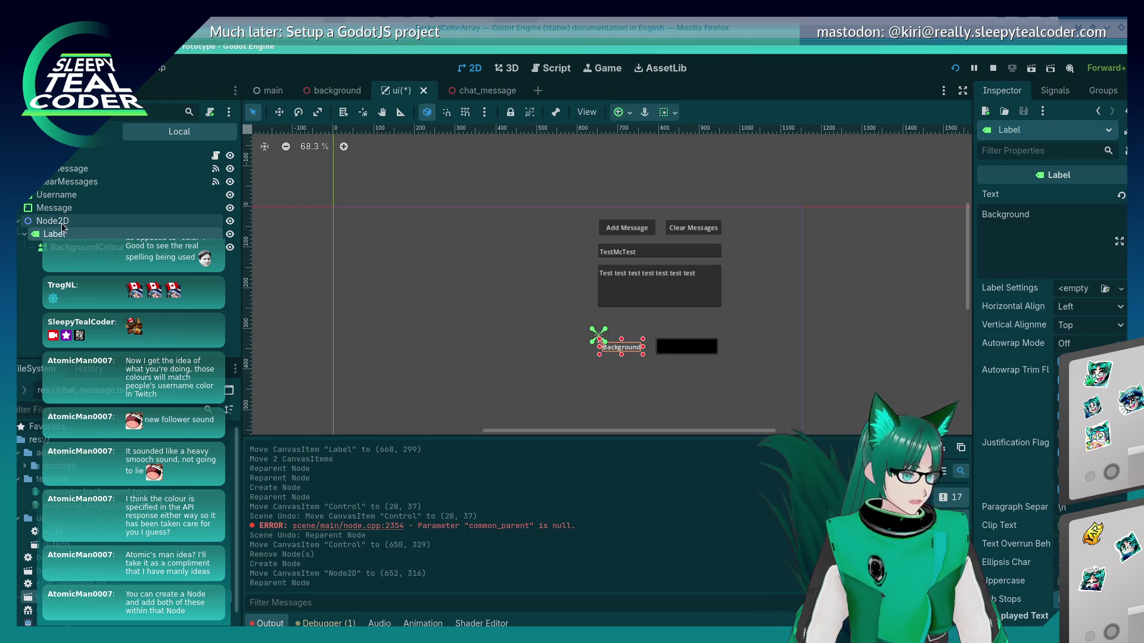
left_click(363, 334)
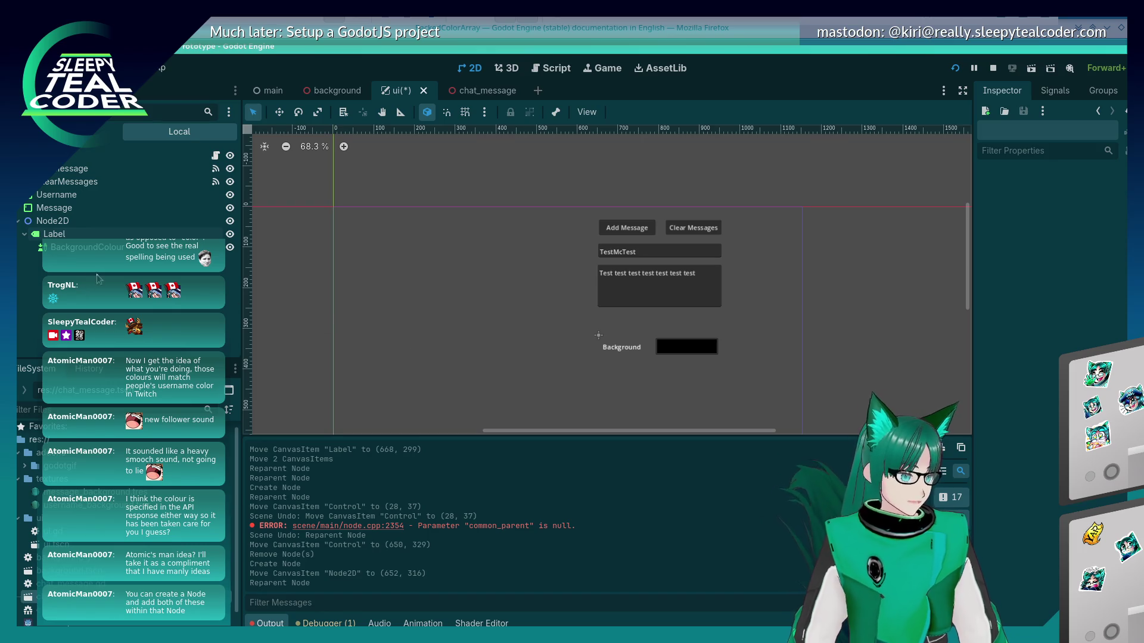
Undo a stray move and cut of the Node2D group, then begin renaming the Node2D
left_click(60, 221)
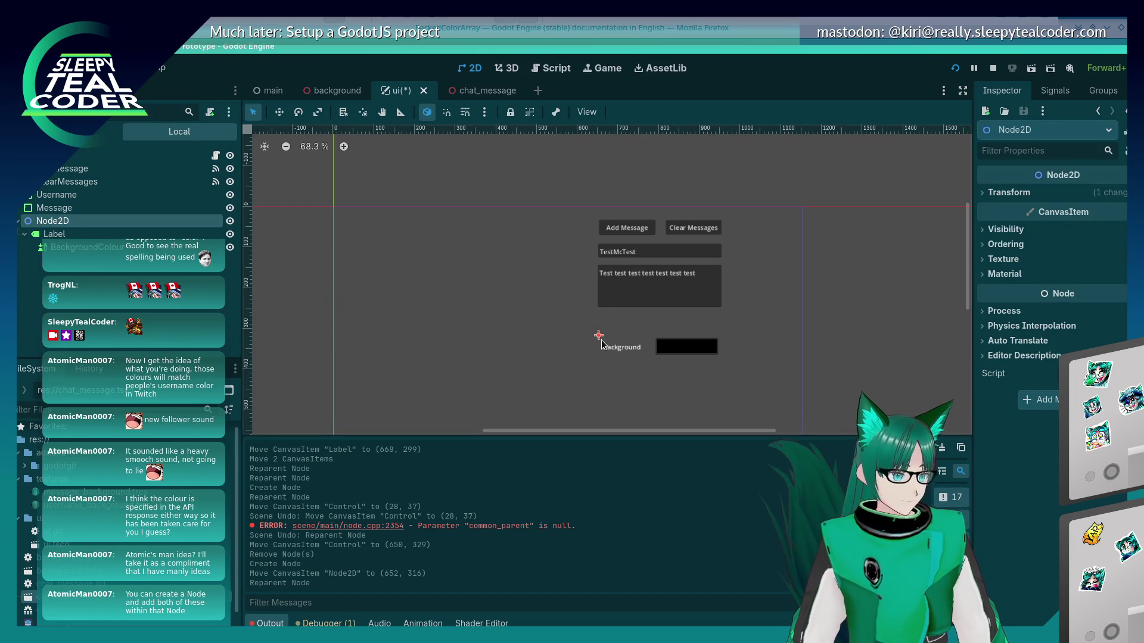
left_click_drag(600, 341, 402, 264)
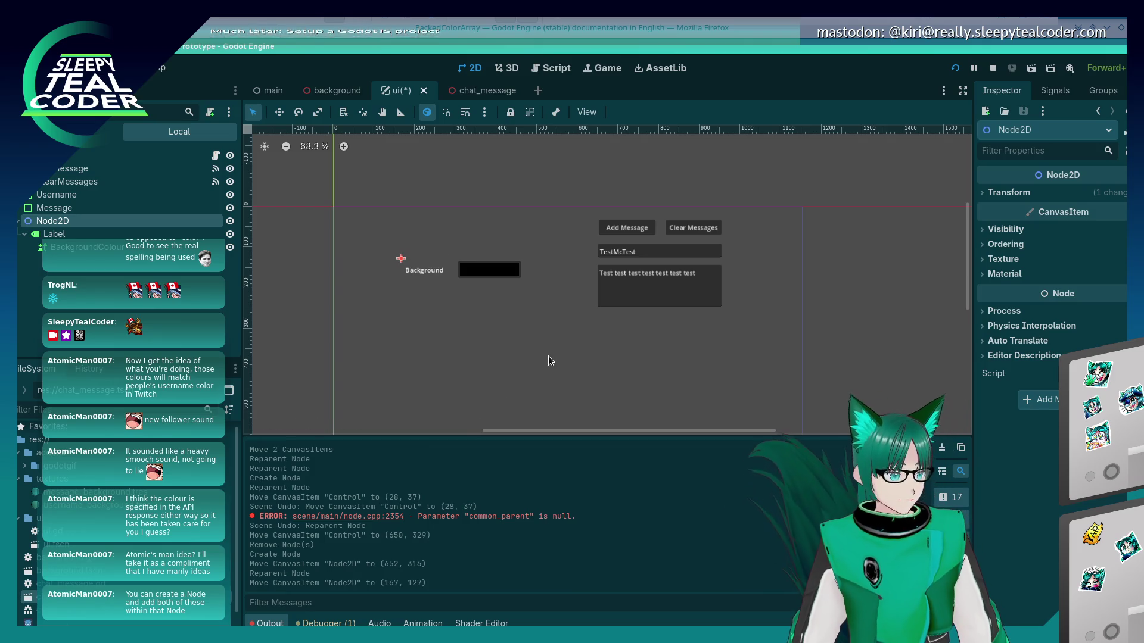
key("ctrl+x")
key("ctrl+z")
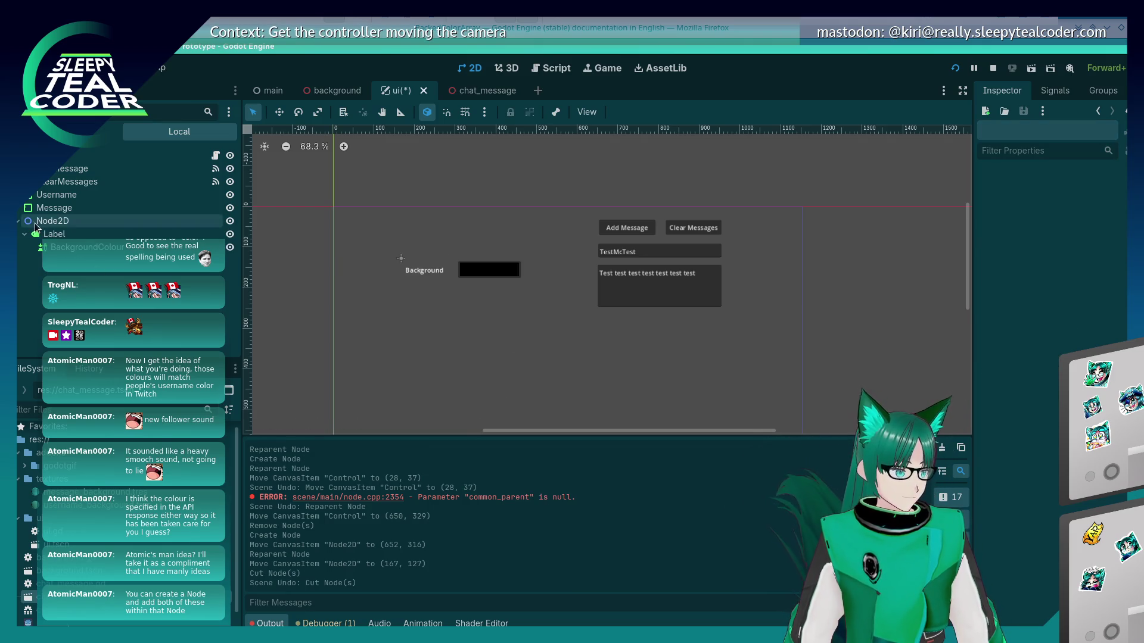
key("ctrl+z")
left_click(81, 220)
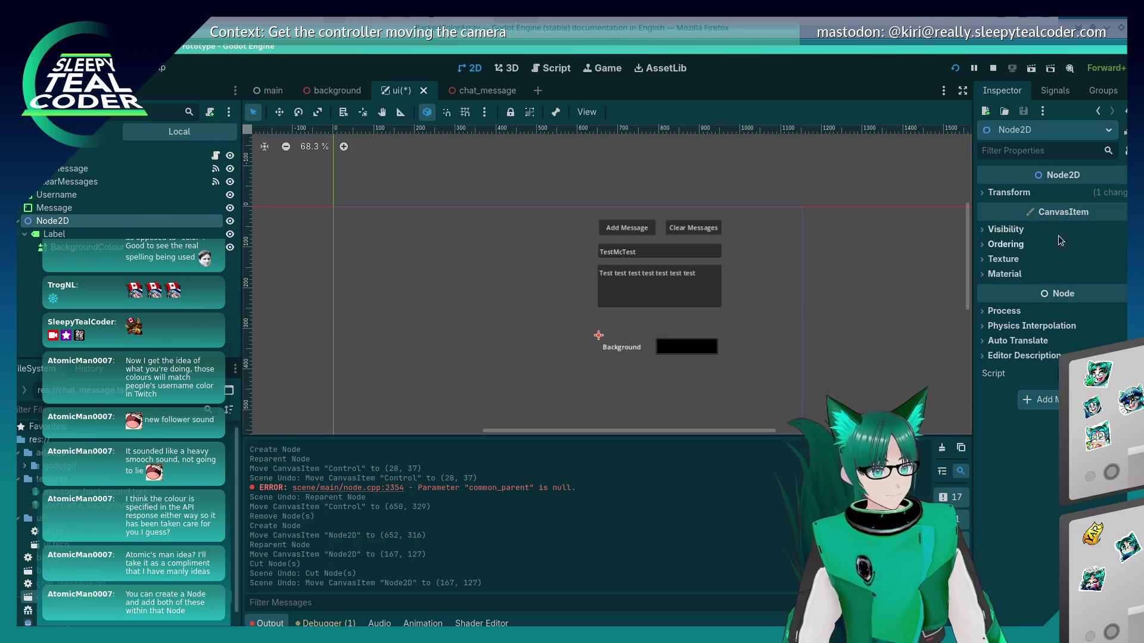
key("F2")
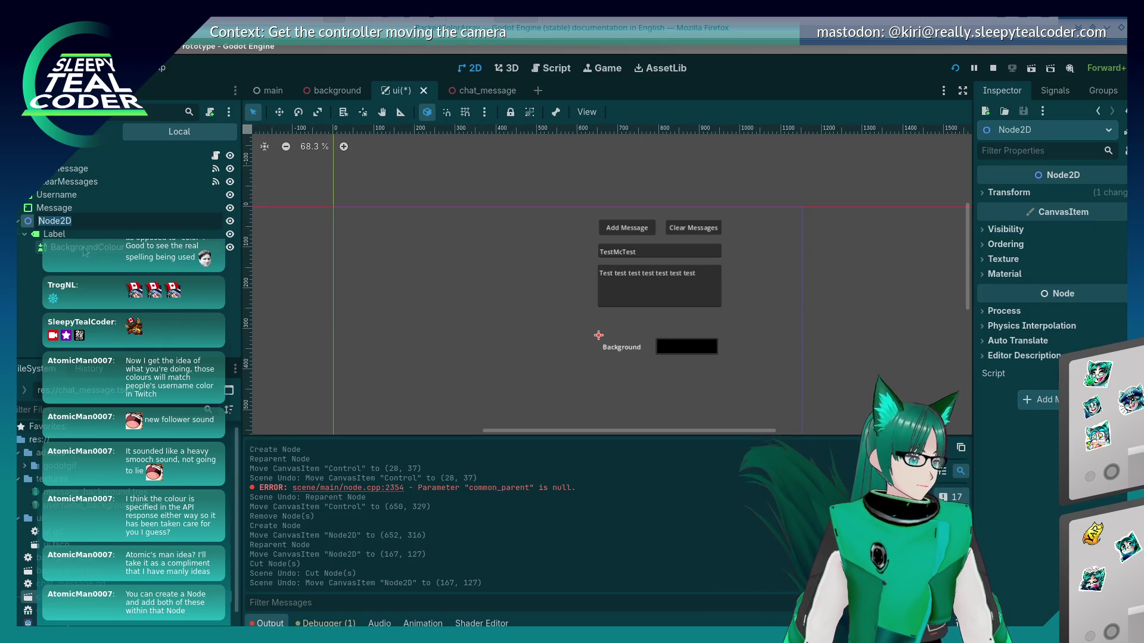
Name the Node2D 'Background' and rename the BackgroundColour node to 'Colour'
type("Background")
key("Return")
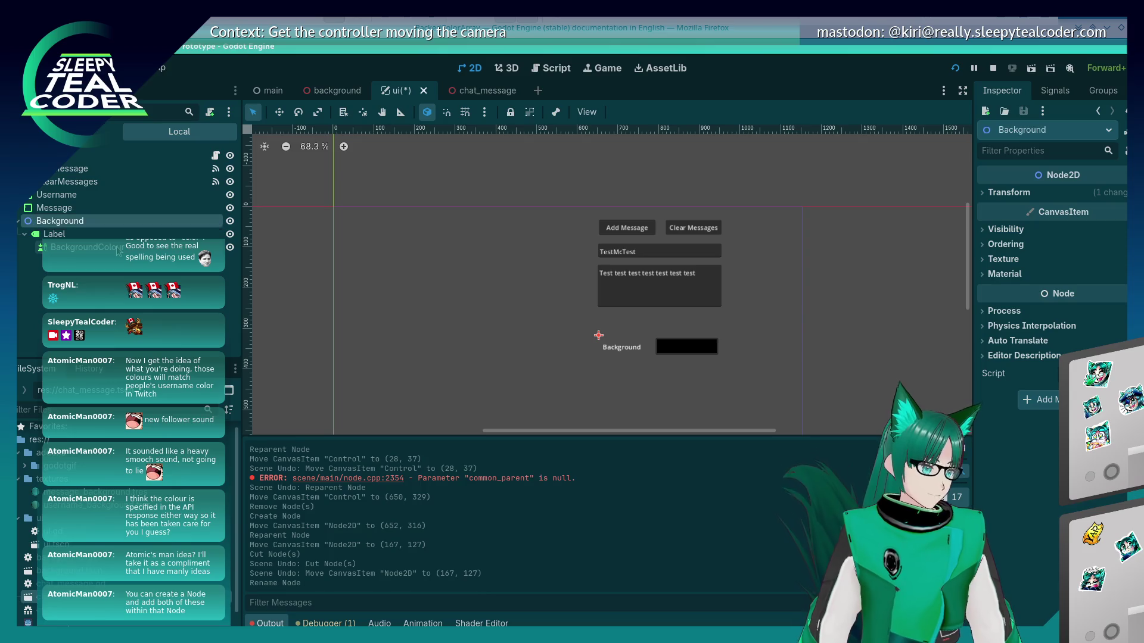
left_click(118, 251)
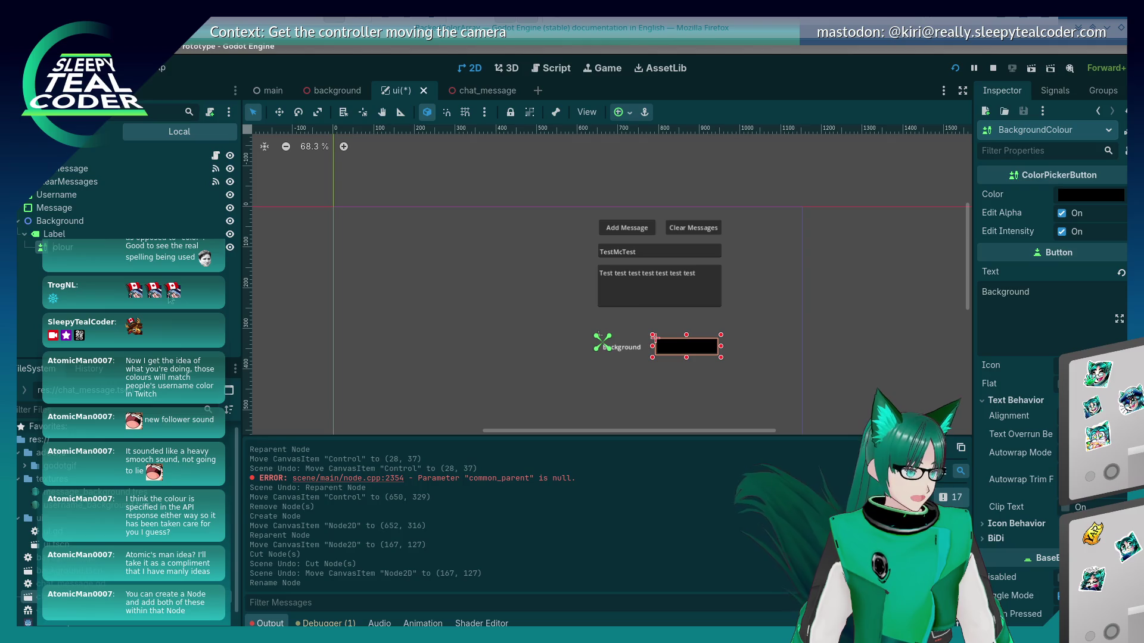
key("Return")
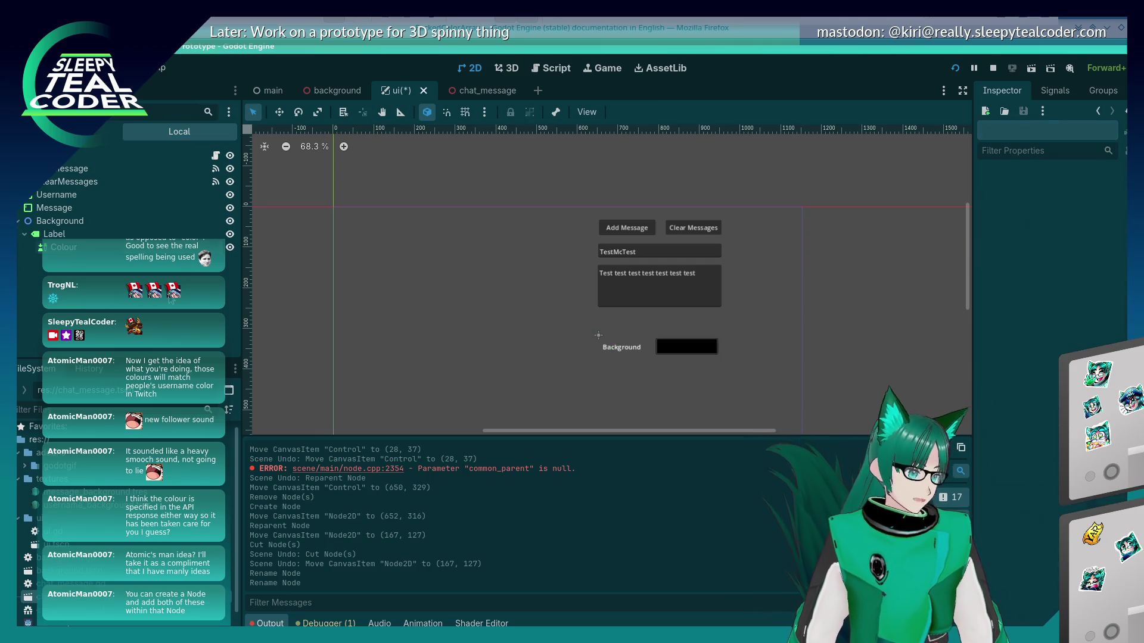
Duplicate the Background node and start naming the copy User Background
left_click(41, 221)
right_click(41, 222)
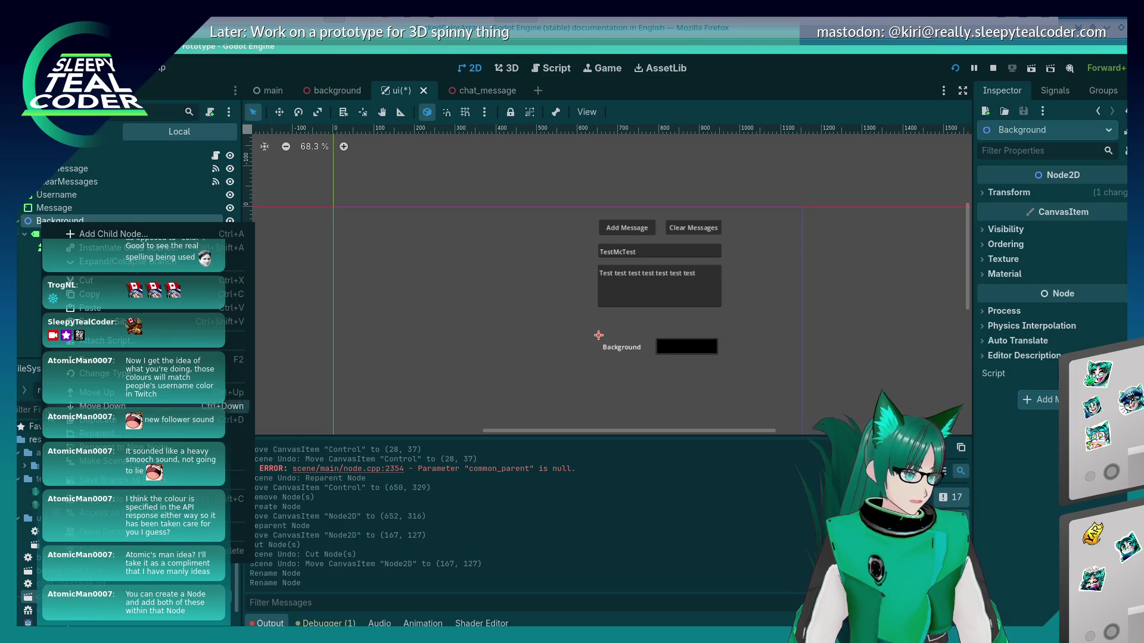
left_click(67, 420)
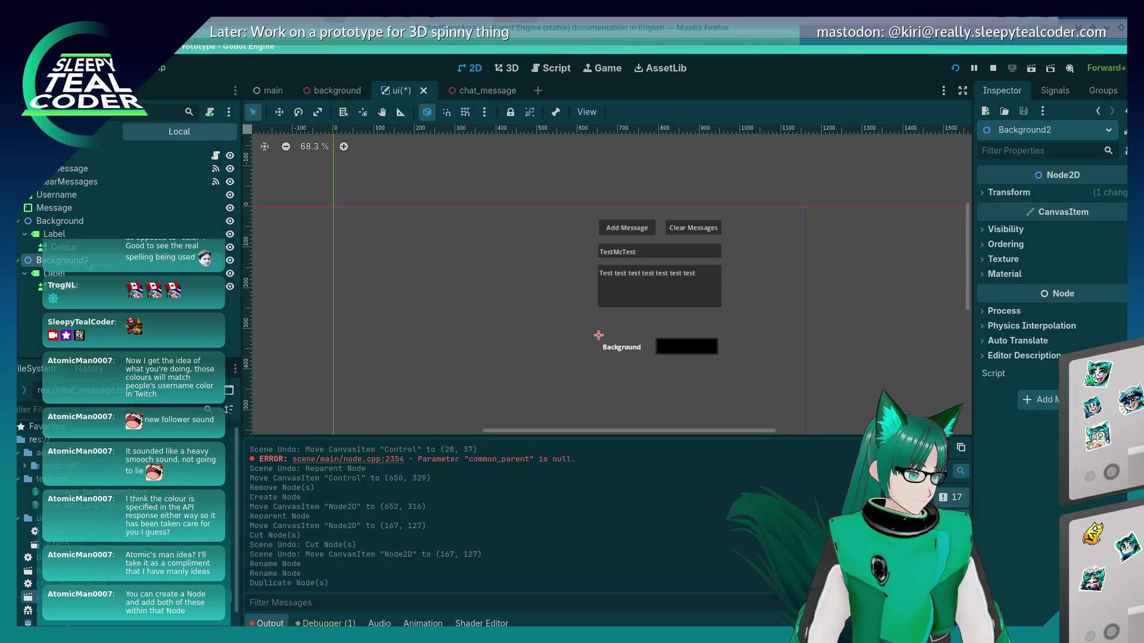
left_click(111, 260)
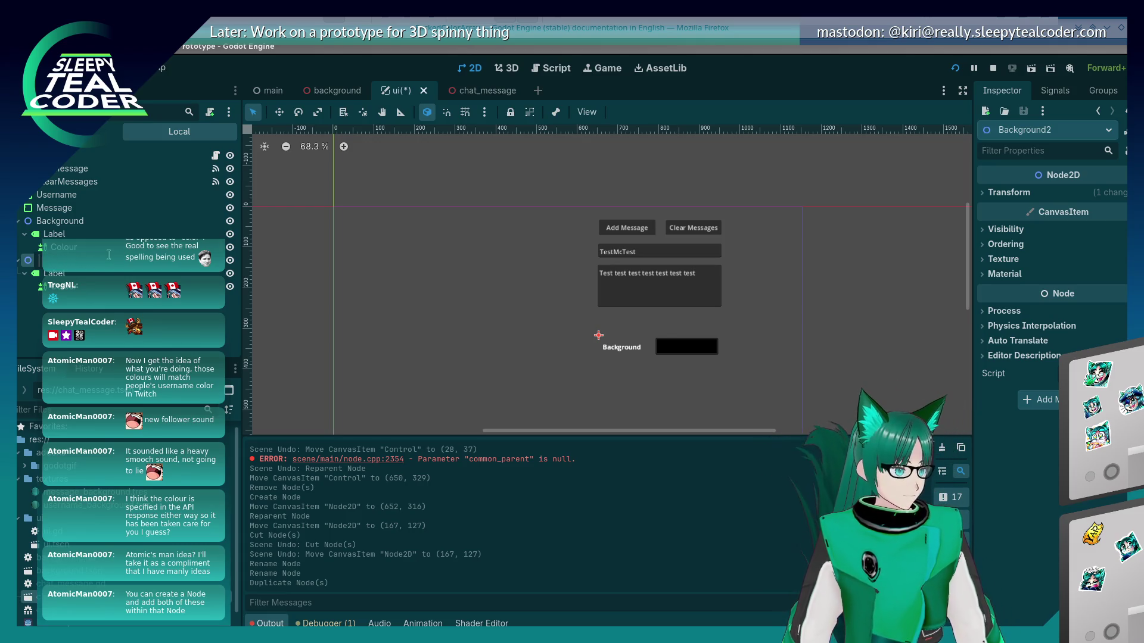
type("User Backgroun")
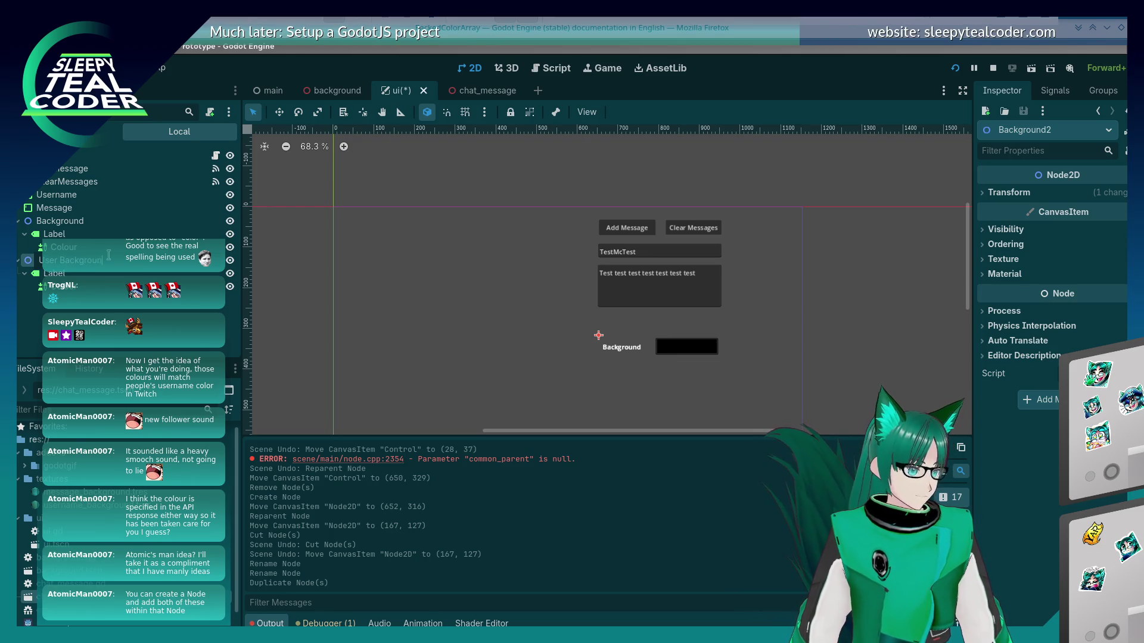
type("d")
Rename the original node MessageBackground and the copy UsernameBackground
key("Return")
left_click(91, 224)
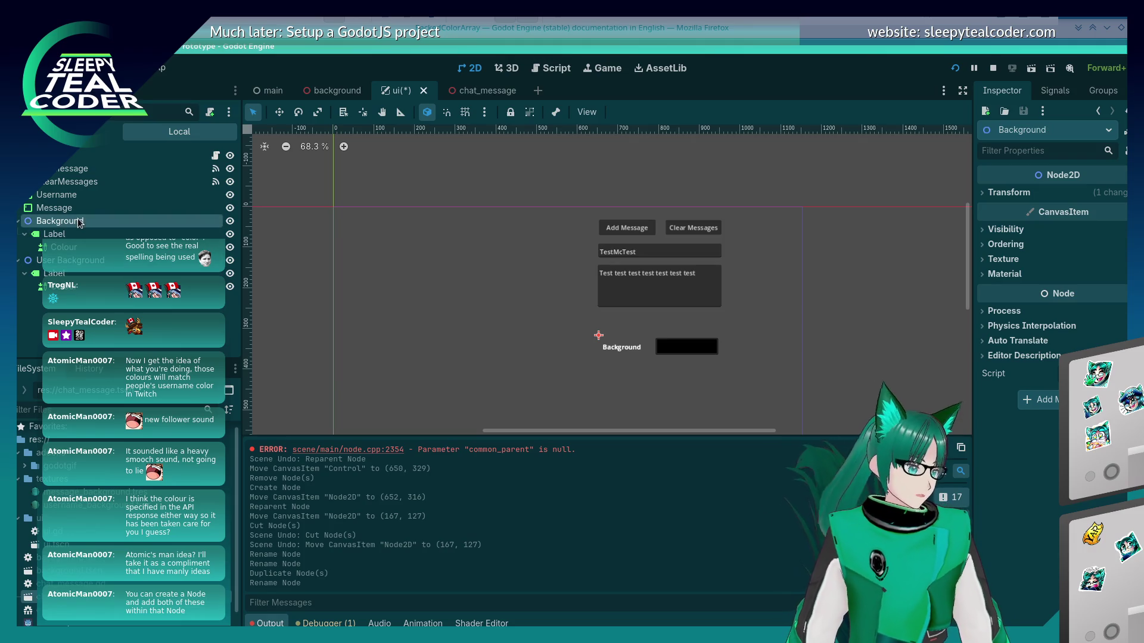
key("Home")
type("Message")
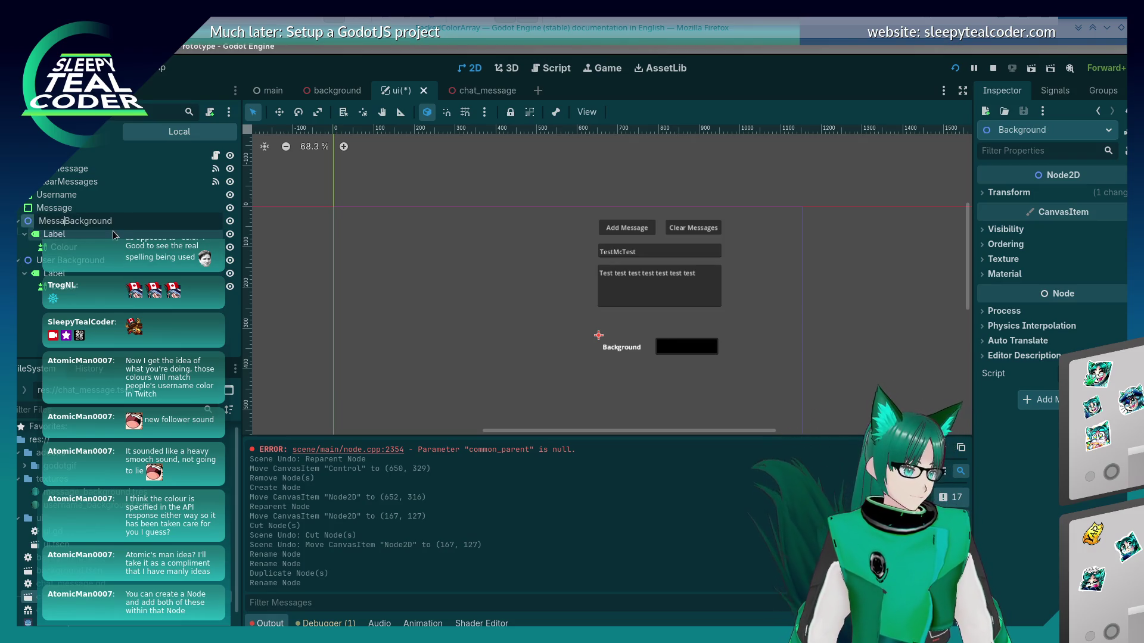
double_click(92, 264)
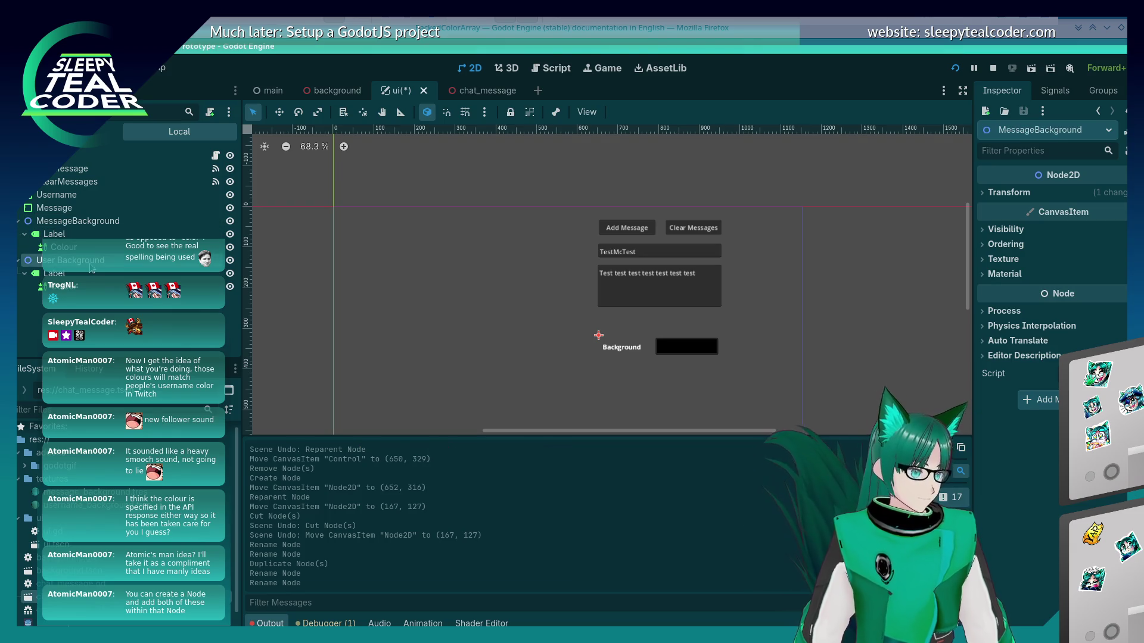
key("Return")
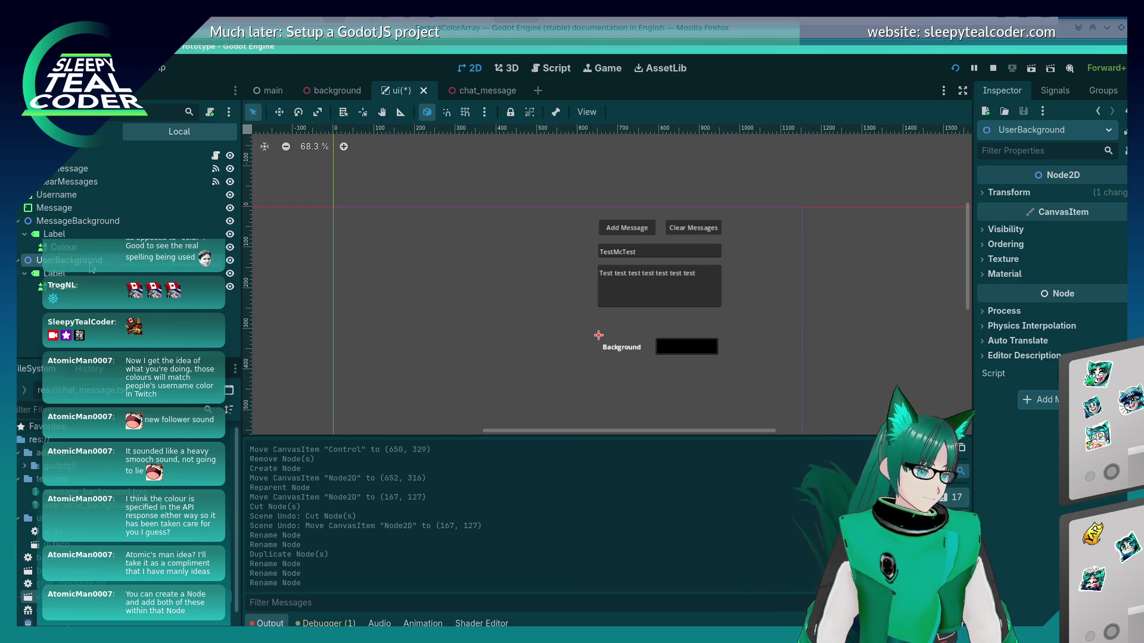
left_click(64, 236)
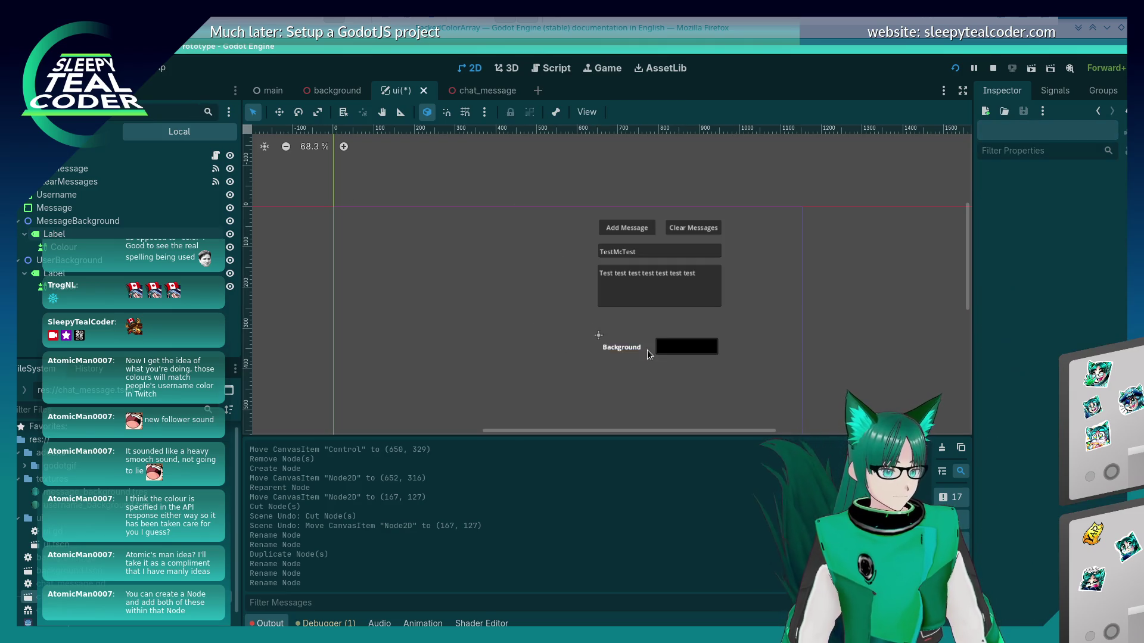
left_click(90, 264)
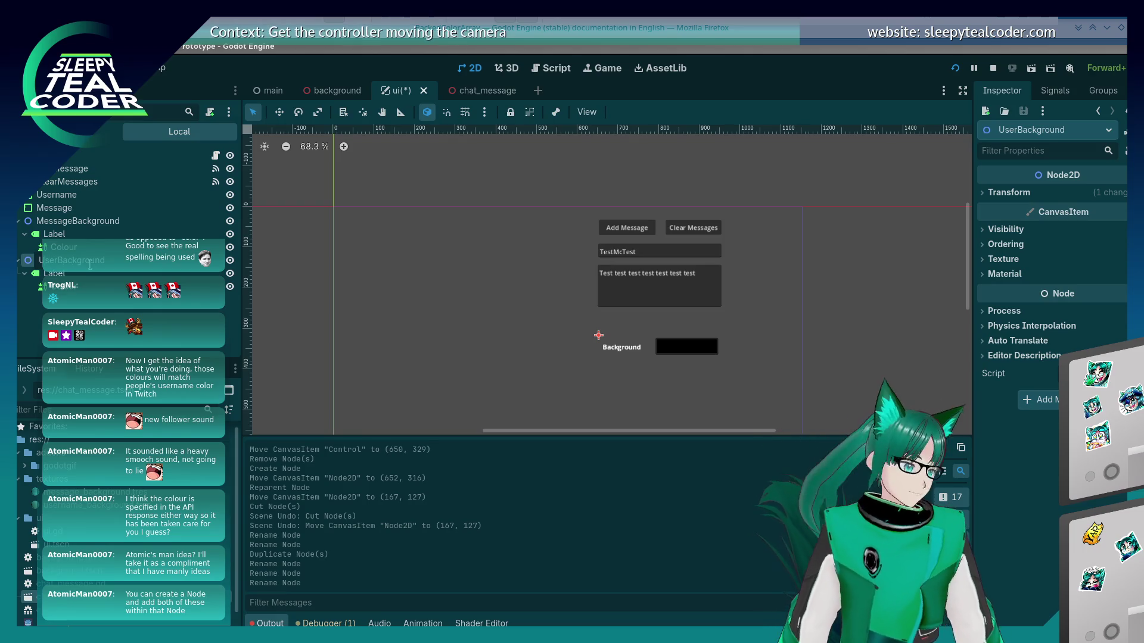
type("name")
key("Return")
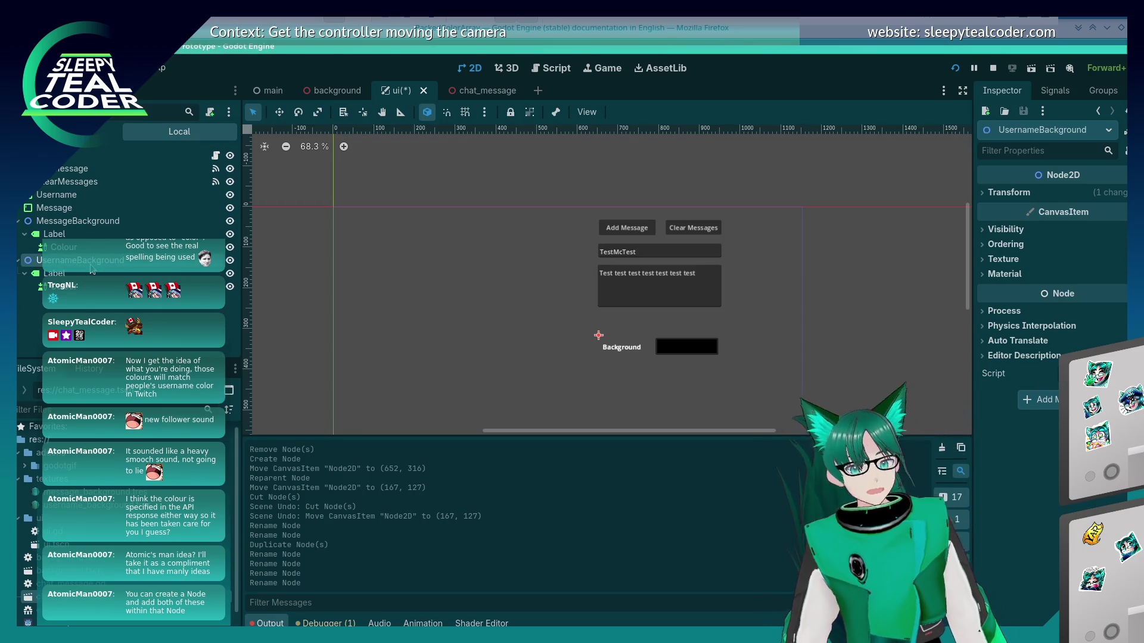
Edit the two labels' Text to read 'Message Background' and 'User Background'
left_click(59, 235)
left_click(1060, 227)
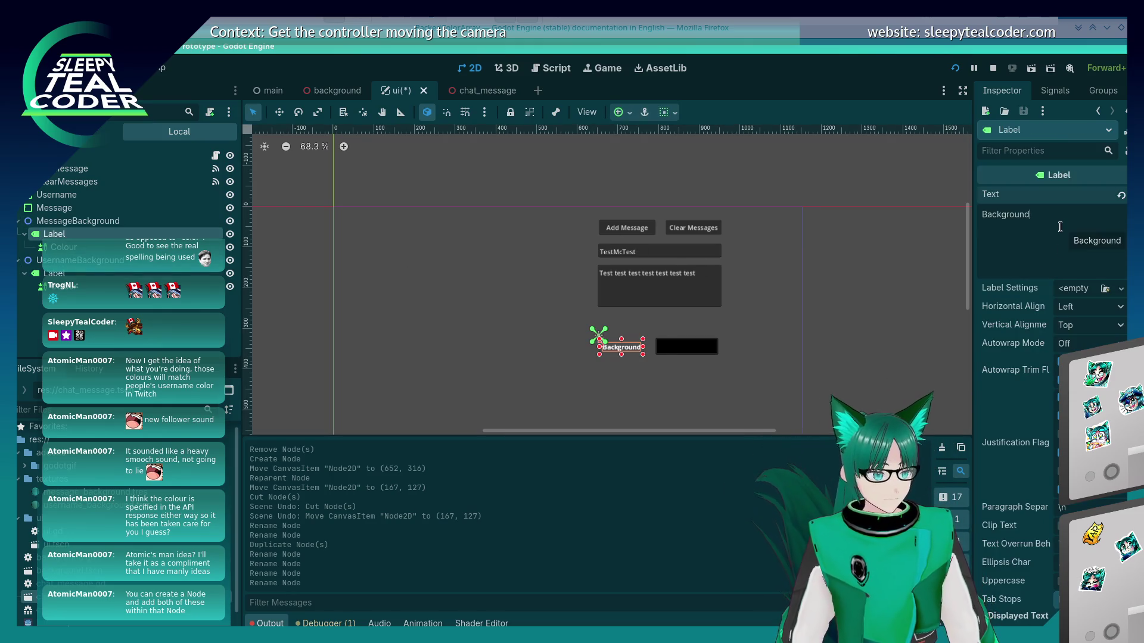
type("UsMessage")
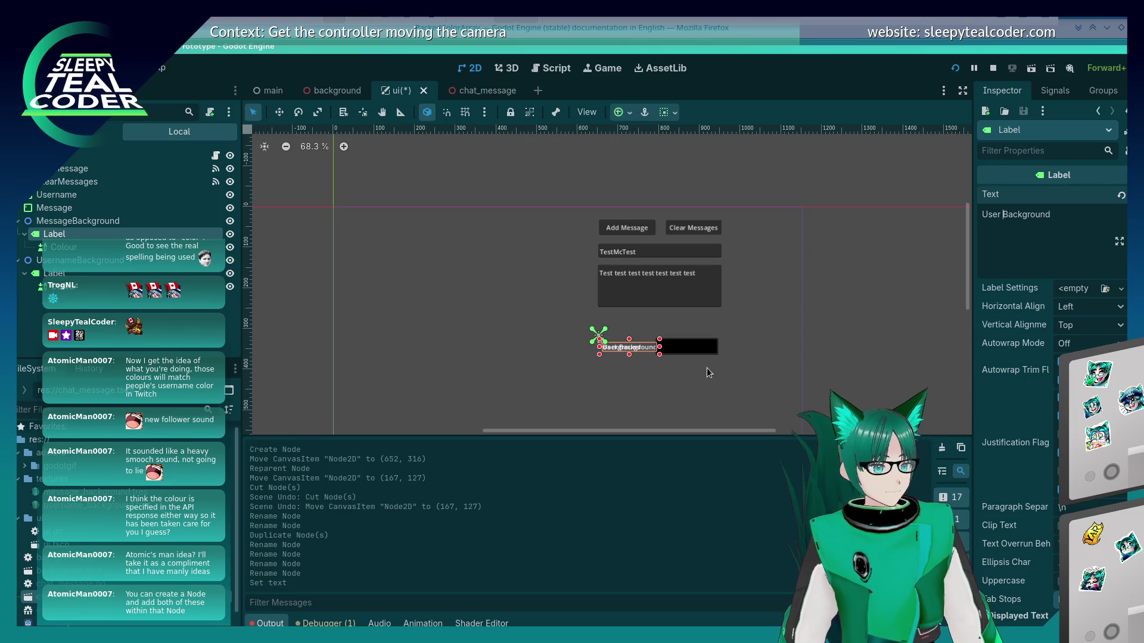
left_click(707, 367)
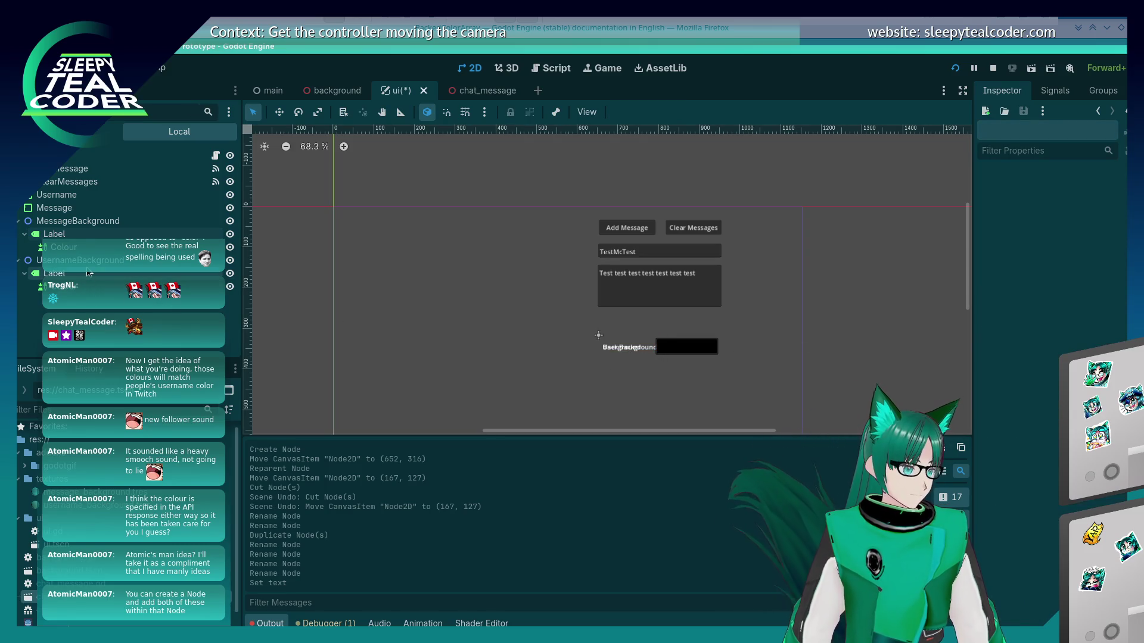
left_click(96, 223)
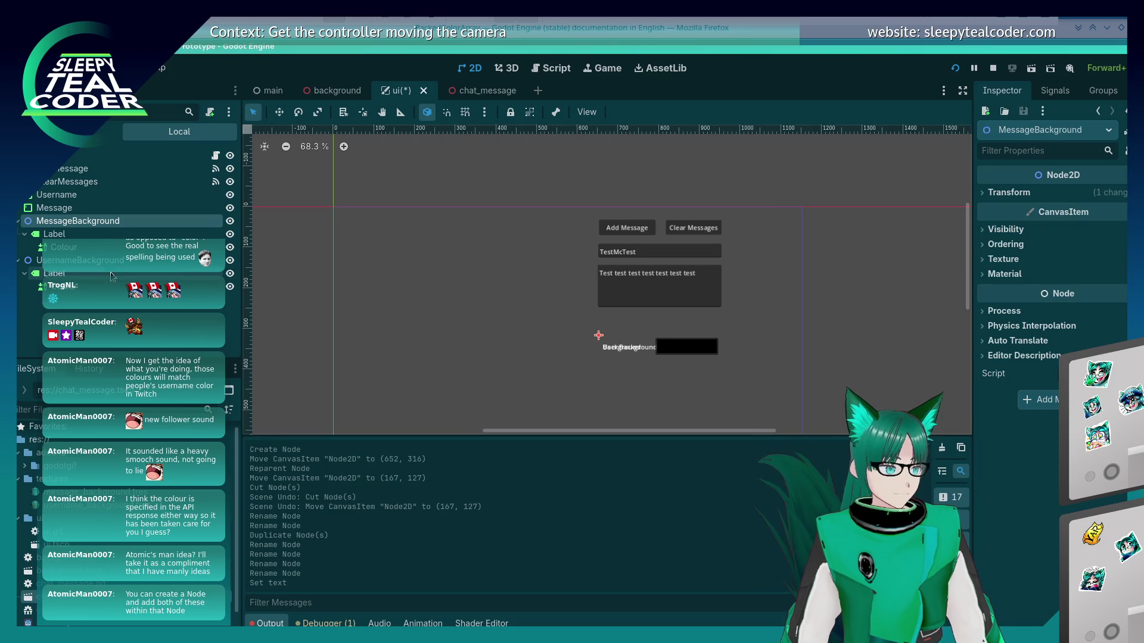
left_click(99, 237)
double_click(992, 215)
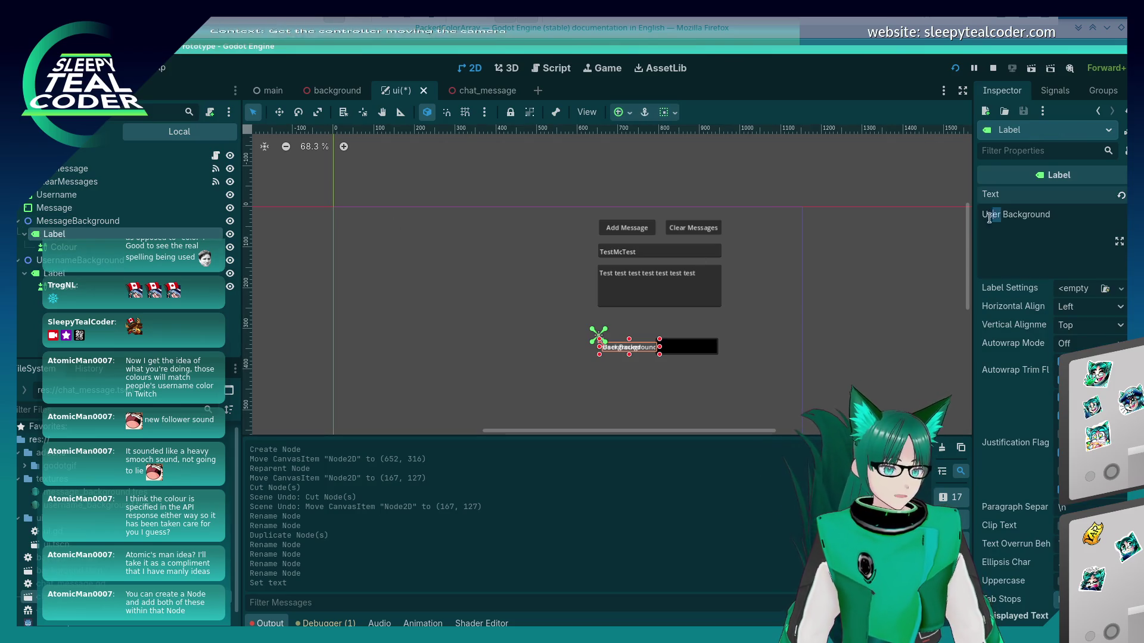
type("Message")
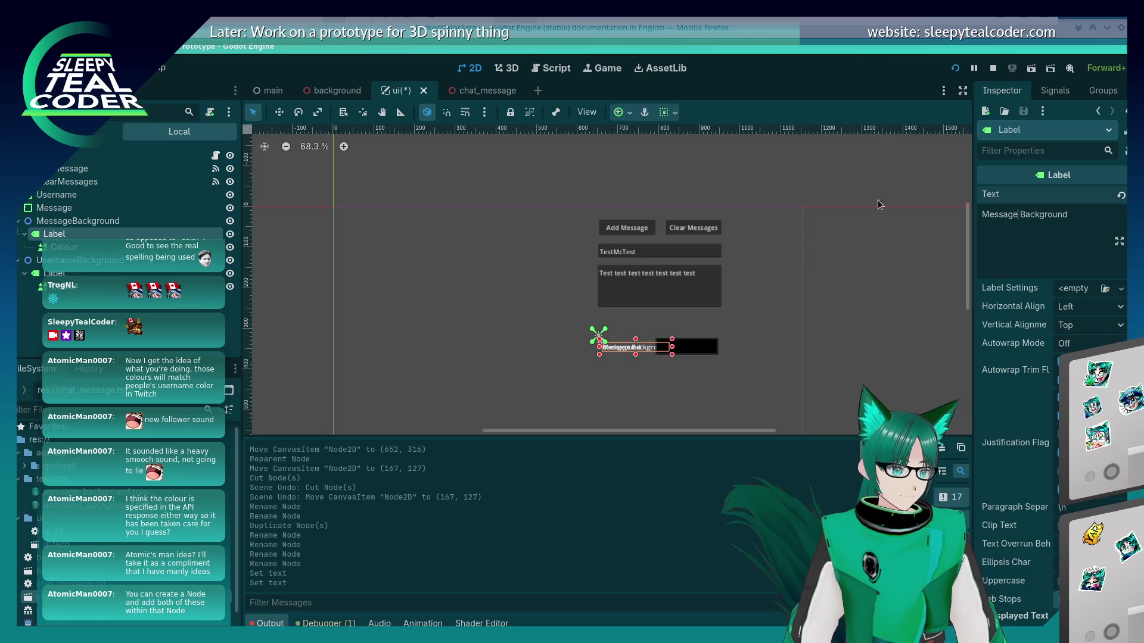
left_click(454, 406)
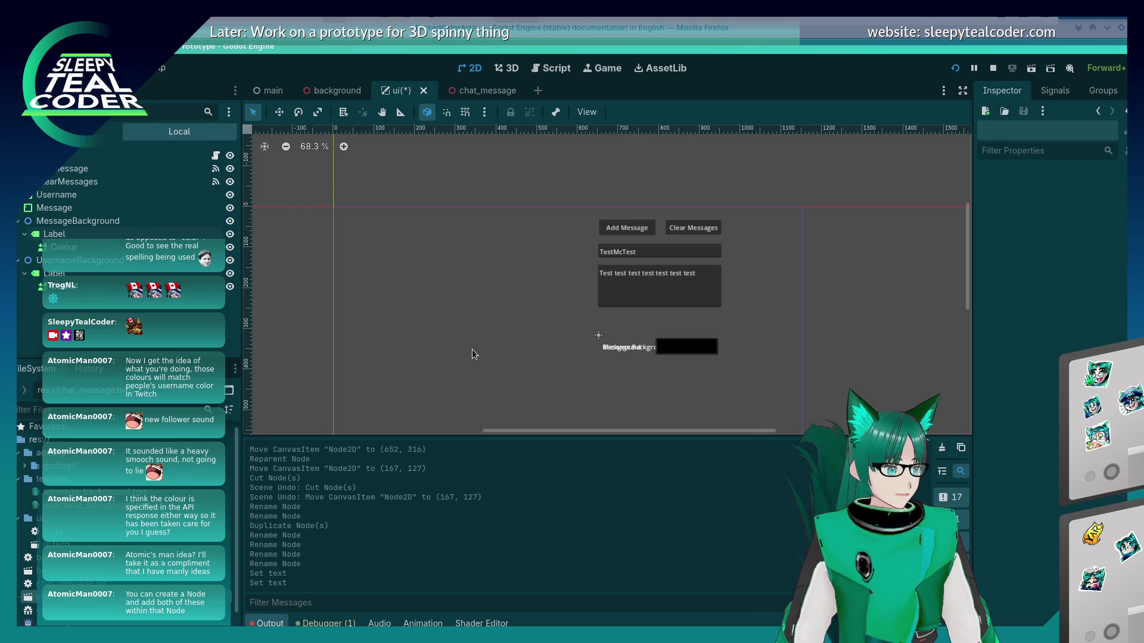
Delete the MessageBackground node
right_click(82, 221)
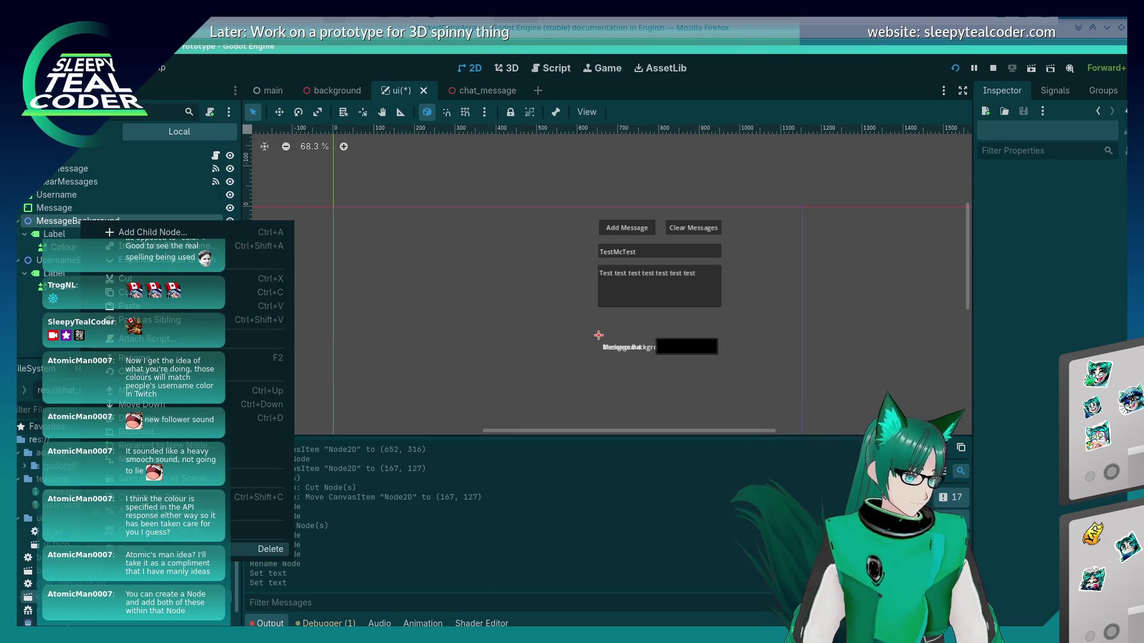
left_click(256, 549)
key("Return")
Move the black colour picker below the remaining Background label
left_click(102, 236)
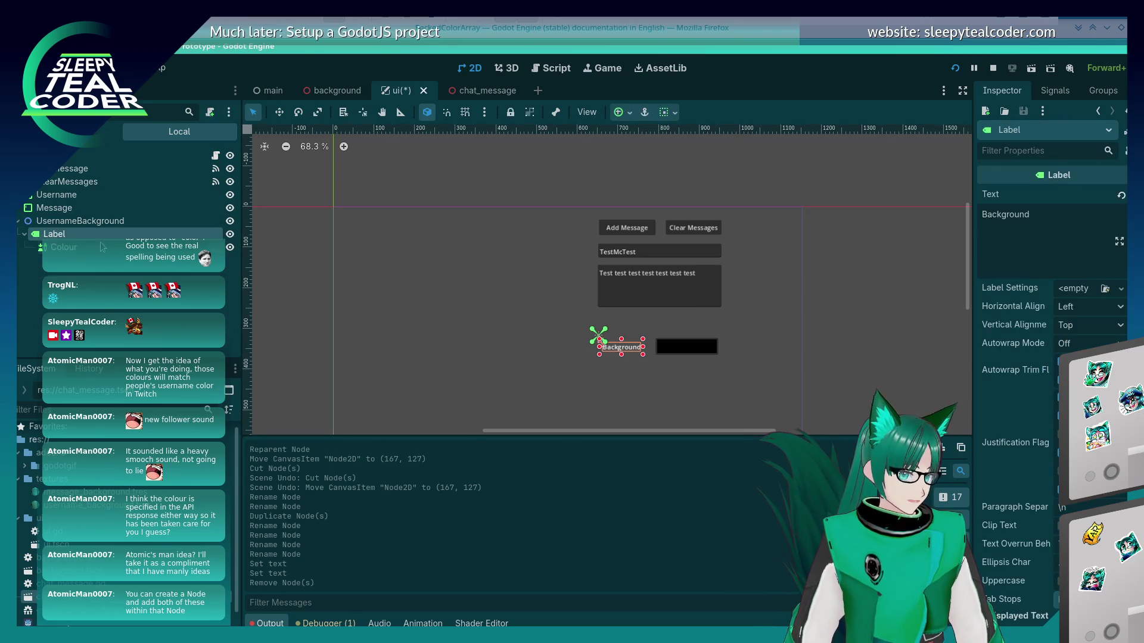
left_click(686, 355)
left_click_drag(619, 348, 620, 351)
key("ctrl+z")
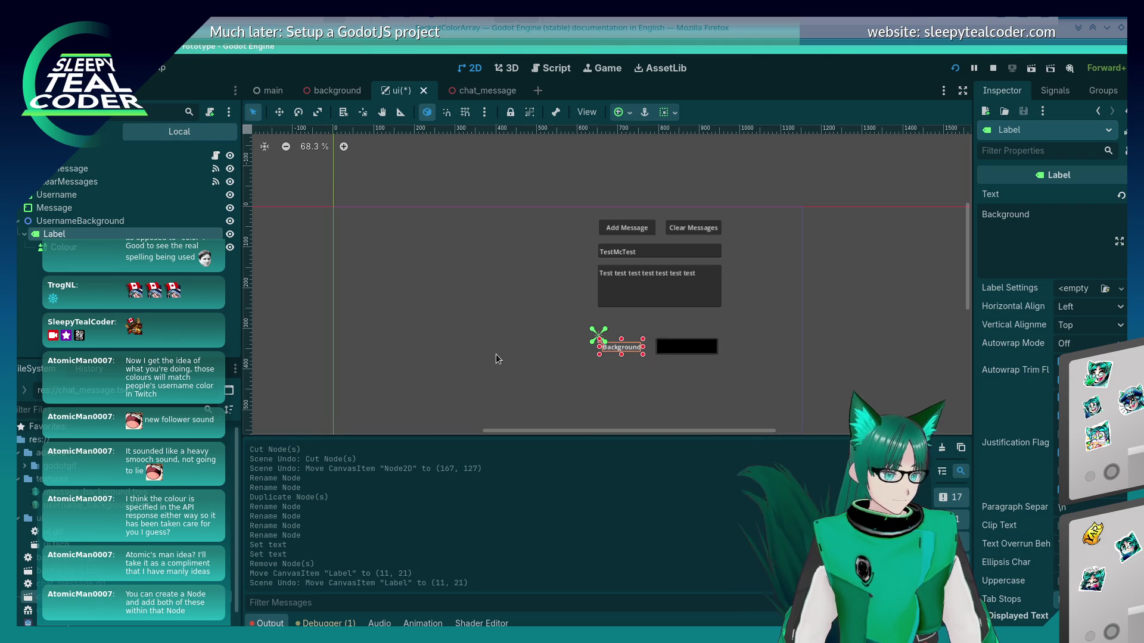
left_click(495, 353)
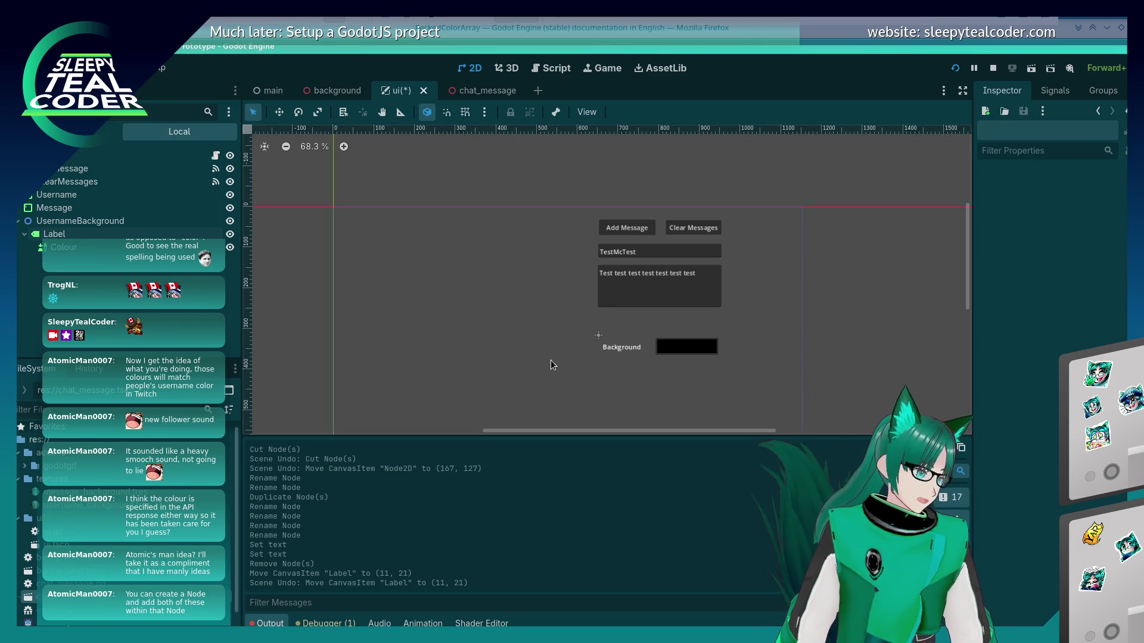
left_click(686, 346)
mouse_move(664, 360)
left_mouse_down()
mouse_move(613, 395)
mouse_move(604, 379)
mouse_move(724, 362)
left_mouse_up()
Change the label's Text to 'Username Background'
left_click(607, 349)
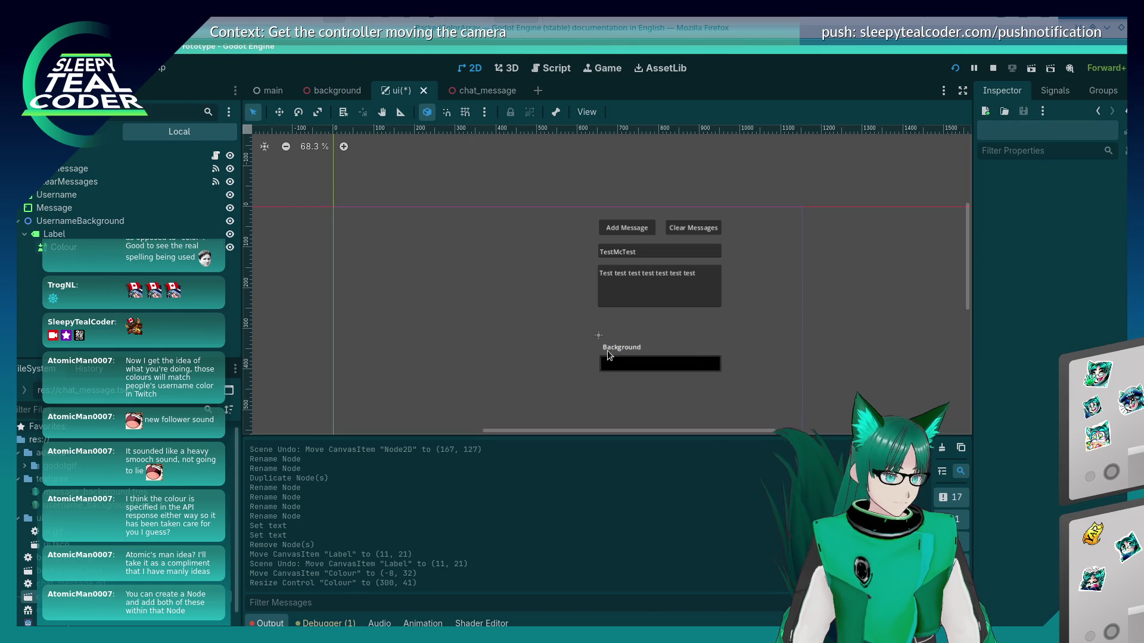
left_click(1053, 227)
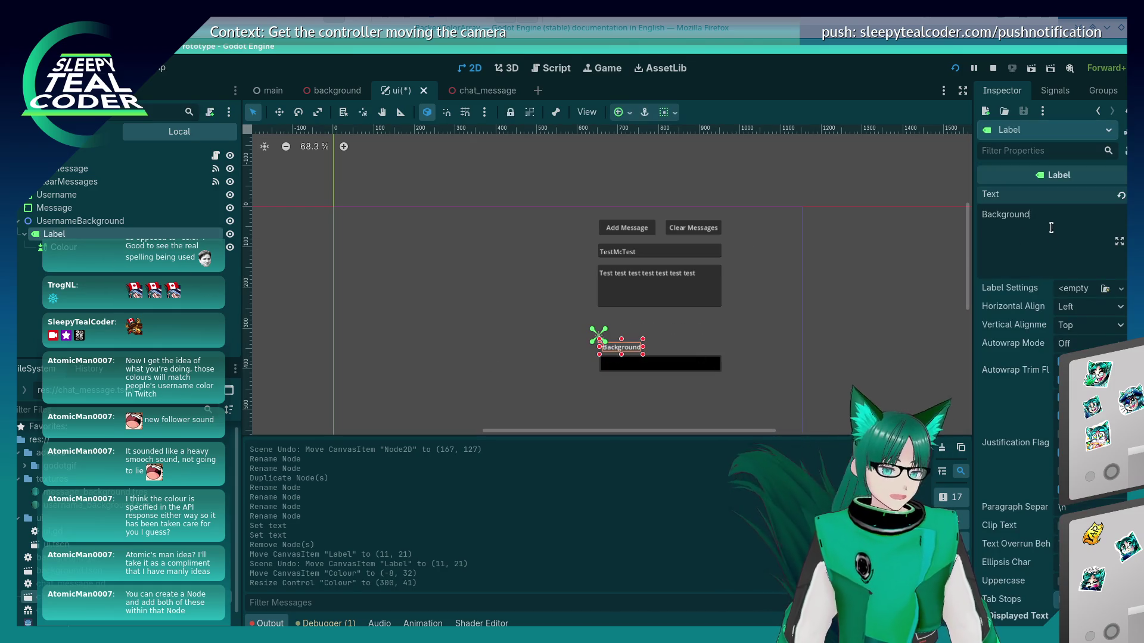
key("Home")
type("Username")
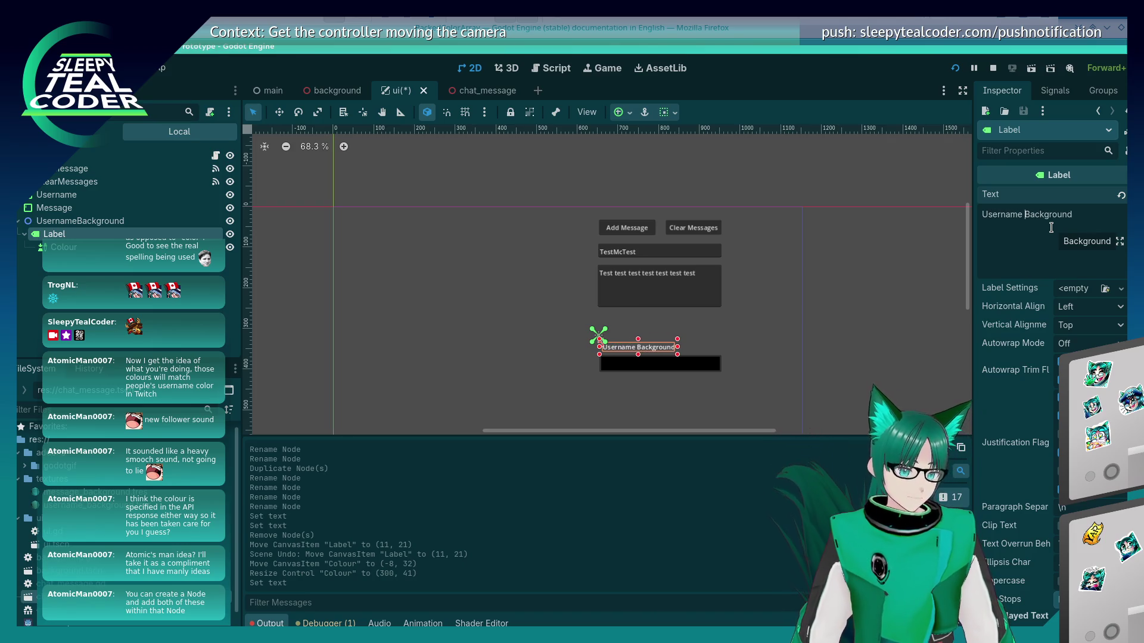
left_click(584, 391)
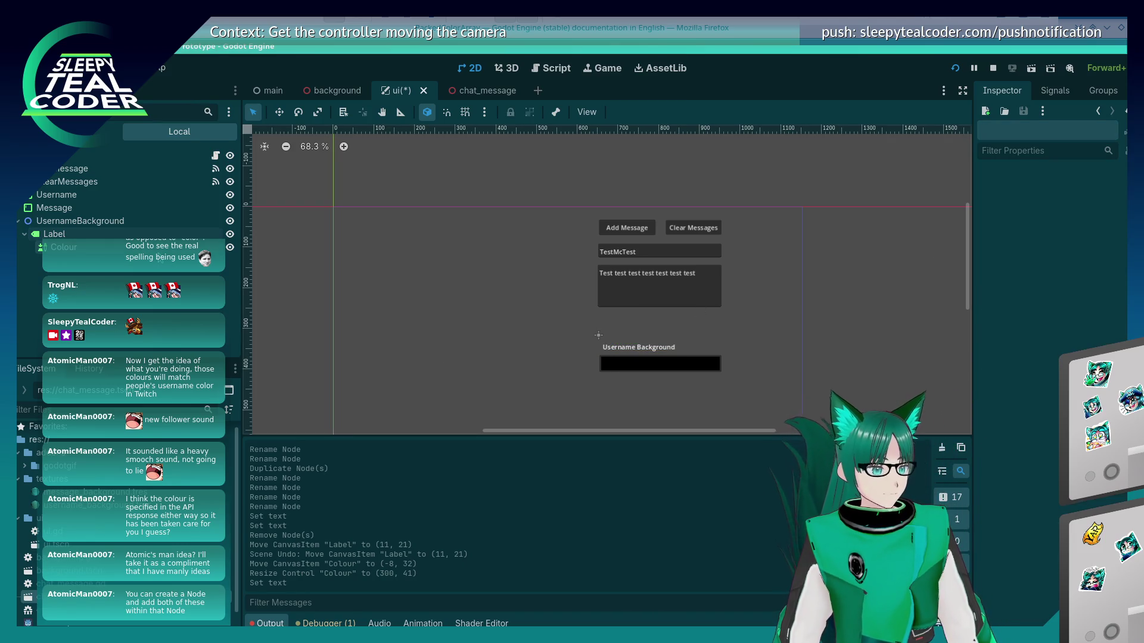
Shift the UsernameBackground group slightly down
left_click(98, 227)
right_click(98, 227)
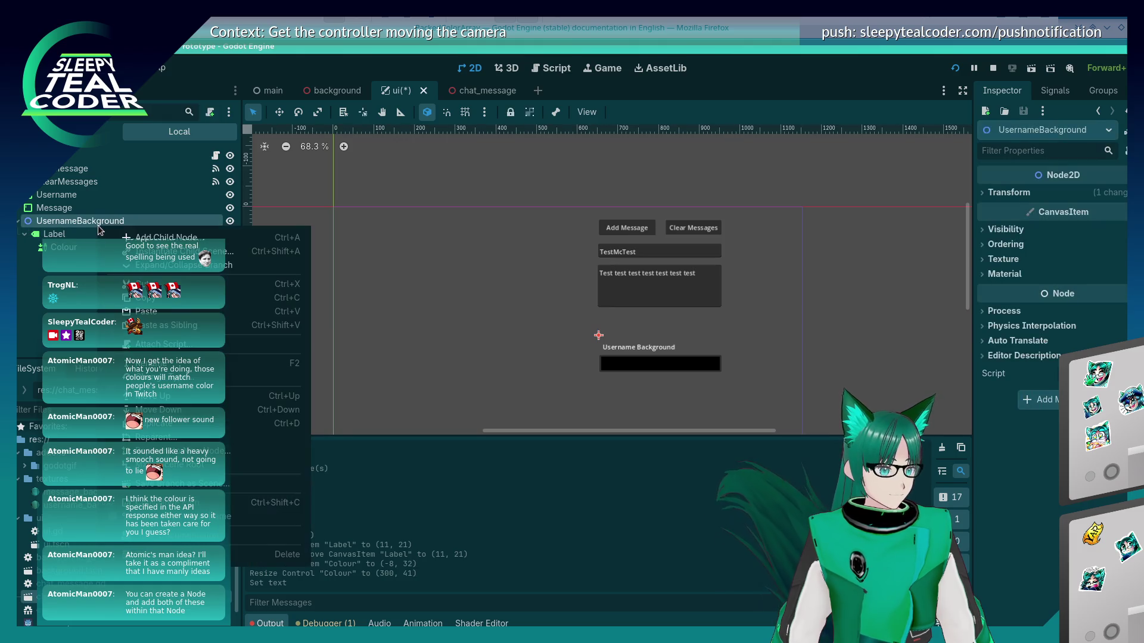
left_click(550, 322)
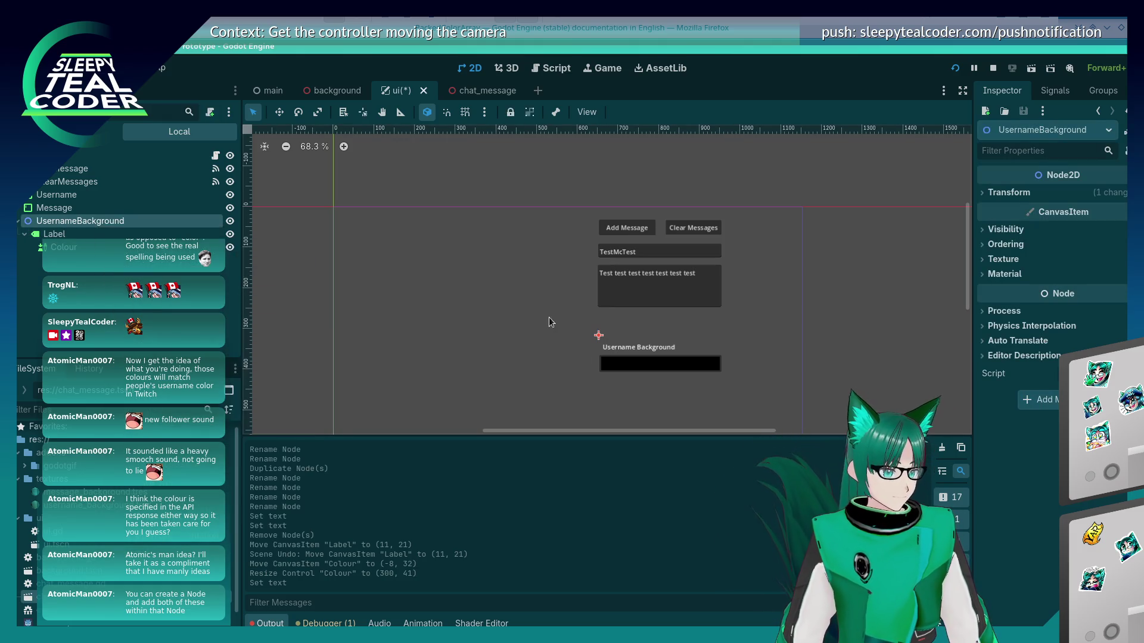
left_click_drag(598, 345, 598, 346)
Duplicate UsernameBackground and name the copy MessageBackground
left_click(500, 340)
right_click(94, 222)
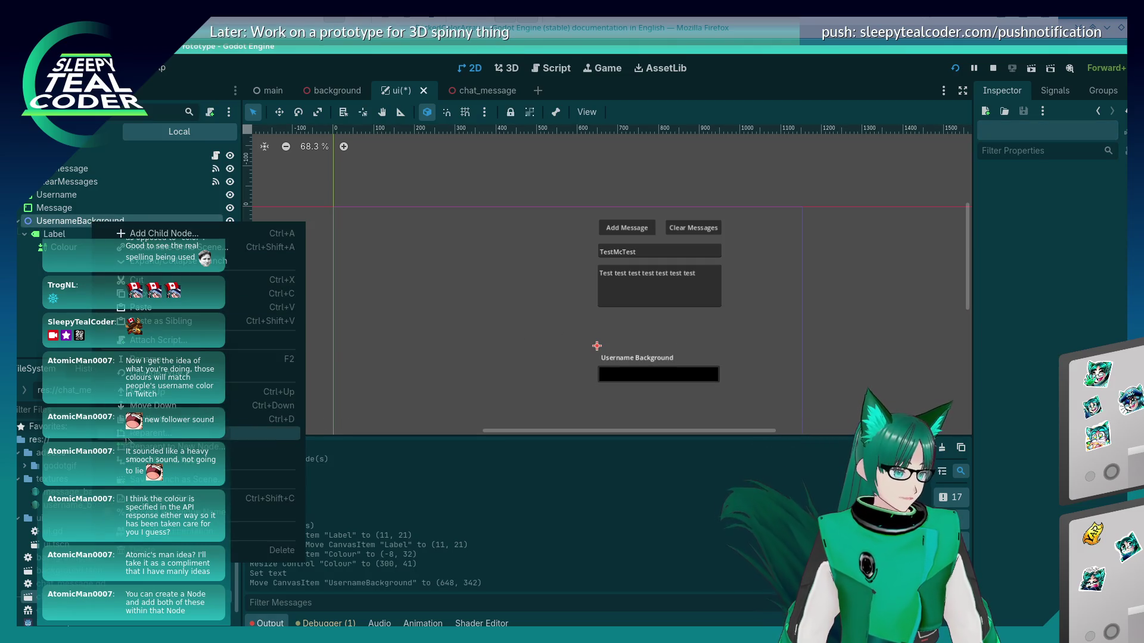
left_click(152, 419)
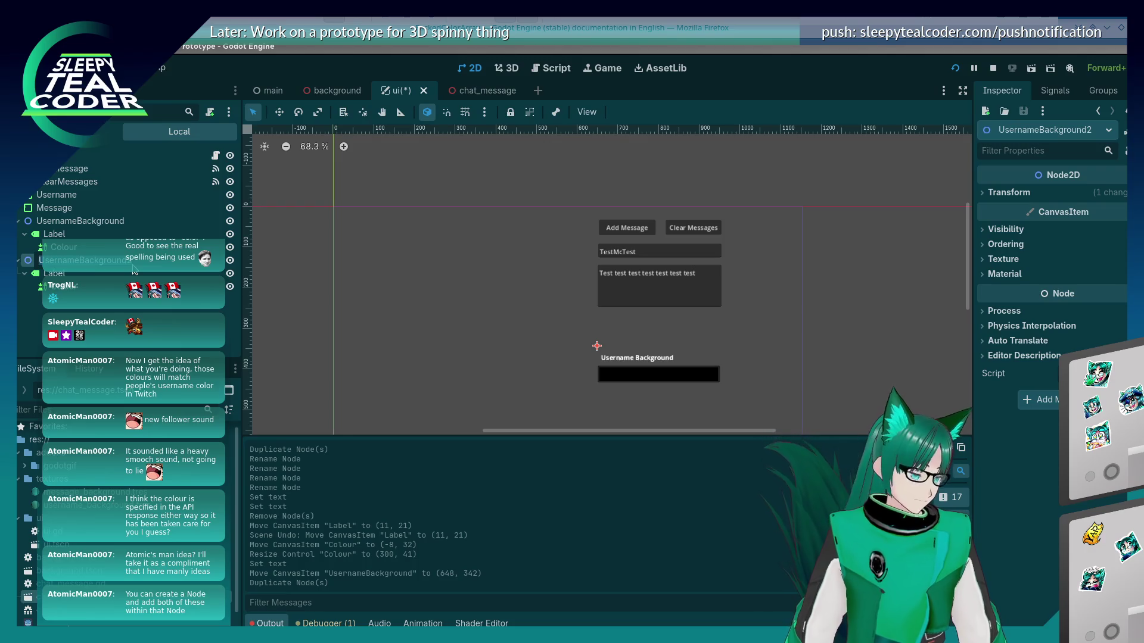
type("Message")
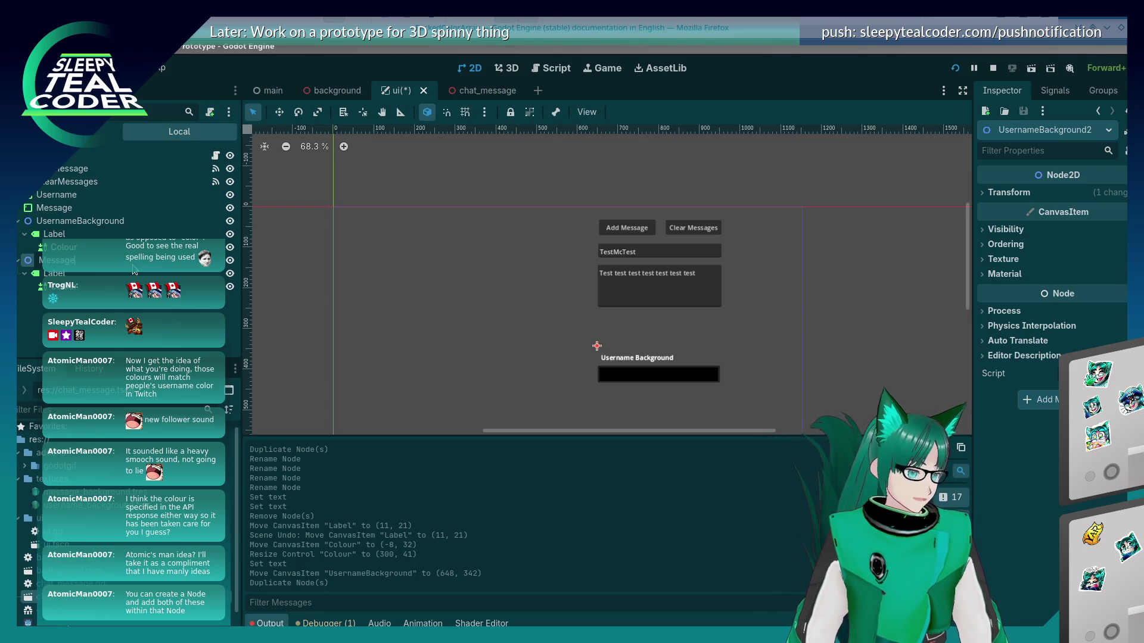
type("Background")
key("Return")
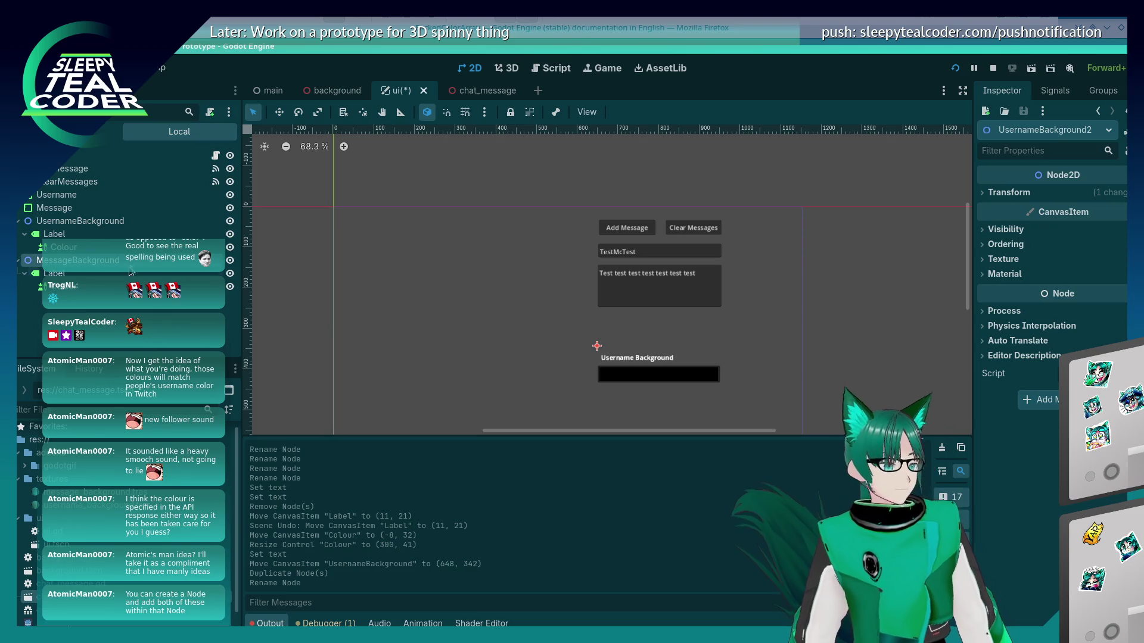
Change the copy's label Text to 'Message Background'
left_click(131, 273)
double_click(1013, 215)
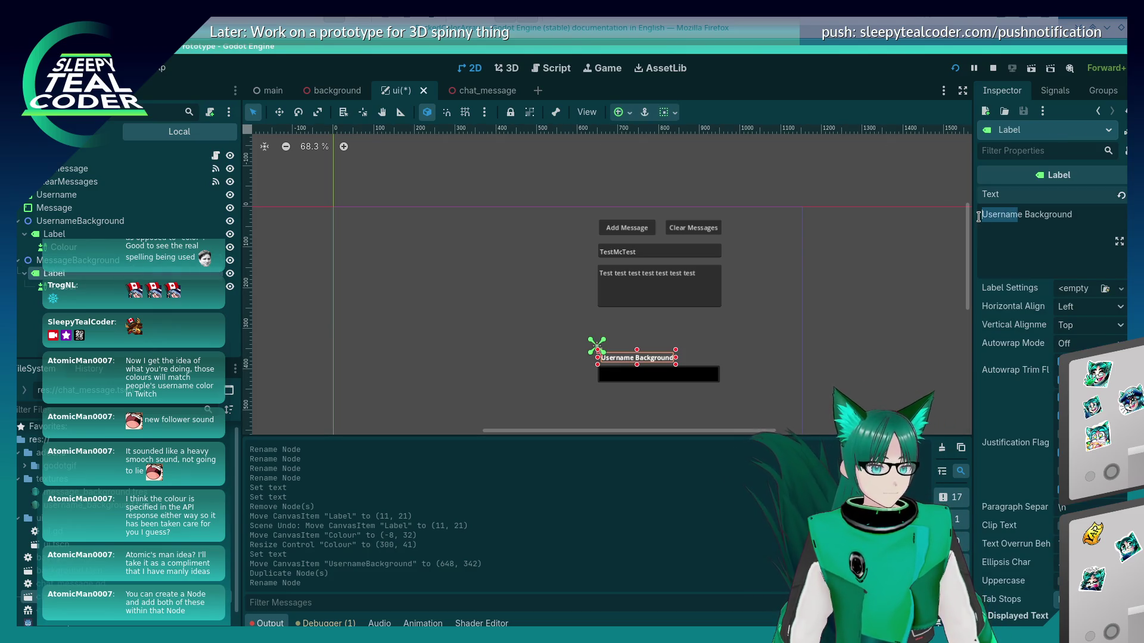
key("BackSpace")
type("Message")
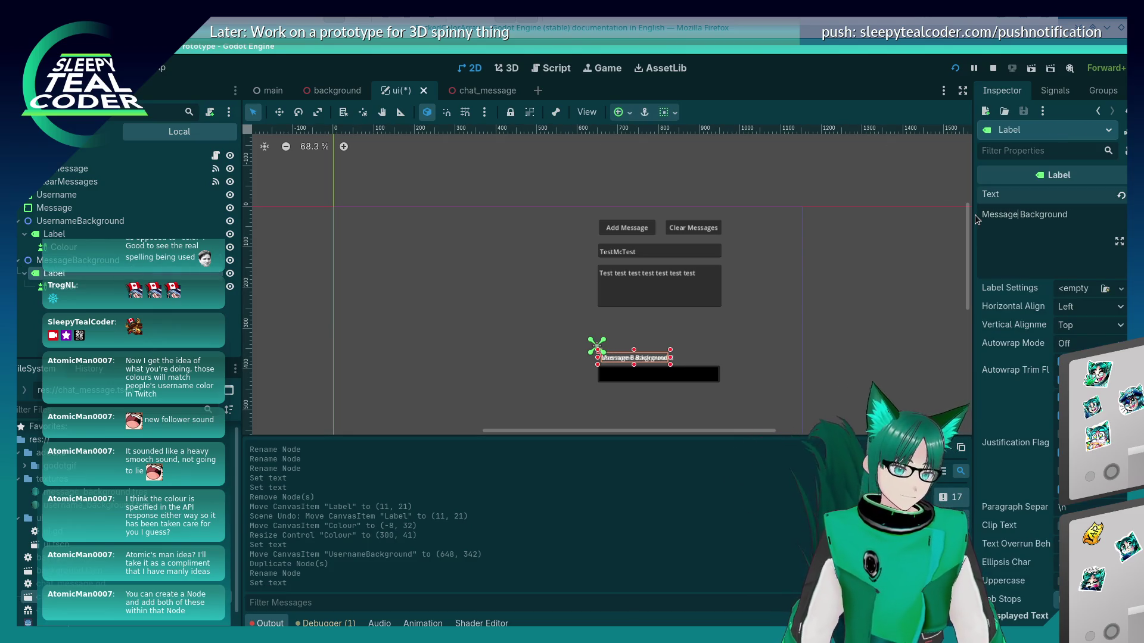
left_click(420, 294)
left_click(93, 273)
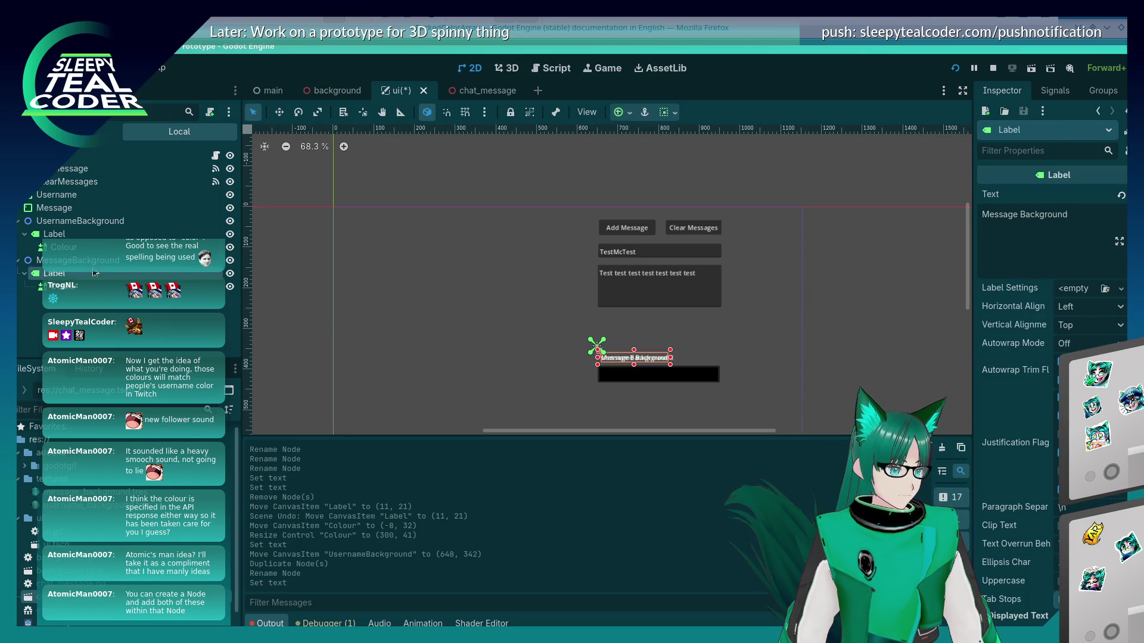
Move MessageBackground up above the other background, then undo the move
left_click(77, 260)
left_click_drag(598, 345, 596, 308)
left_click(506, 330)
scroll(572, 357, "up", 1)
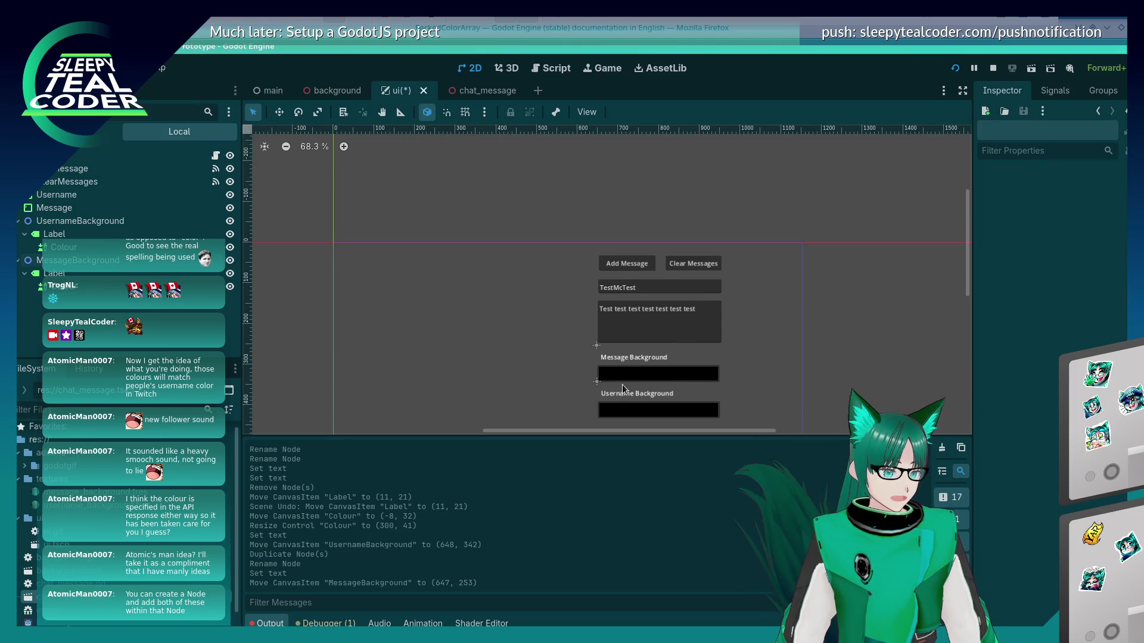
left_click(593, 329)
key("ctrl+z")
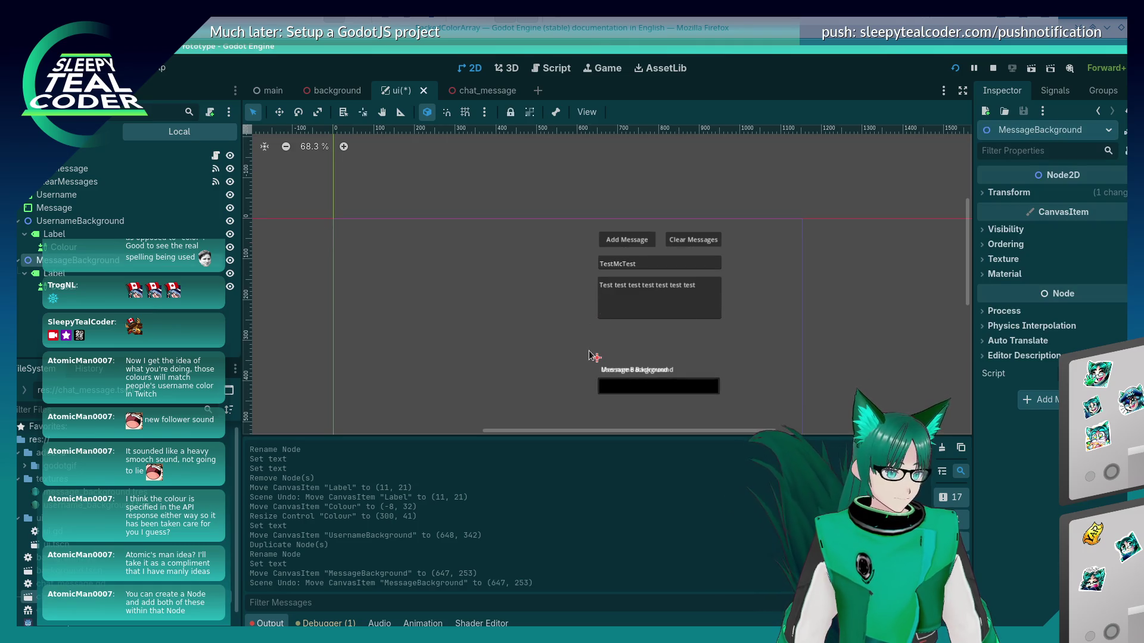
Try moving both backgrounds together and rotating MessageBackground, undoing each change
right_click(597, 360, "alt")
left_click(597, 360, "shift")
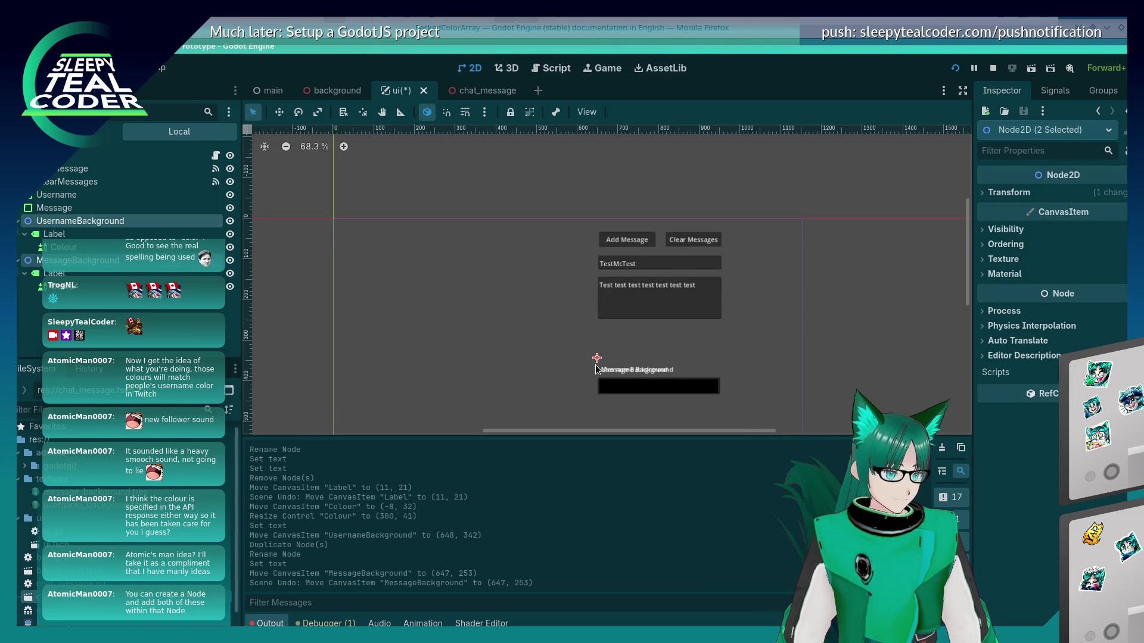
mouse_move(597, 360)
left_mouse_down()
mouse_move(570, 323)
mouse_move(544, 350)
left_mouse_up()
key("ctrl+z")
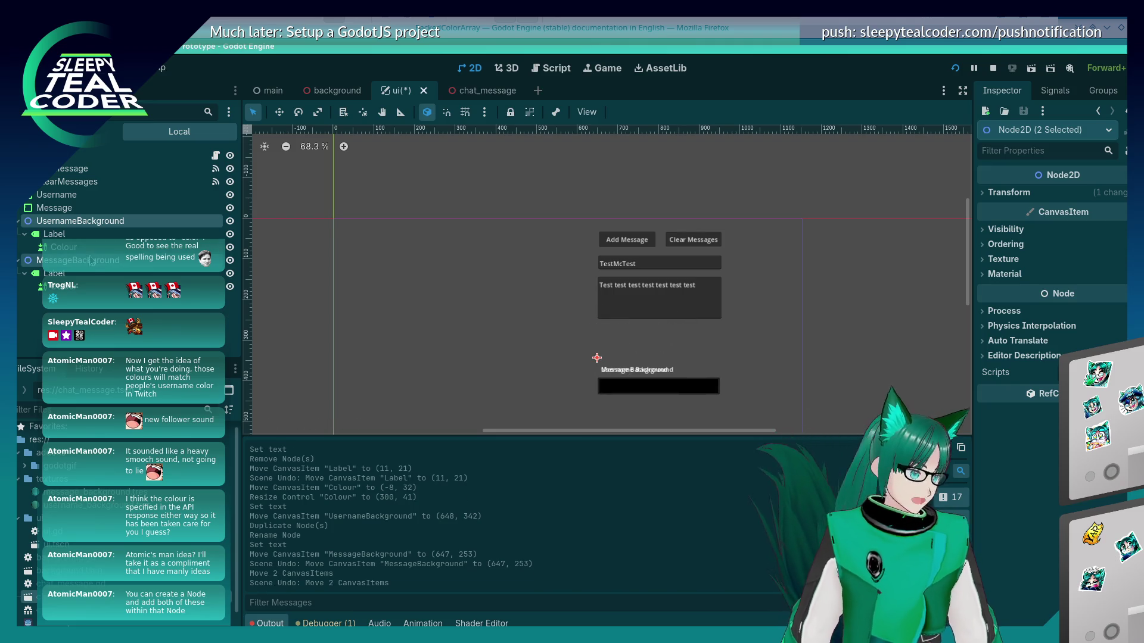
left_click(91, 260)
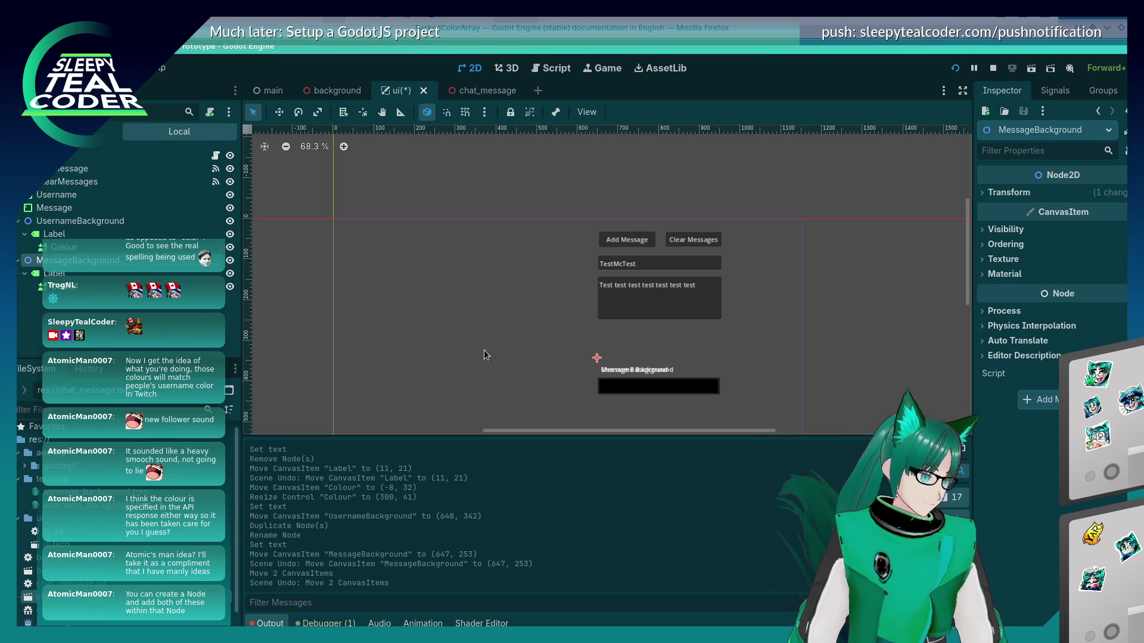
mouse_move(617, 376)
left_mouse_down()
mouse_move(620, 349)
mouse_move(586, 327)
mouse_move(558, 351)
mouse_move(590, 400)
mouse_move(525, 283)
mouse_move(536, 378)
mouse_move(608, 367)
mouse_move(546, 363)
mouse_move(539, 341)
mouse_move(535, 357)
left_mouse_up()
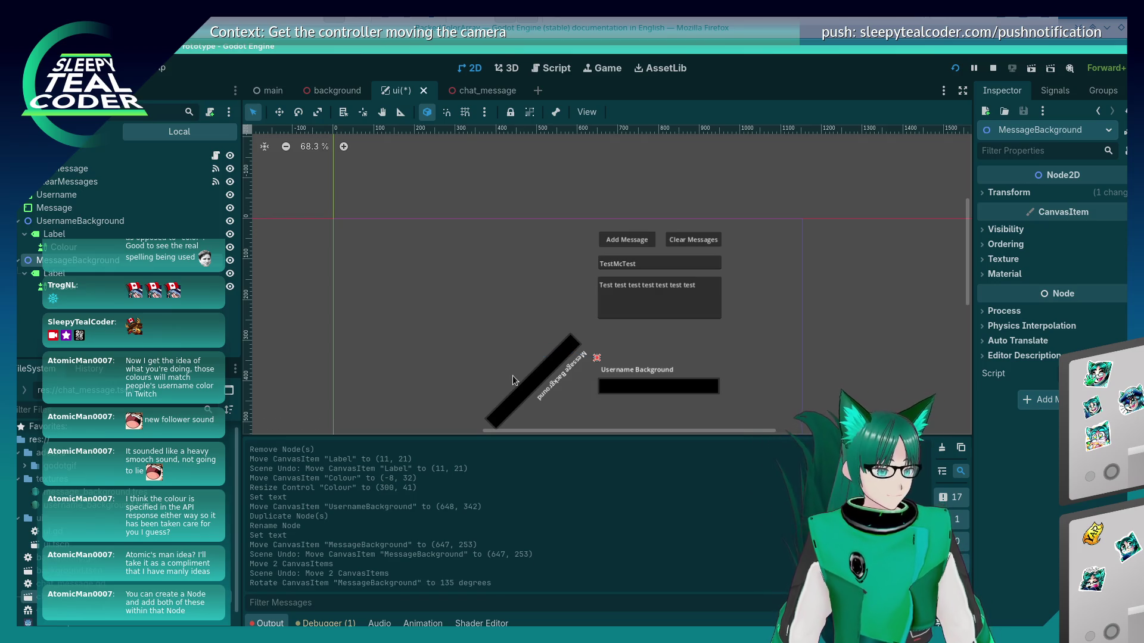
key("ctrl+z")
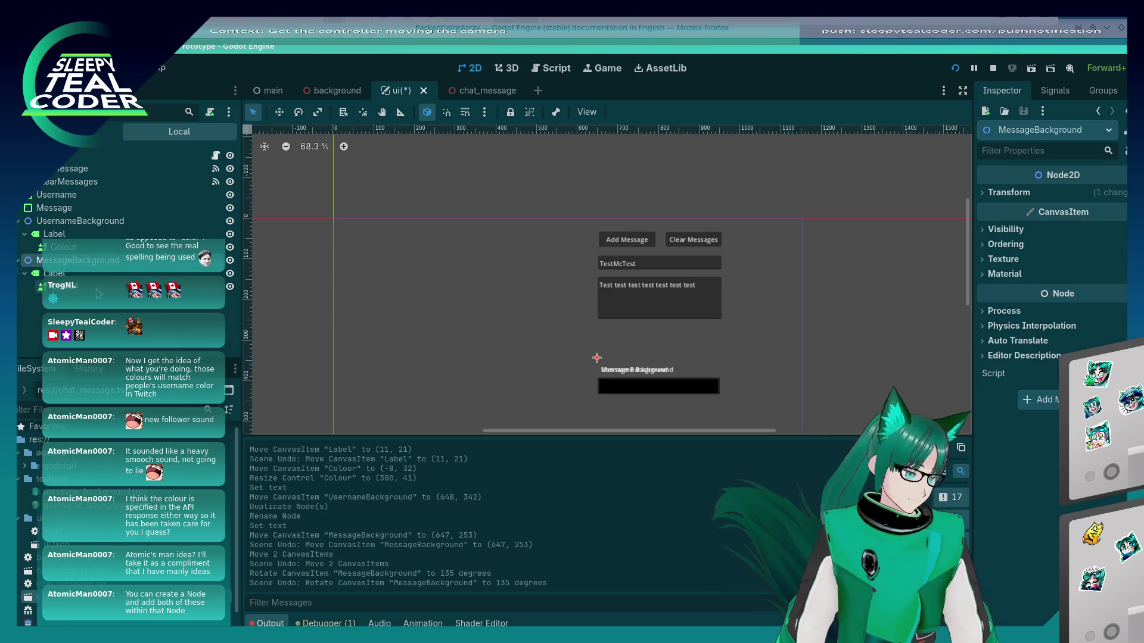
Nudge MessageBackground up two steps above Username Background and shift its colour bar slightly
left_click(616, 386)
left_click(77, 259)
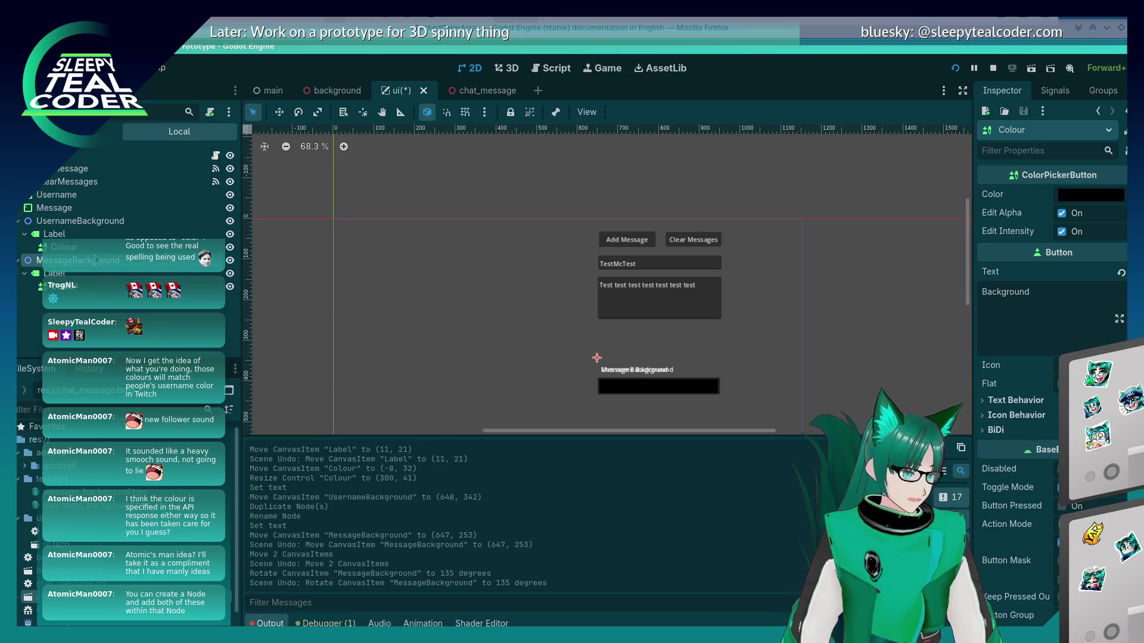
key("Up")
key("Up")
key("Up")
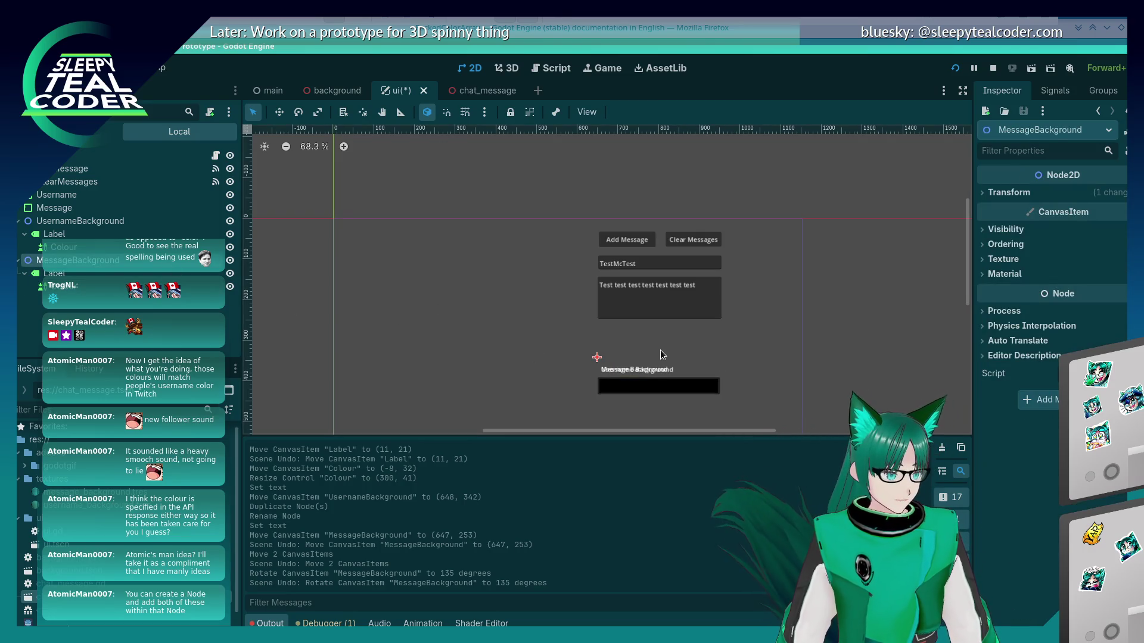
key("Up")
key("Up")
key("Up")
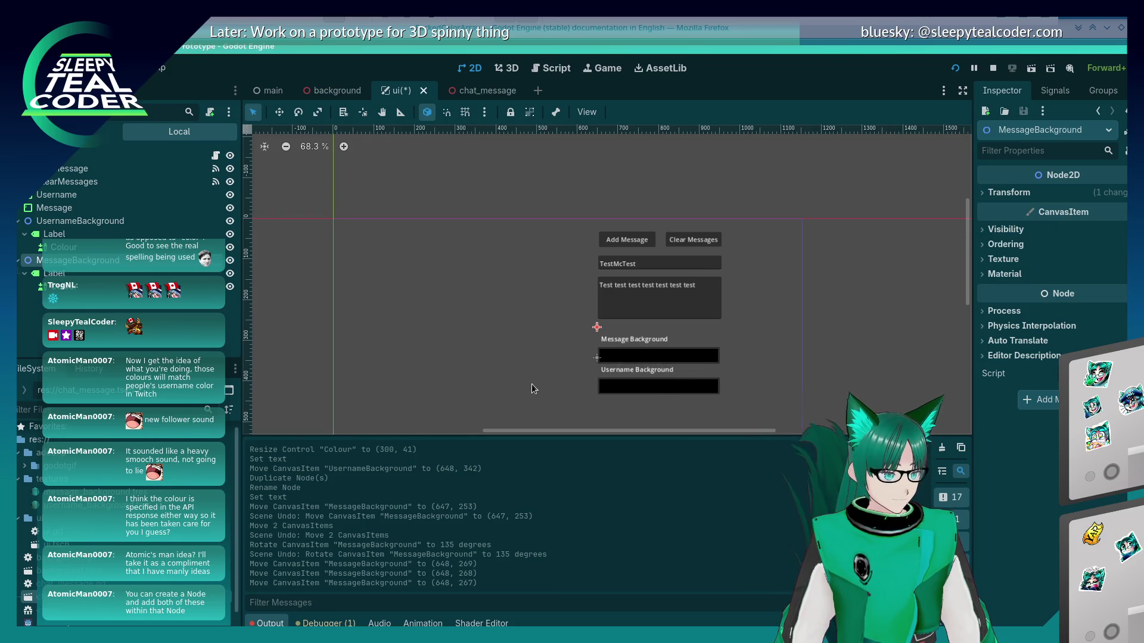
scroll(532, 384, "down", 1)
left_click(636, 388)
left_click_drag(637, 388, 638, 391)
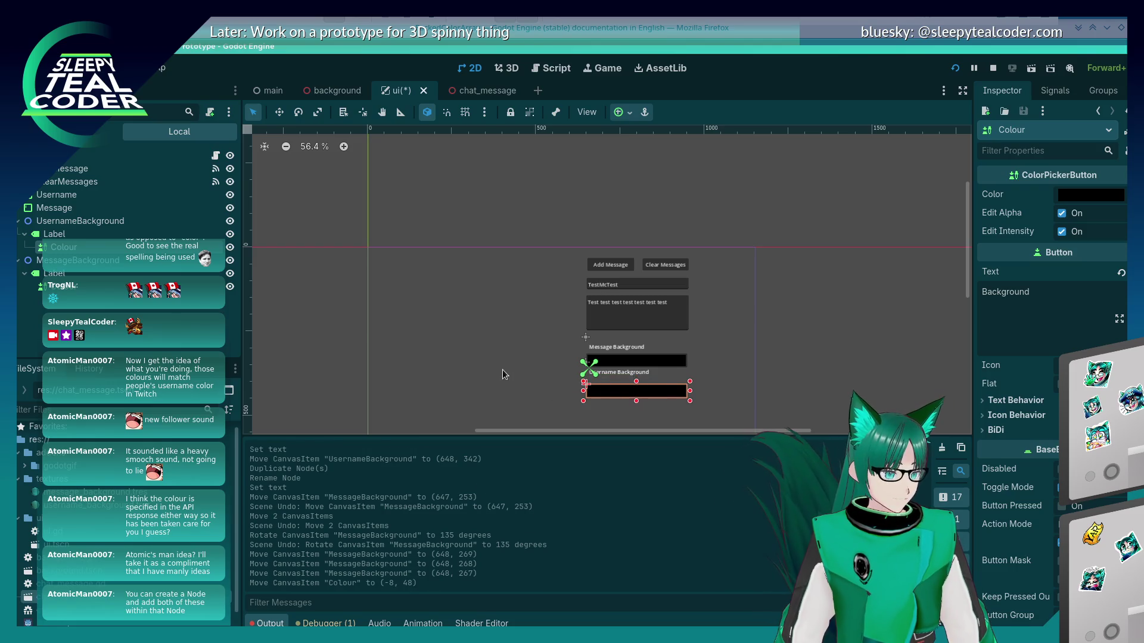
Adjust UsernameBackground and the colour bars, undoing the stray colour bar moves
key("ctrl+z")
left_click(72, 219)
left_click_drag(595, 360, 608, 360)
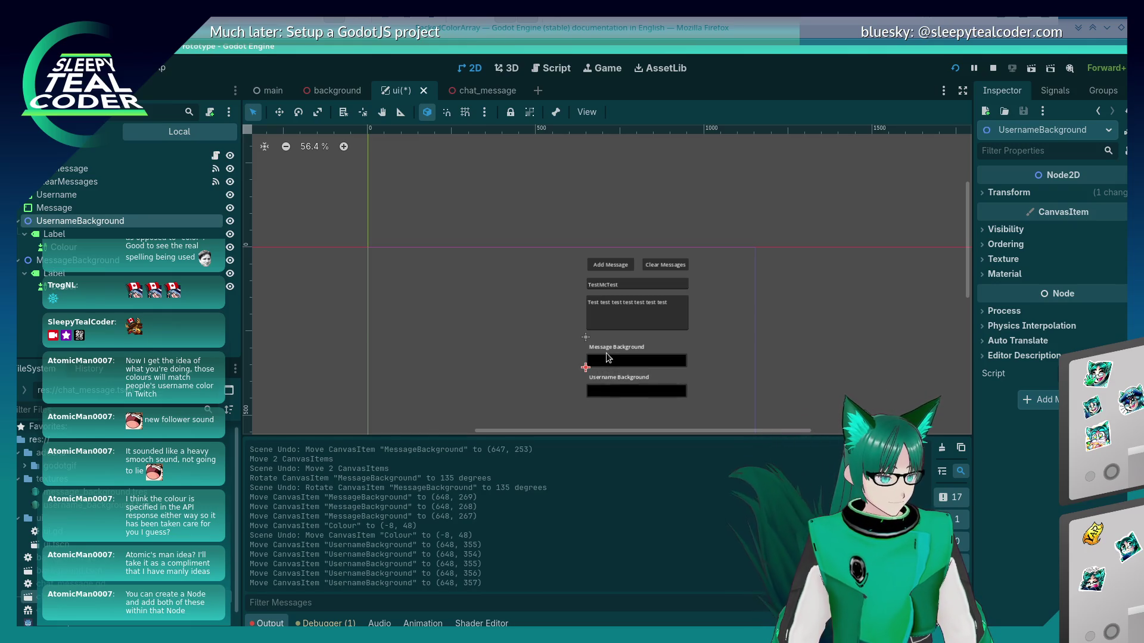
left_click(478, 365)
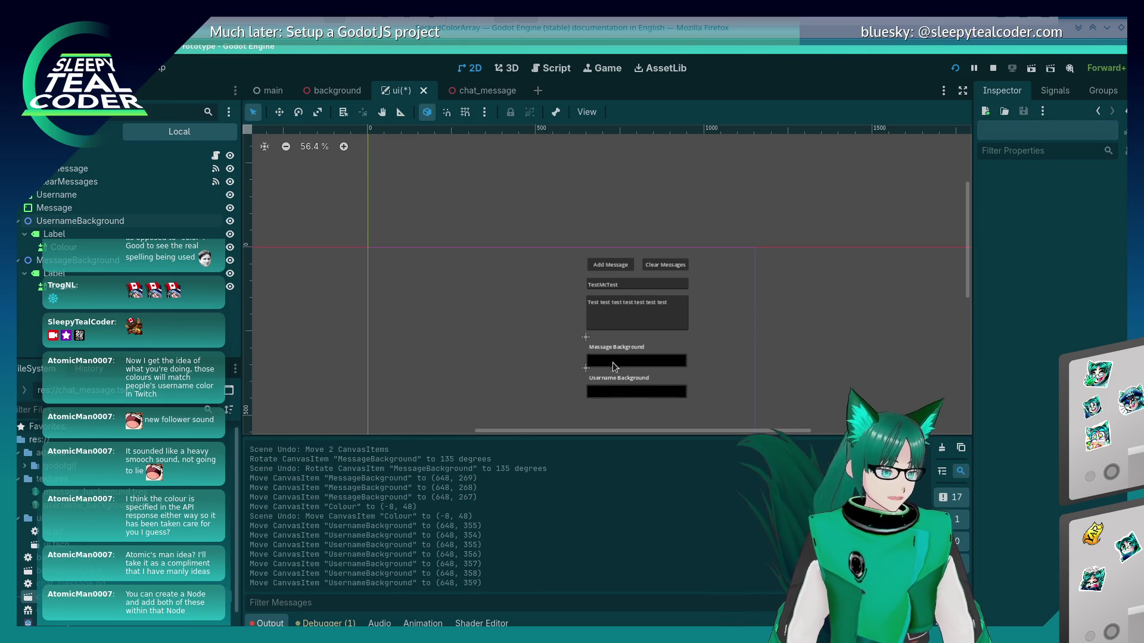
left_click(610, 359)
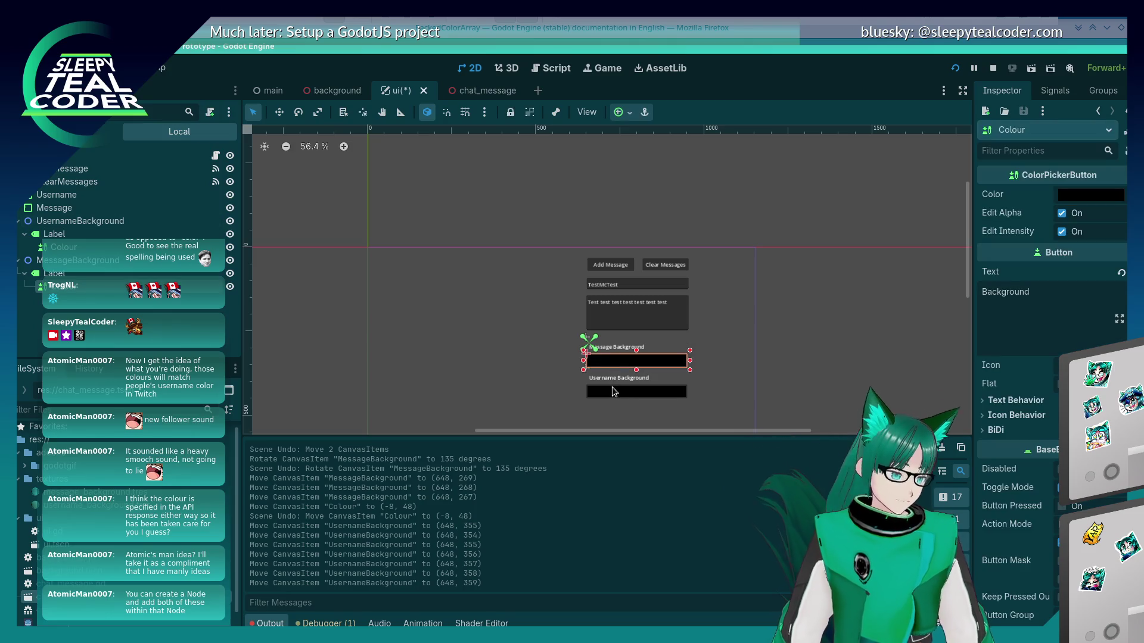
left_click(510, 400)
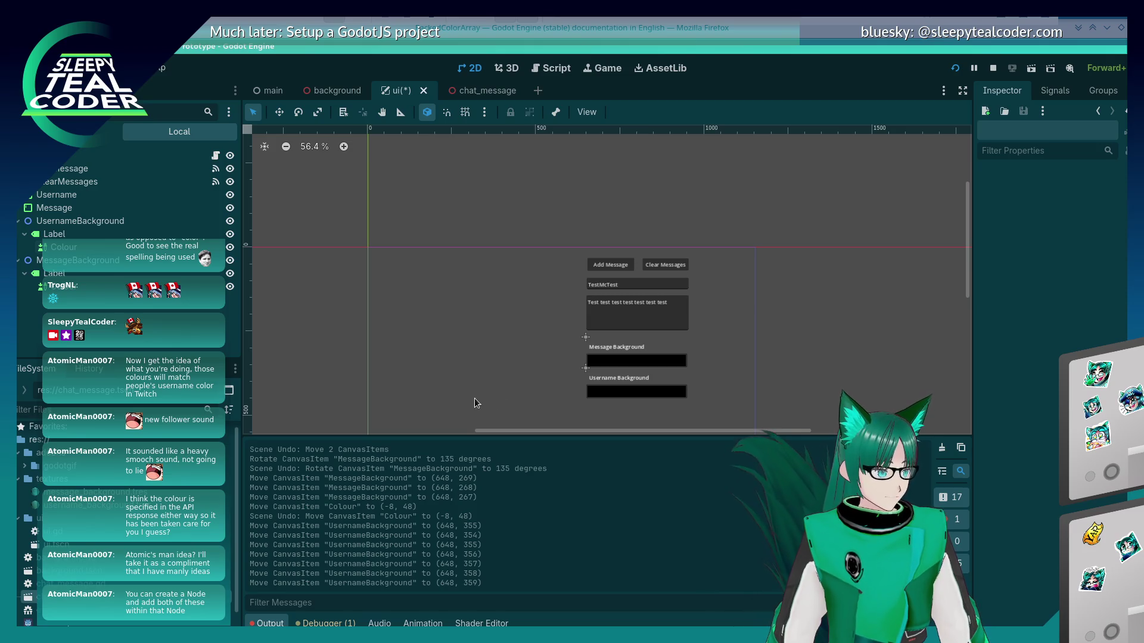
left_click(666, 401)
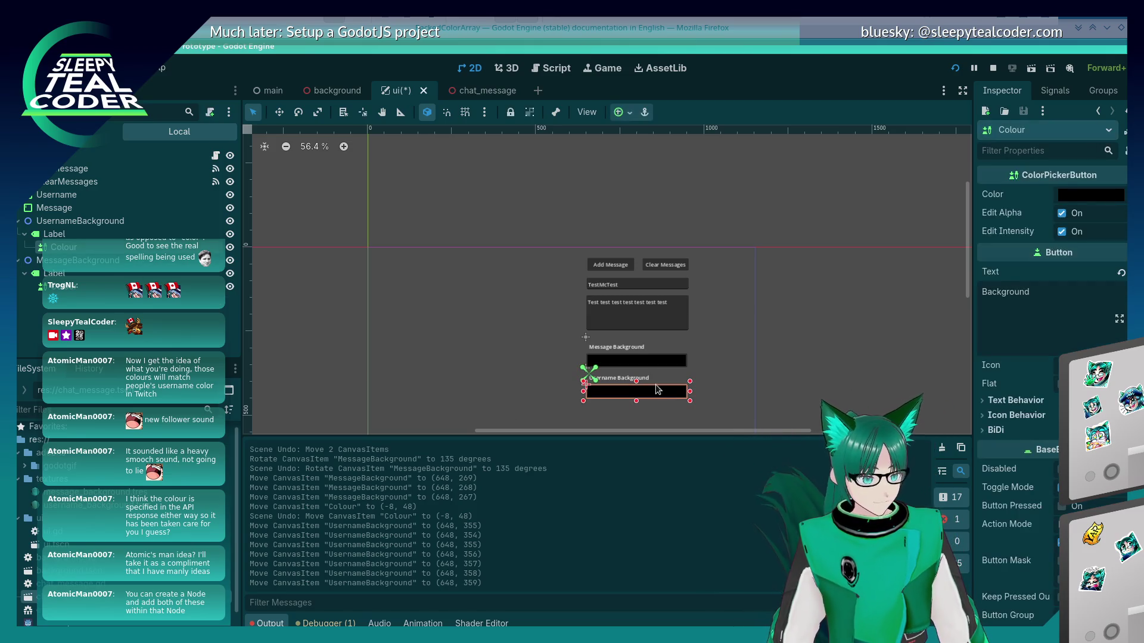
left_click(637, 363)
left_click_drag(650, 367, 651, 400)
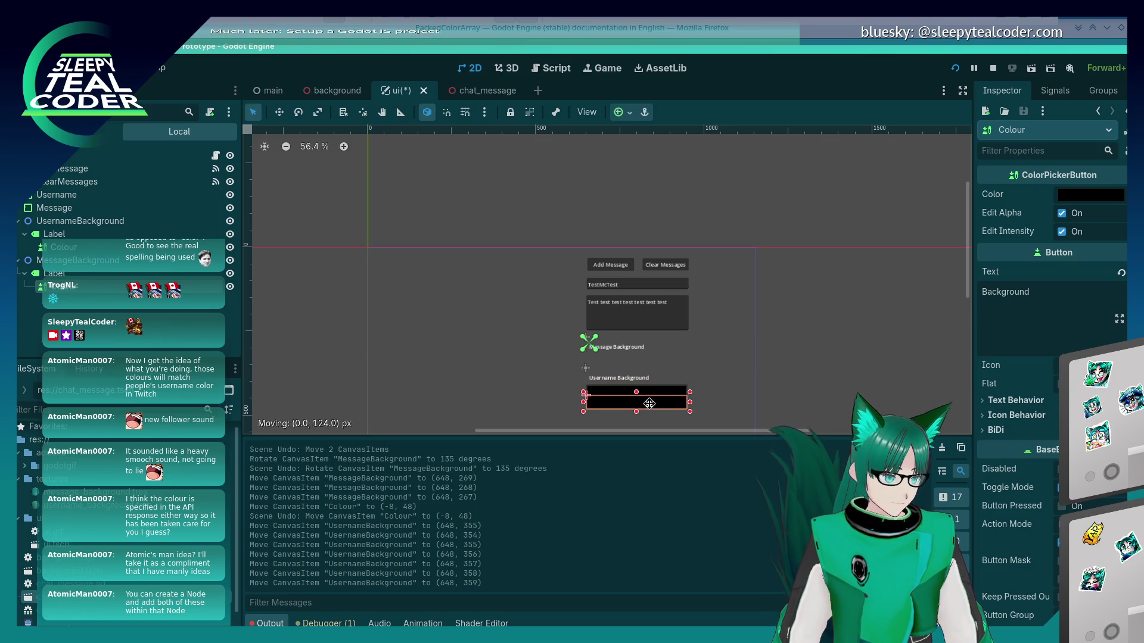
key("ctrl+z")
Nudge UsernameBackground up and MessageBackground down so Username Background sits on top
left_click(601, 336)
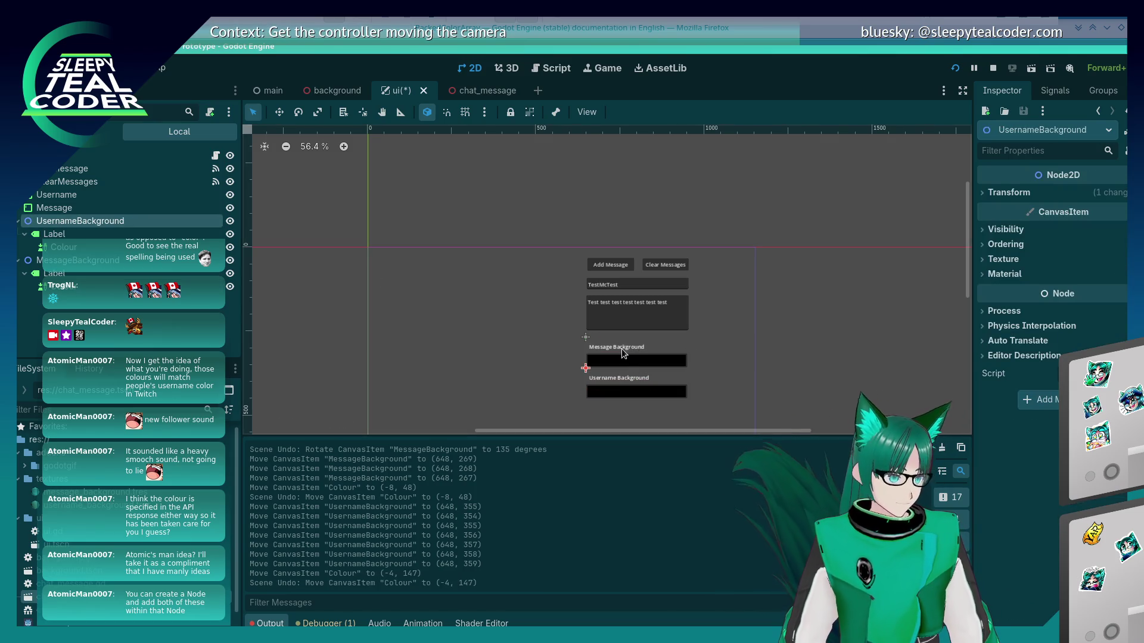
key("Up")
key("Up")
key("Up")
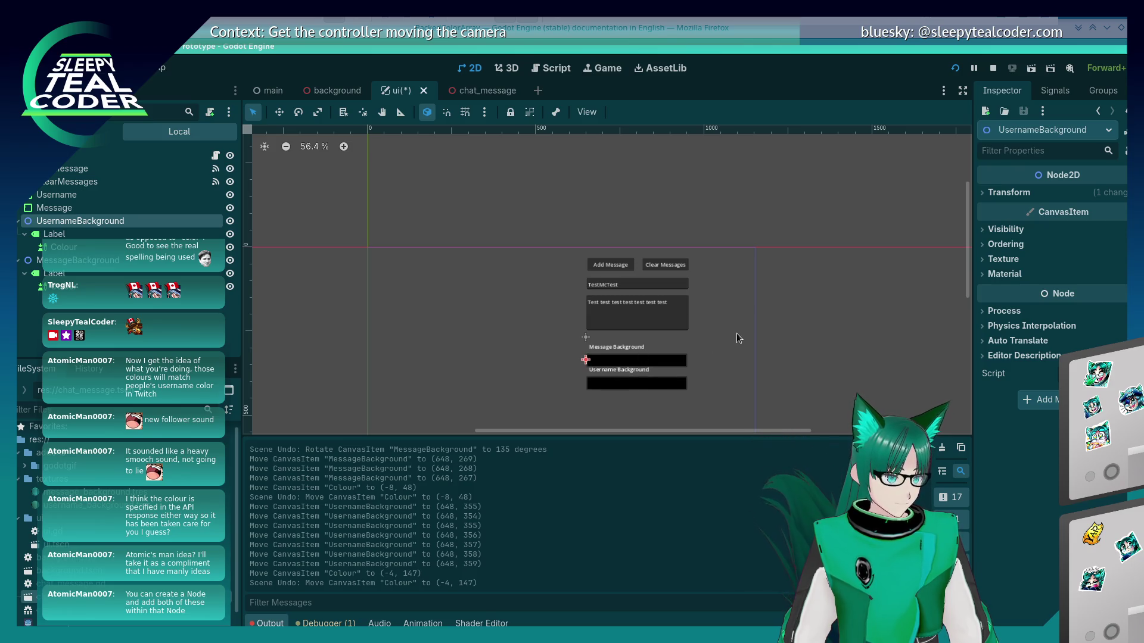
key("Up")
key("Up")
key("Up")
left_click(655, 323)
key("Down")
key("Down")
key("Down")
key("Down")
key("Down")
key("Down")
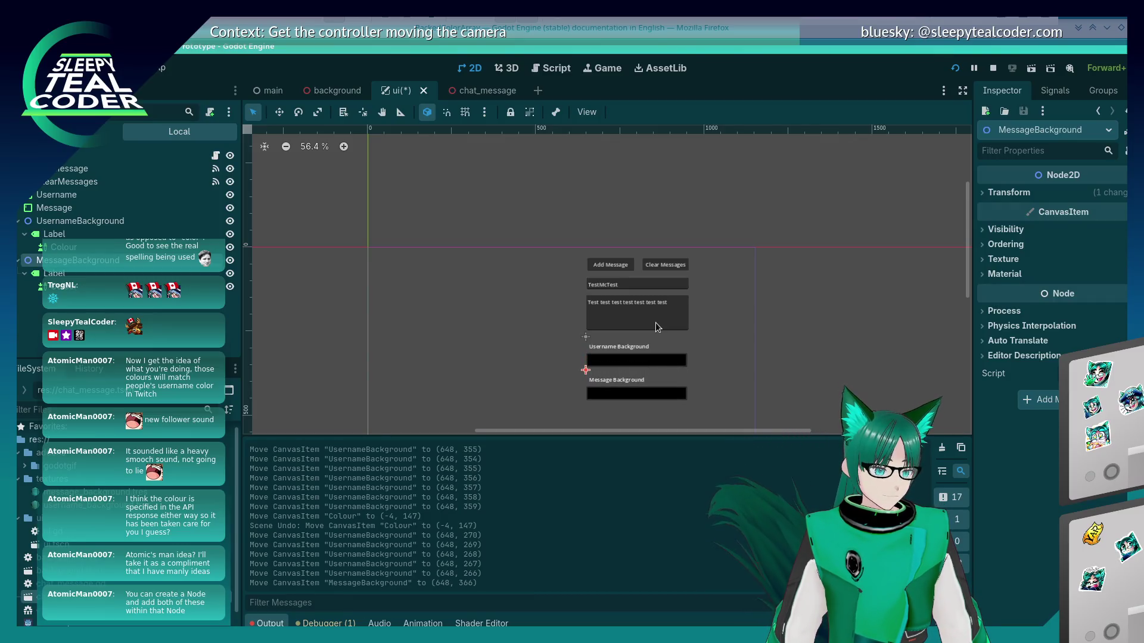
key("shift+Up")
key("Down")
key("Up")
left_click(447, 322)
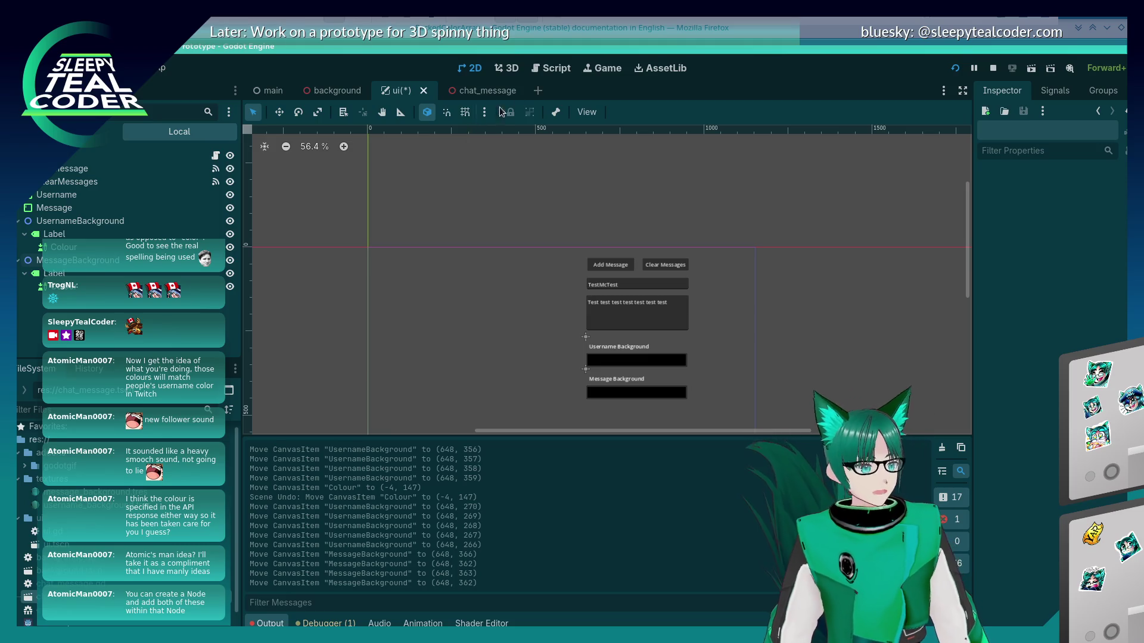
Open the chat_message.gd script and scroll through its code
left_click(562, 72)
left_click(633, 298)
scroll(633, 300, "down", 4)
scroll(633, 300, "up", 4)
scroll(633, 300, "up", 2)
Make main.gd's set_colour call pass $UI/MessageBackground/Colour.color, then save and run the scene
left_click(279, 178)
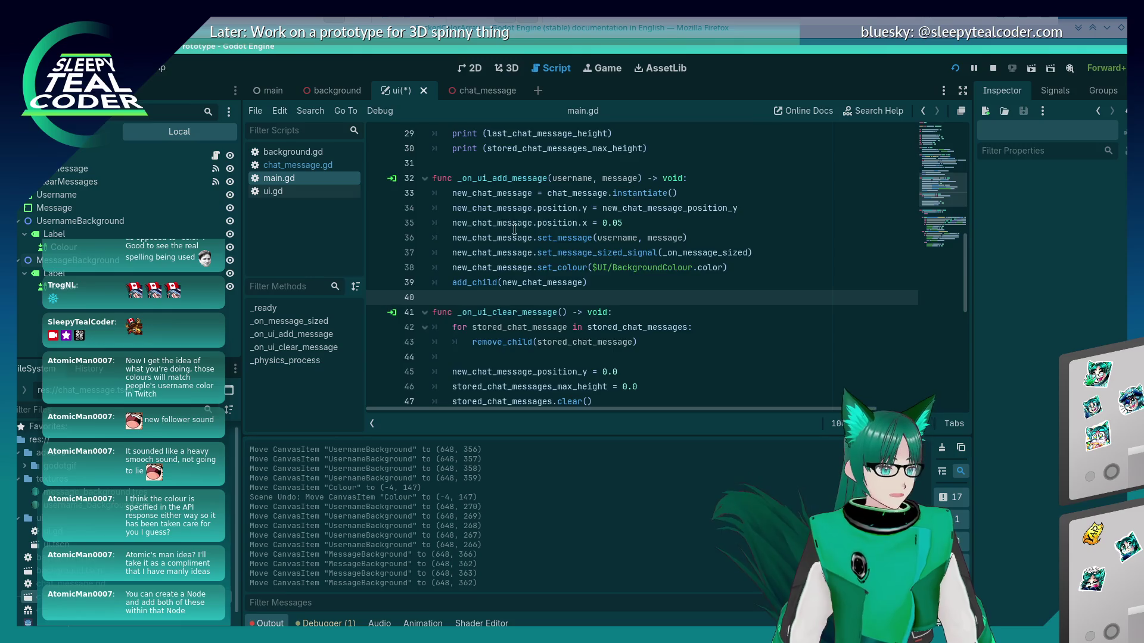
scroll(516, 231, "up", 3)
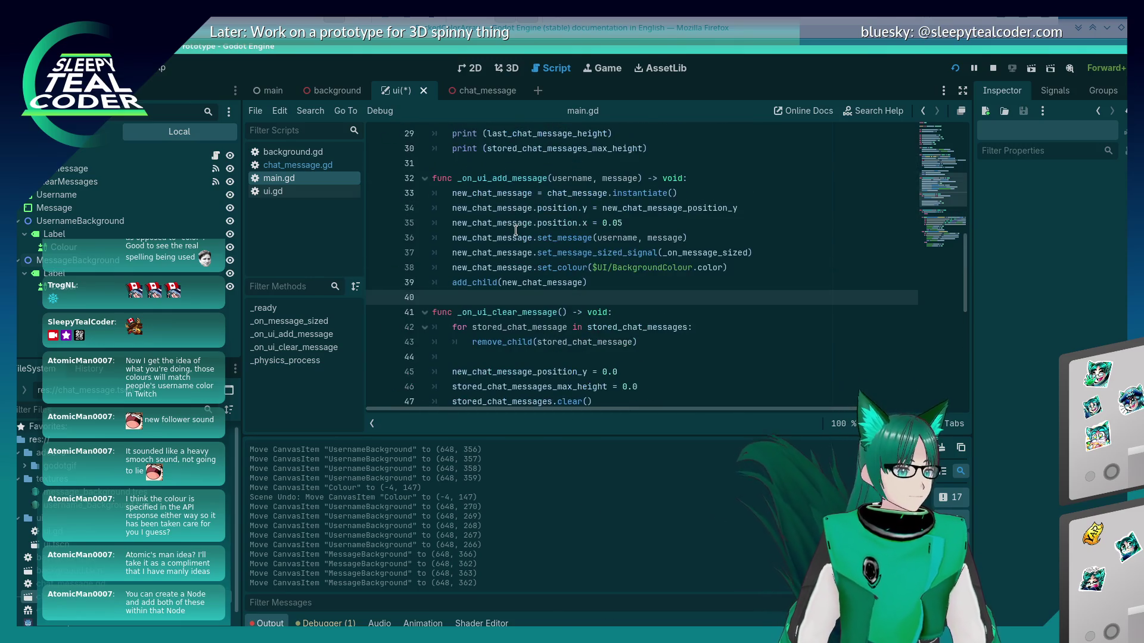
double_click(621, 267)
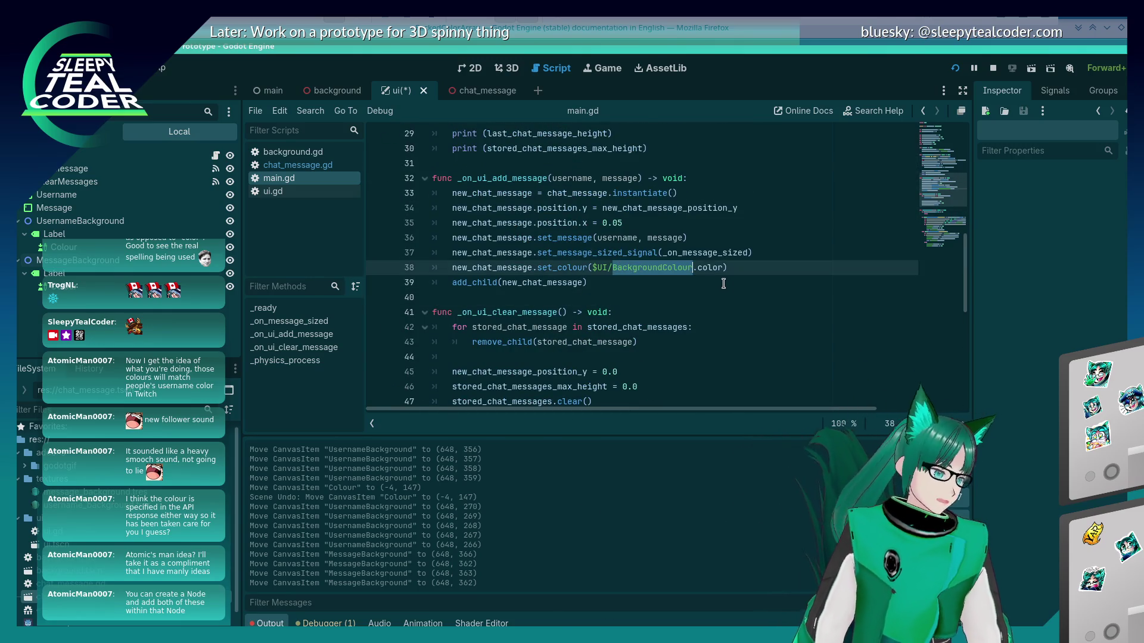
key("BackSpace")
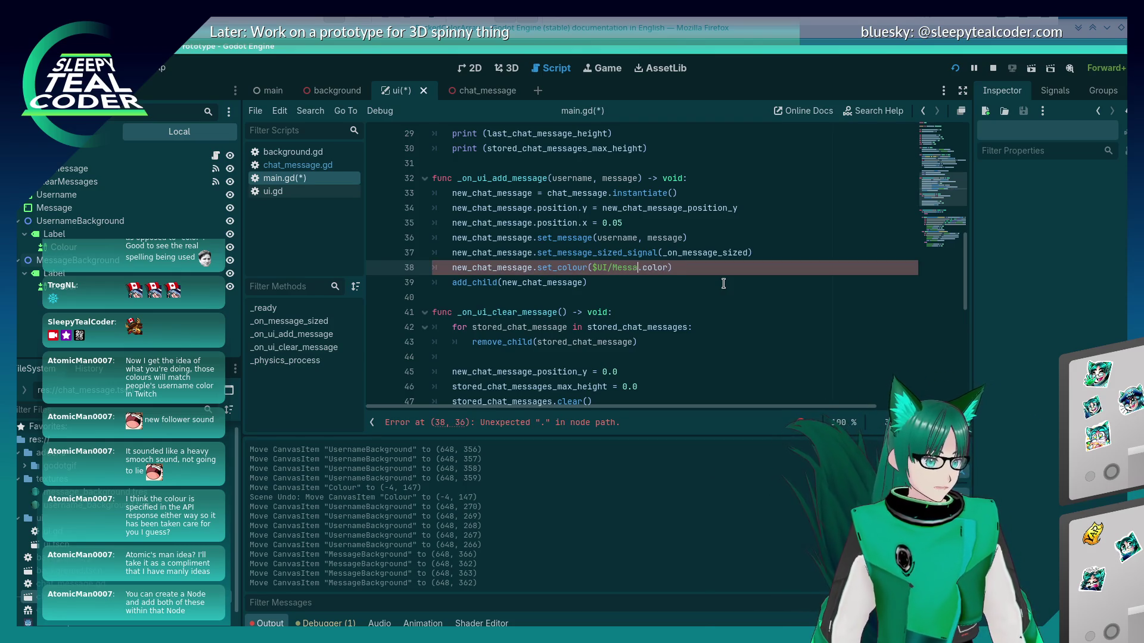
type("round.Colour")
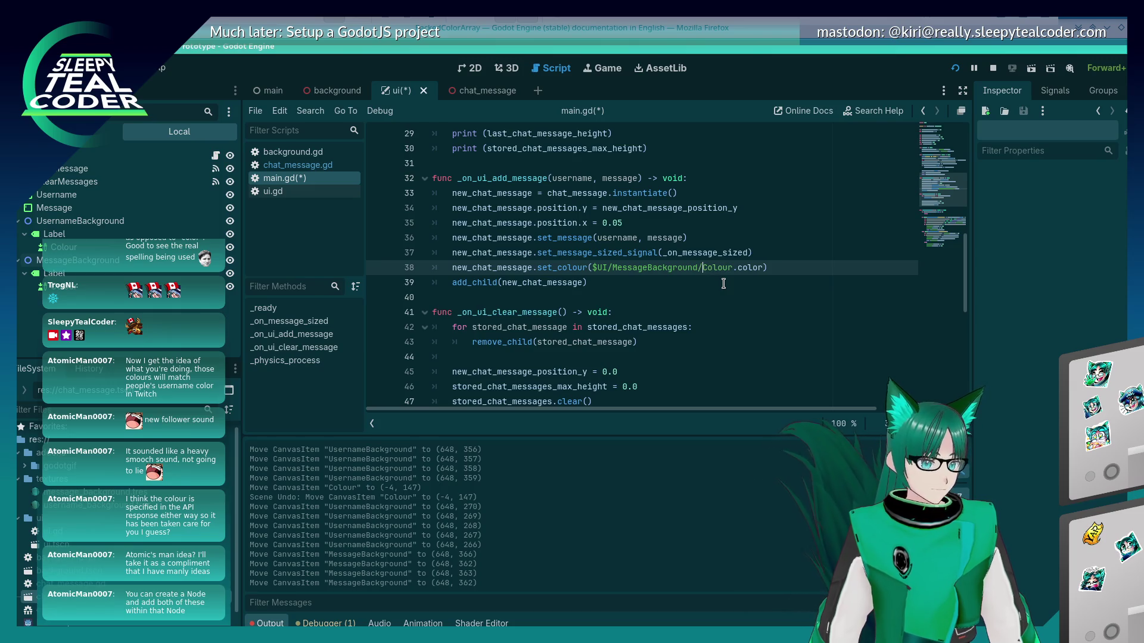
left_click(723, 283)
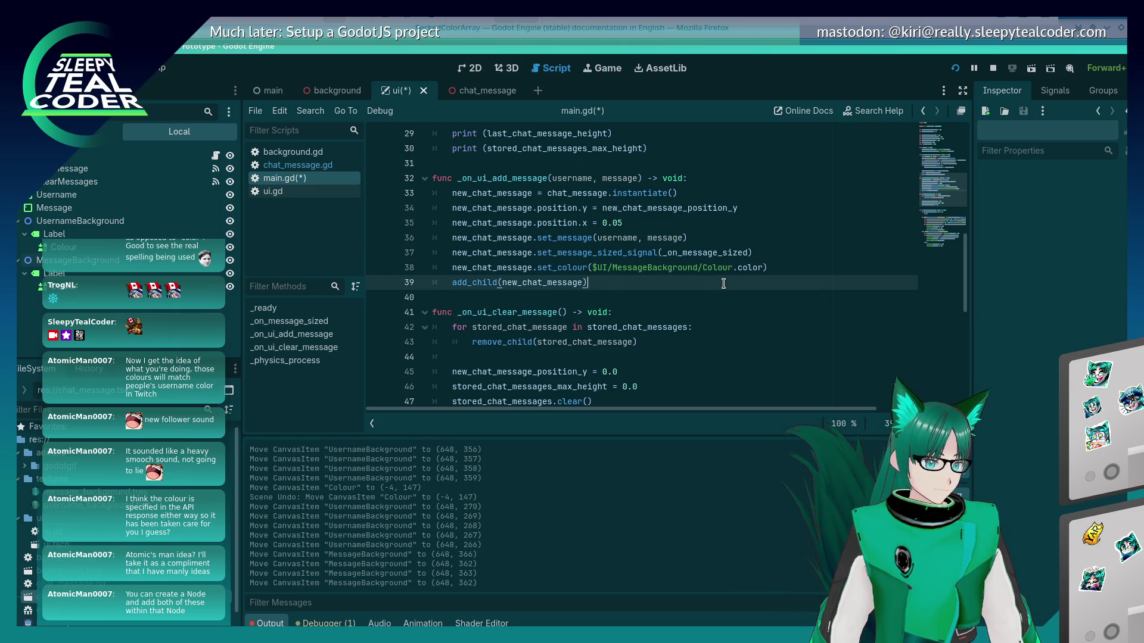
left_click(648, 267)
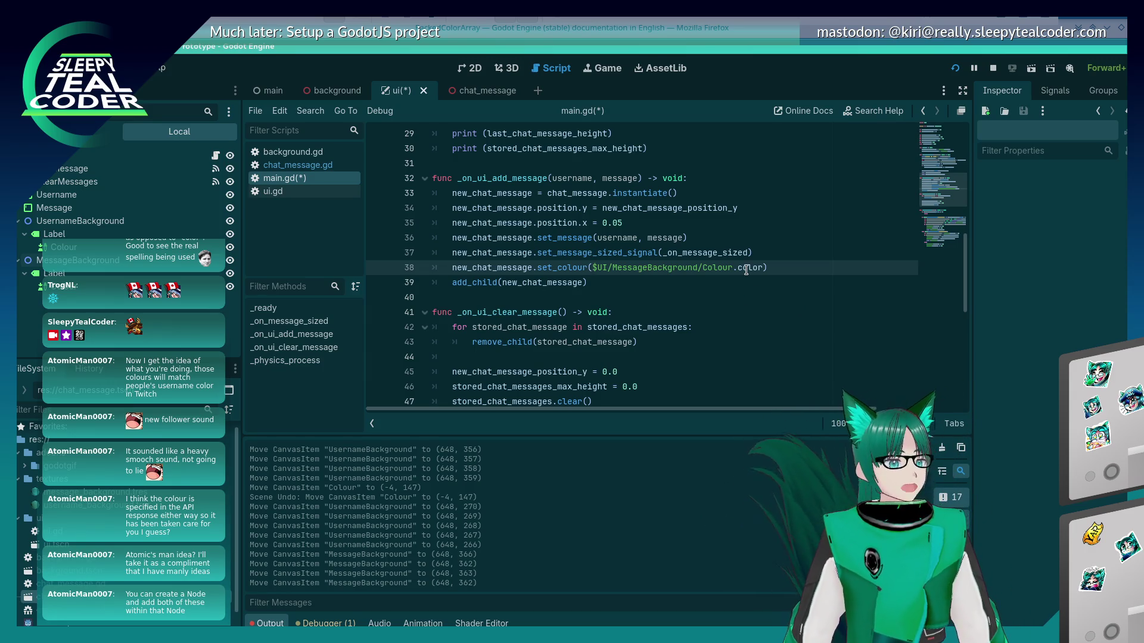
left_click(955, 68)
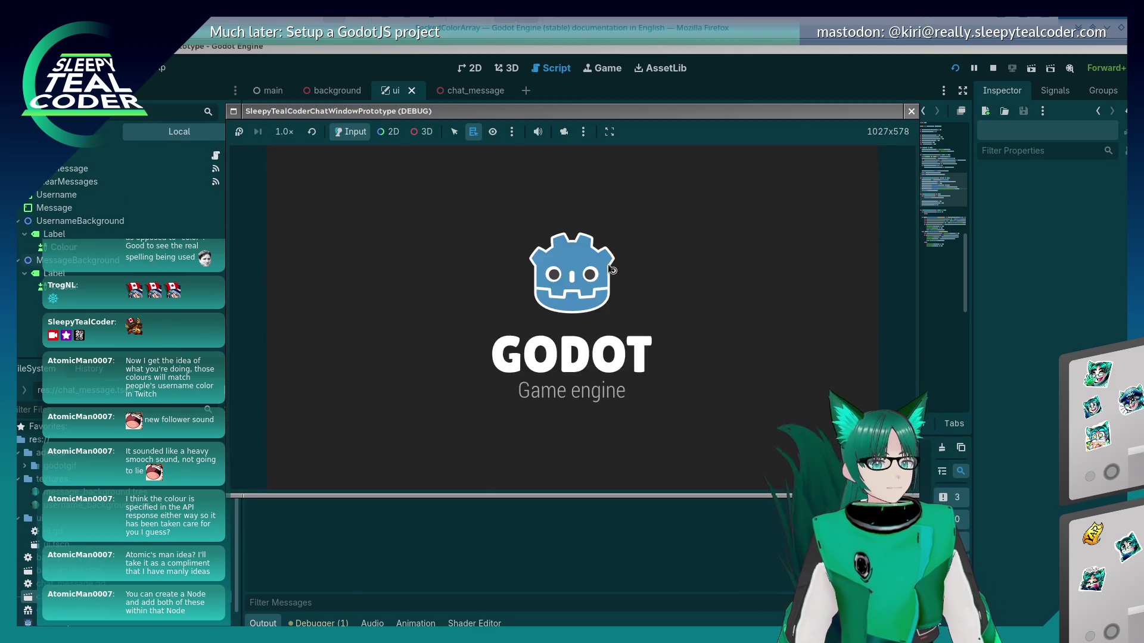
Test-run with a teal message background, add a chat message, then stop the game
left_click(686, 394)
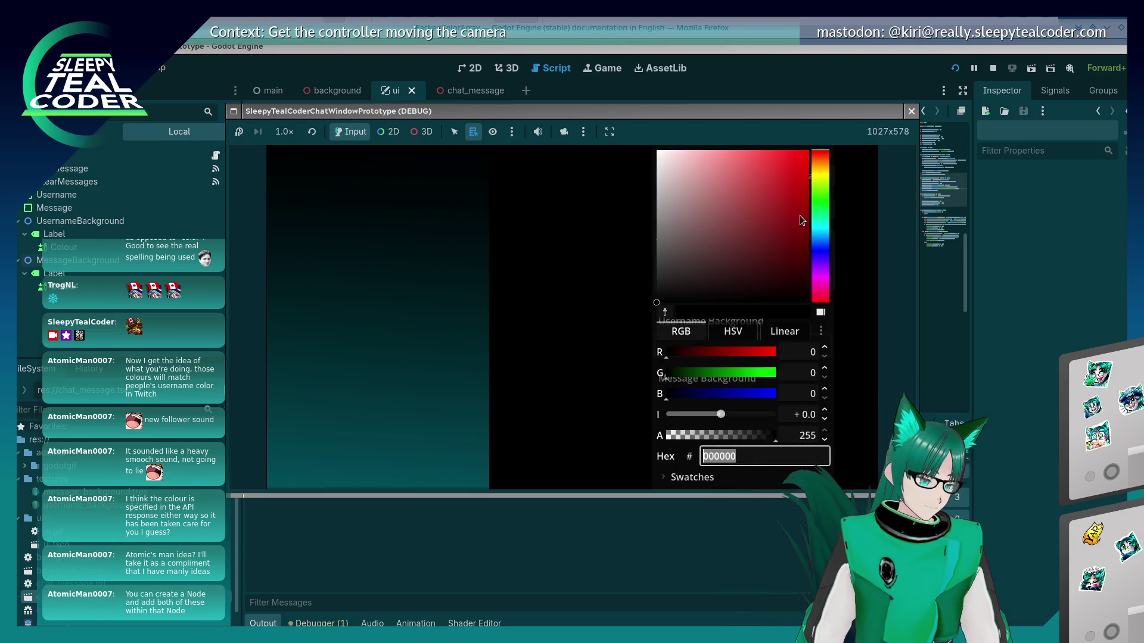
left_click(818, 237)
left_click(742, 262)
left_click(565, 359)
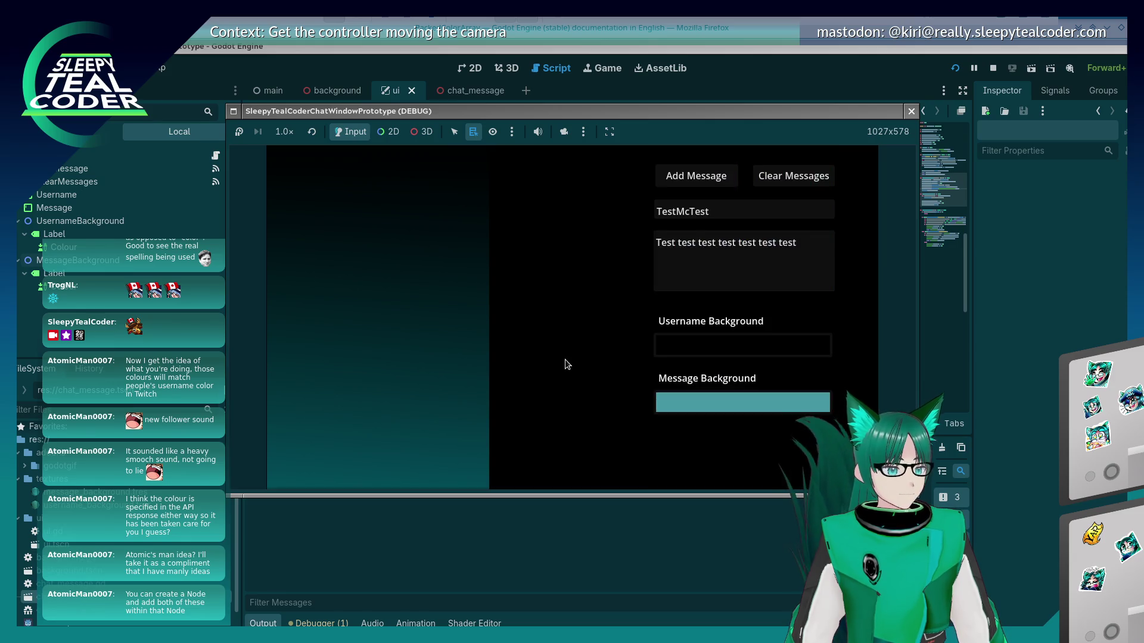
left_click(695, 177)
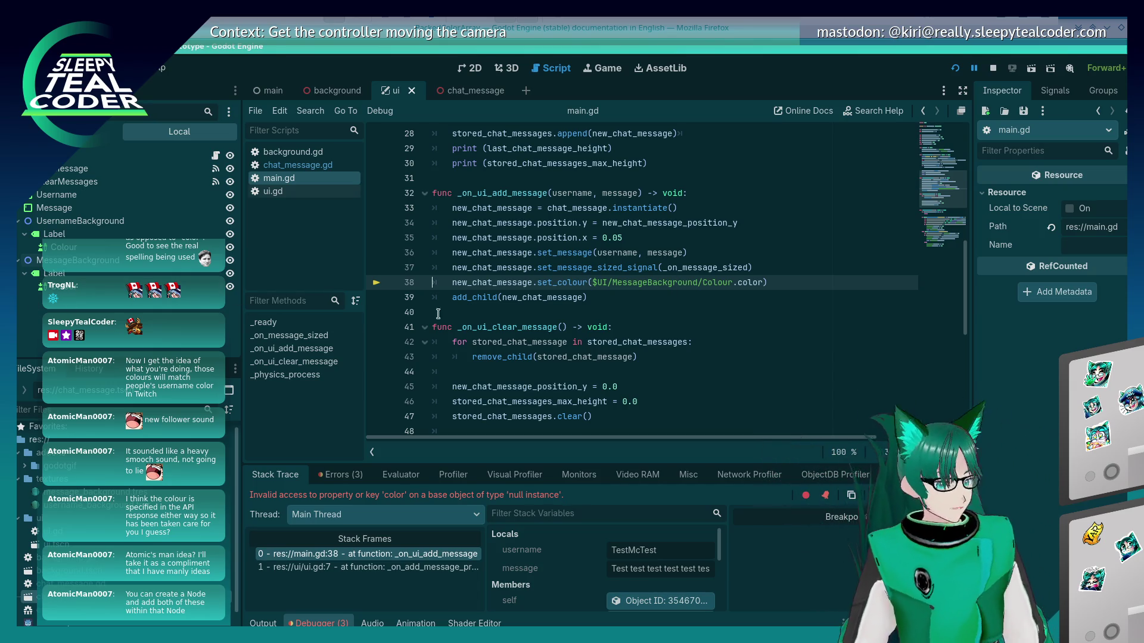
left_click(993, 68)
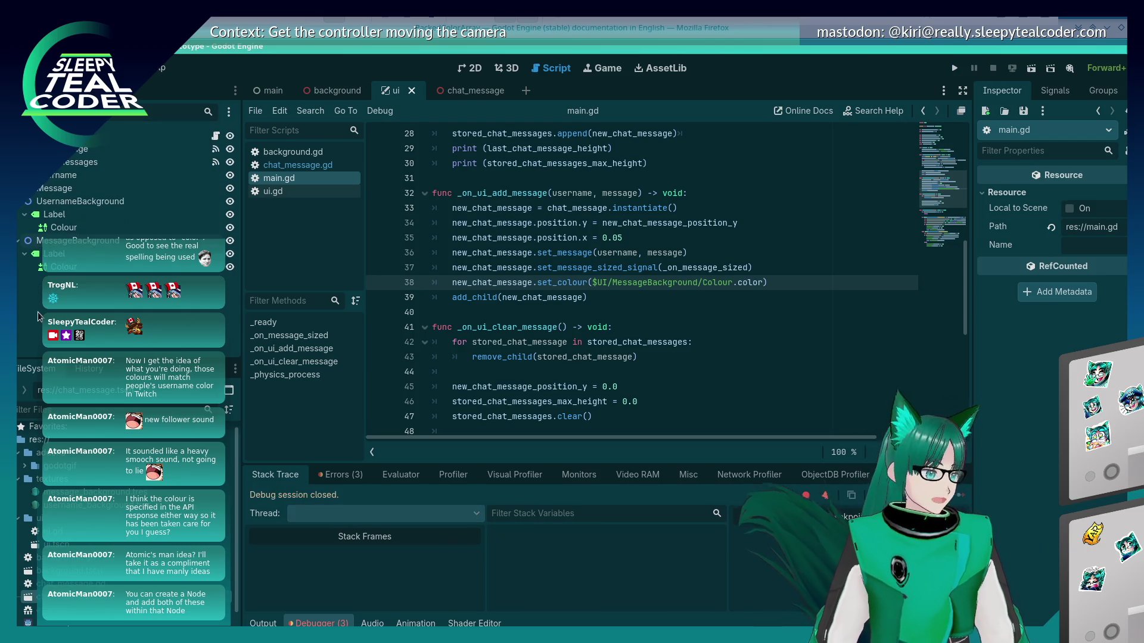
Move the two Colour nodes directly under UsernameBackground and MessageBackground in the Scene dock
left_click(70, 228)
left_click_drag(70, 230, 69, 203)
left_click_drag(63, 267, 102, 246)
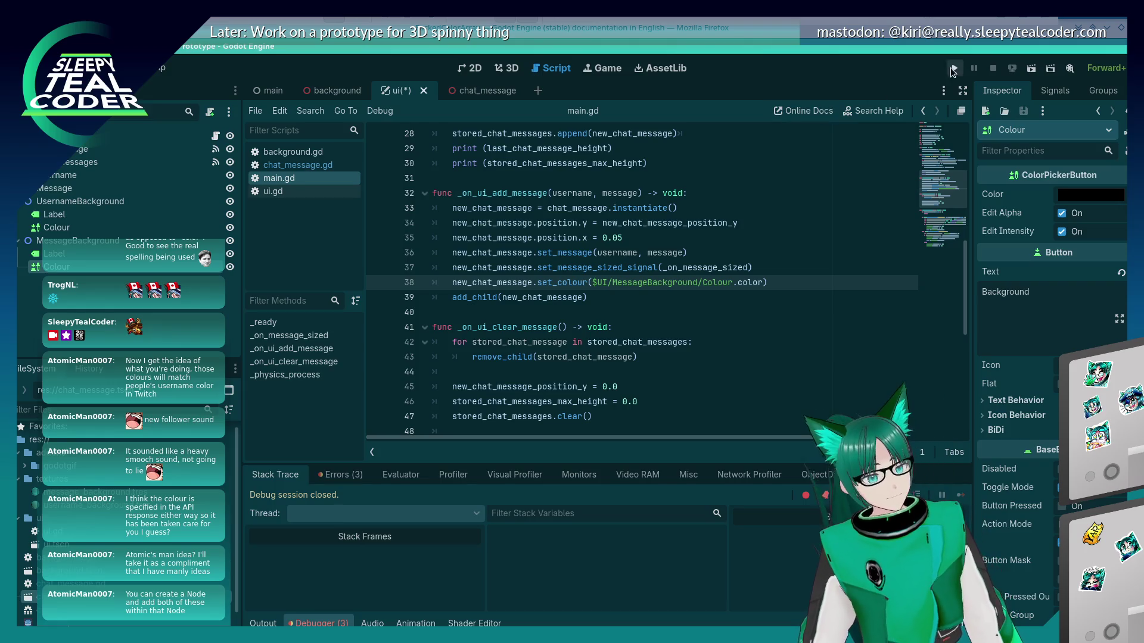
Run the chat window, set Message Background to purple, and add two test messages
left_click(953, 69)
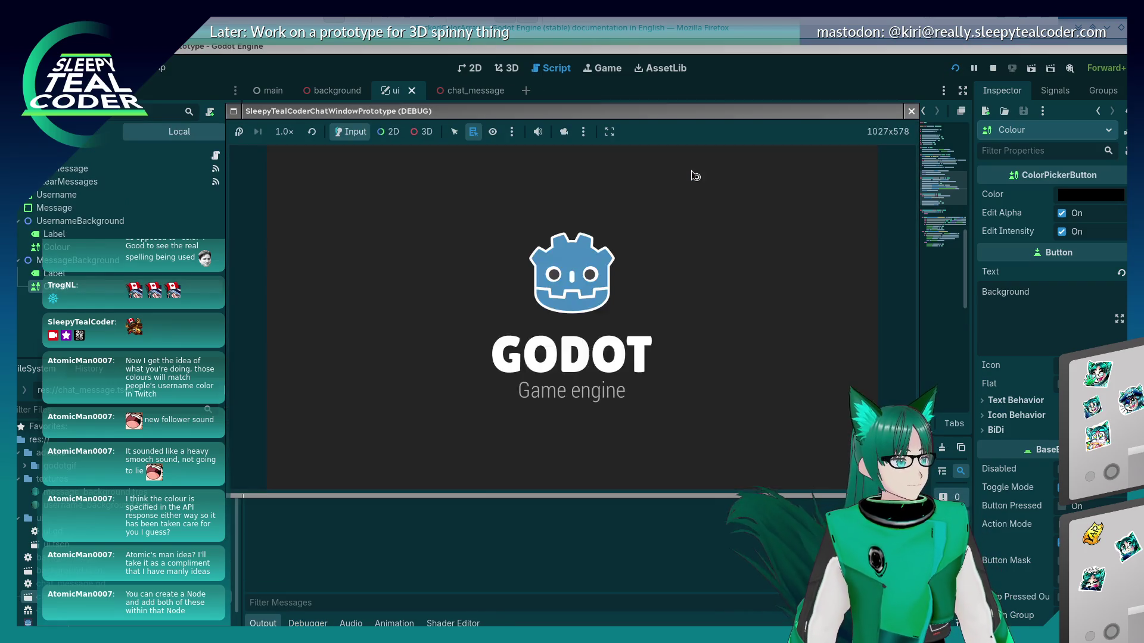
left_click(723, 401)
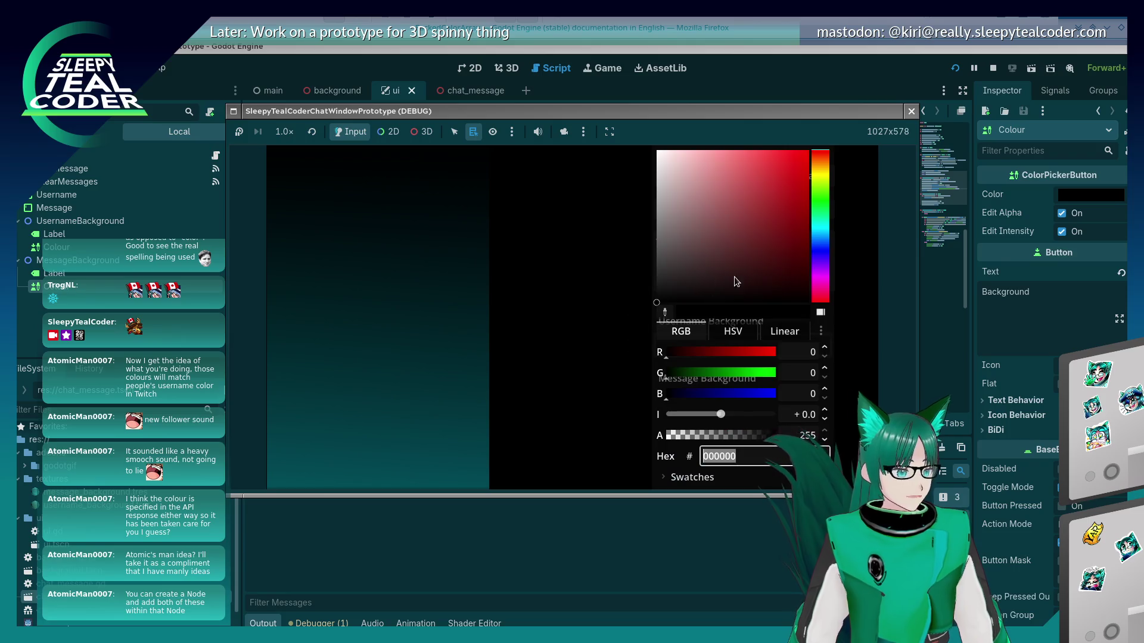
left_click(739, 393)
left_click(739, 394)
left_click(821, 270)
left_click(760, 180)
left_click(538, 276)
left_click(678, 177)
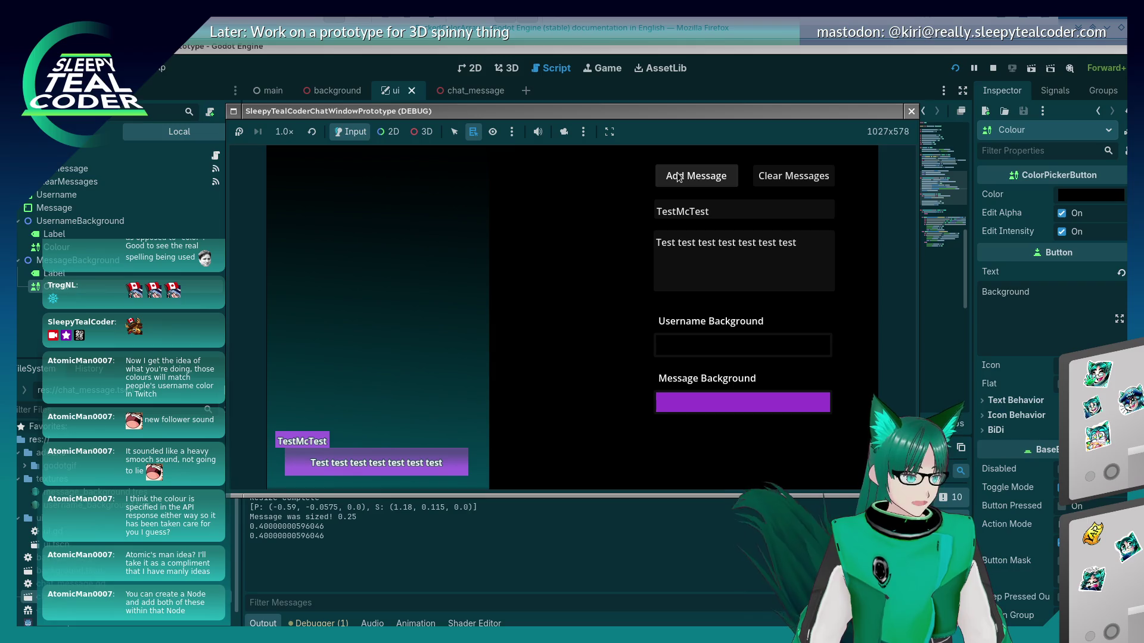
left_click(678, 177)
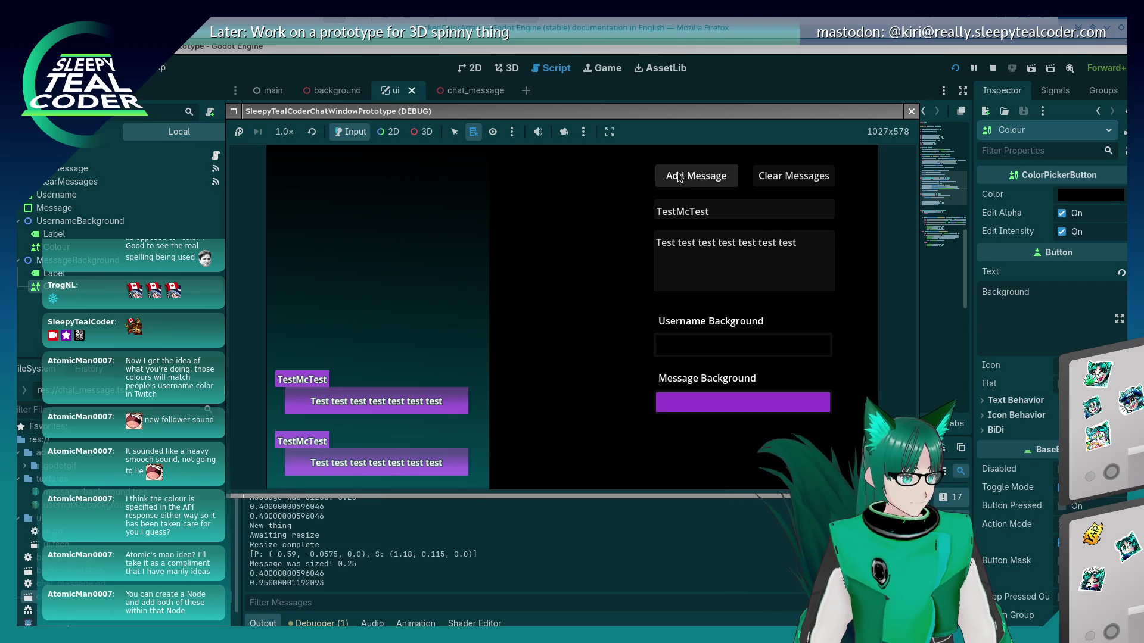
Switch Message Background to orange, add a third test message, and stop the game
left_click(740, 398)
left_click_drag(820, 262, 820, 222)
left_click(748, 191)
left_click(747, 218)
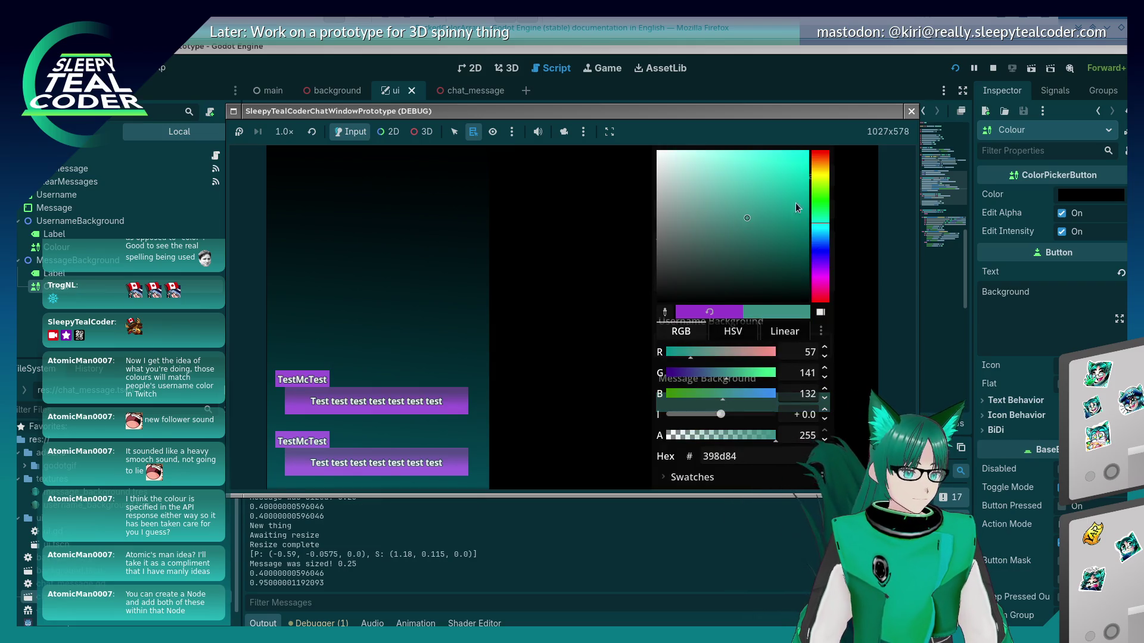
left_click(820, 162)
left_click(761, 179)
left_click(539, 327)
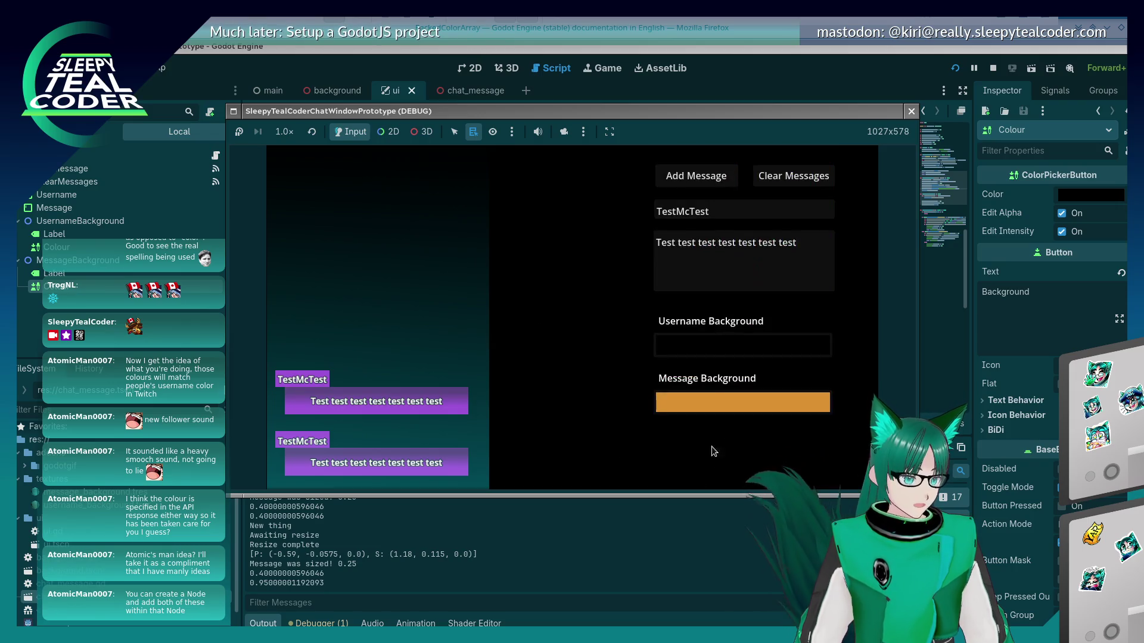
left_click(695, 176)
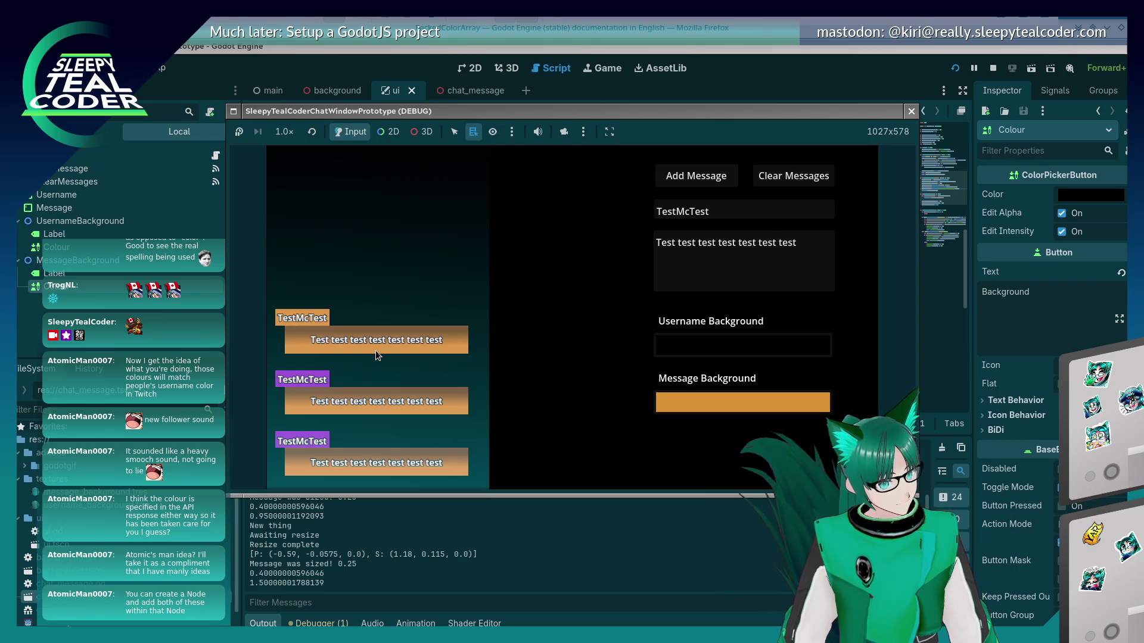
left_click(910, 116)
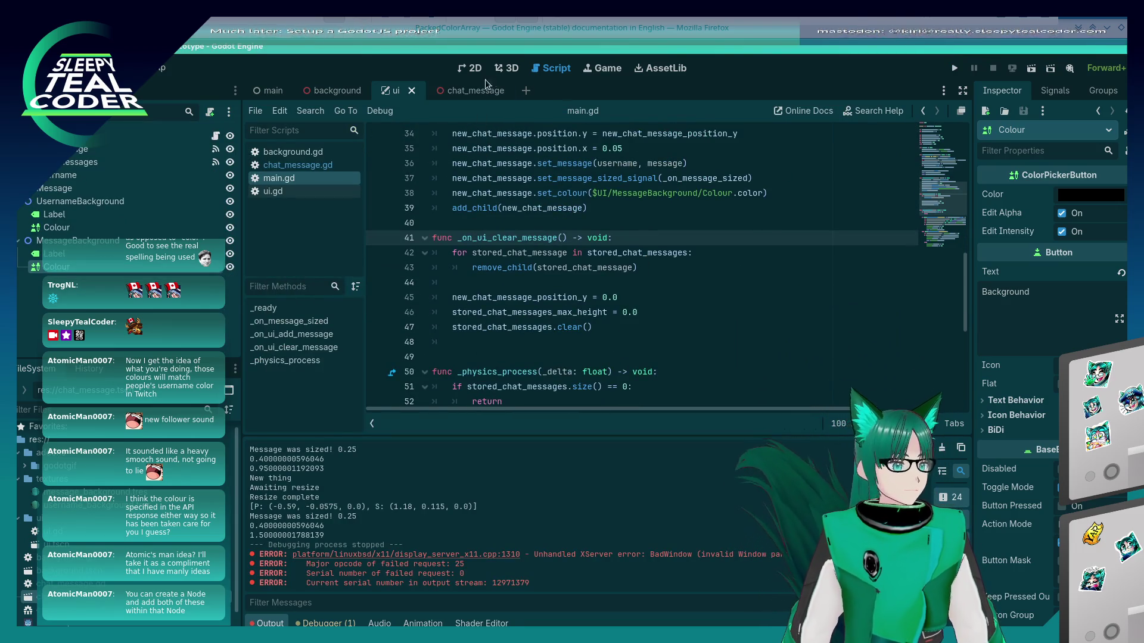
Open chat_message.gd and go to the gradient colours assignment on line 63
left_click(297, 165)
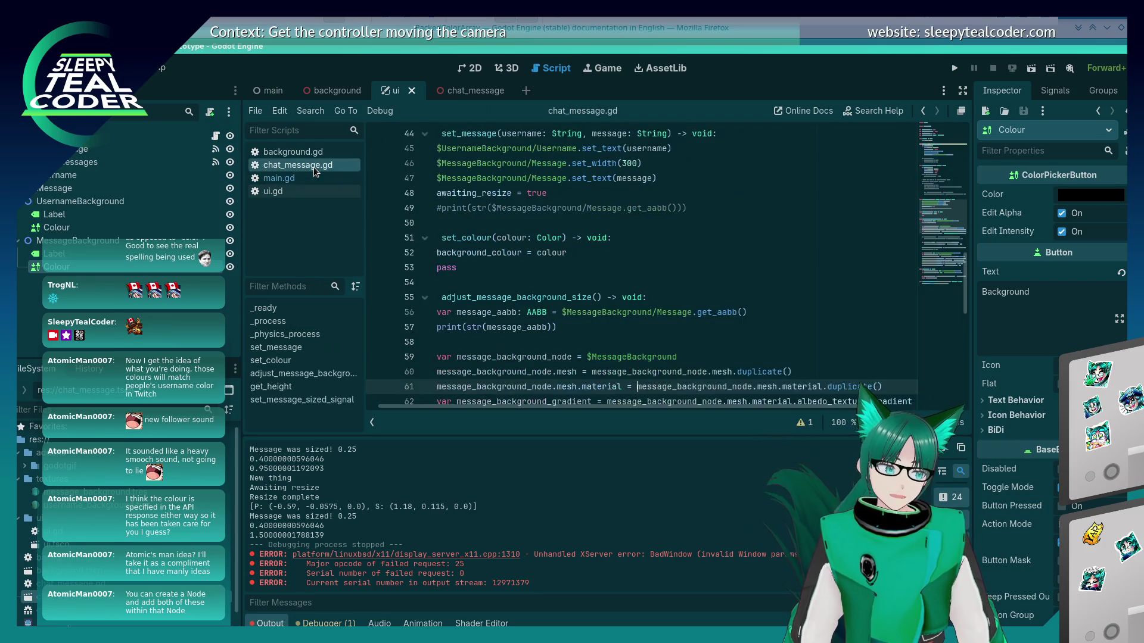
scroll(580, 294, "down", 2)
scroll(580, 297, "up", 5)
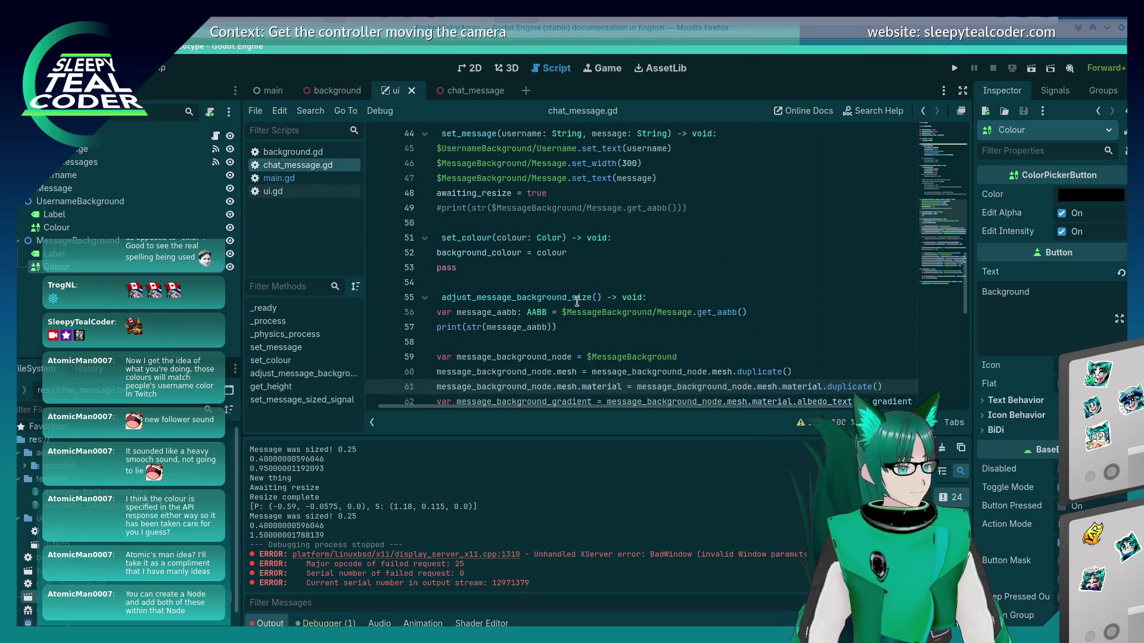
scroll(577, 300, "down", 4)
left_click(557, 234)
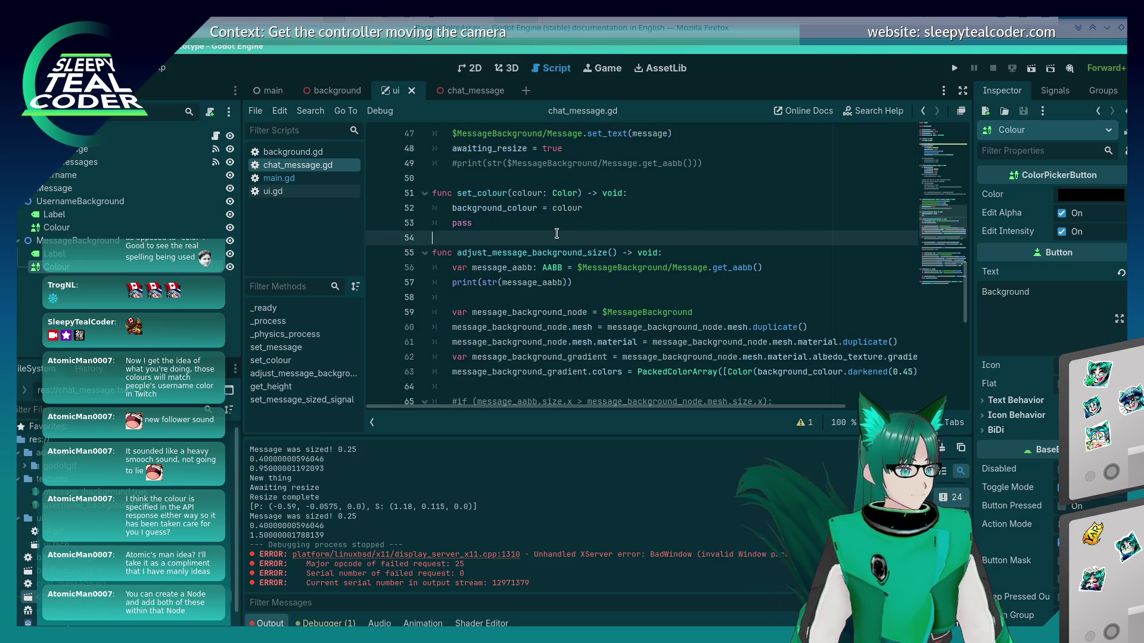
scroll(545, 235, "down", 3)
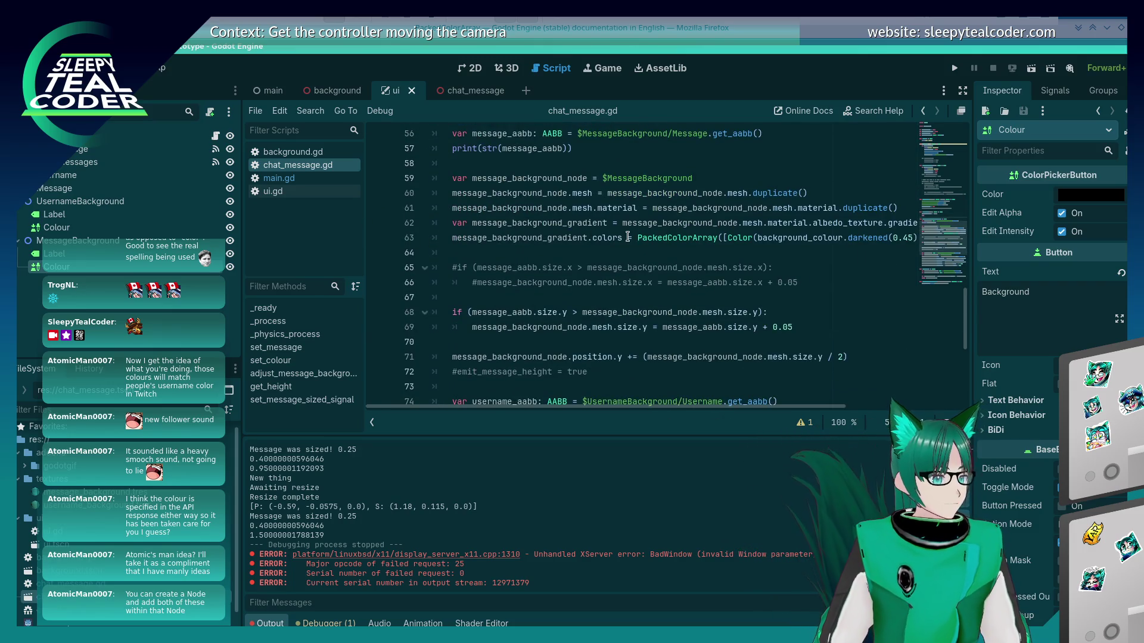
mouse_move(749, 240)
left_click(563, 237)
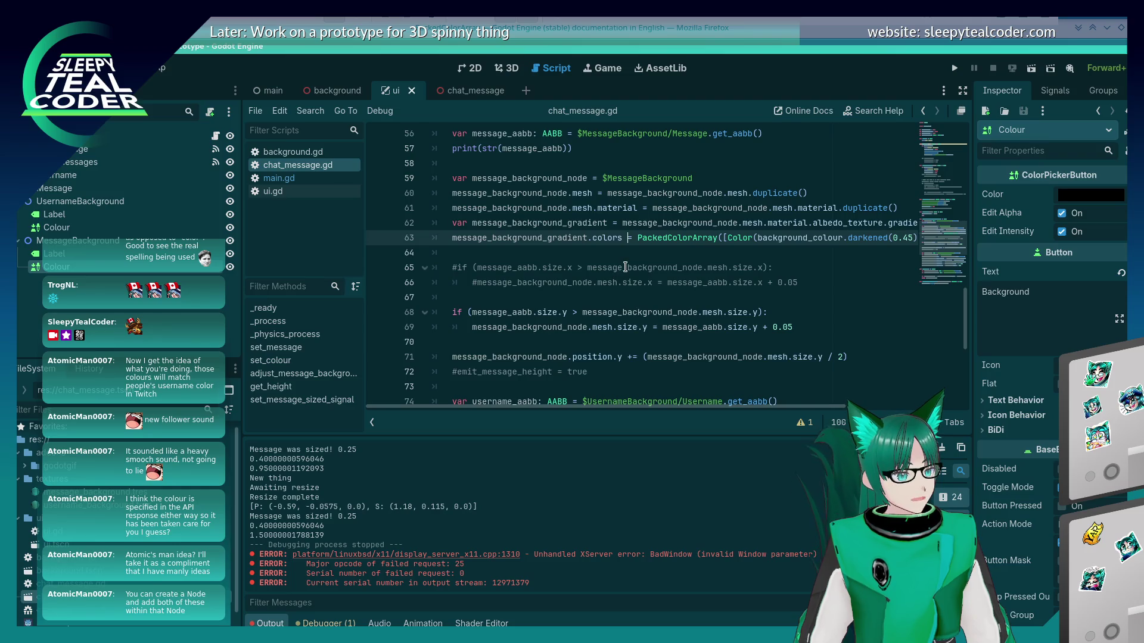
Insert 'message_background_gradient.colors = message_background_gradient.colors.duplicate()' above it, save, and run
key("shift+Home")
key("ctrl+c")
key("Home")
key("Return")
key("Up")
key("ctrl+v")
key("ctrl+v")
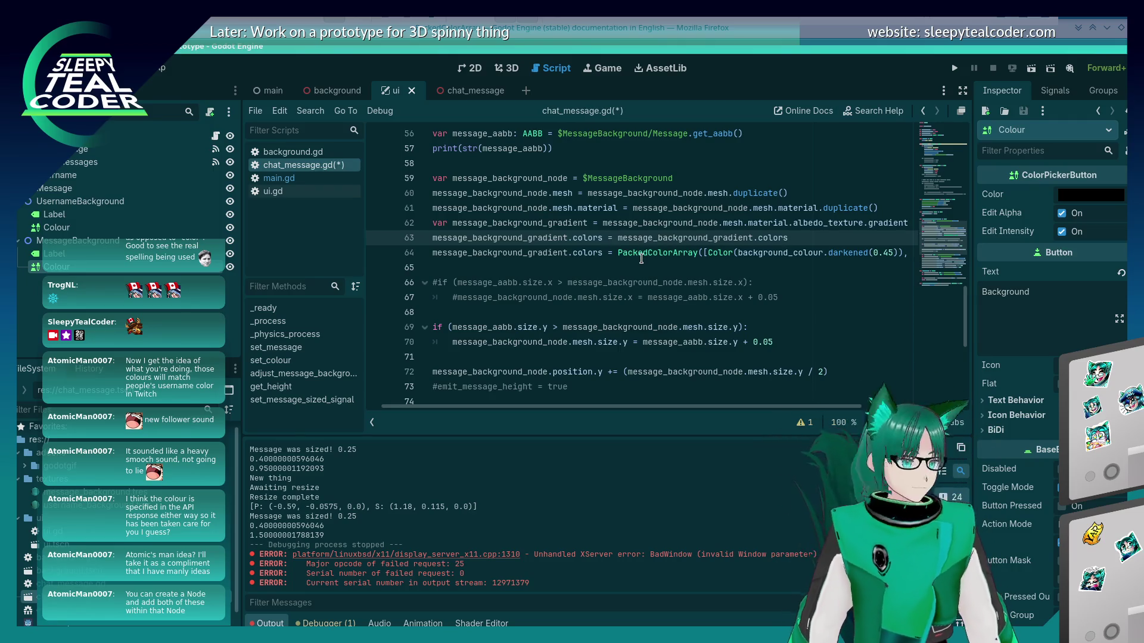
type("icate()")
key("ctrl+s")
left_click(638, 265)
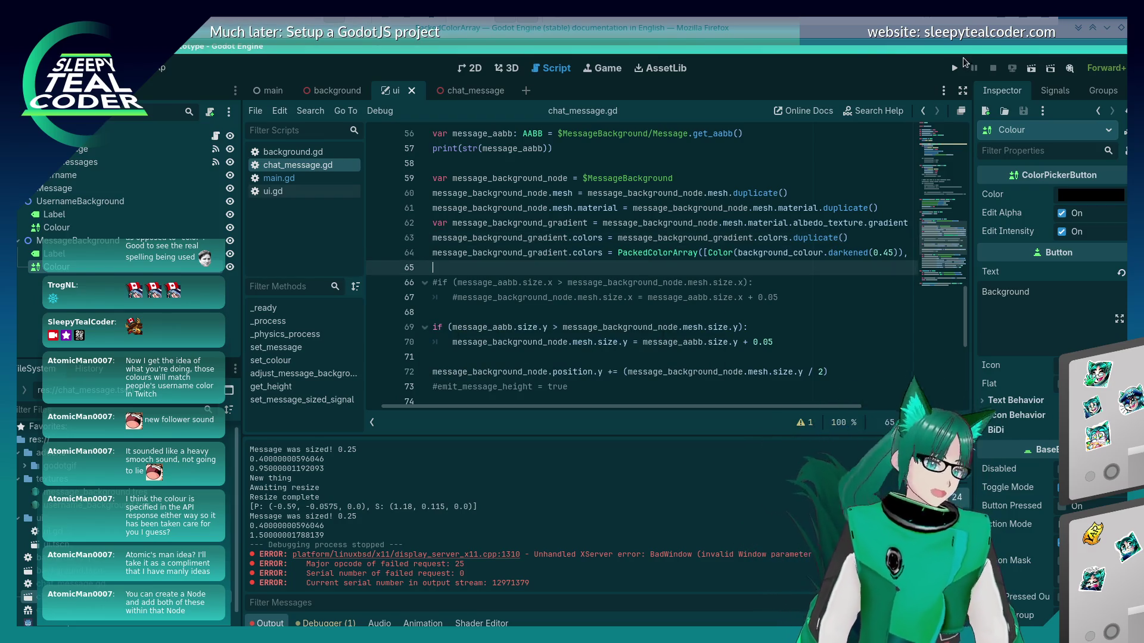
left_click(955, 68)
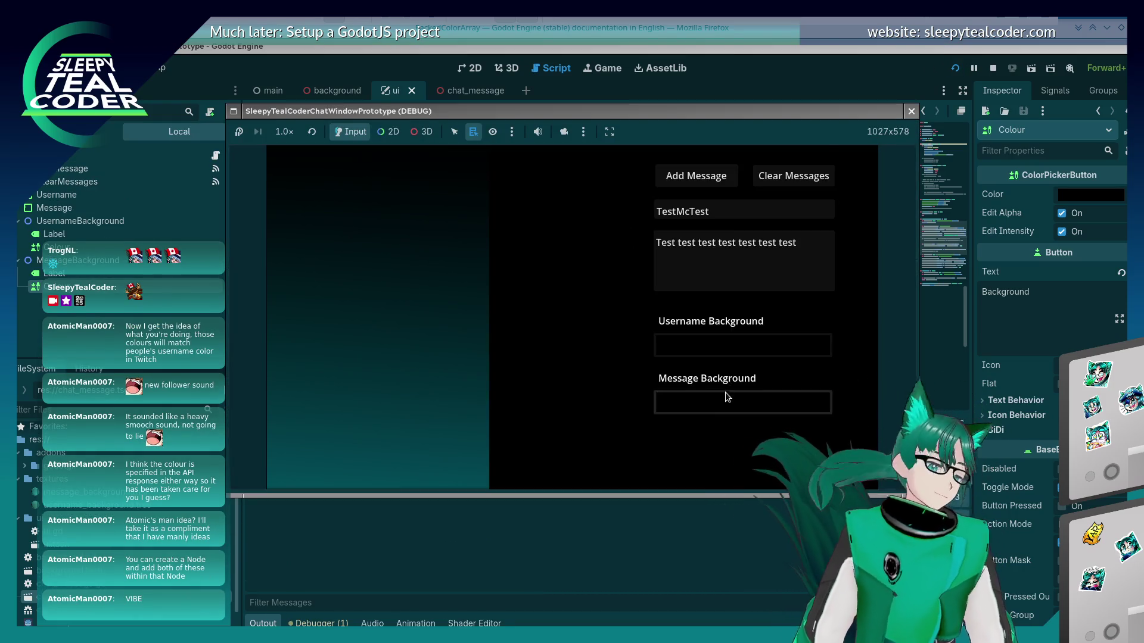
Add an olive-yellow and then a teal test message, and close the game window
left_click(725, 392)
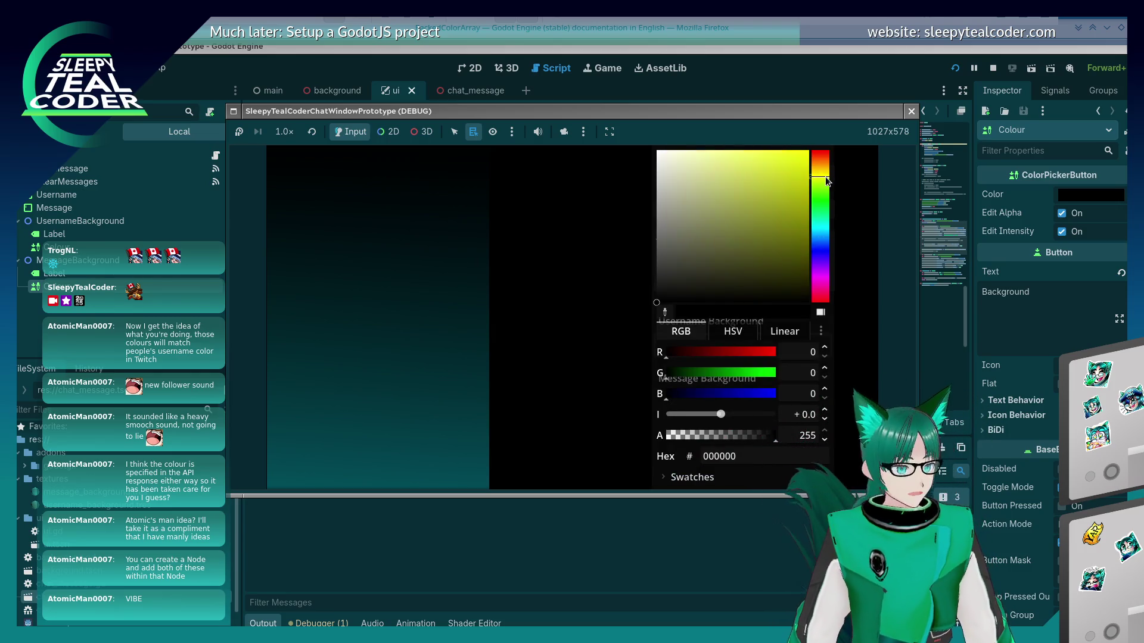
left_click(769, 202)
left_click(620, 281)
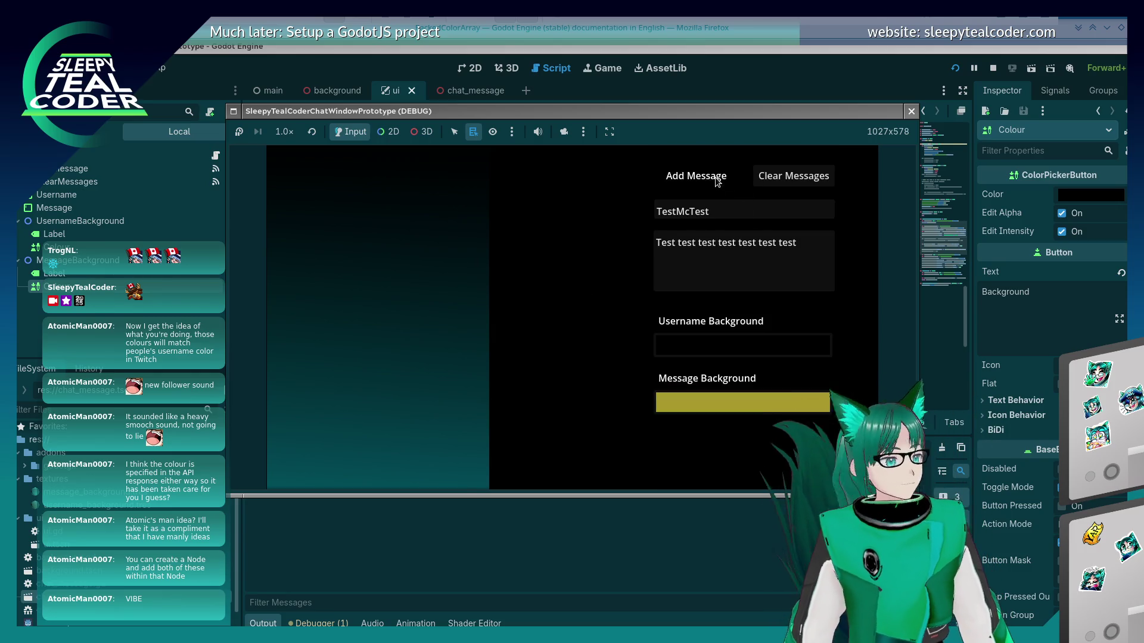
left_click(696, 176)
left_click(752, 411)
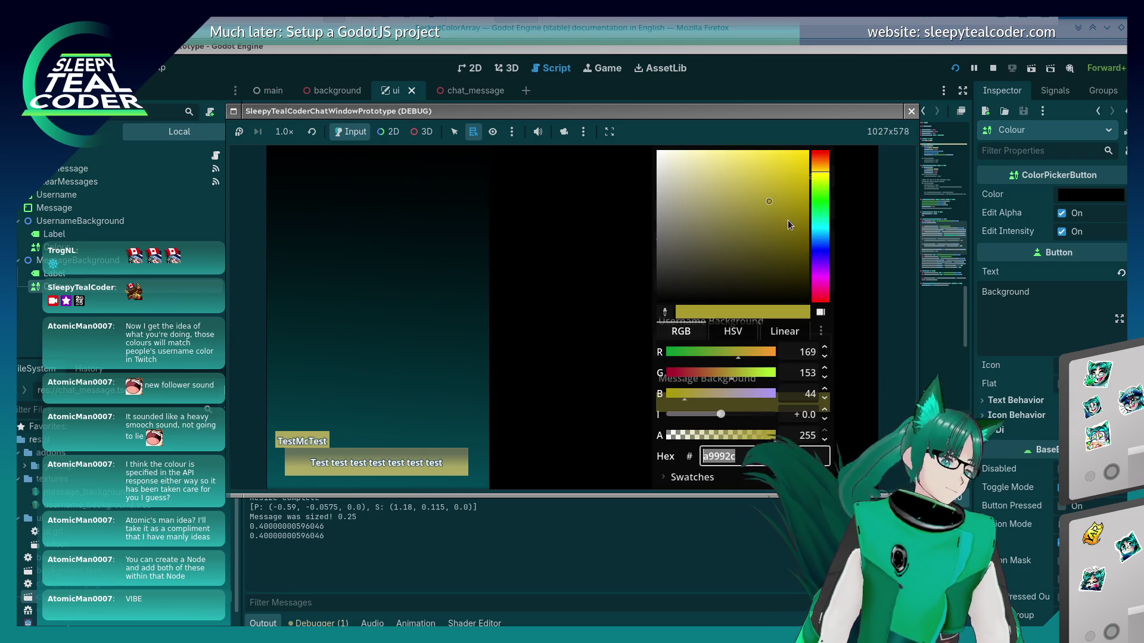
left_click(821, 213)
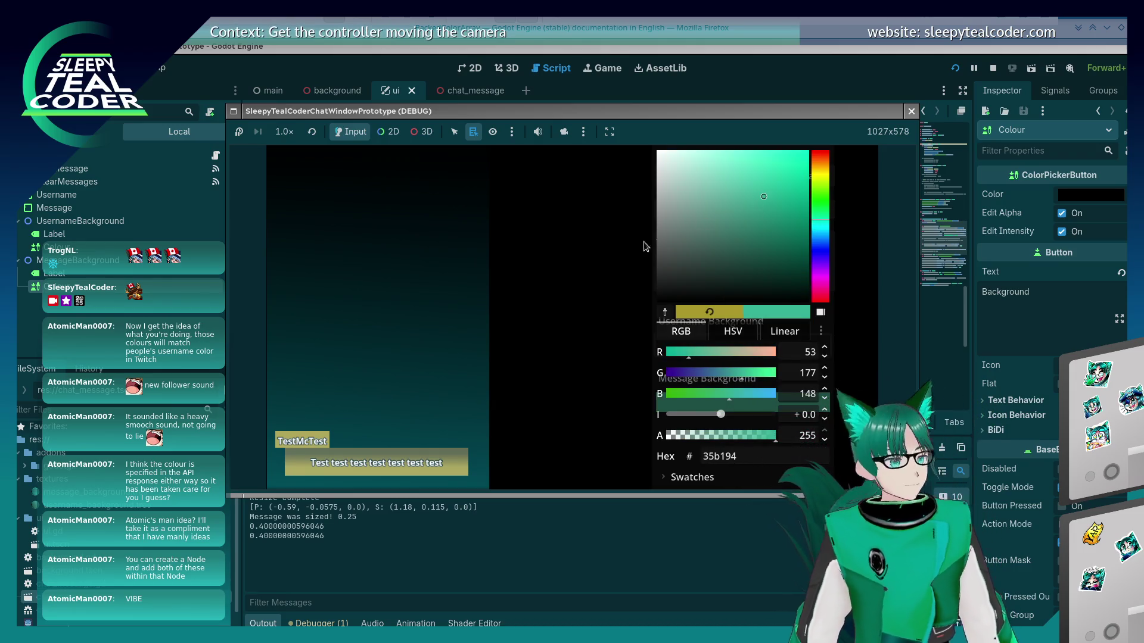
left_click(608, 256)
left_click(709, 176)
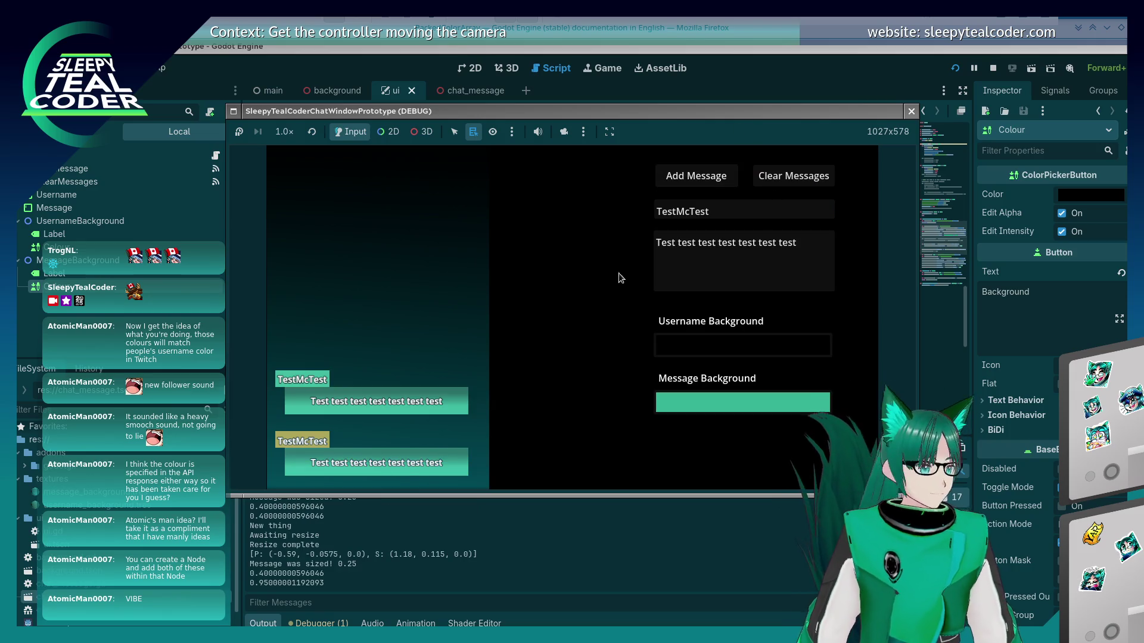
left_click(911, 111)
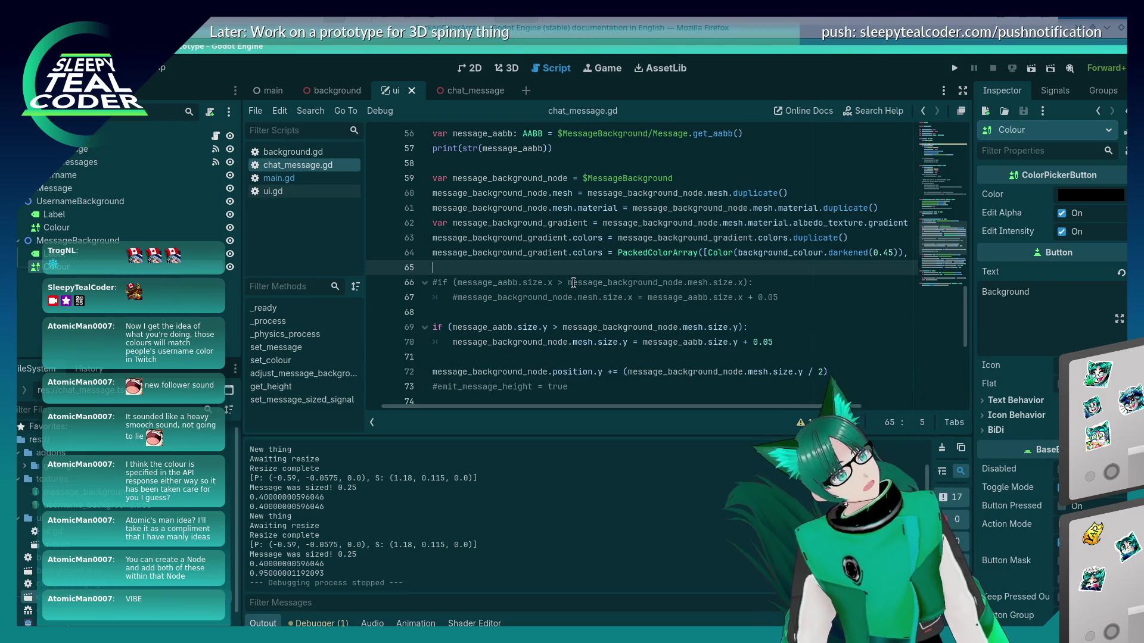
Change line 63 to 'message_background_gradient = message_background_gradient.duplicate()' and run the project
left_click(564, 218)
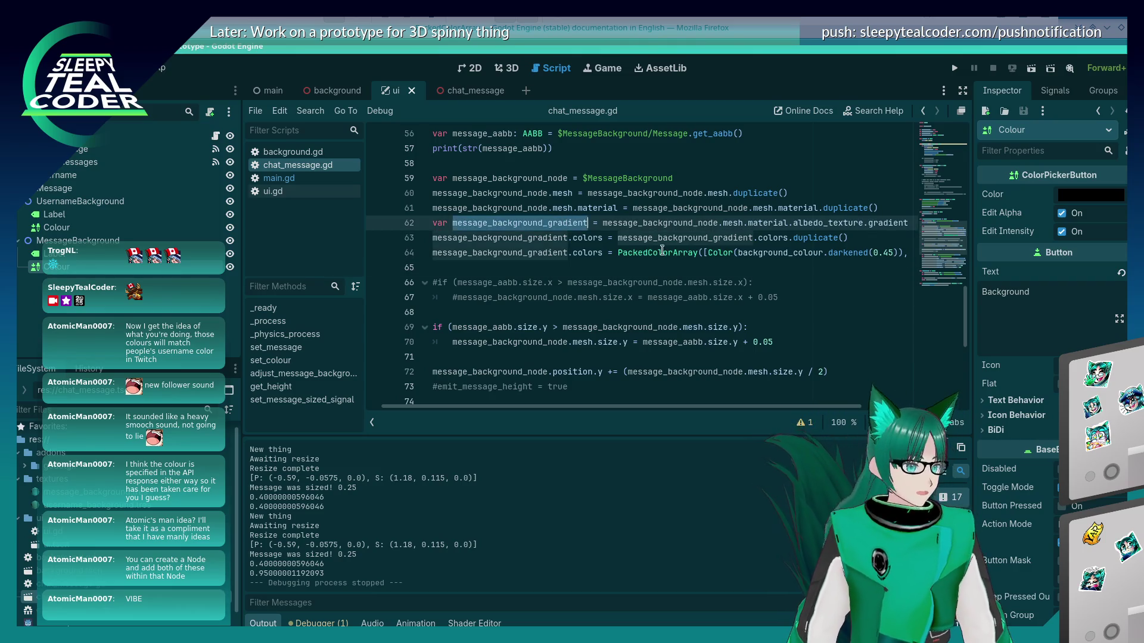
double_click(715, 237)
key("BackSpace")
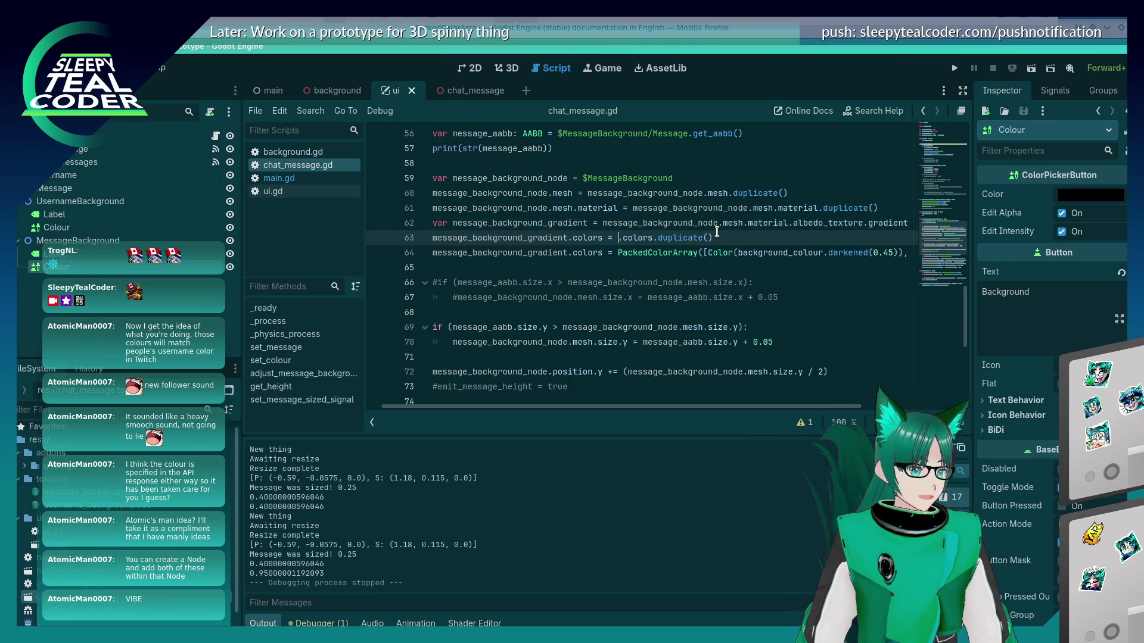
key("ctrl+v")
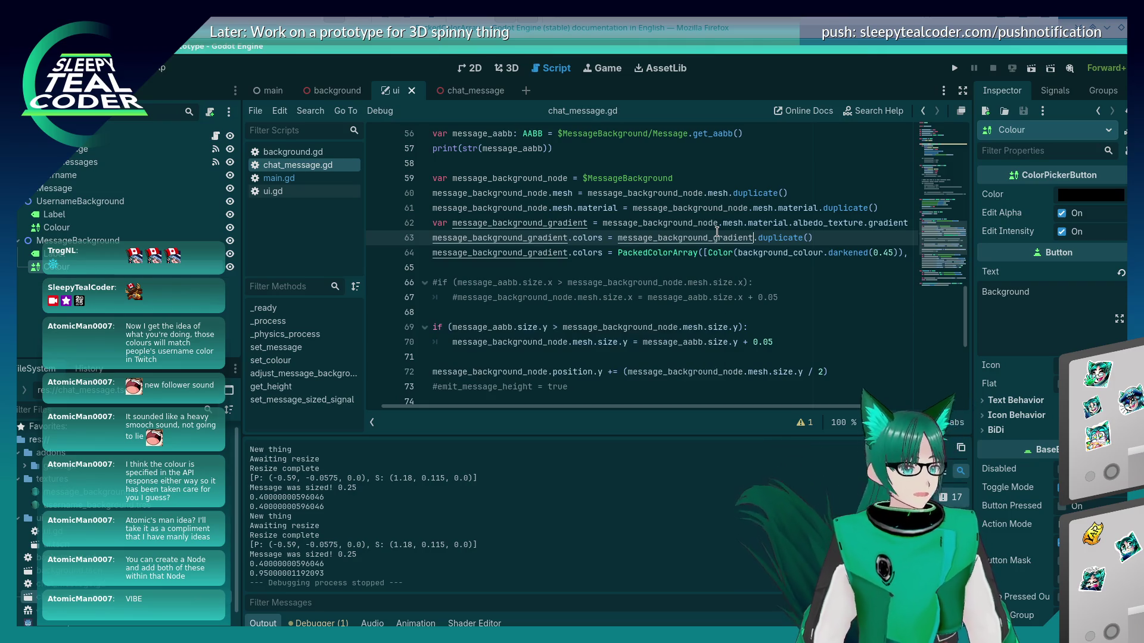
key("Home")
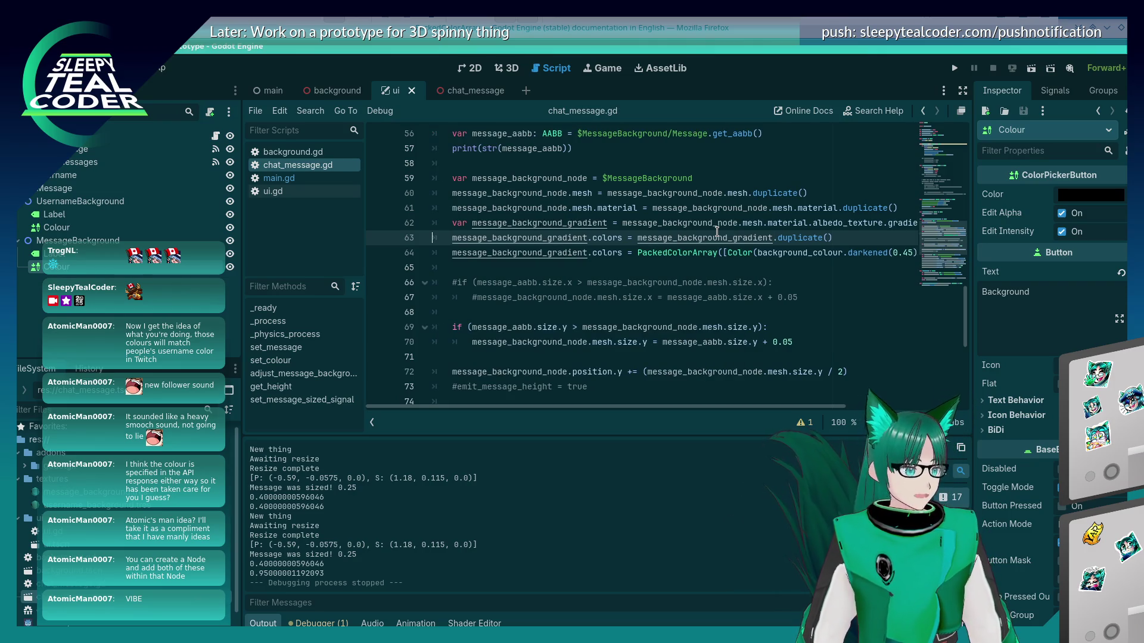
left_click(637, 233)
key("BackSpace")
key("BackSpace")
key("BackSpace")
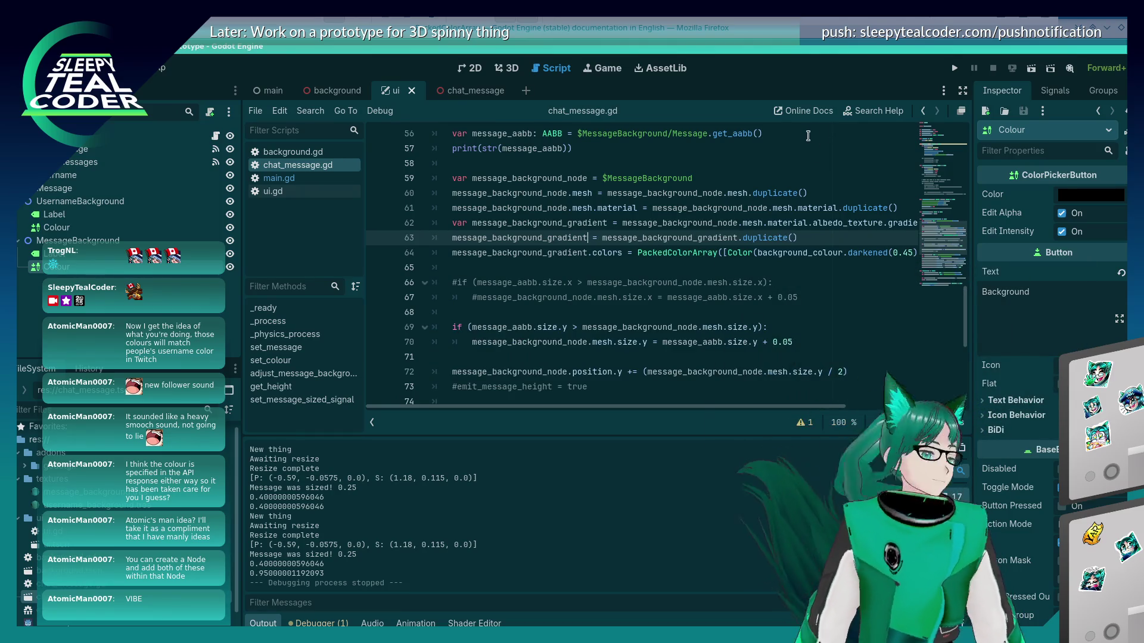
left_click(952, 69)
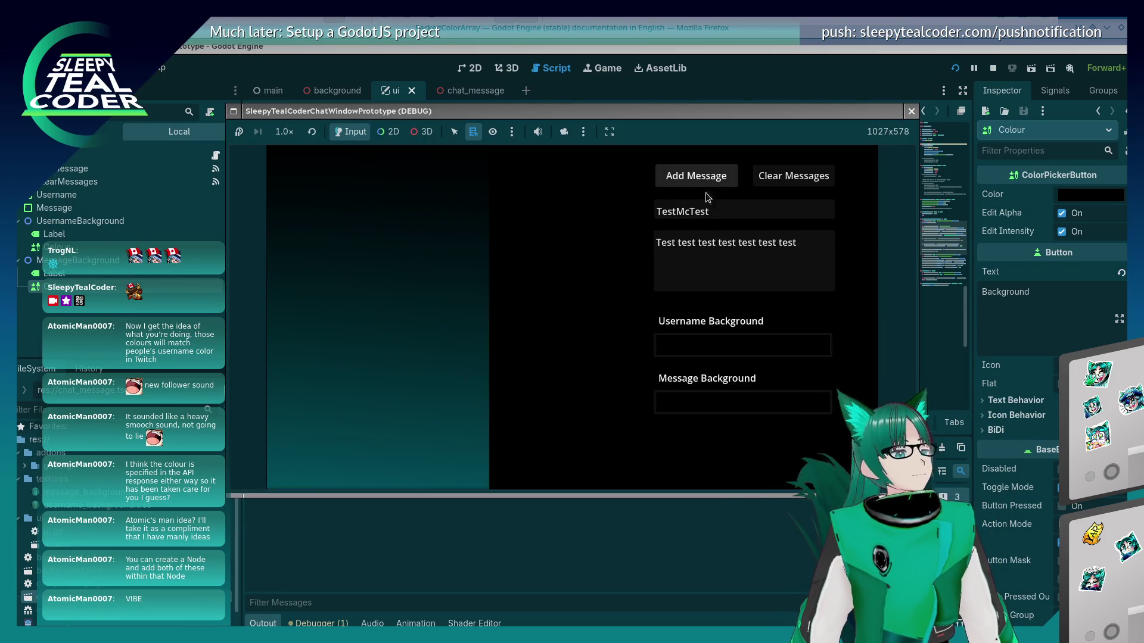
Add a dark-yellow test message, then a green one, and stop the game
left_click(728, 398)
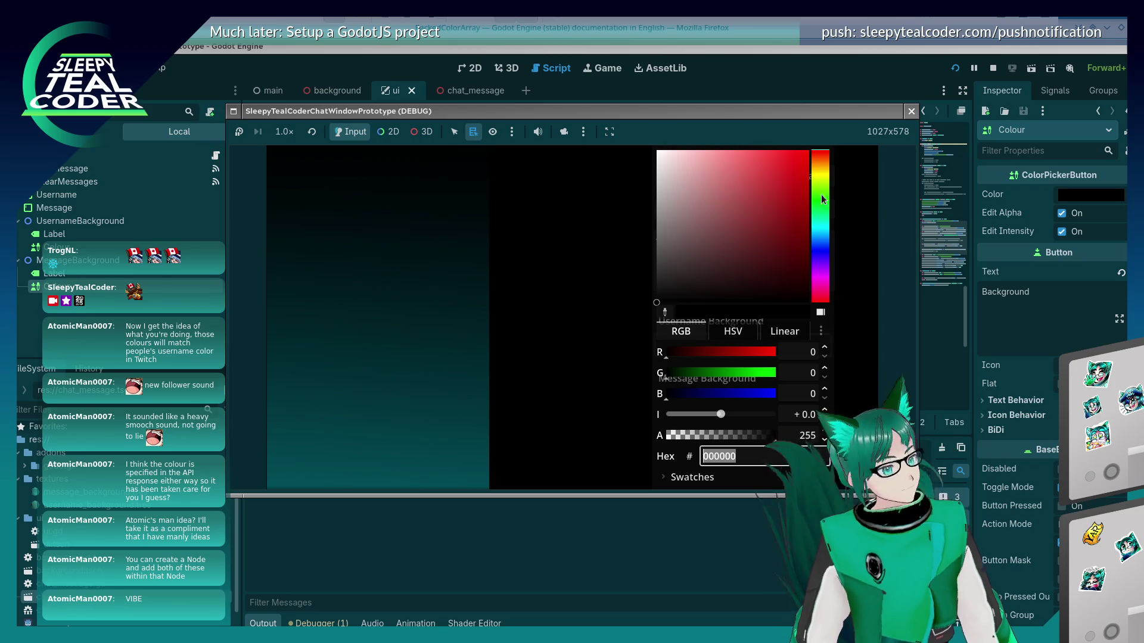
left_click(821, 173)
left_click(703, 249)
key("Escape")
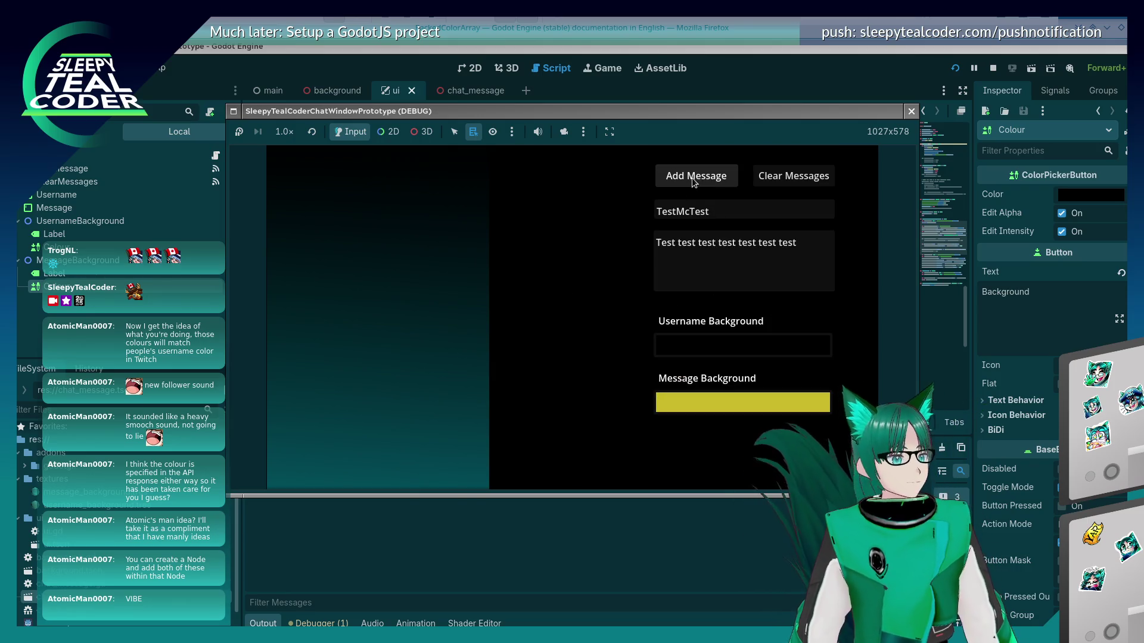
left_click(694, 179)
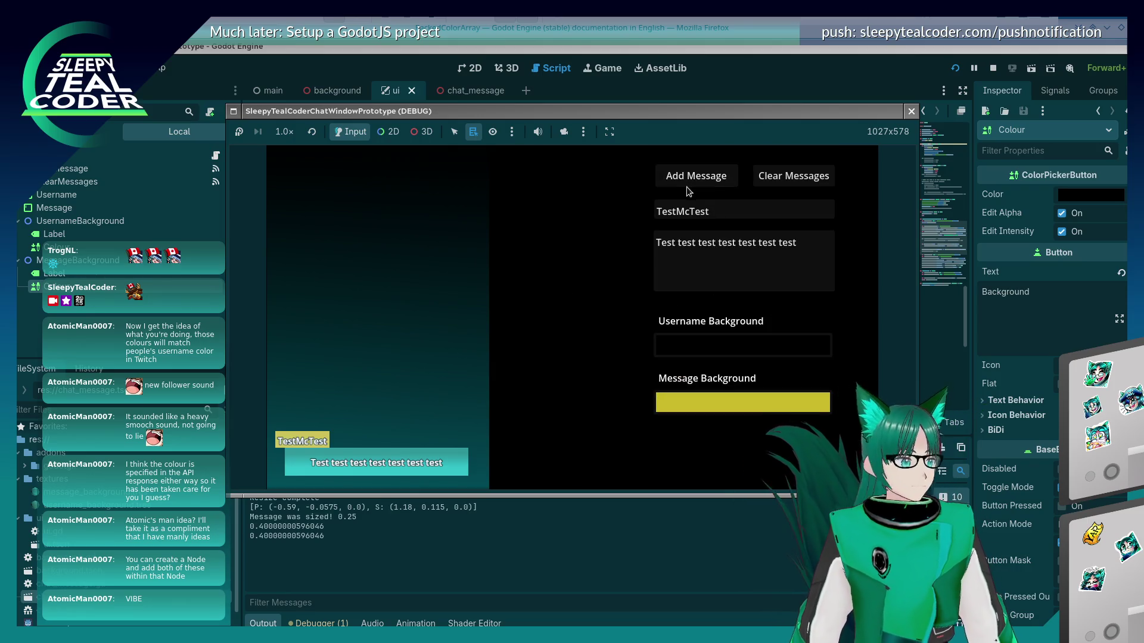
left_click(690, 404)
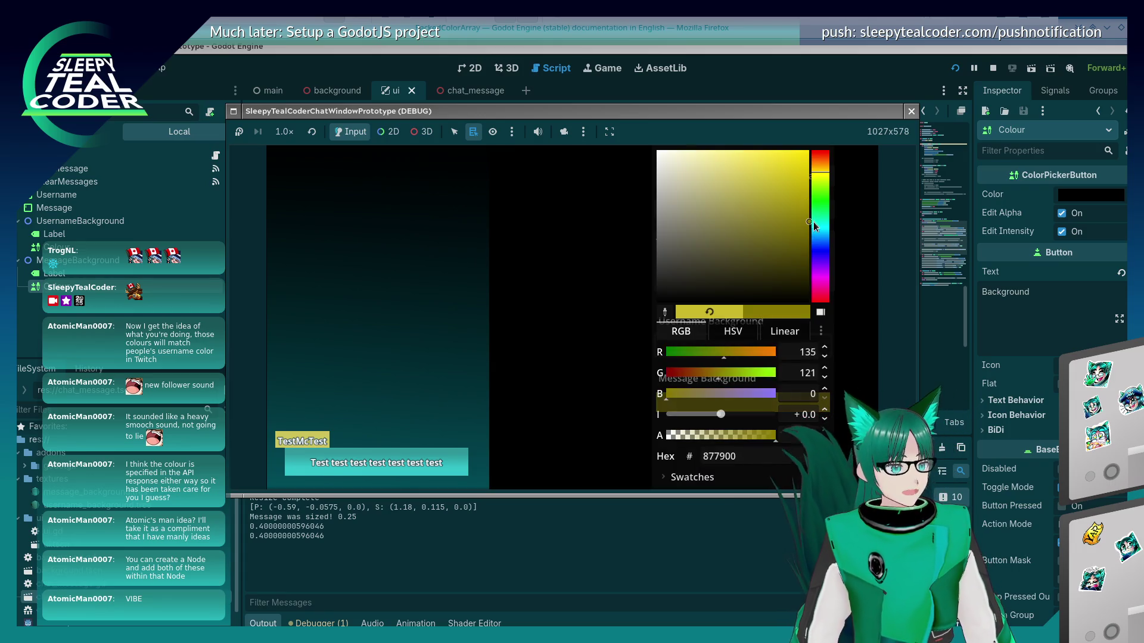
left_click(813, 225)
left_click(592, 324)
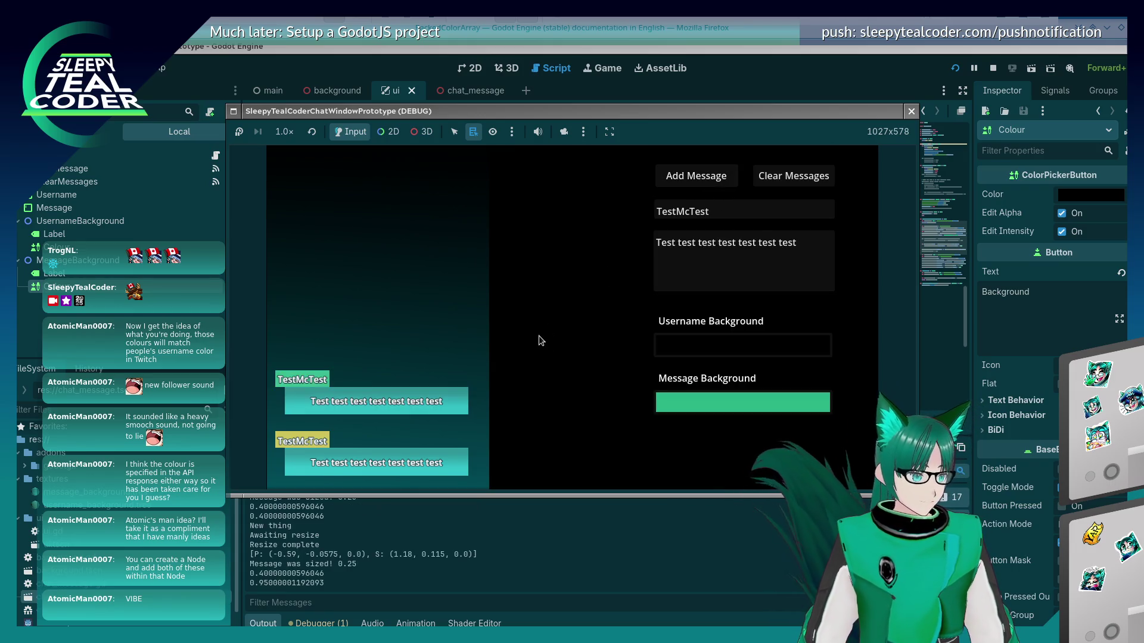
left_click(911, 111)
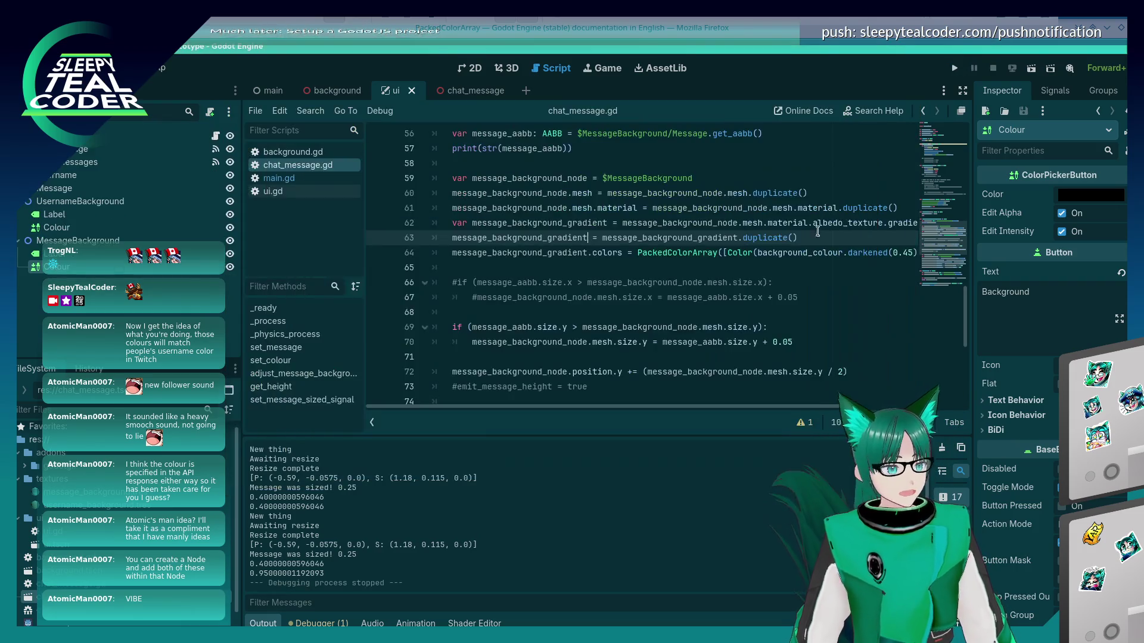
Copy the material's albedo_texture gradient expression from line 62
left_click(782, 246)
left_click(620, 239)
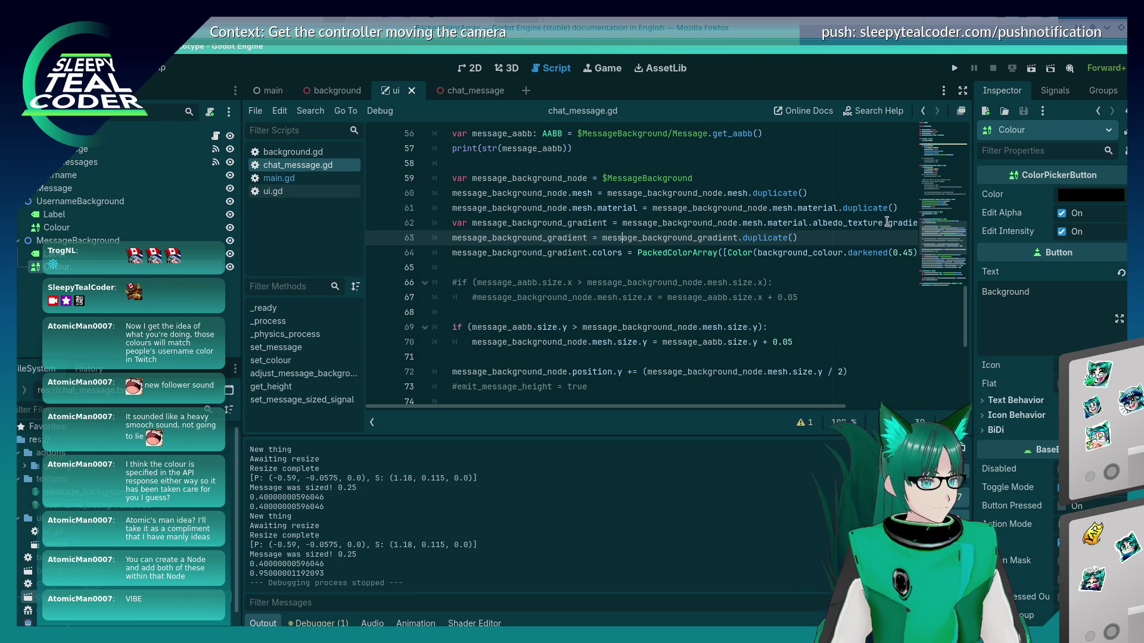
left_click(886, 223)
key("End")
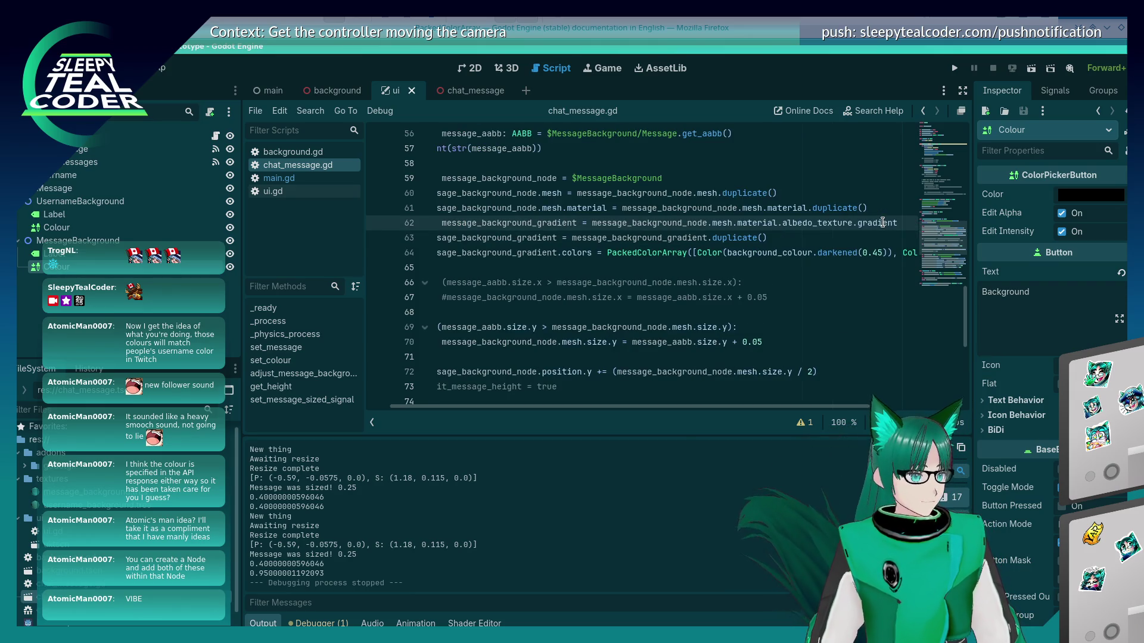
key("Down")
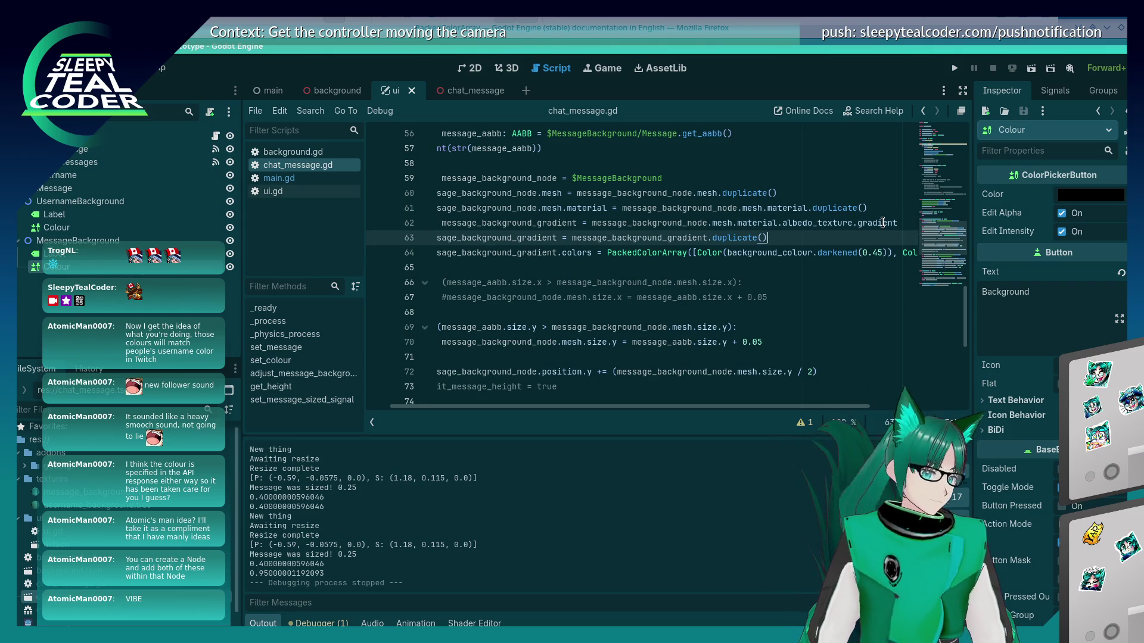
key("Up")
key("shift+Home")
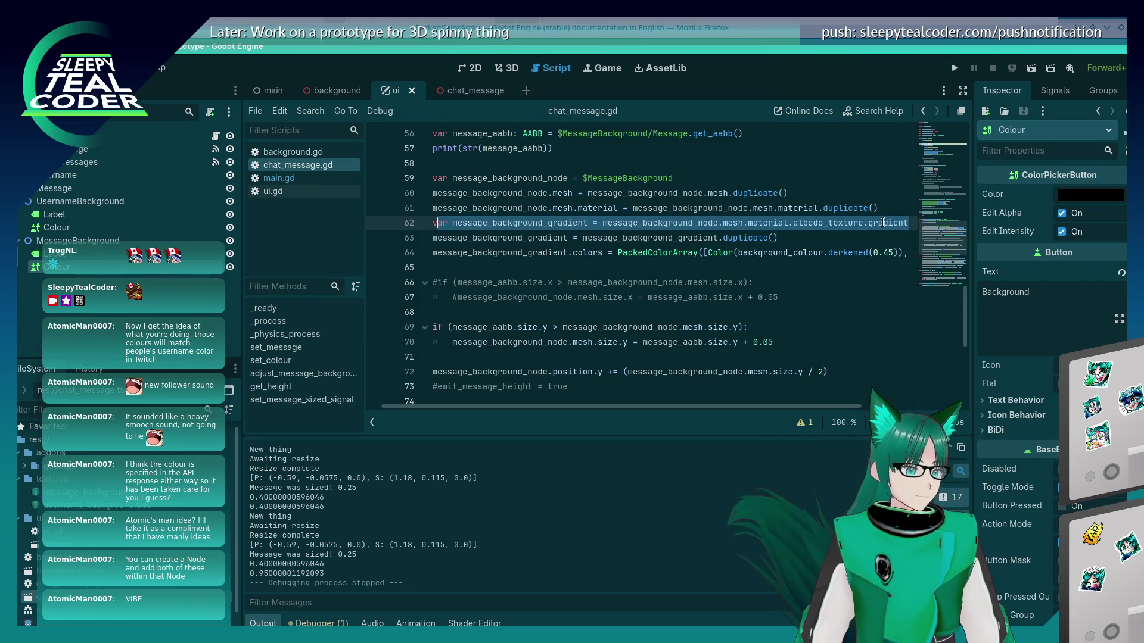
key("shift+Right")
key("shift+Right")
key("shift+Right")
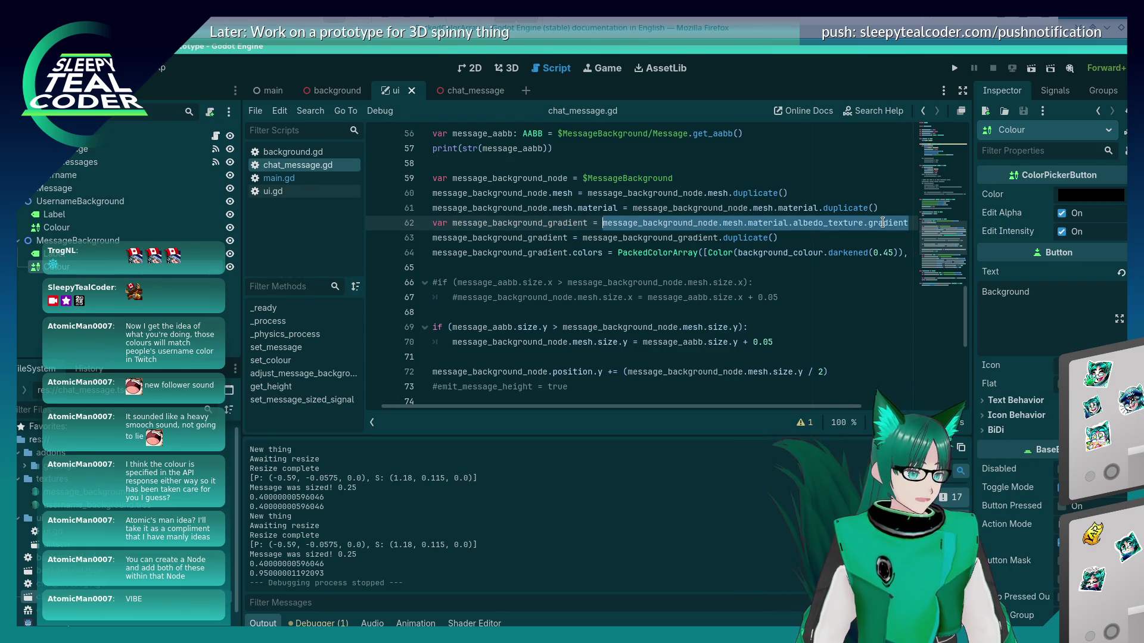
key("ctrl+c")
Insert a new line 62 assigning that albedo gradient its own .duplicate(), and save
key("Home")
key("Return")
key("Up")
key("ctrl+v")
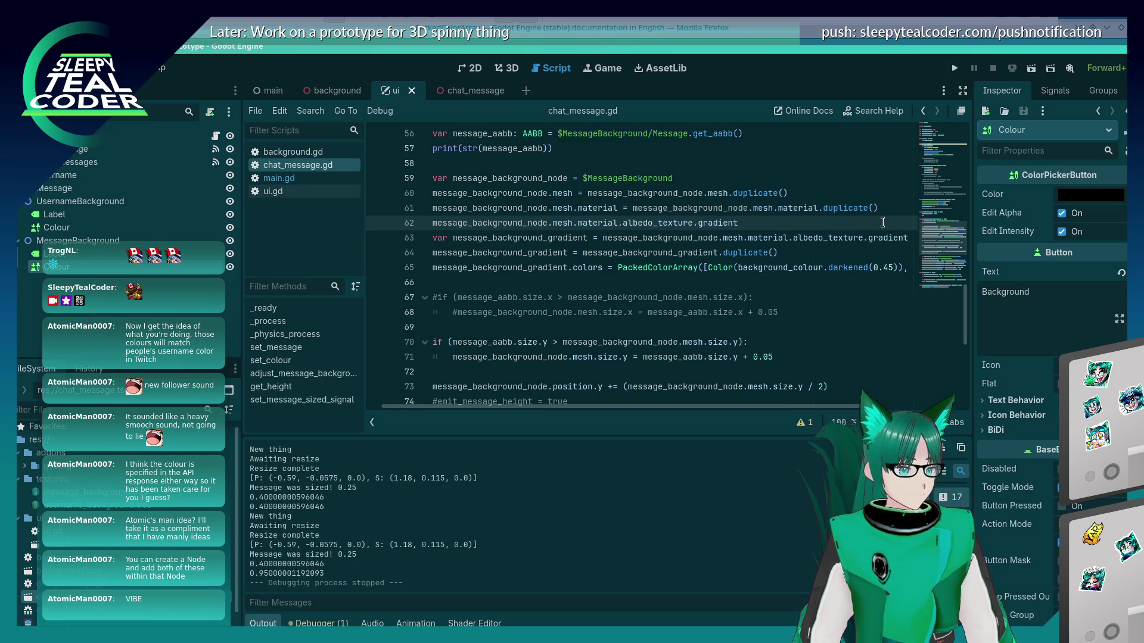
key("ctrl+v")
type(".duplicate()")
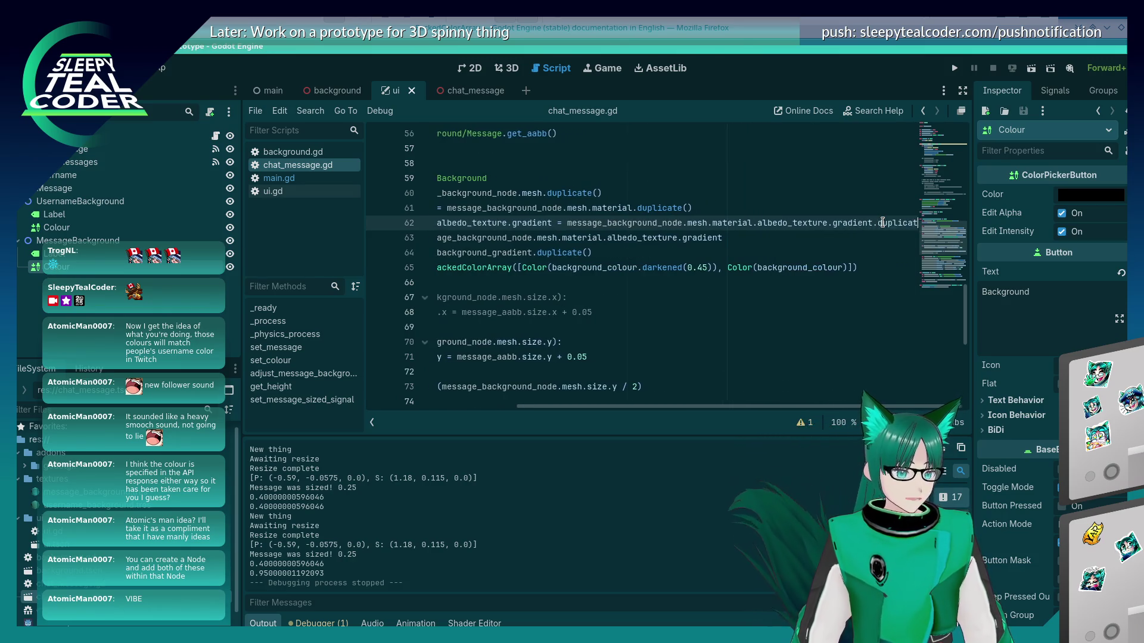
key("ctrl+s")
Delete the old message_background_gradient duplicate line, save, and run the project
key("Down")
key("Down")
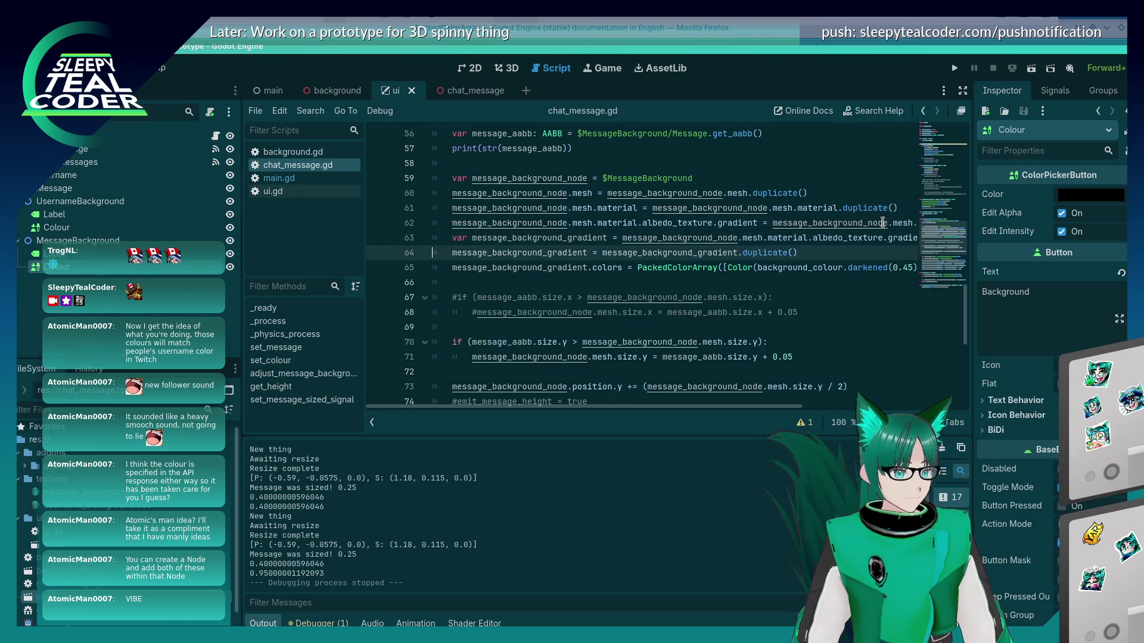
key("shift+Home")
key("BackSpace")
key("BackSpace")
key("BackSpace")
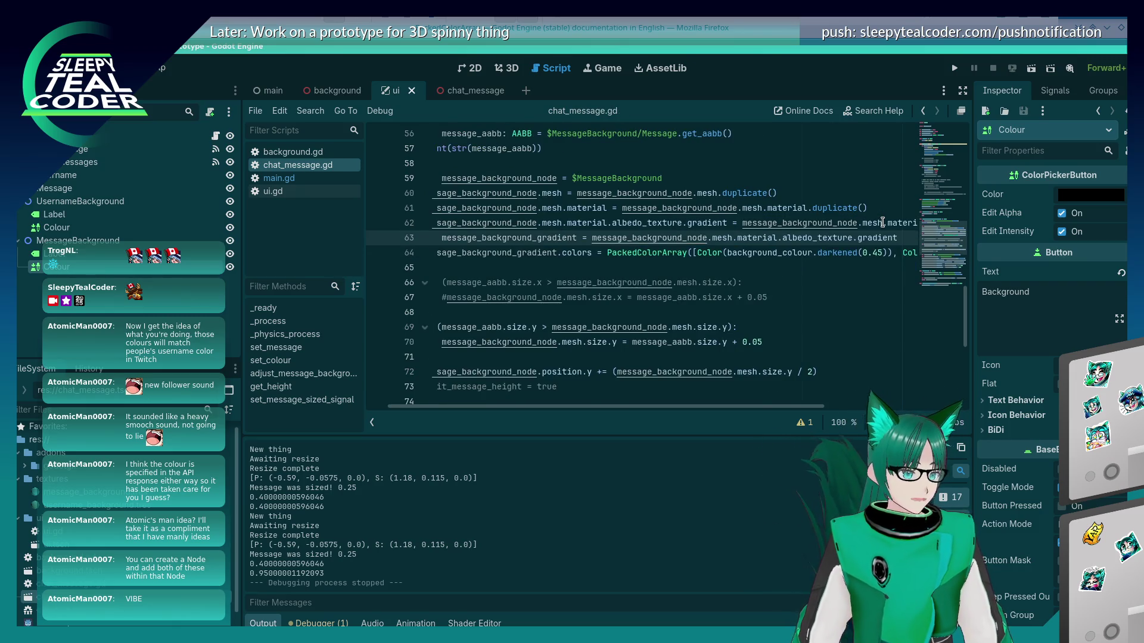
key("ctrl+s")
left_click(953, 68)
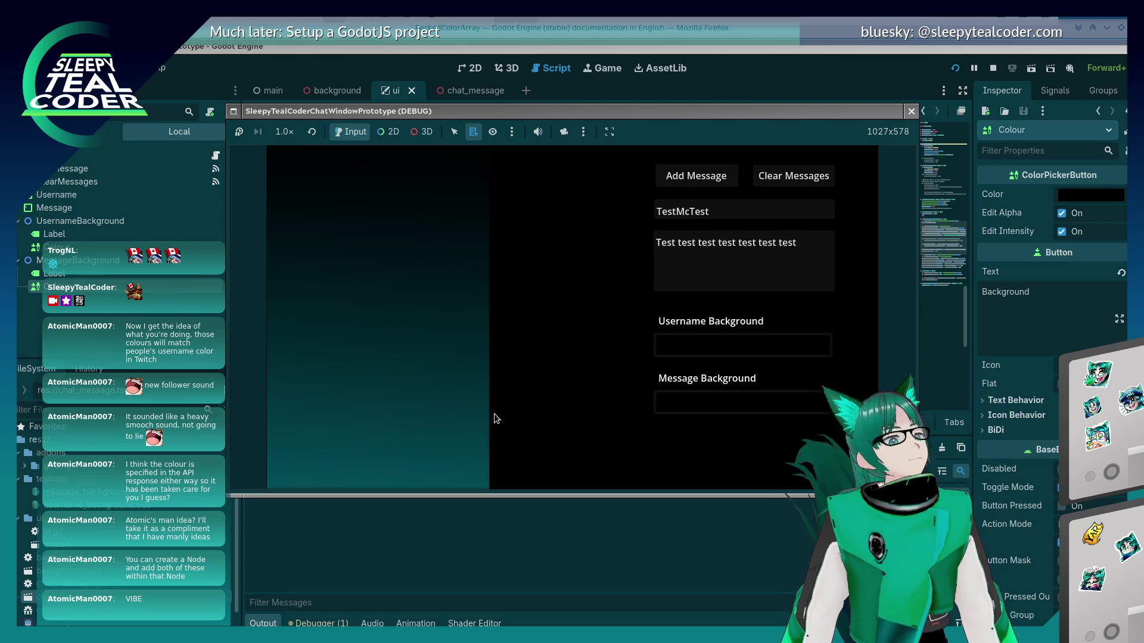
Add a gold-backed then a green-backed test message, and close the game
left_click(764, 393)
left_click(820, 166)
left_click(792, 177)
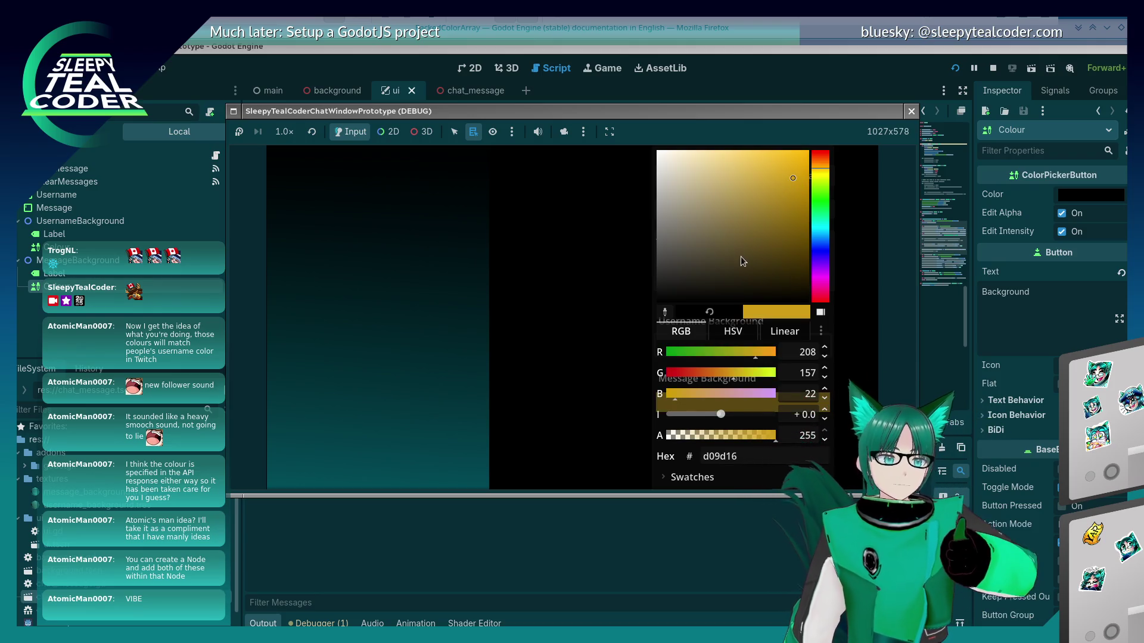
left_click(633, 380)
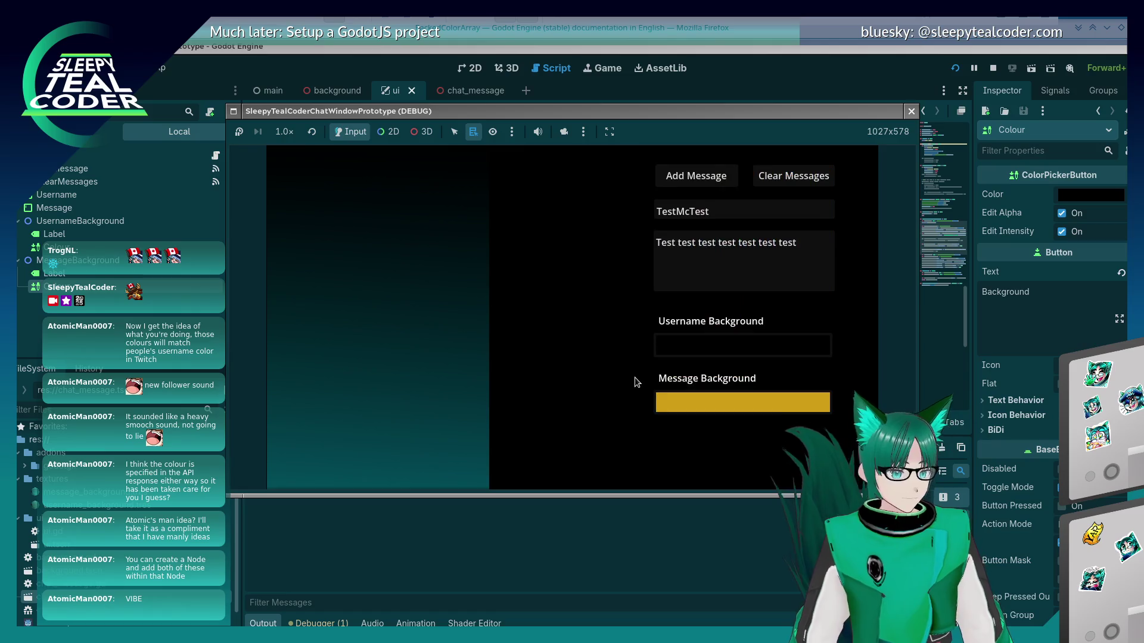
left_click(696, 182)
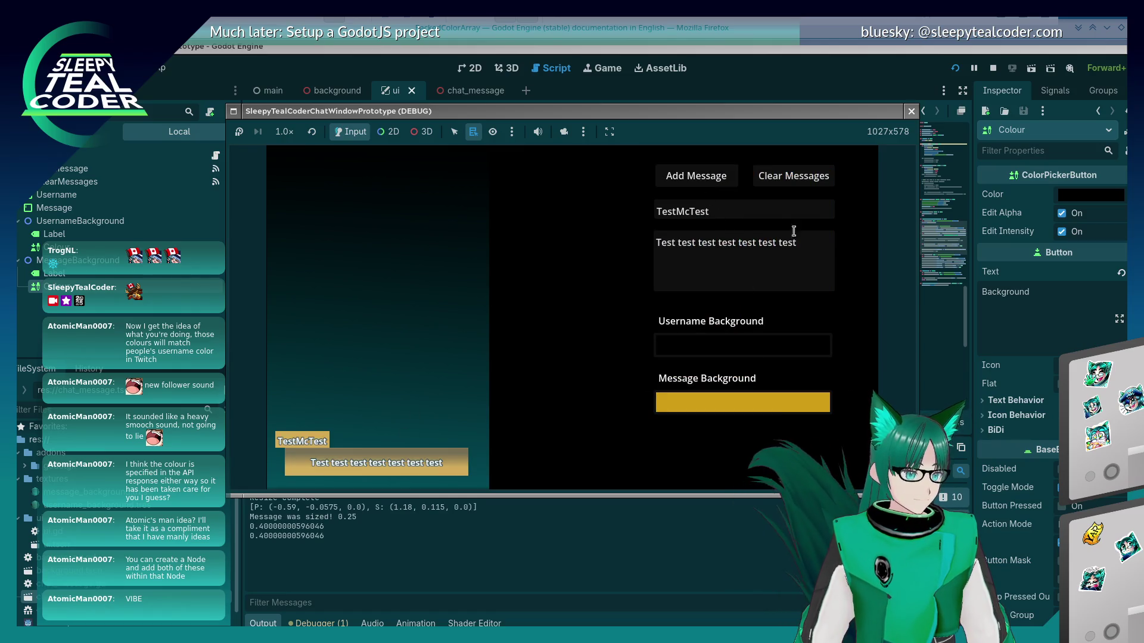
left_click(740, 402)
left_click_drag(814, 280, 820, 200)
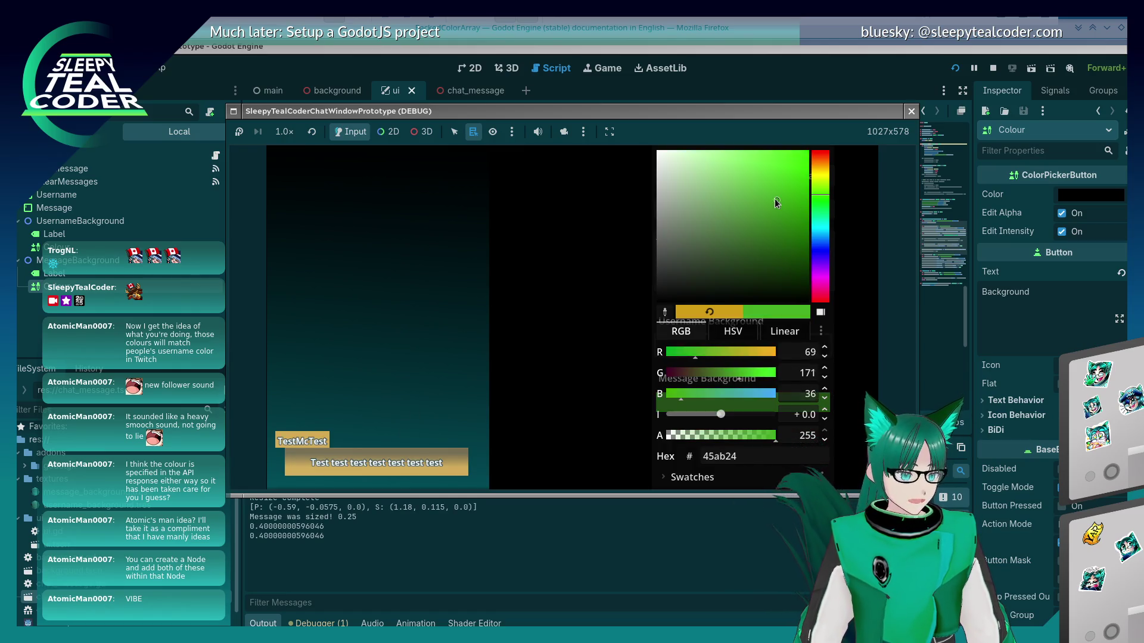
left_click(499, 297)
left_click(718, 185)
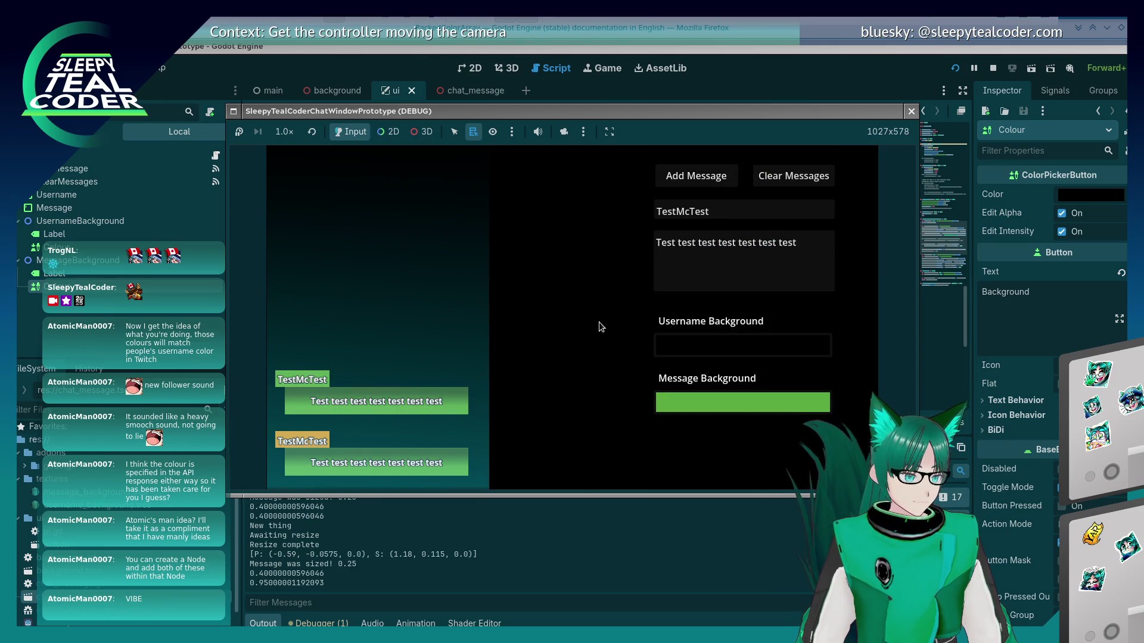
left_click(912, 113)
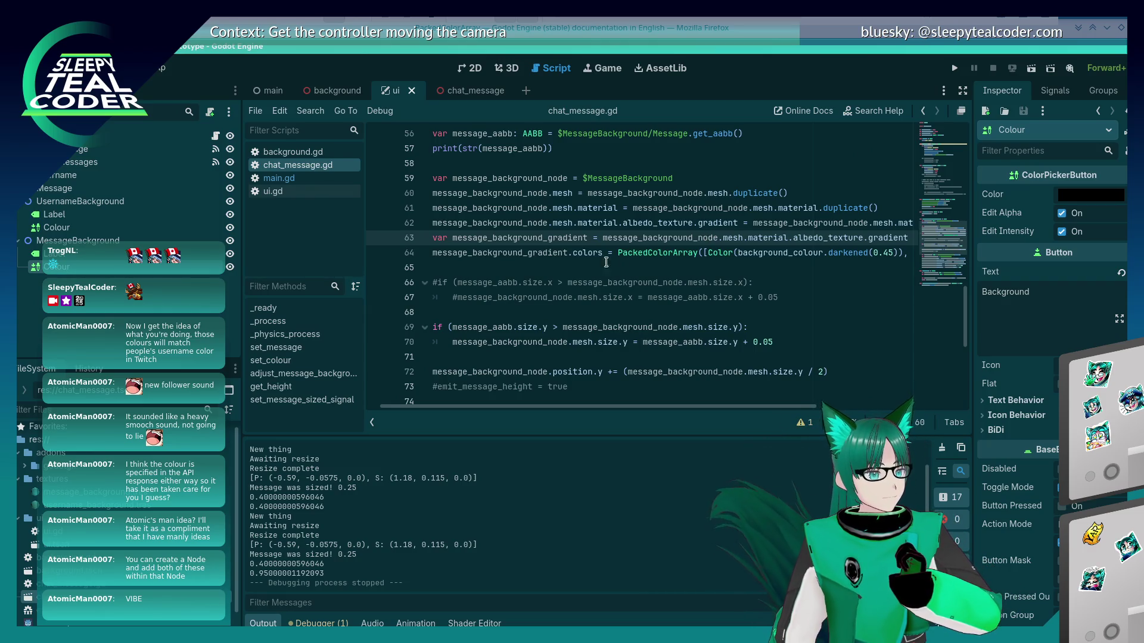
double_click(590, 253)
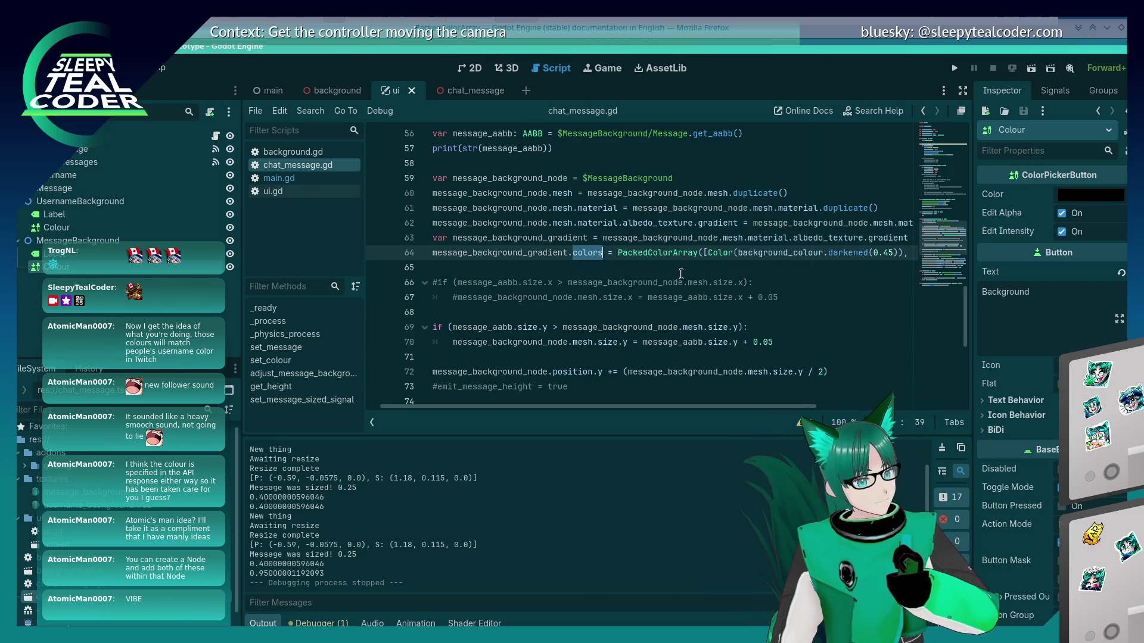
left_click(699, 239)
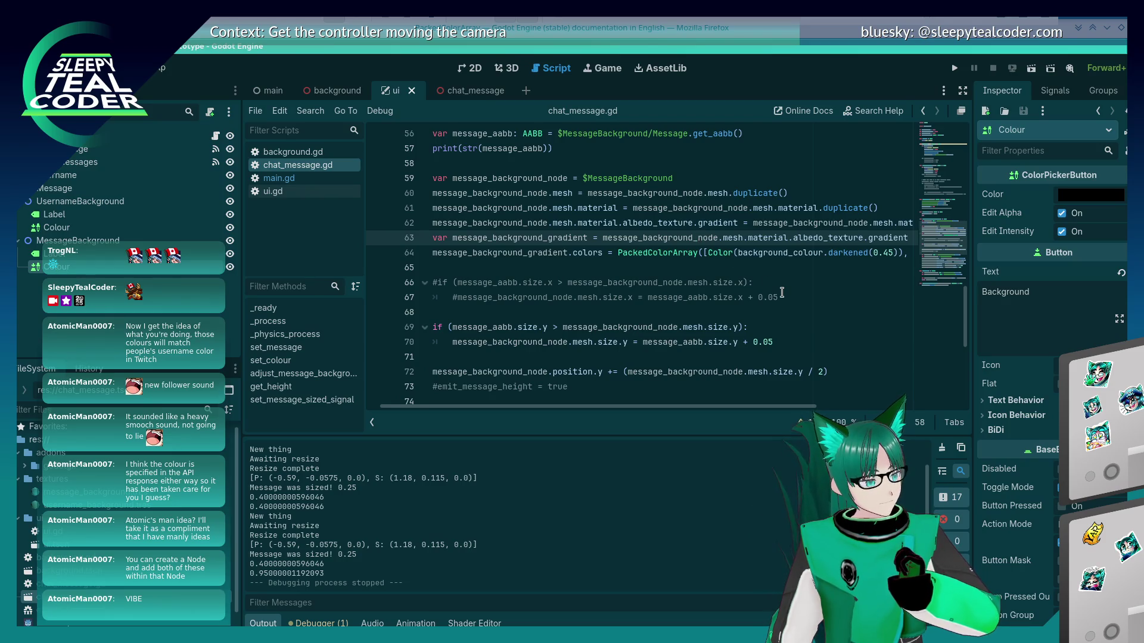
key("End")
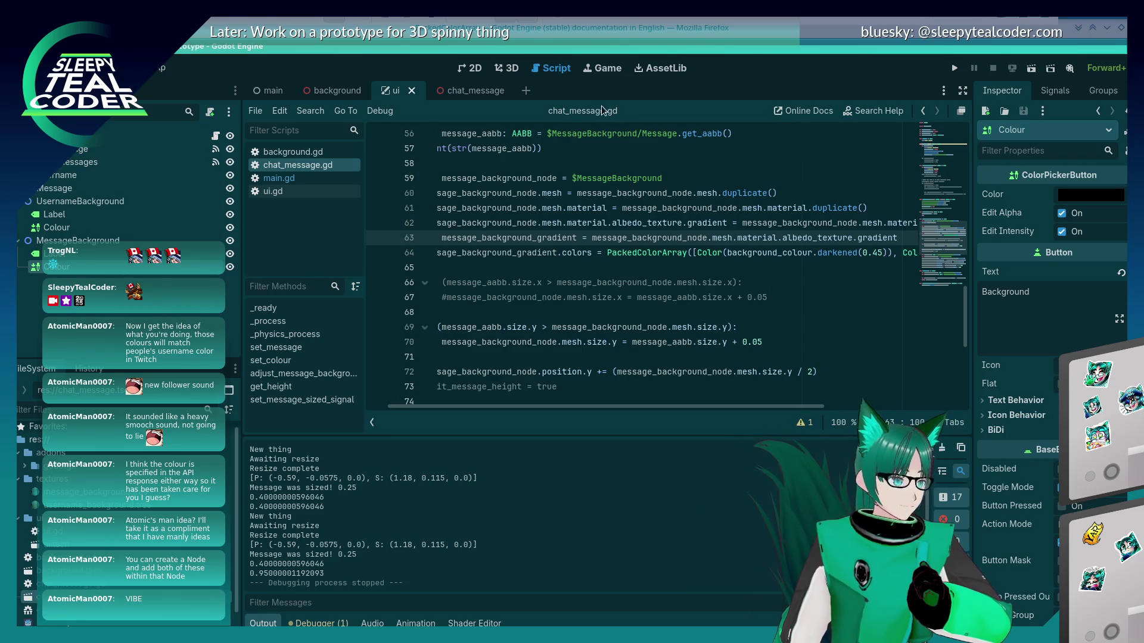
left_click(507, 68)
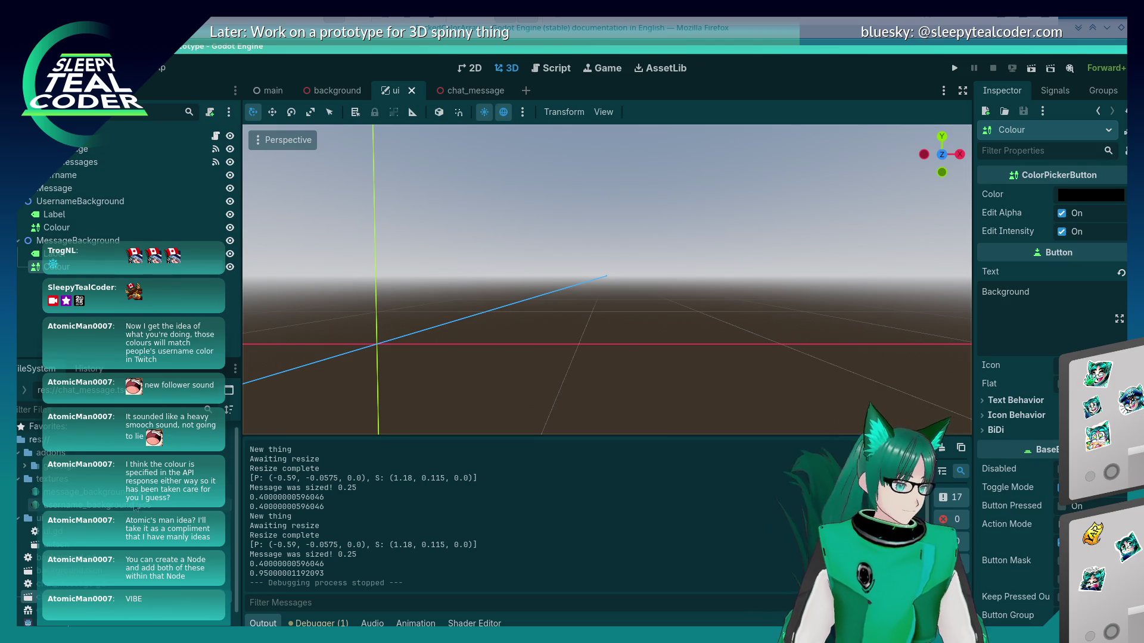
Inspect the MessageBackground mesh and gradient material in chat_message, then return to chat_message.gd
key("ctrl+Tab")
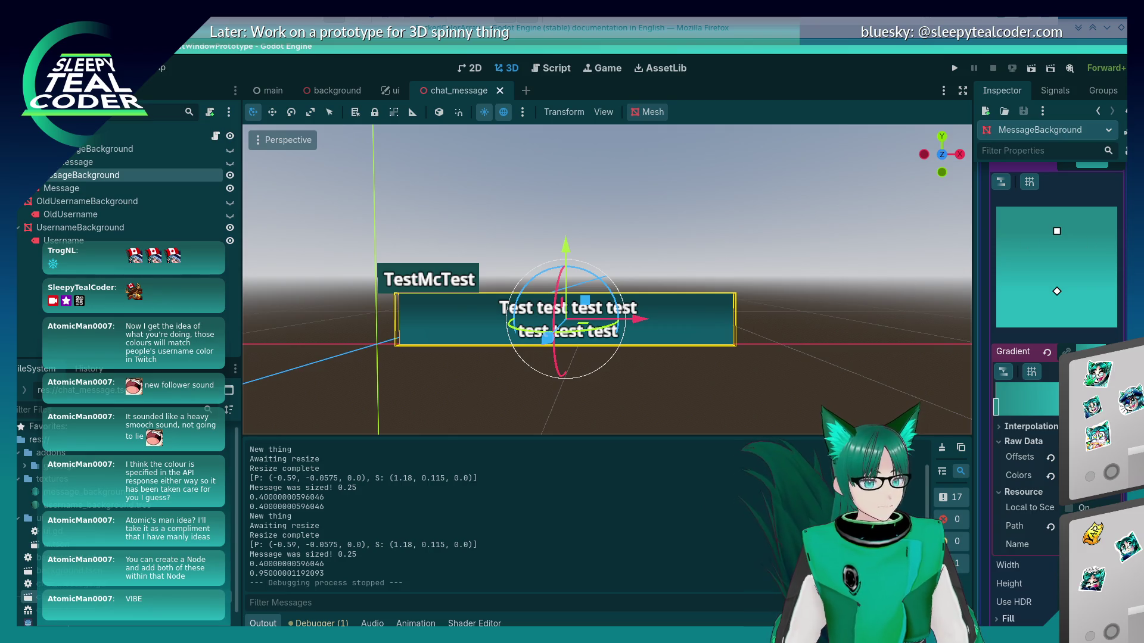
scroll(1124, 217, "up", 5)
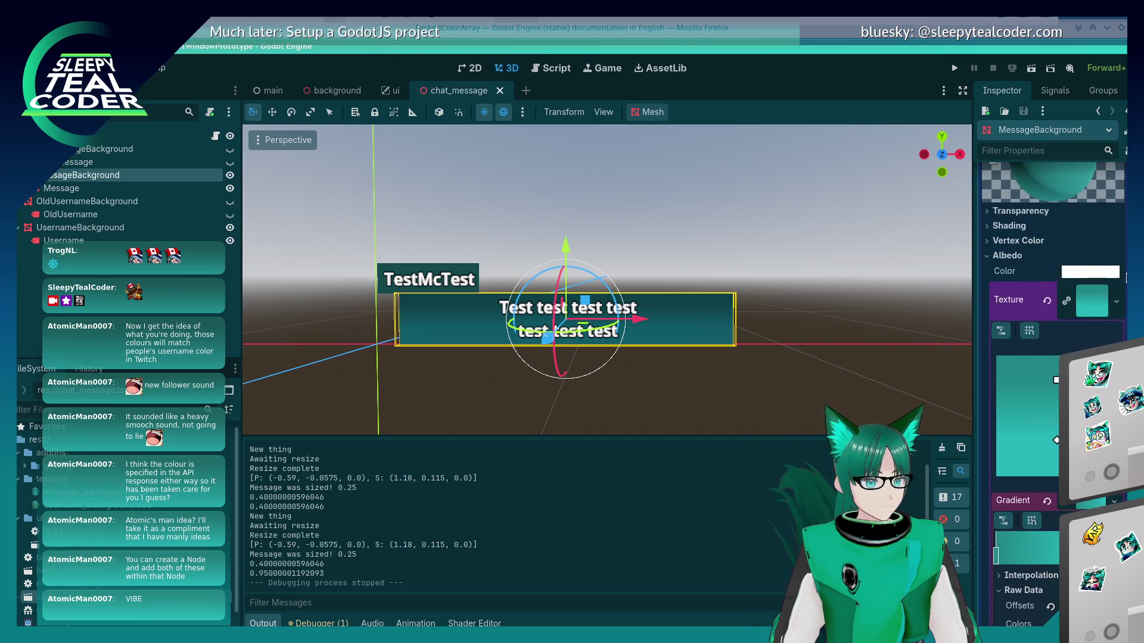
scroll(1124, 216, "up", 2)
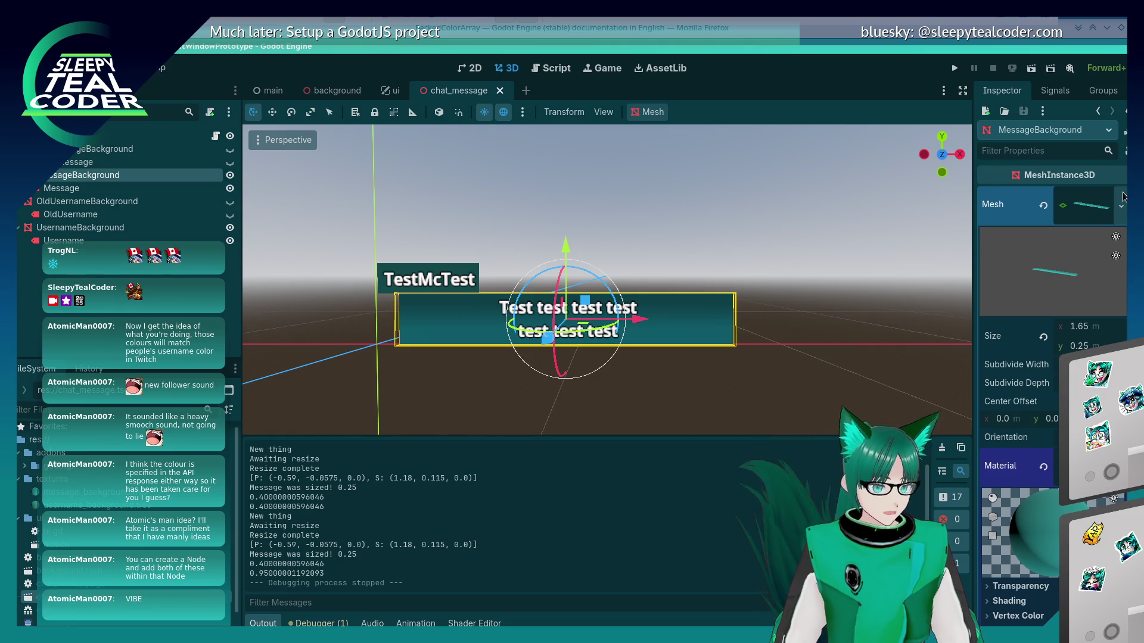
scroll(1121, 215, "down", 7)
scroll(1102, 268, "down", 2)
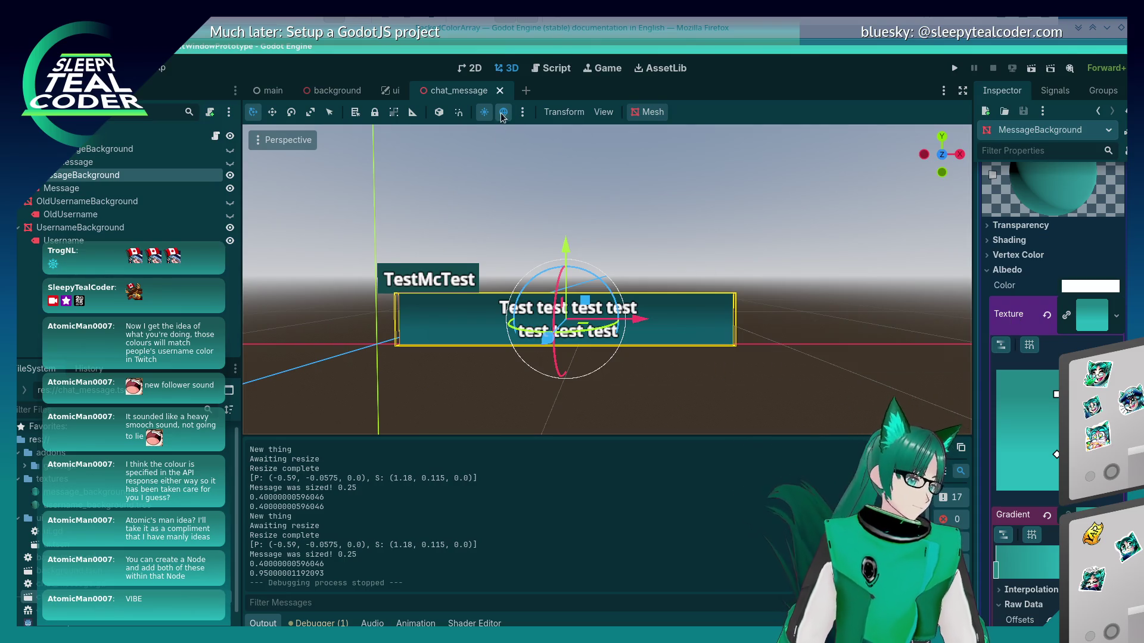
left_click(557, 69)
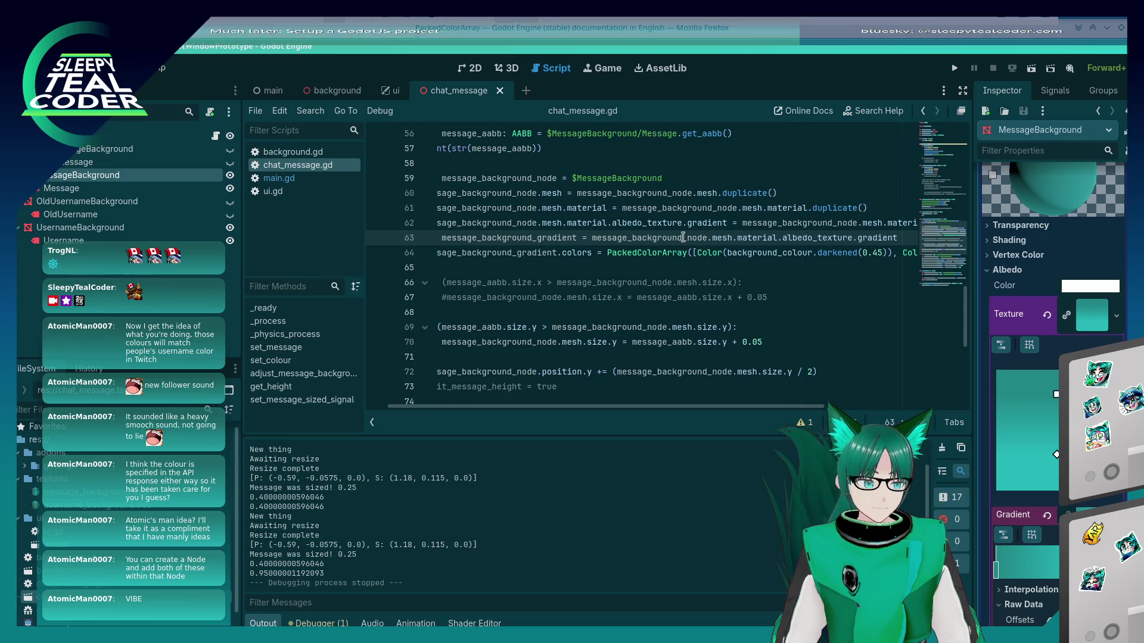
Insert a new line 62 setting message_background_node.mesh.material.albedo_texture to its own duplicate(), ahead of the gradient line
double_click(675, 224)
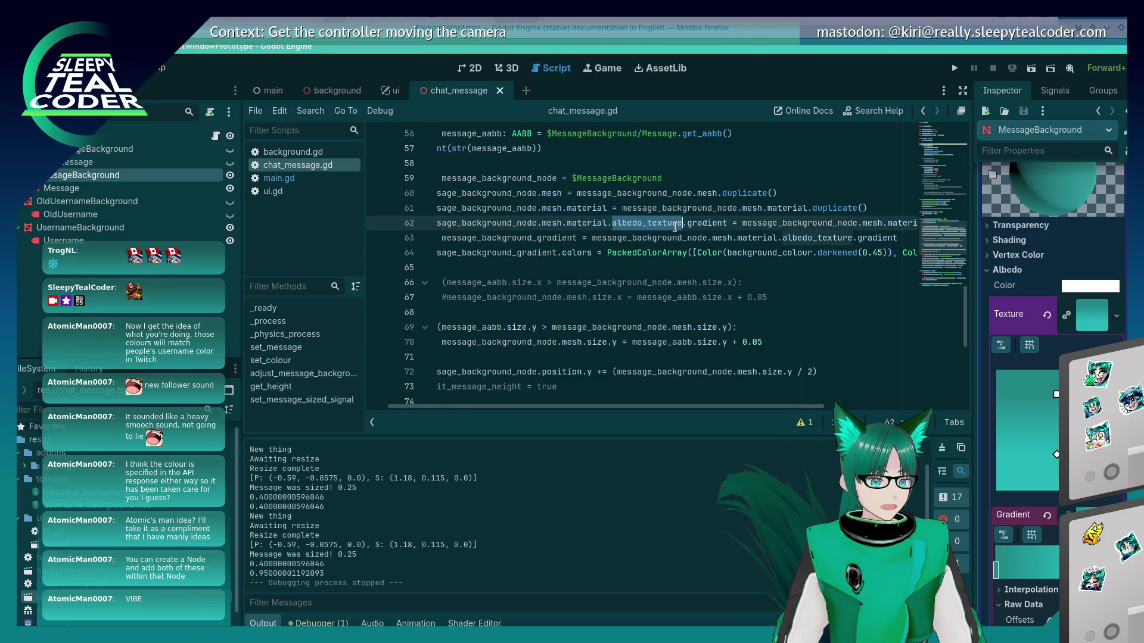
left_click(688, 224)
key("Left")
key("shift+Home")
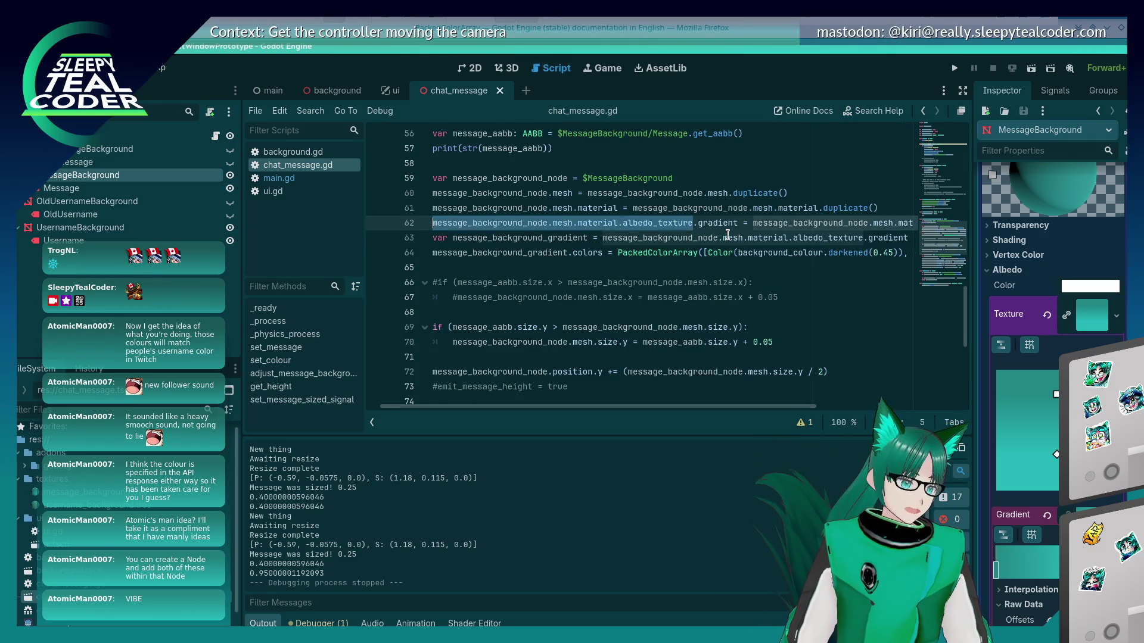
key("ctrl+c")
key("ctrl+shift+Return")
key("ctrl+v")
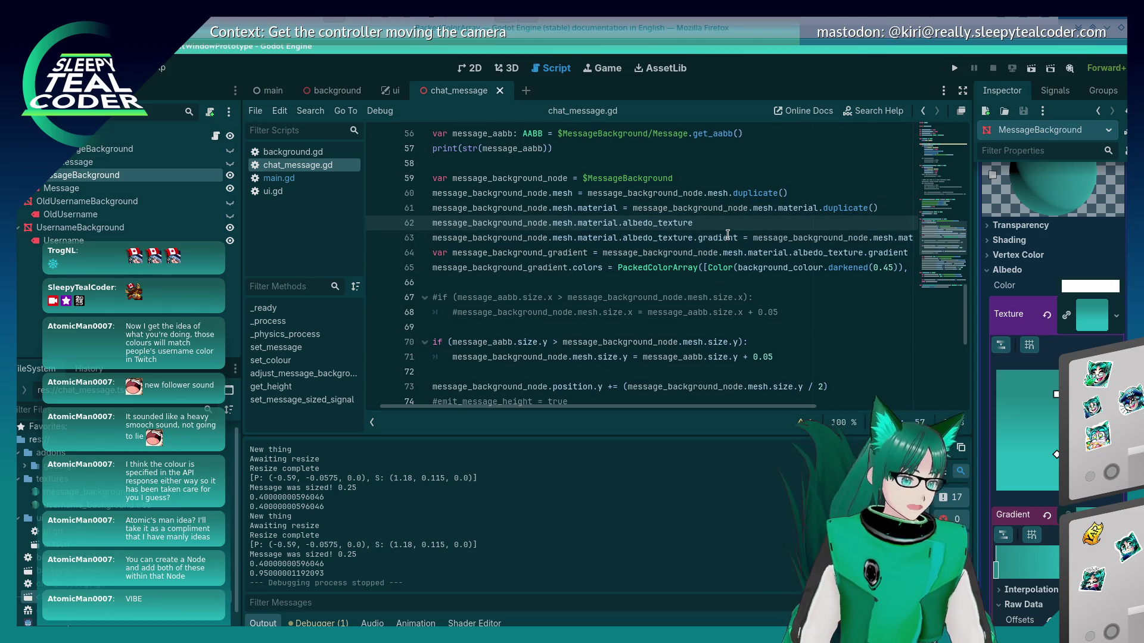
type("message_background_node.mesh.material.albedo_texture.dupli")
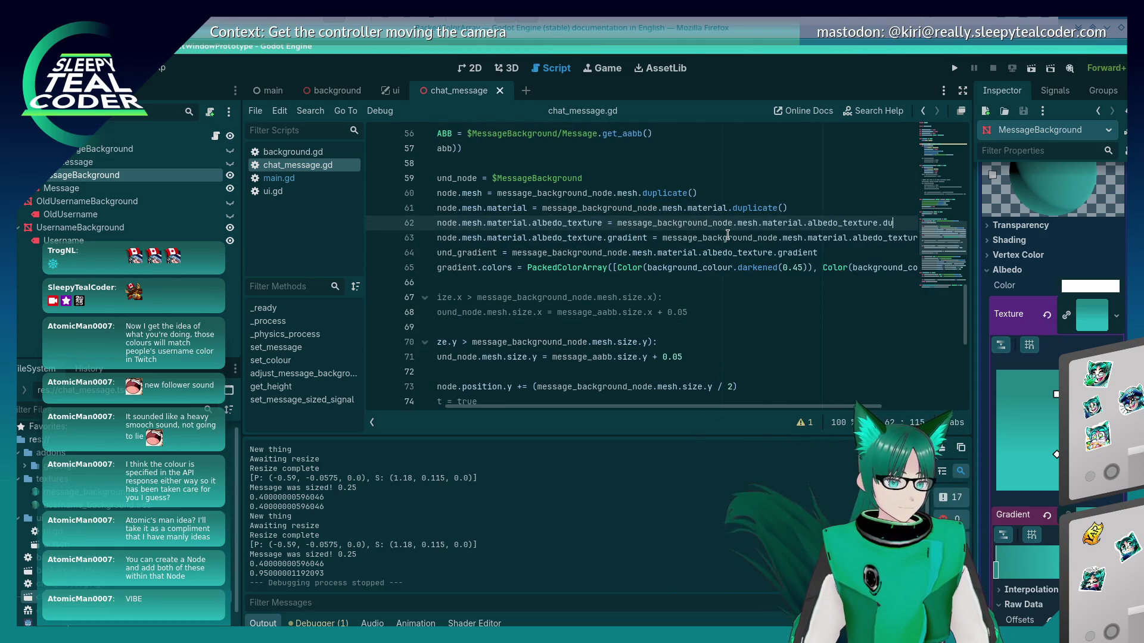
key("Home")
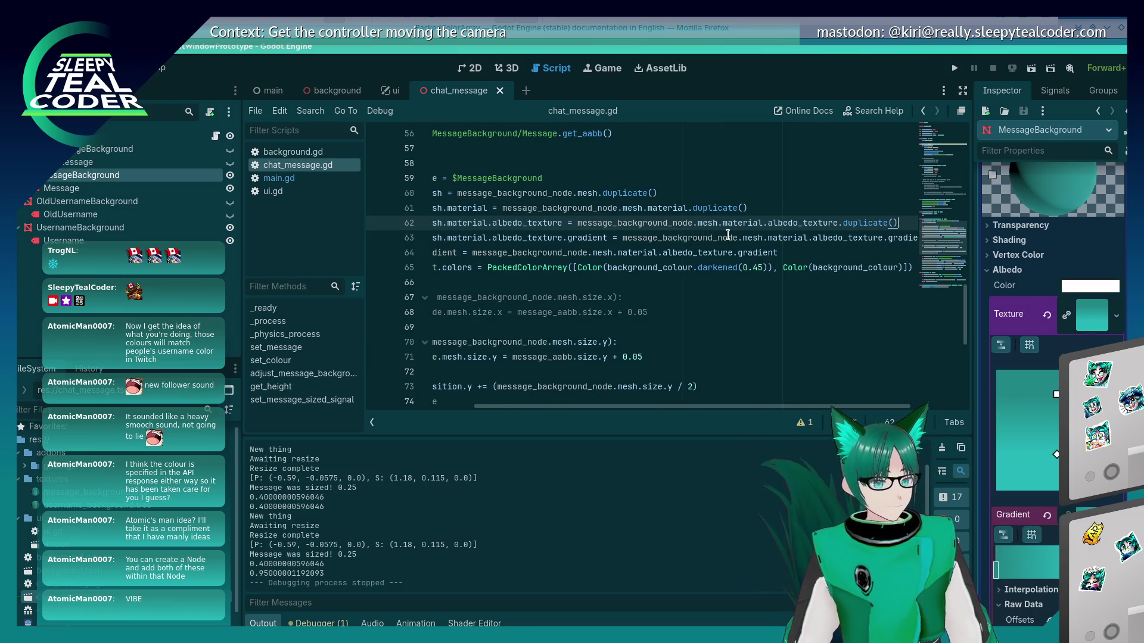
key("Down")
key("End")
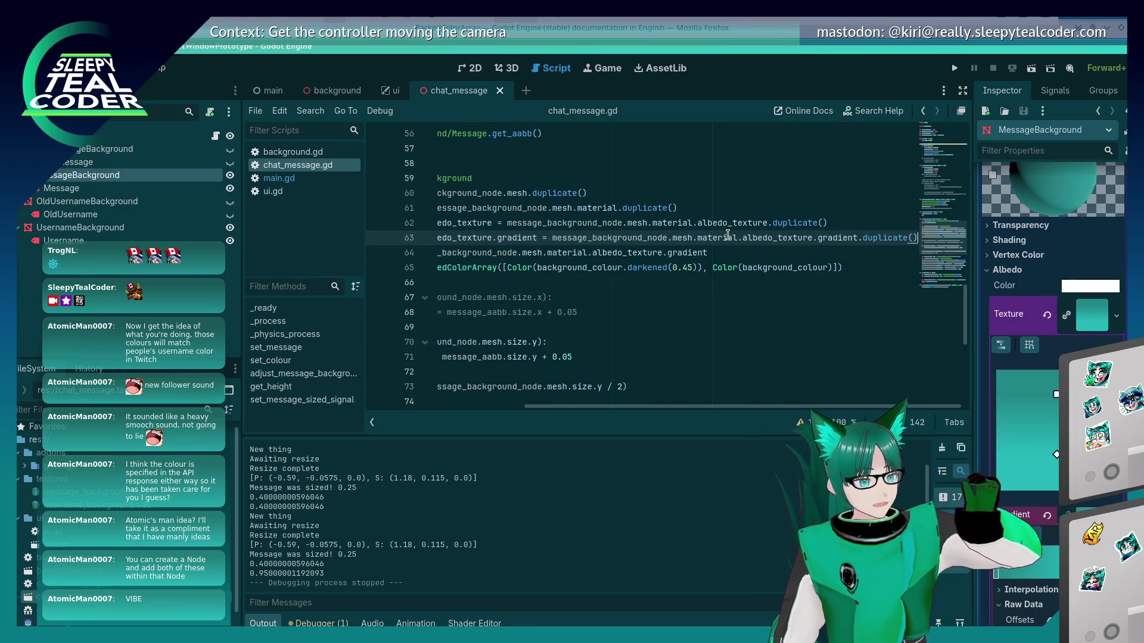
key("Home")
key("Down")
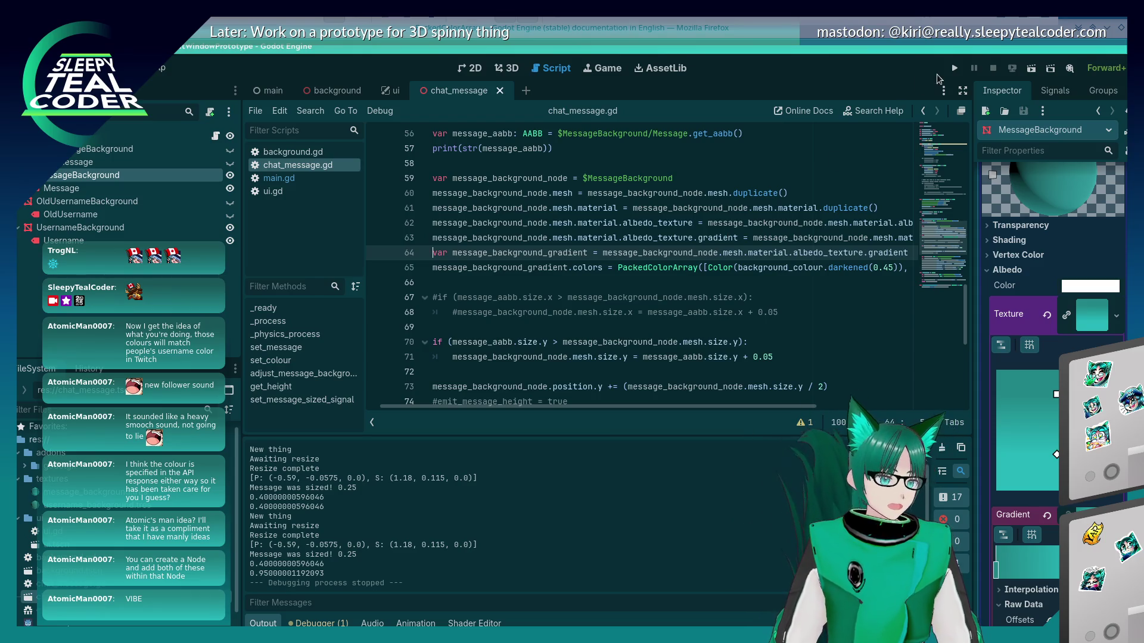
Run the chat prototype and add a test message with a dark purple background
left_click(954, 68)
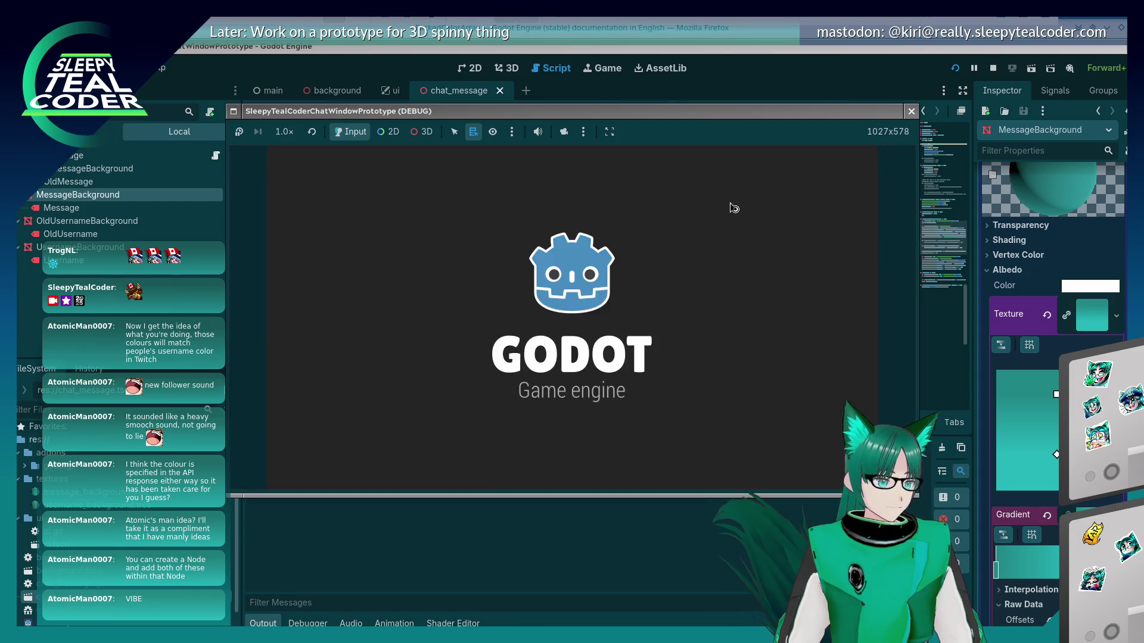
left_click(695, 391)
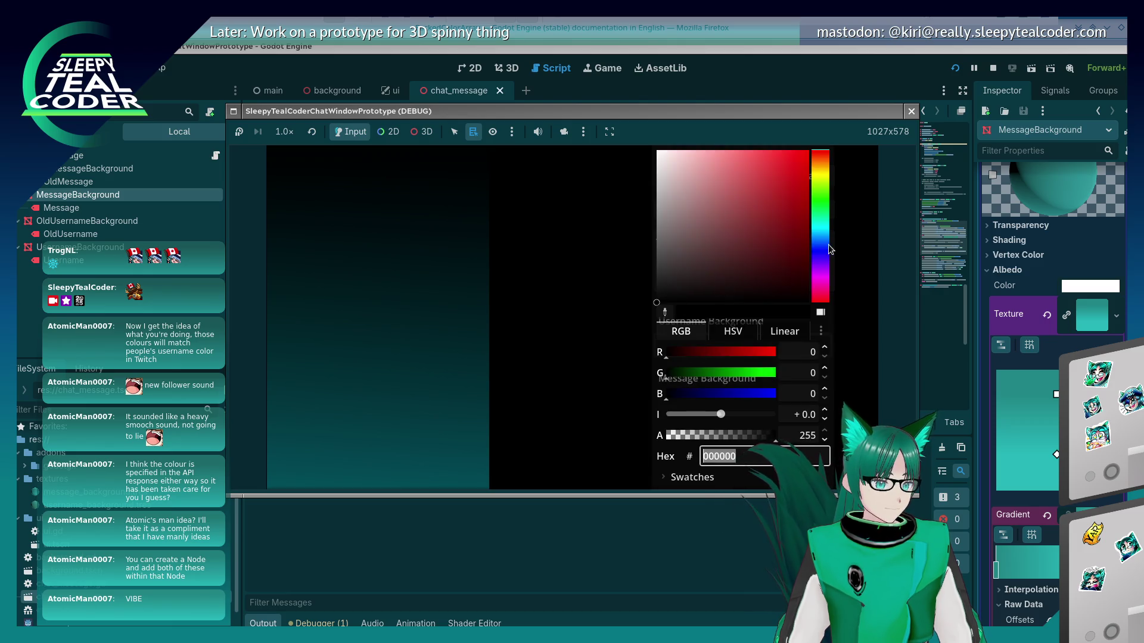
left_click_drag(831, 249, 820, 212)
left_click(795, 210)
left_click(567, 281)
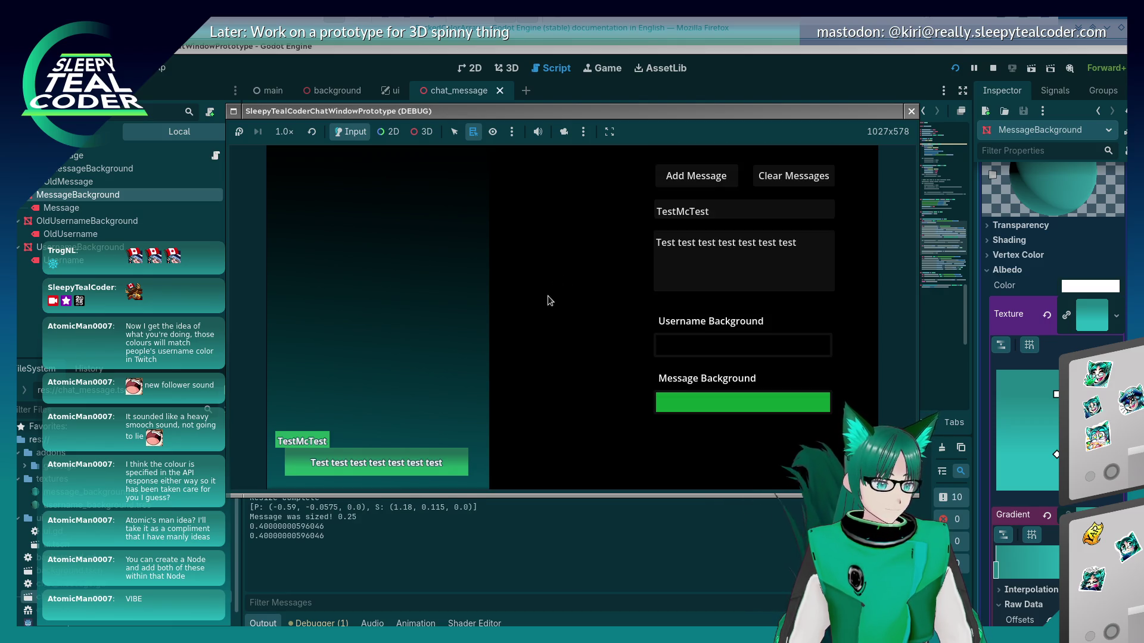
left_click(702, 400)
left_click(821, 255)
left_click(766, 226)
left_click(646, 234)
left_click(695, 176)
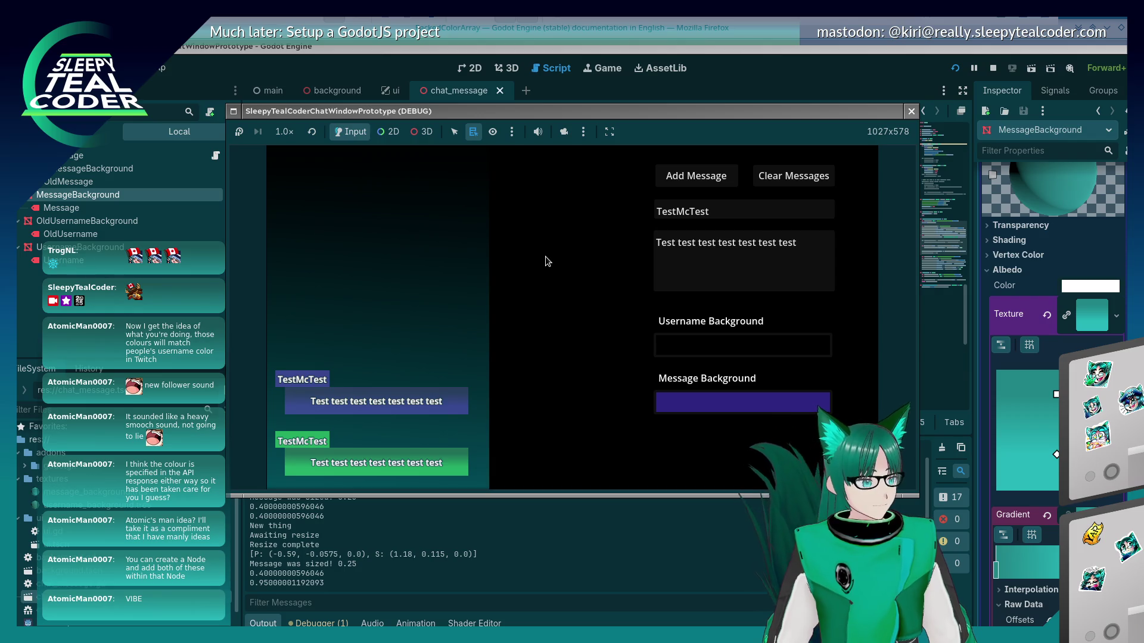
Add another test message with an orange background, then stop the running game
left_click(706, 402)
left_click_drag(814, 244, 816, 162)
left_click(746, 179)
left_click(583, 239)
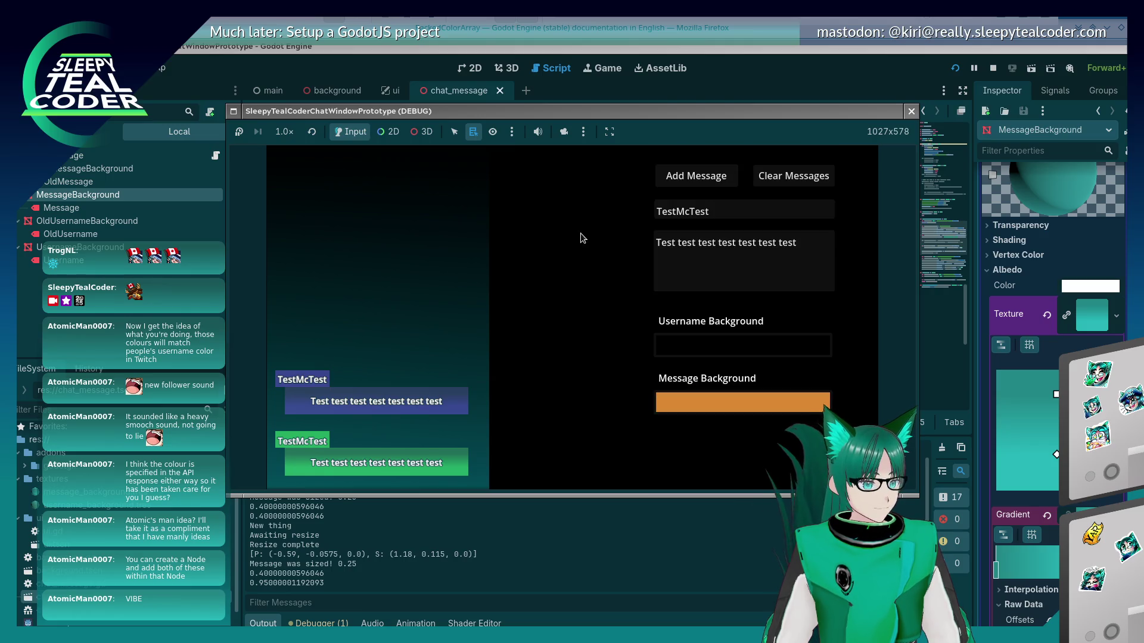
left_click(692, 185)
key("F8")
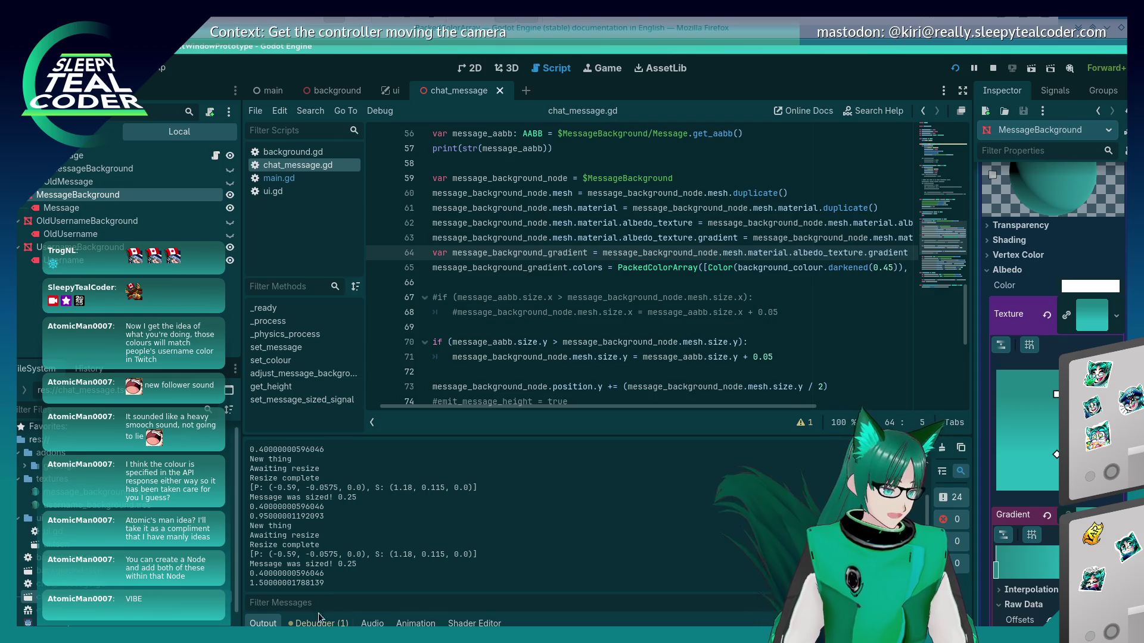
Show the debugger's video memory list, then add a teal-background message in the running game
left_click(318, 622)
left_click(625, 474)
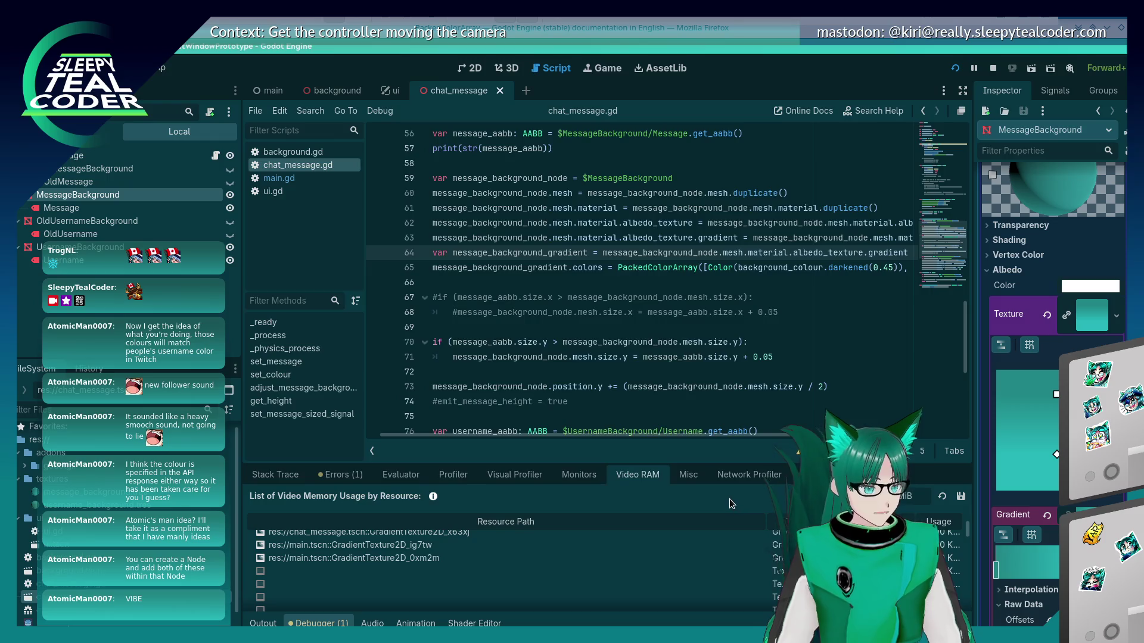
key("alt+Tab")
mouse_move(638, 326)
left_mouse_down()
mouse_move(554, 304)
mouse_move(449, 317)
left_mouse_up()
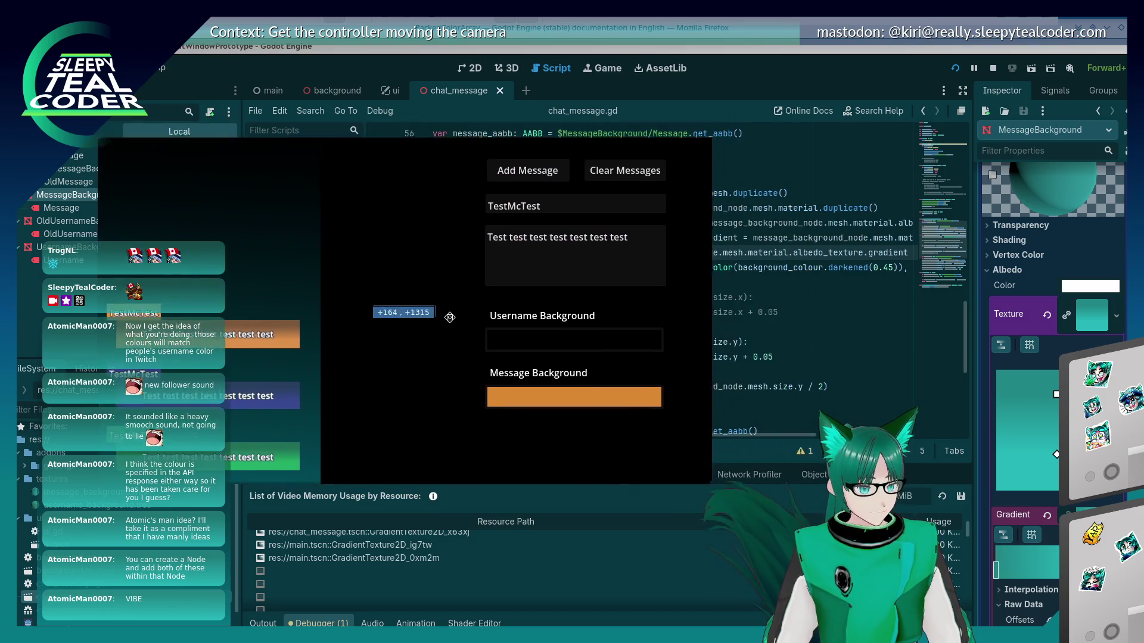
left_click(607, 404)
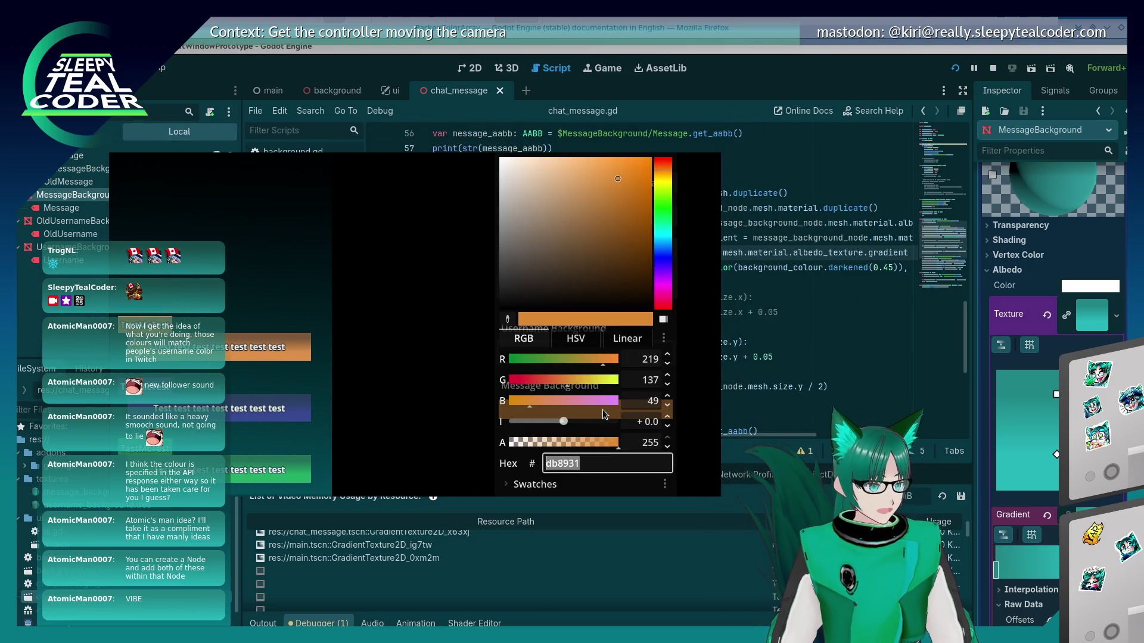
left_click(669, 232)
left_click(468, 267)
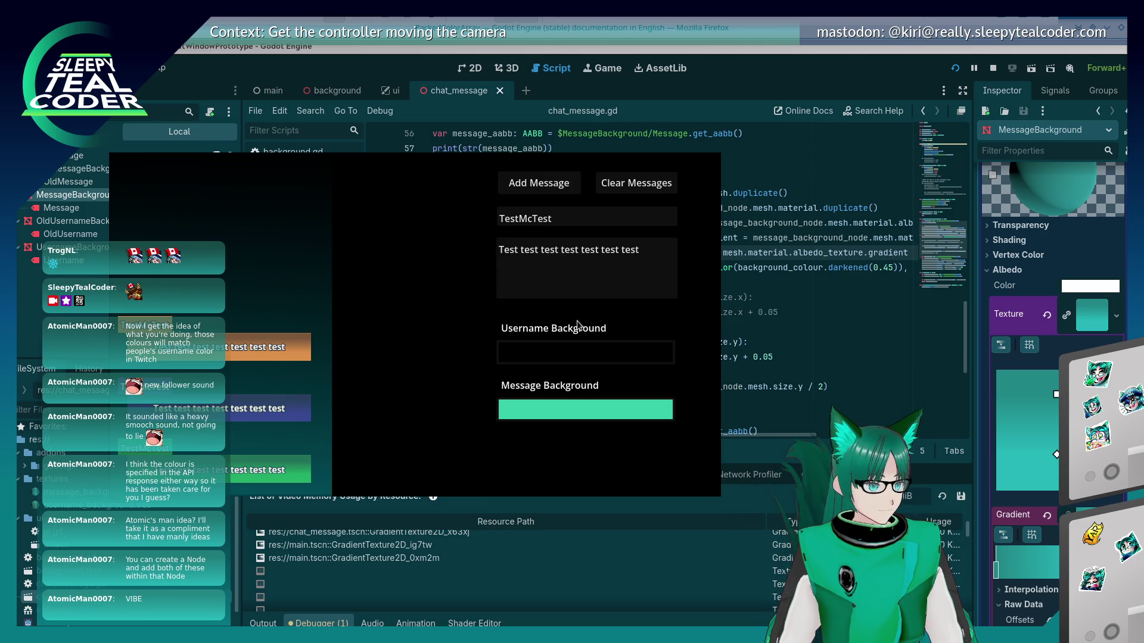
left_click(539, 195)
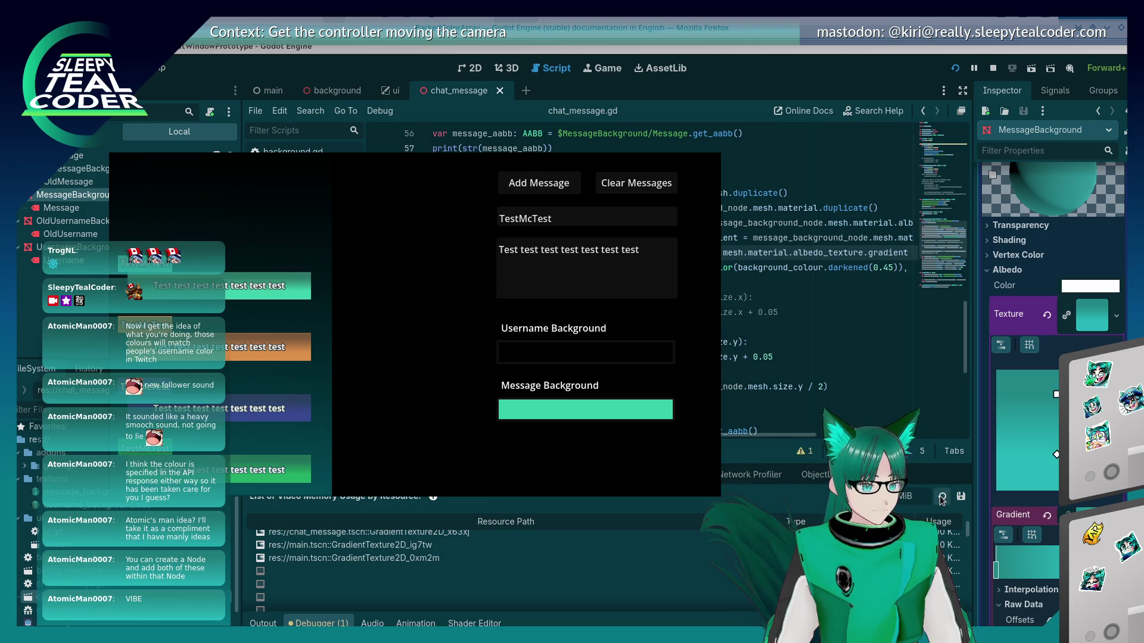
Add a second teal message and then a blue-background message
left_click(942, 500)
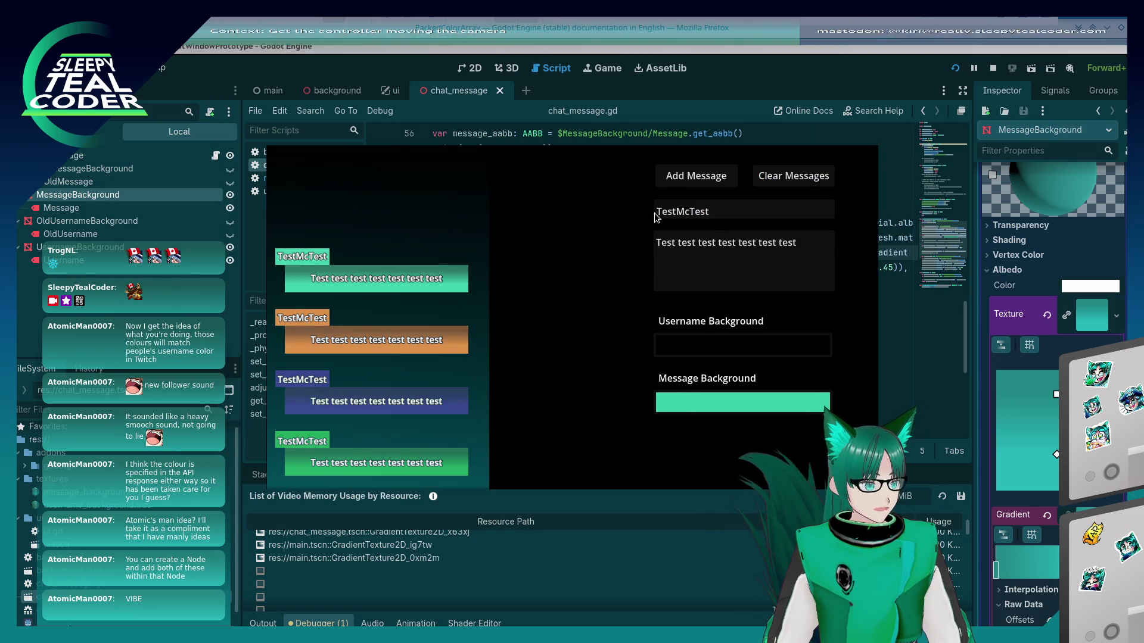
left_click(694, 177)
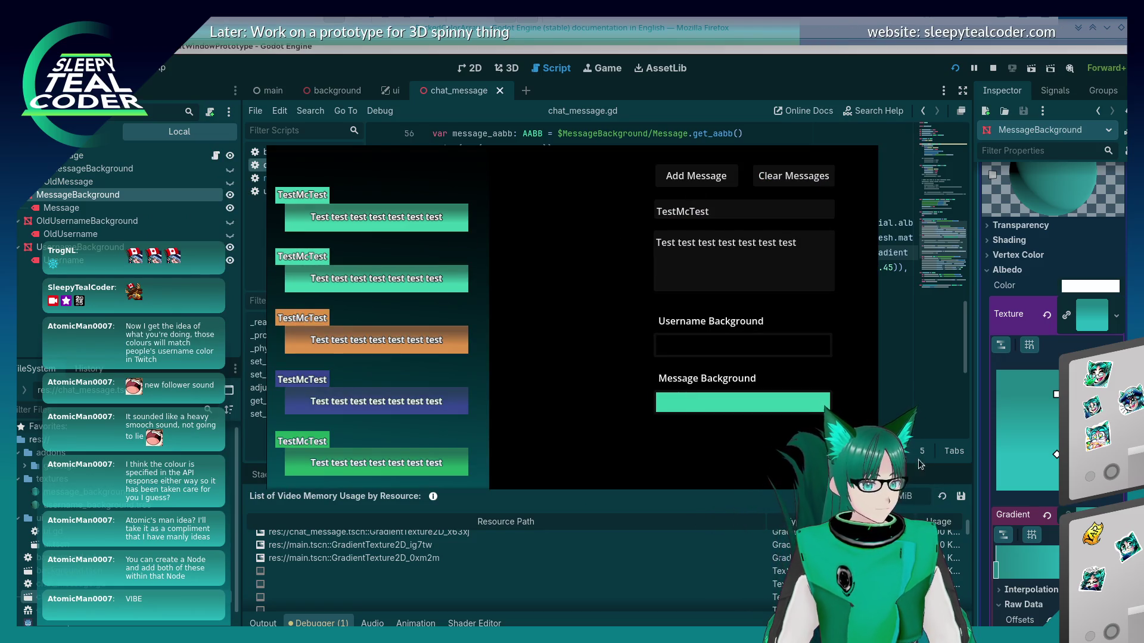
left_click(742, 402)
left_click_drag(818, 256, 808, 225)
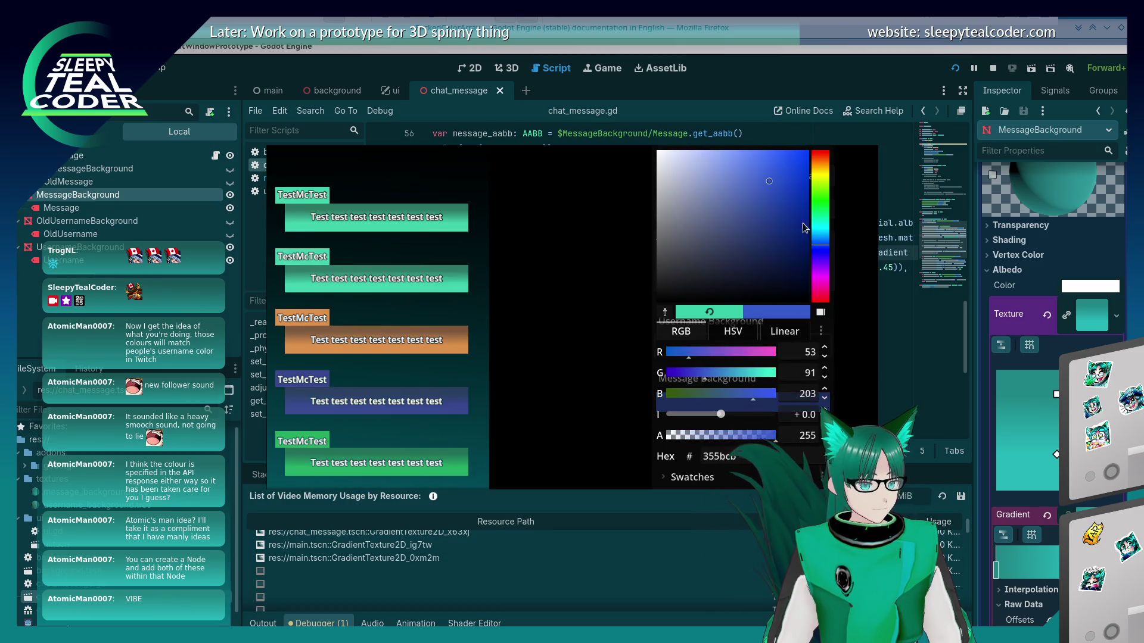
left_click(631, 281)
left_click(711, 176)
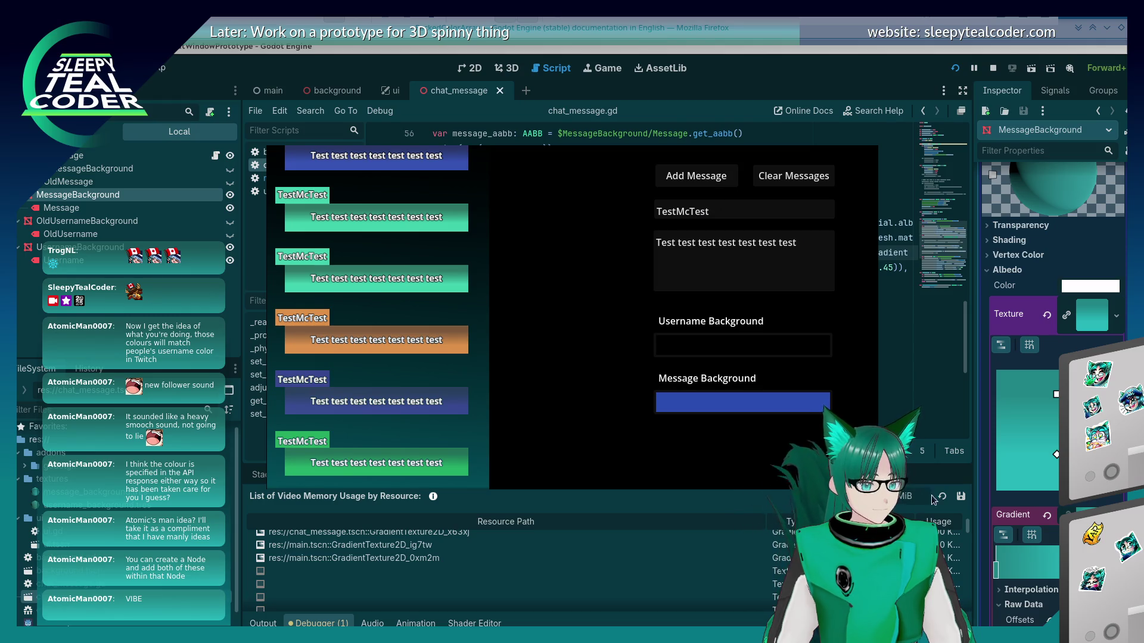
Cycle through the Konsole and Firefox windows and bring the Godot editor back to the front
left_click(939, 499)
key("alt+Tab")
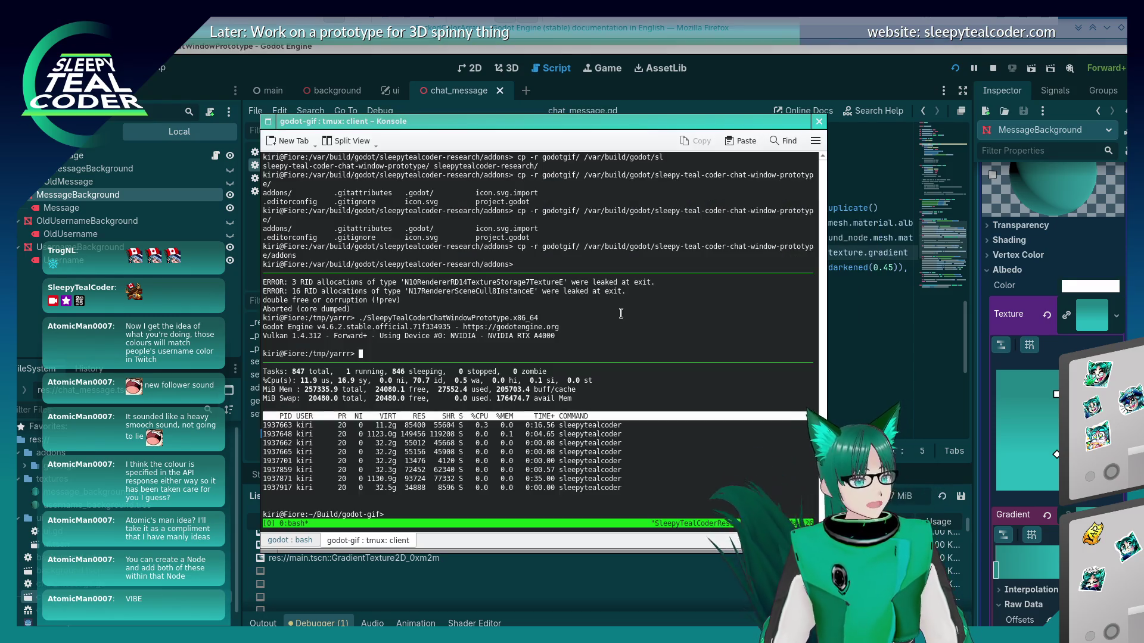
key("alt+Tab")
key("alt+shift+Tab")
key("alt+shift+Tab")
key("alt+shift+Tab")
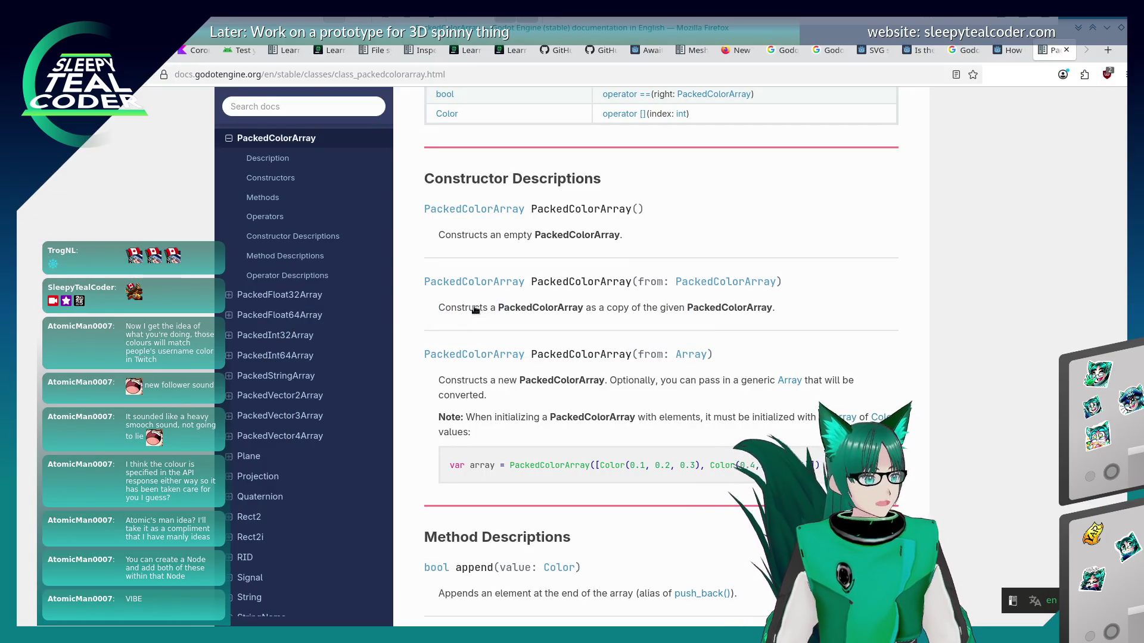
key("alt+Tab")
key("alt+Tab")
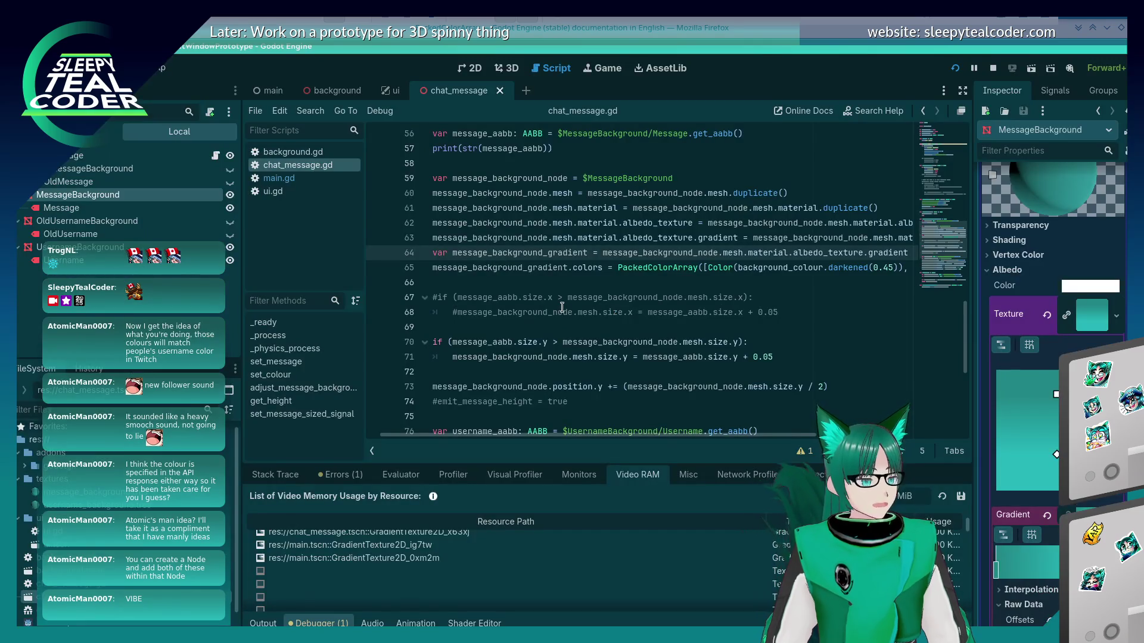
key("alt+Tab")
key("alt+Tab")
key("alt+Tab")
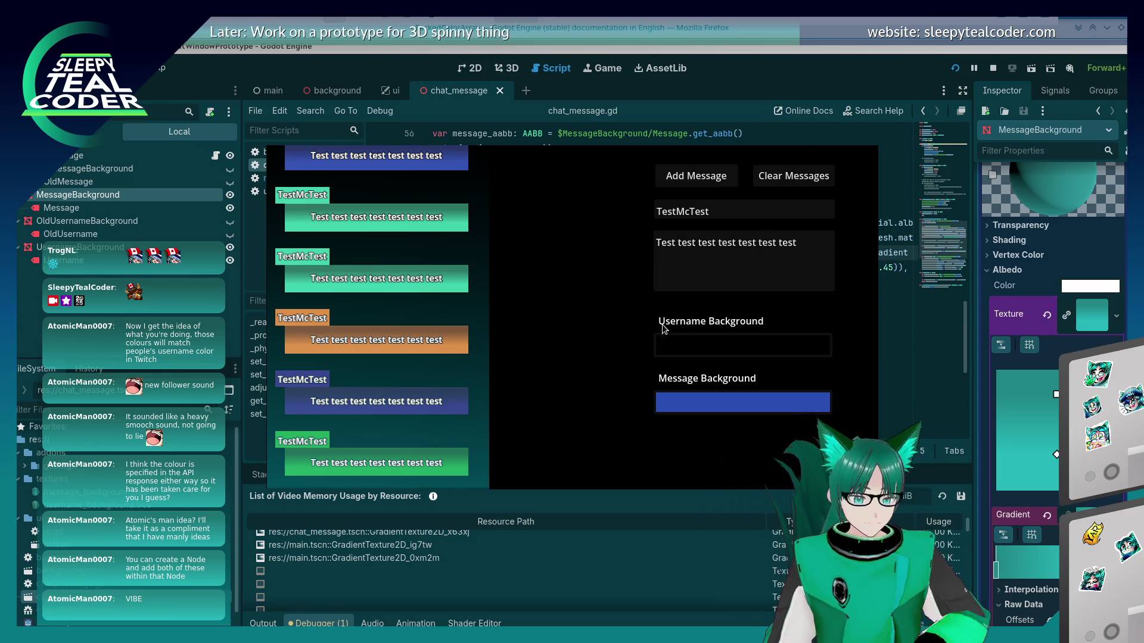
key("F8")
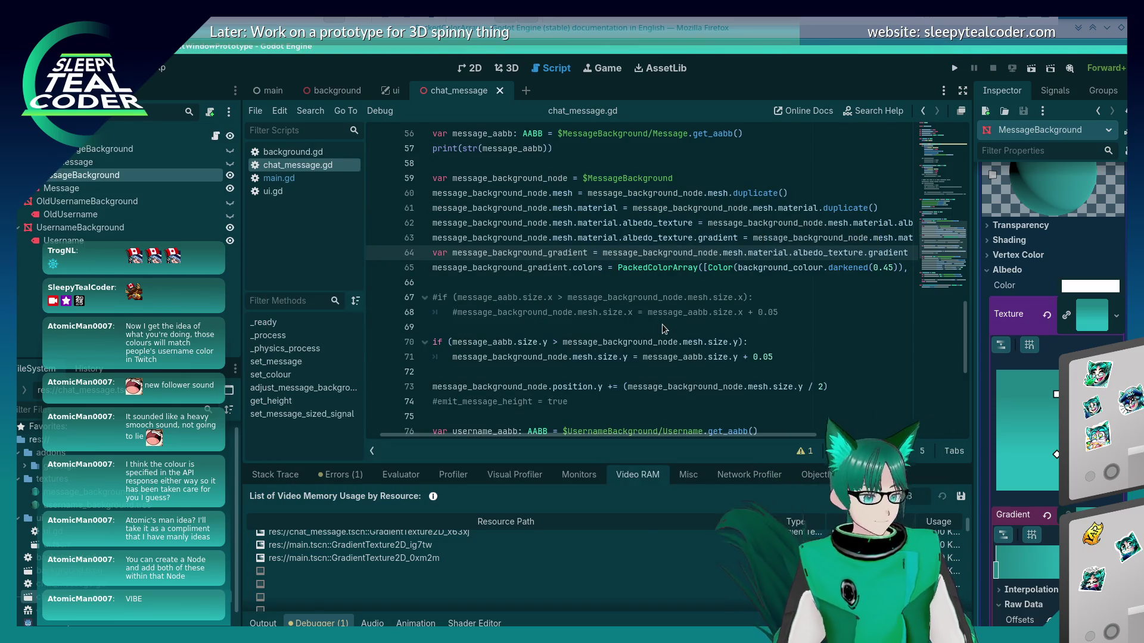
Switch to the main scene and review the username background colour code around lines 77–80
scroll(503, 292, "up", 5)
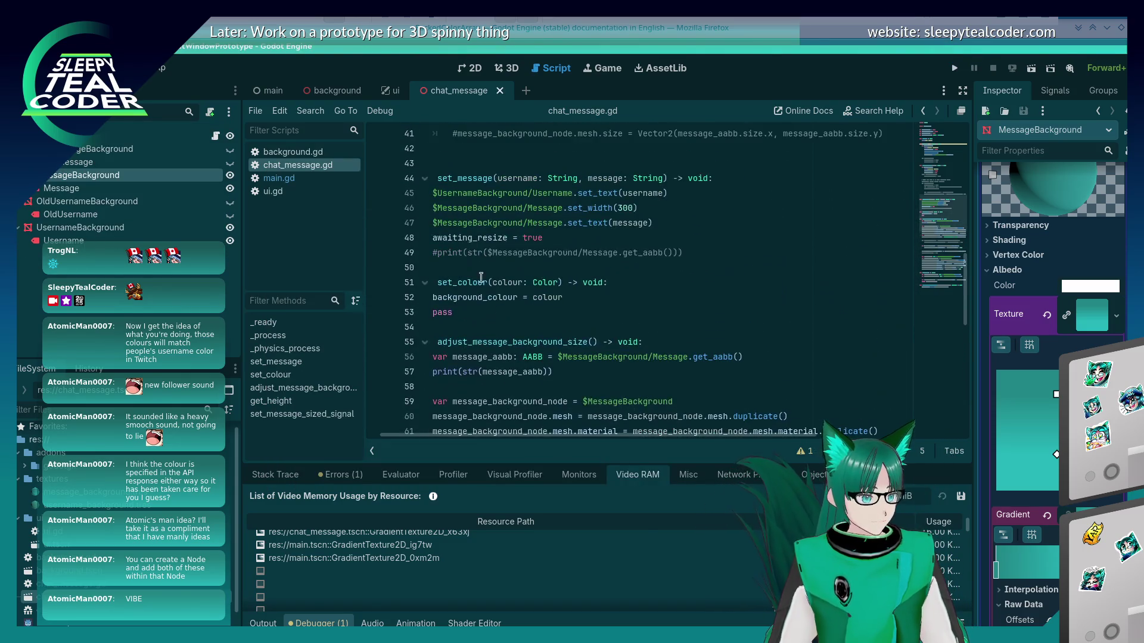
left_click(274, 91)
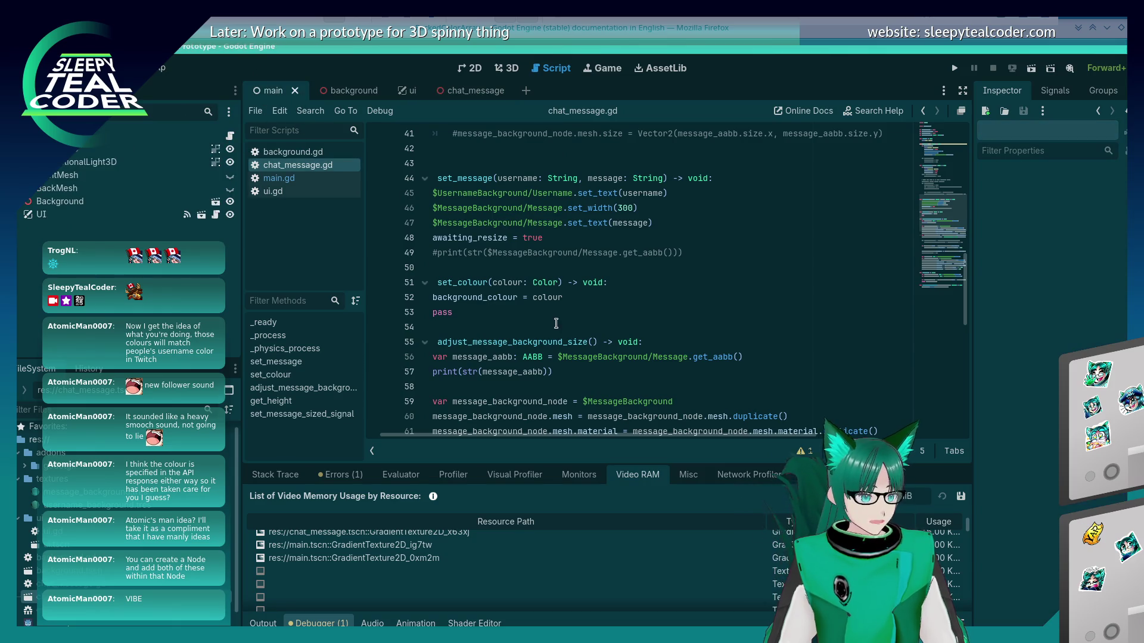
scroll(557, 329, "down", 3)
scroll(557, 329, "down", 3)
scroll(557, 330, "down", 3)
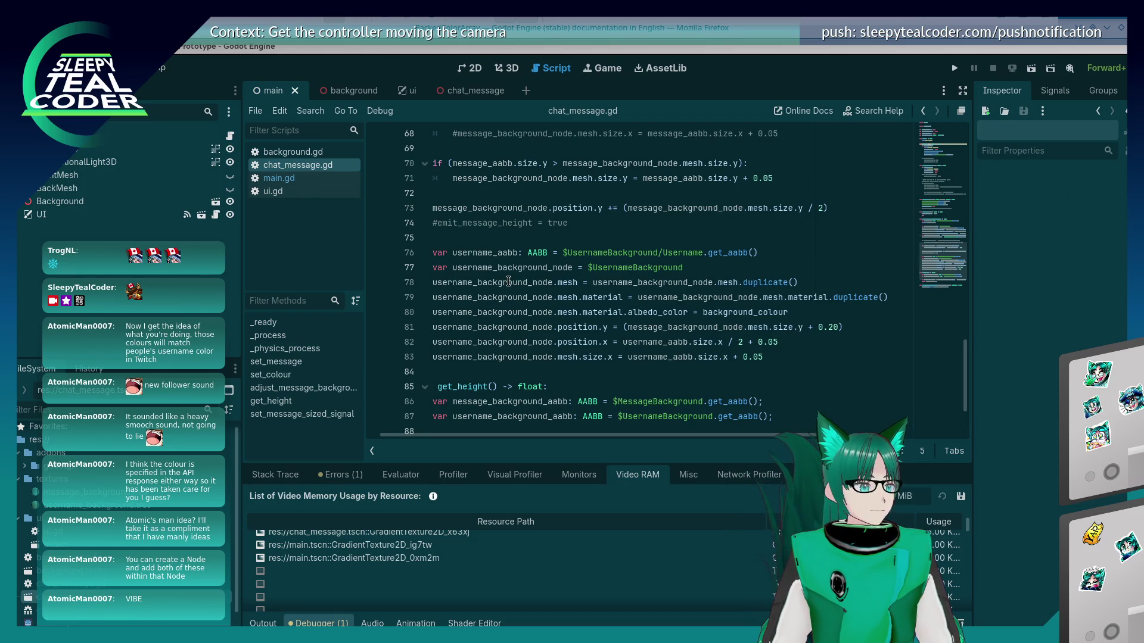
mouse_move(508, 281)
left_click(574, 268)
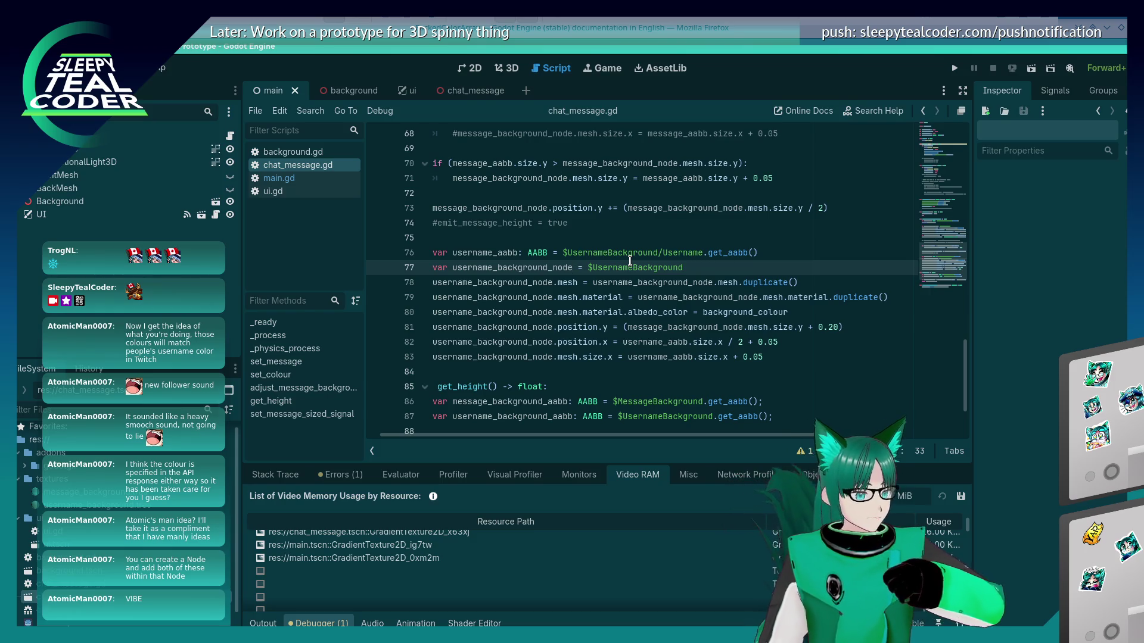
left_click(691, 315)
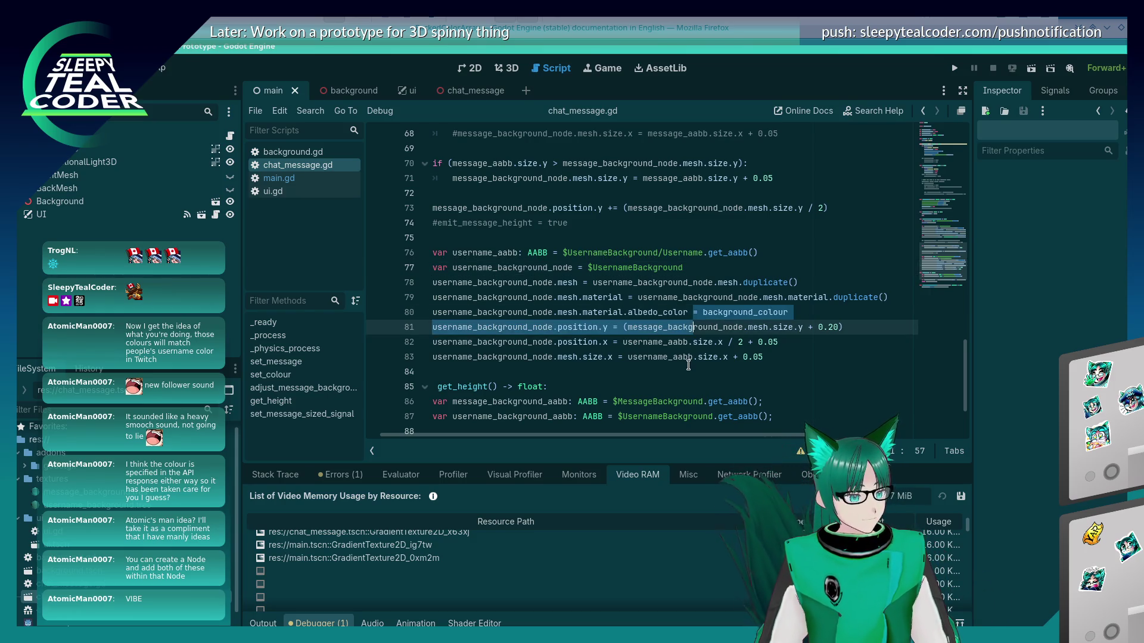
key("Left")
key("Left")
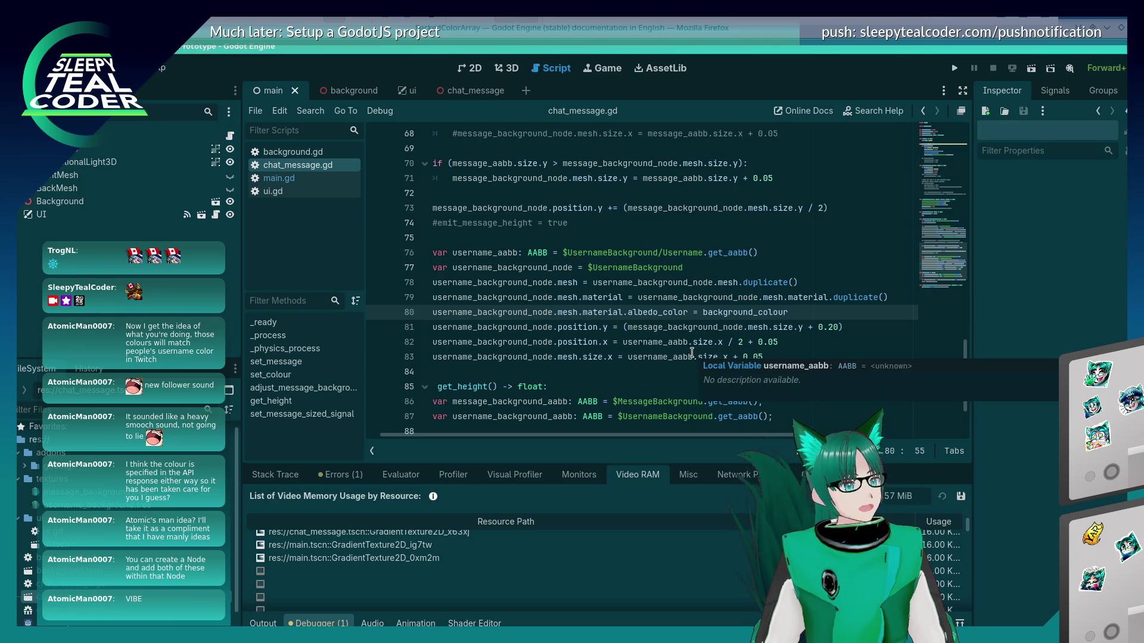
scroll(685, 344, "up", 1)
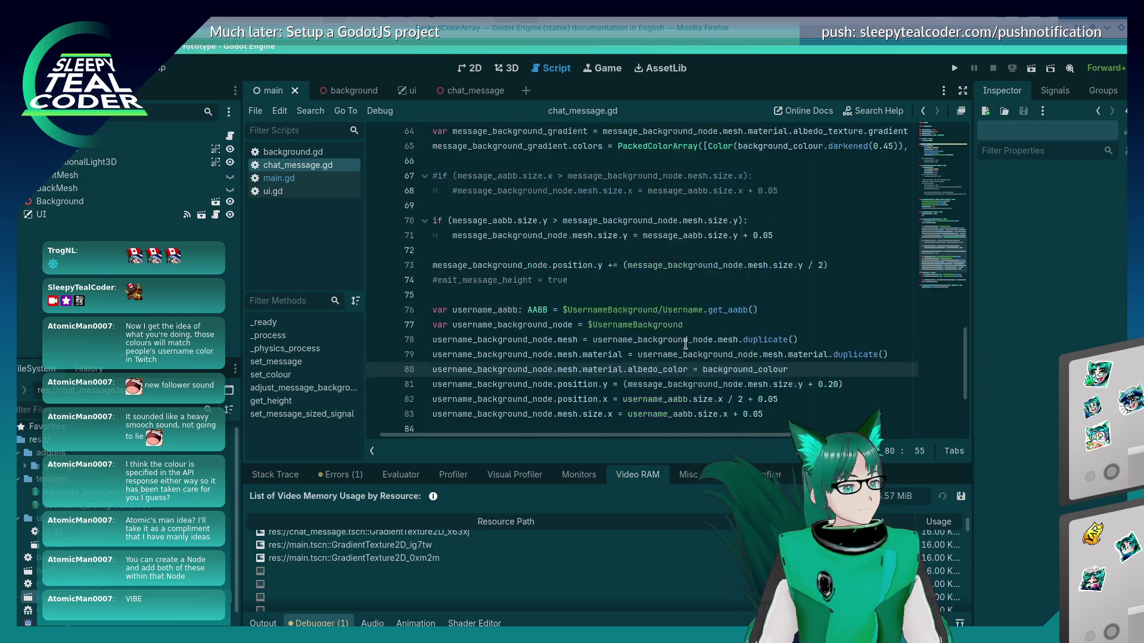
Change set_colour's signature to take received_background_colour: Color and received_username_colour: Color
scroll(685, 344, "up", 9)
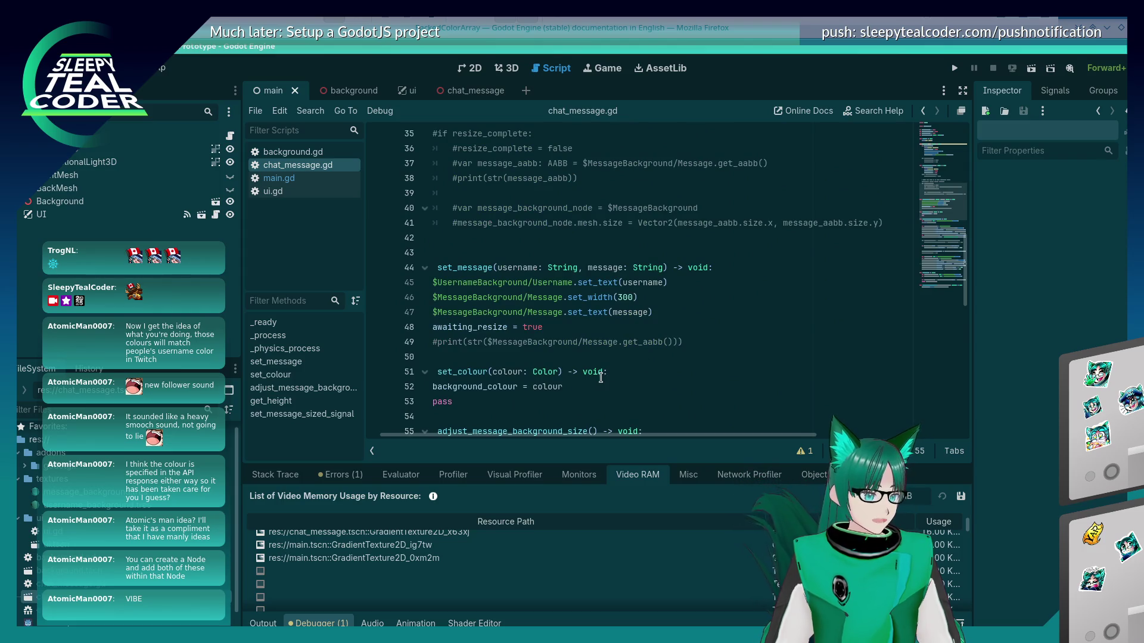
left_click(559, 373)
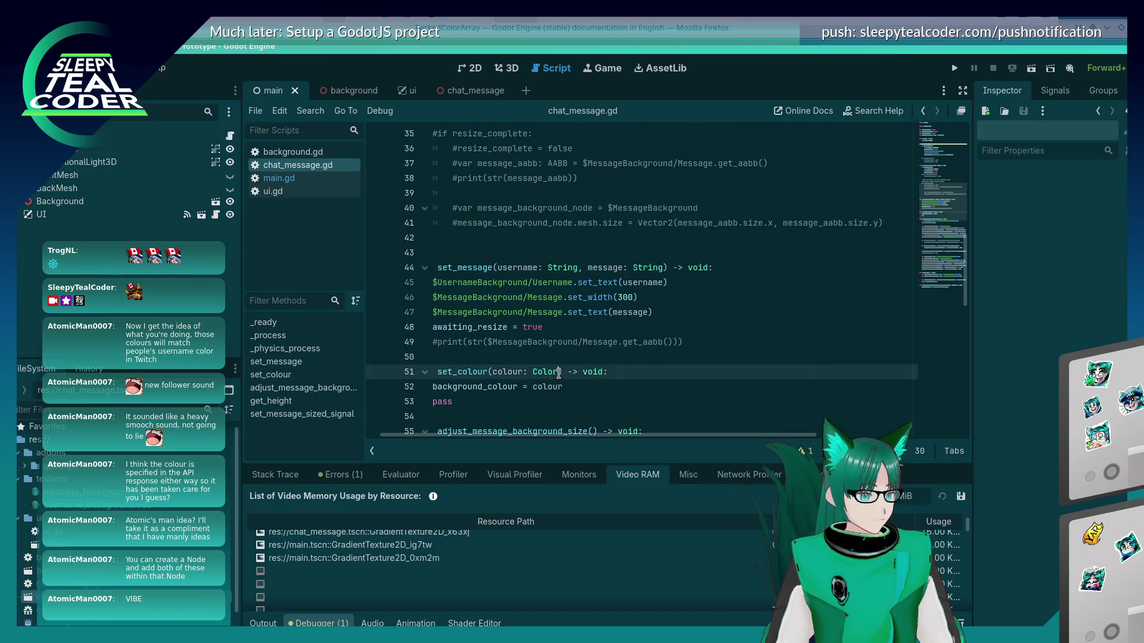
left_click(496, 373)
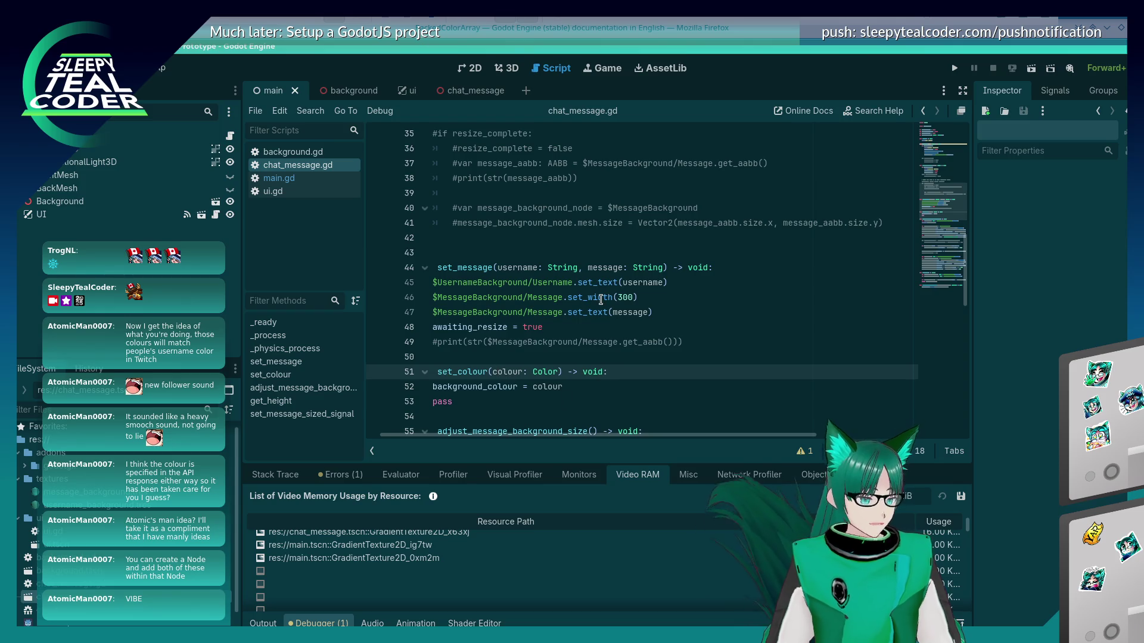
type("background")
key("BackSpace")
key("BackSpace")
key("BackSpace")
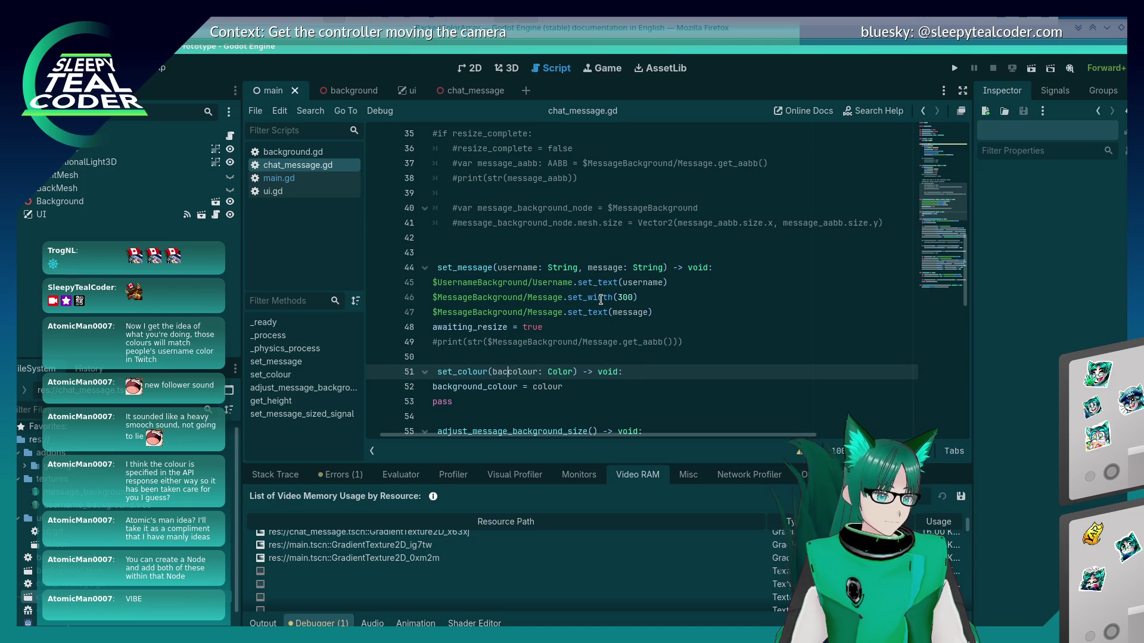
type("received_background_")
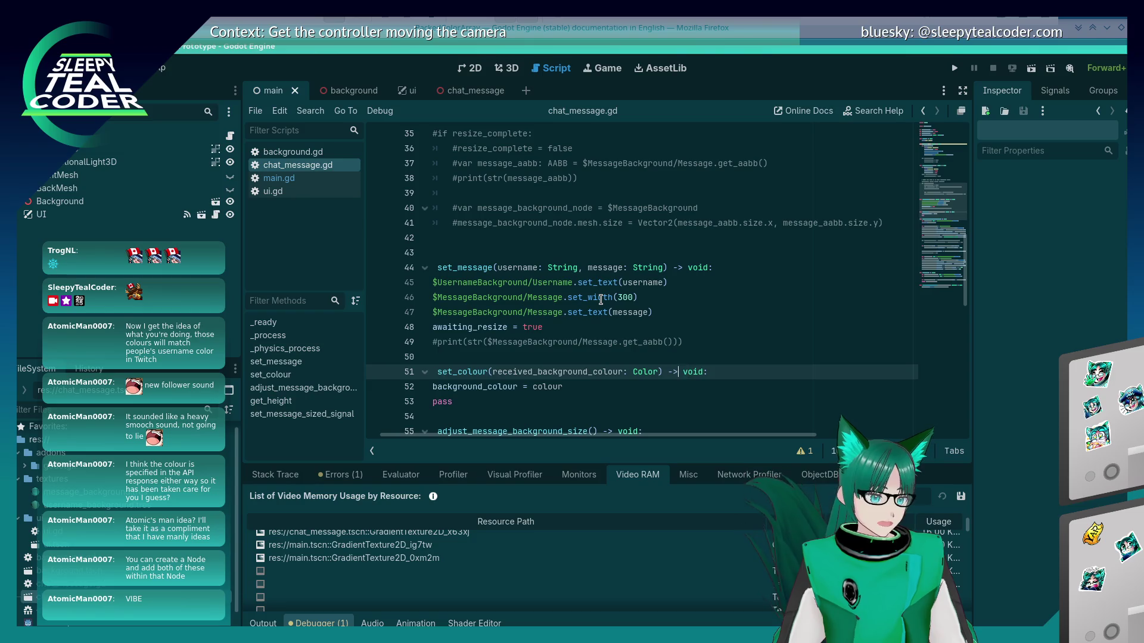
key("Left")
key("Left")
key("Left")
type(", received_")
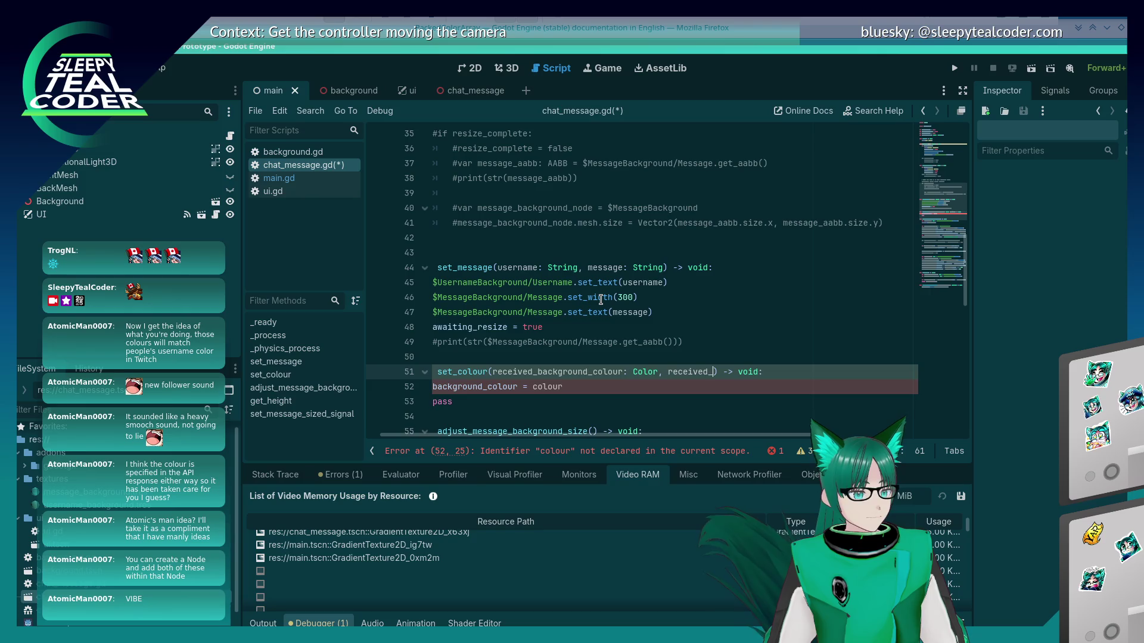
type("username_colou")
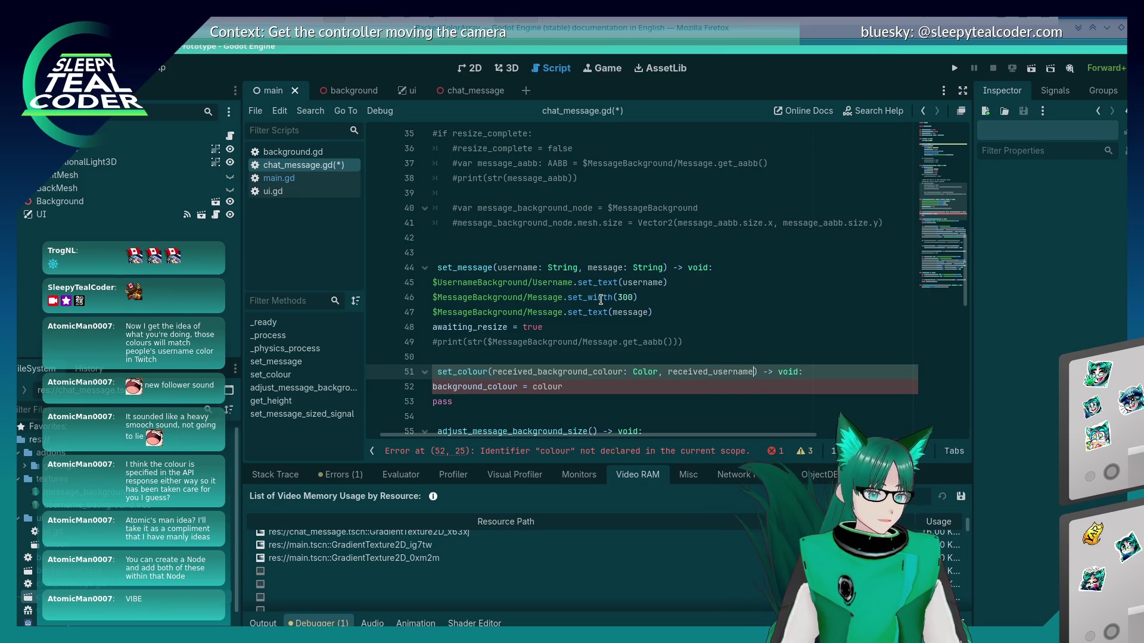
type("r: Color")
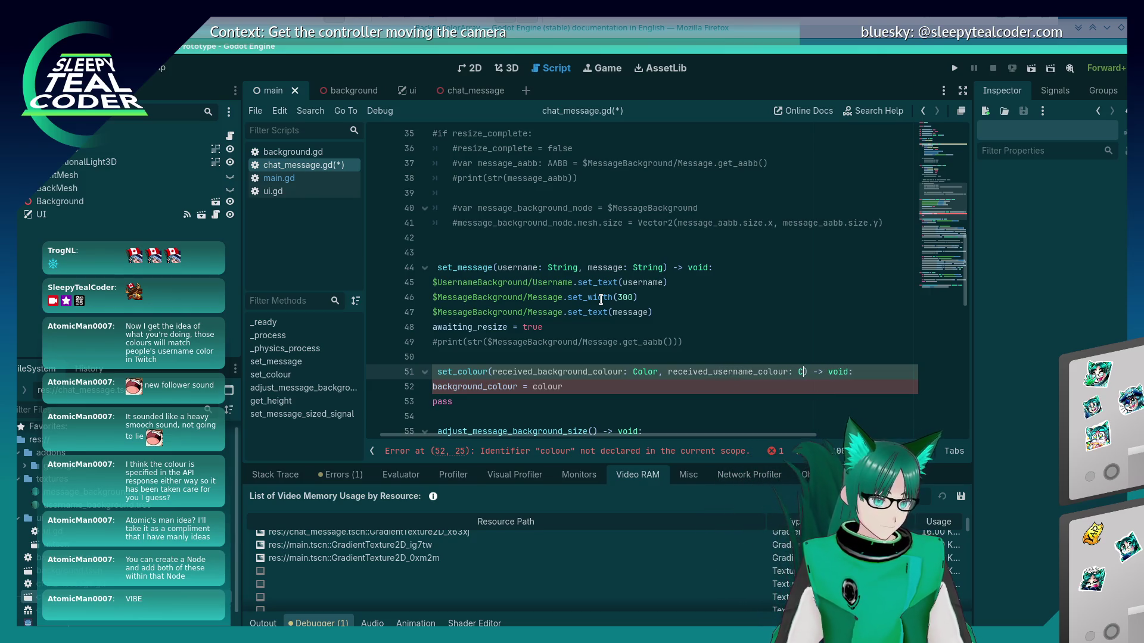
Make line 52 assign received_background_colour to background_colour, and save the script
key("Down")
key("Left")
key("Left")
key("Left")
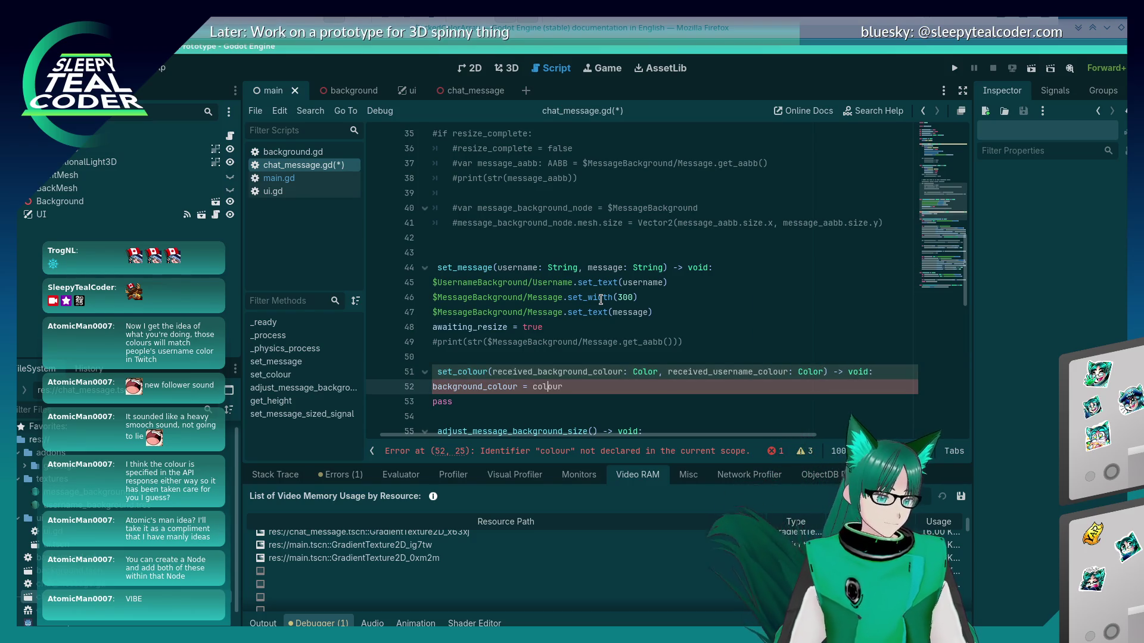
double_click(498, 371)
key("ctrl+c")
double_click(547, 387)
key("ctrl+v")
key("ctrl+s")
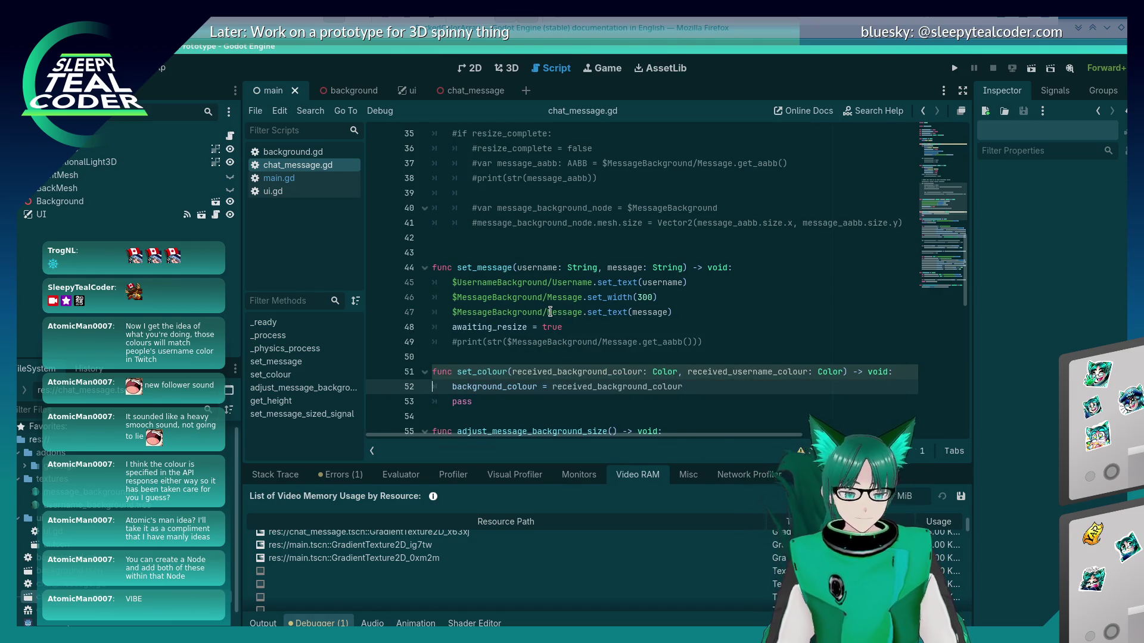
scroll(551, 312, "up", 10)
scroll(558, 325, "up", 2)
Copy the background_colour declaration on line 8 onto a new line 9
left_click(655, 237)
key("shift+Home")
key("ctrl+c")
key("End")
key("Return")
key("ctrl+v")
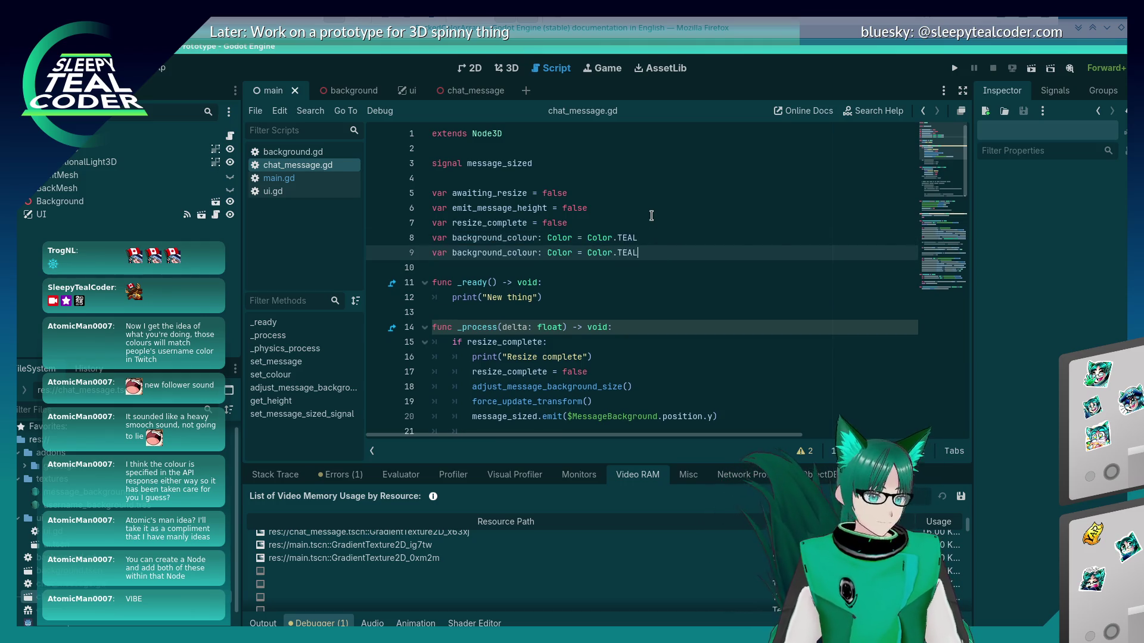
Rename the copied variable to username_colour, set it to Color.WHITE, and save
key("Left")
key("Left")
key("Left")
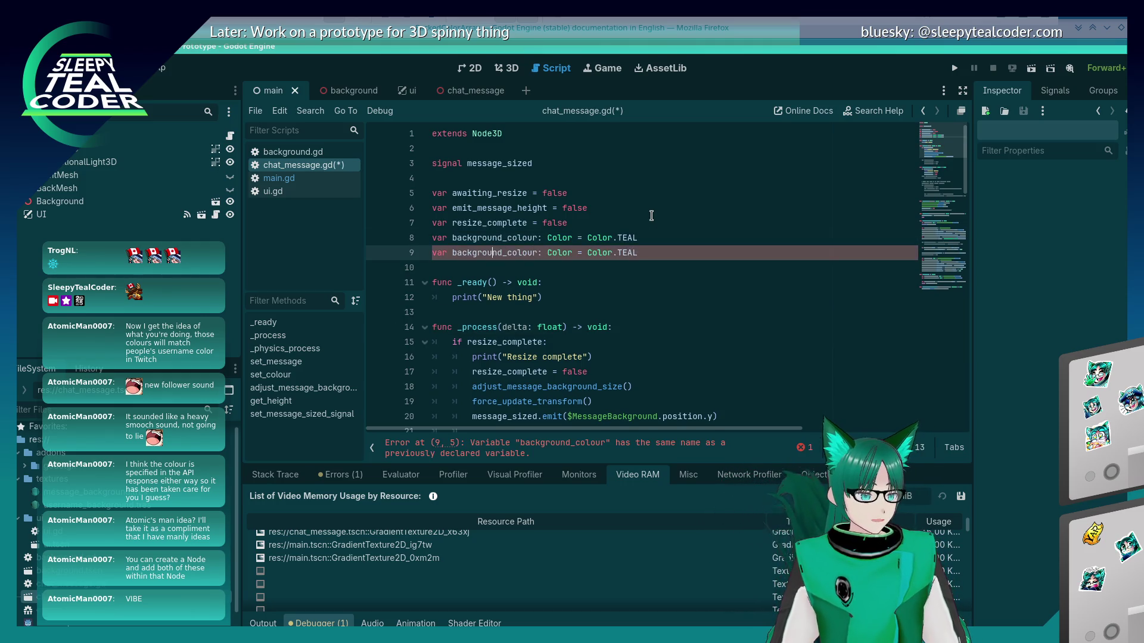
key("BackSpace")
key("BackSpace")
key("BackSpace")
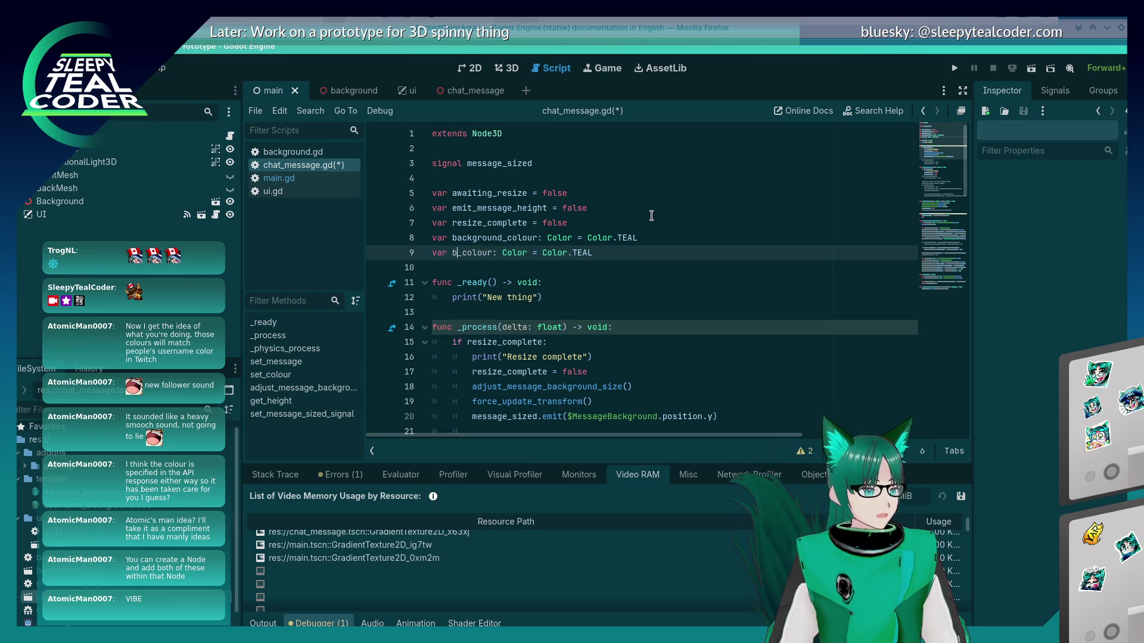
type("username")
key("End")
key("BackSpace")
key("BackSpace")
key("BackSpace")
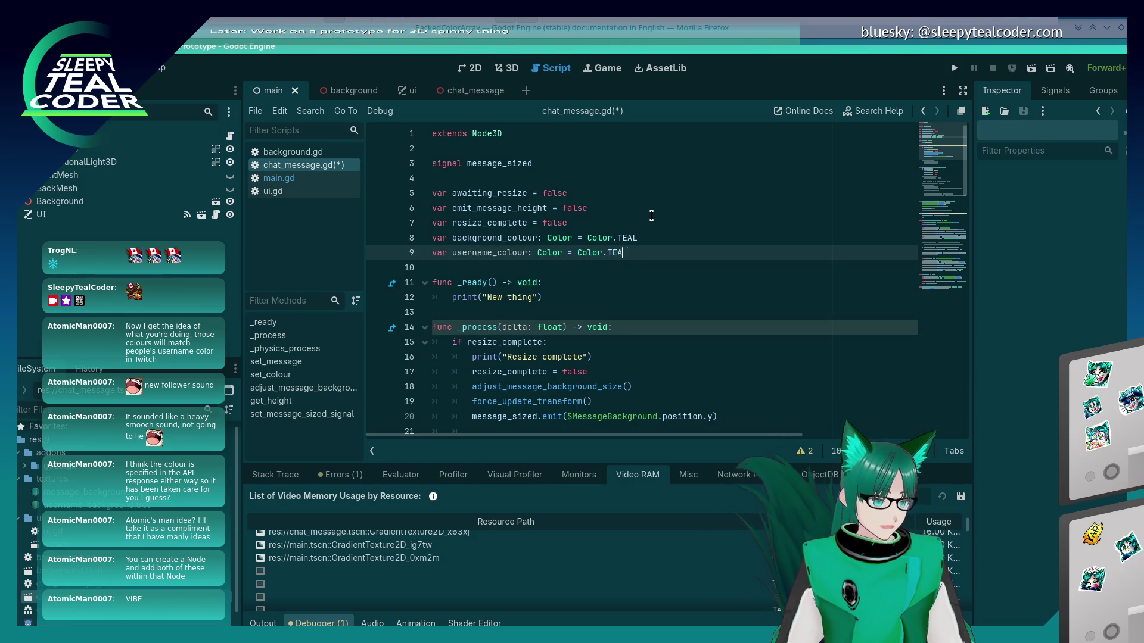
type("WHITE")
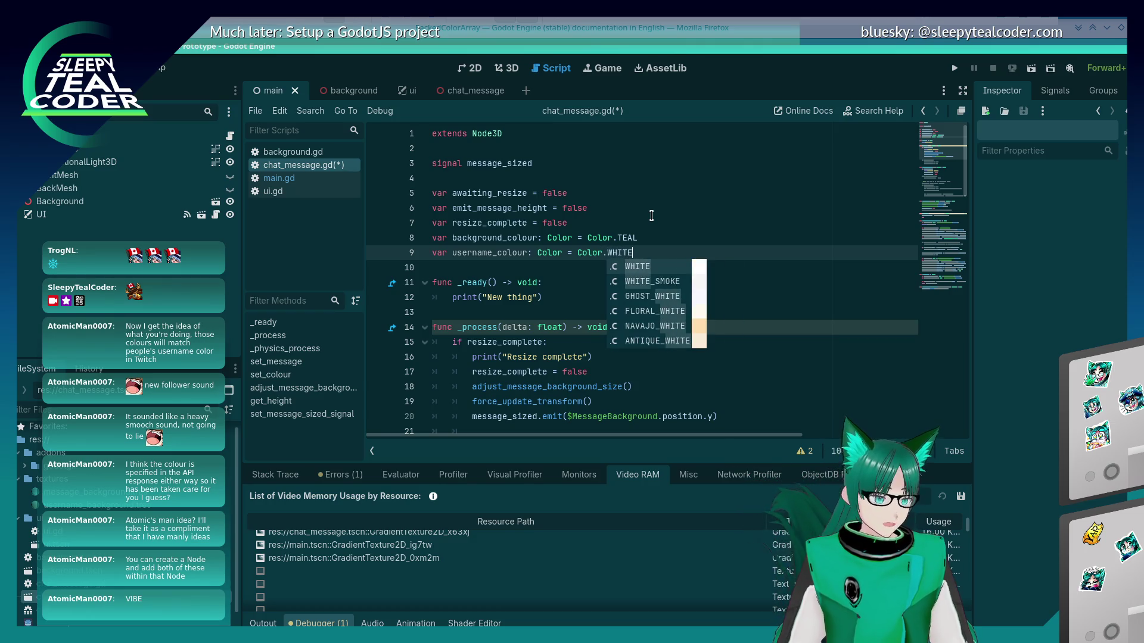
key("ctrl+s")
key("Escape")
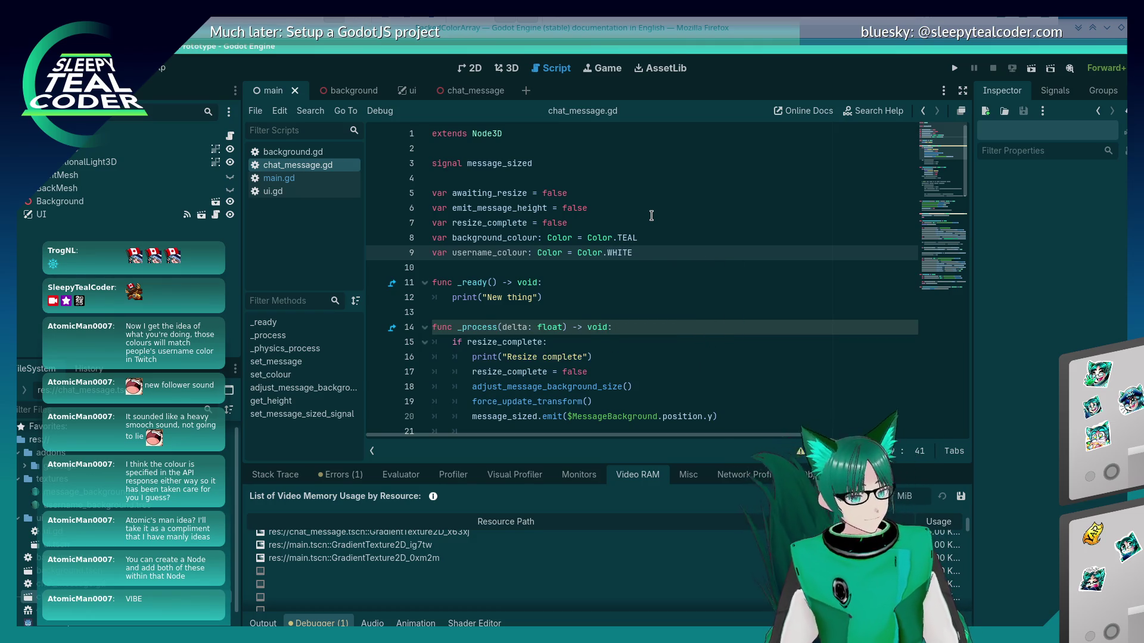
scroll(587, 278, "down", 15)
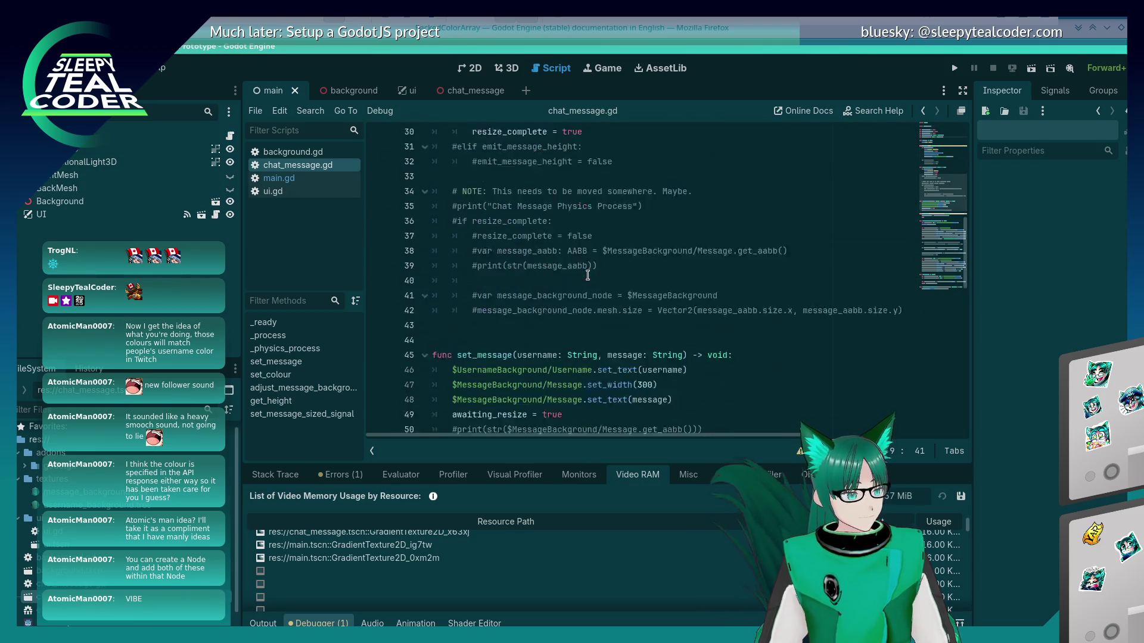
Add line 54 'username_colour = received_username_colour' inside set_colour and save chat_message.gd
left_click(723, 239)
key("Return")
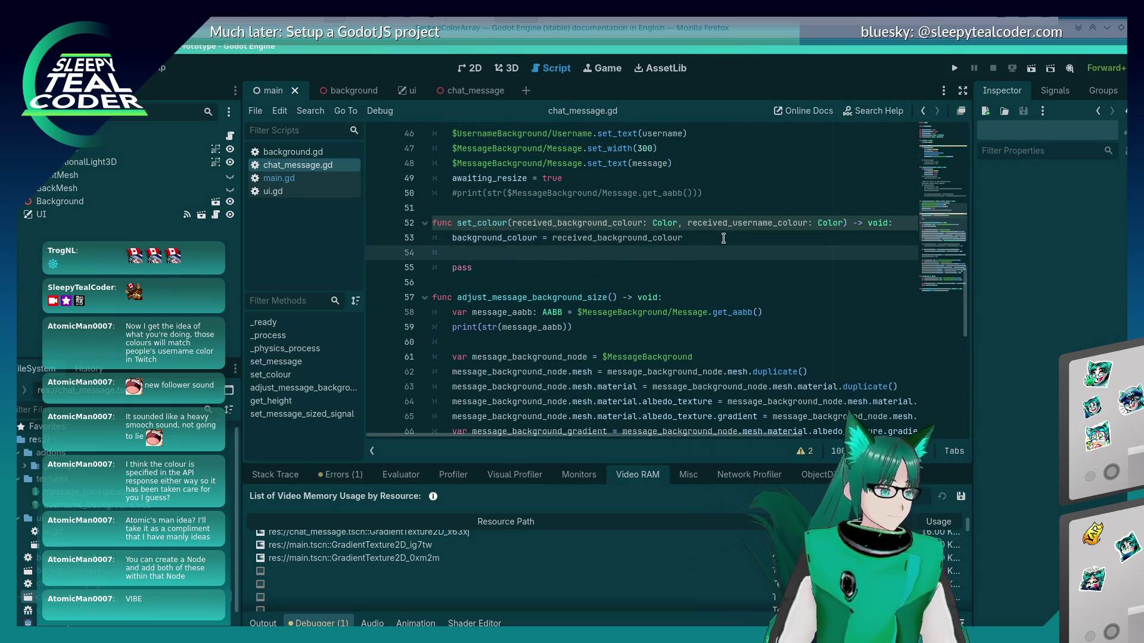
type("username_colour = ")
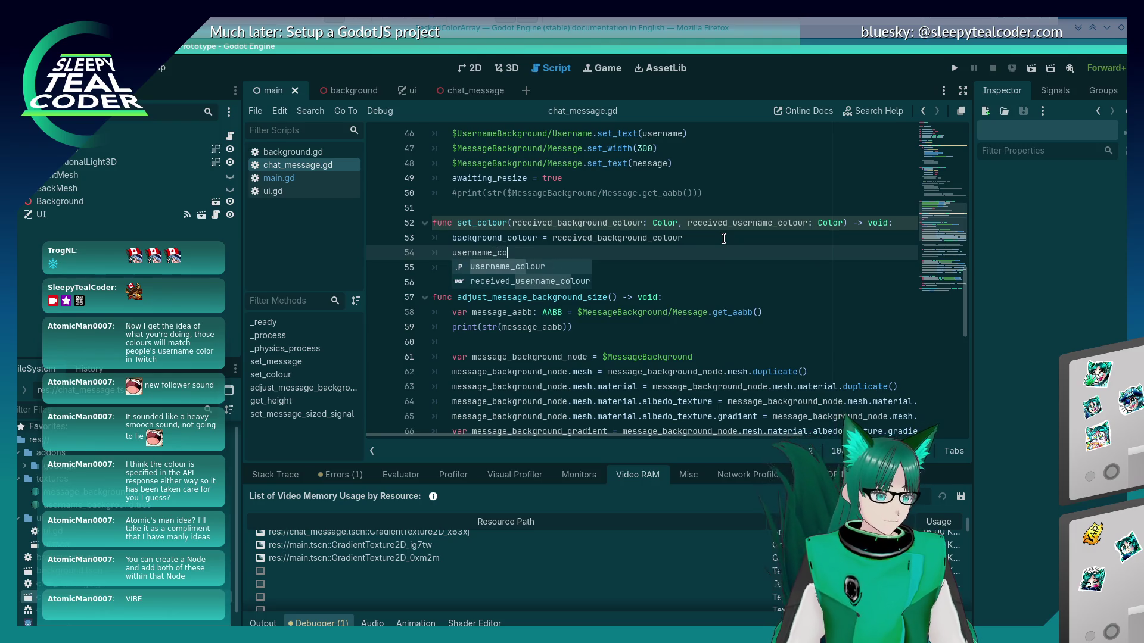
type("re")
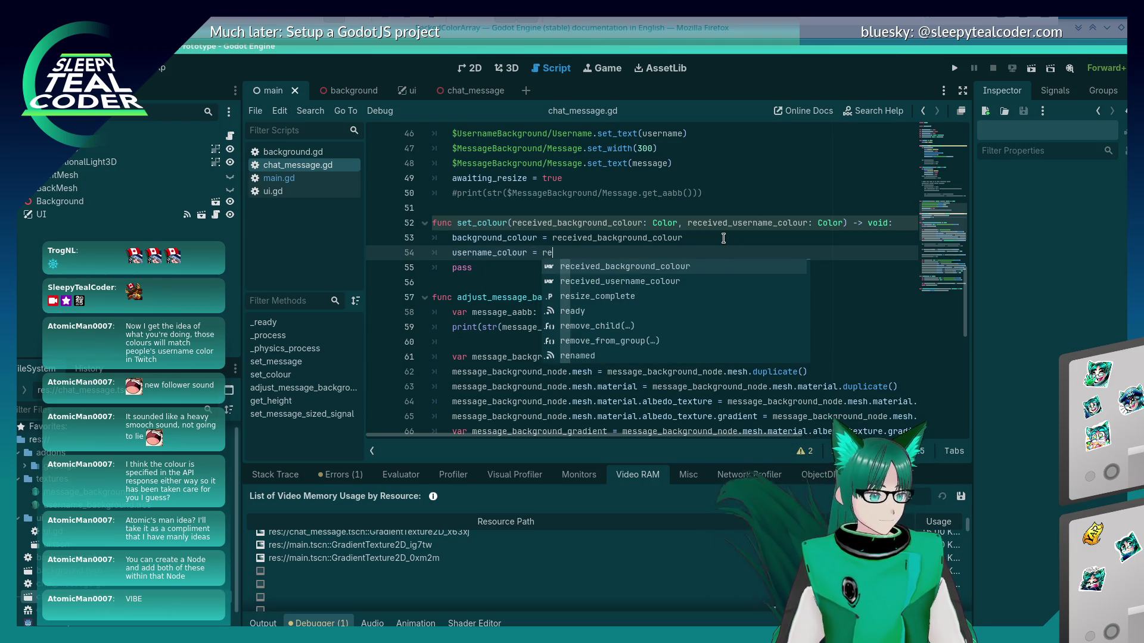
key("Escape")
type("ce")
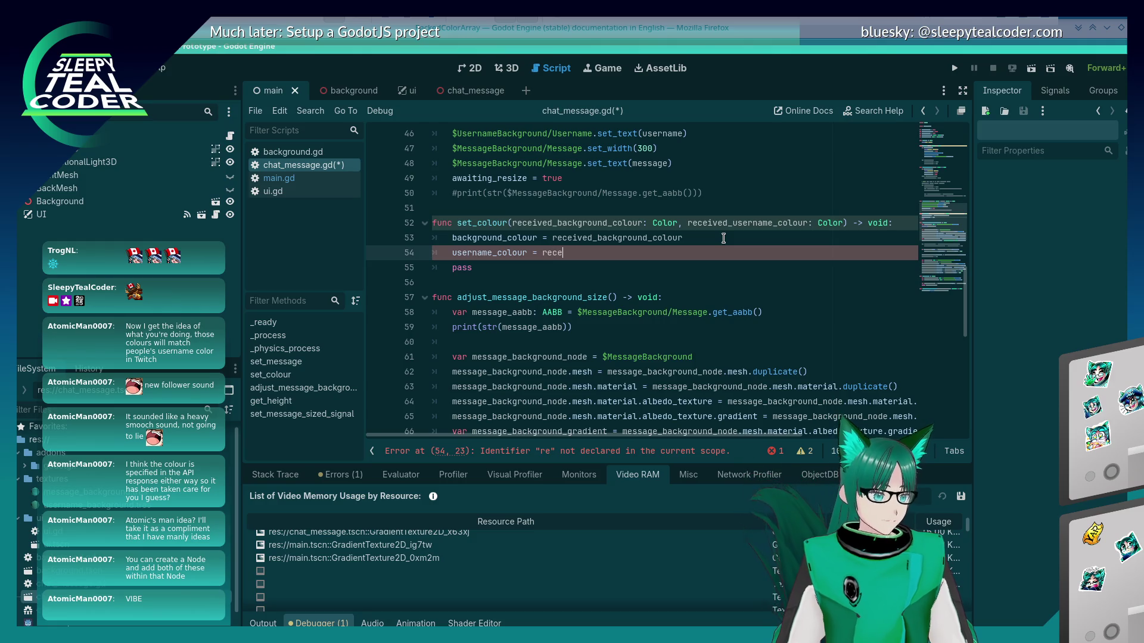
key("Return")
key("ctrl+s")
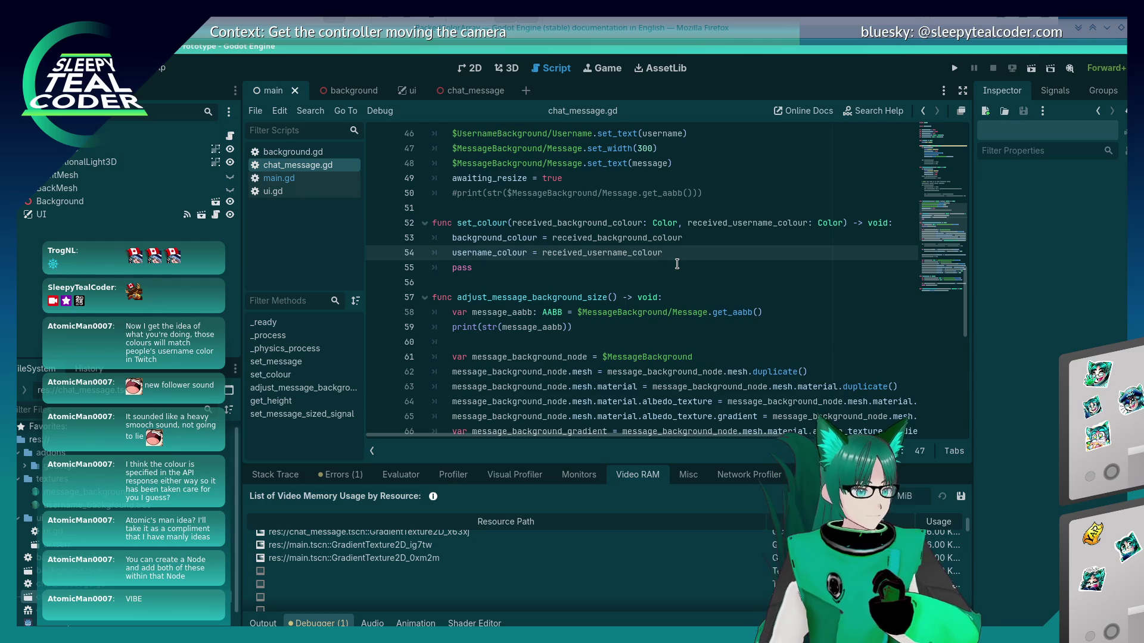
scroll(677, 264, "down", 2)
scroll(675, 263, "up", 2)
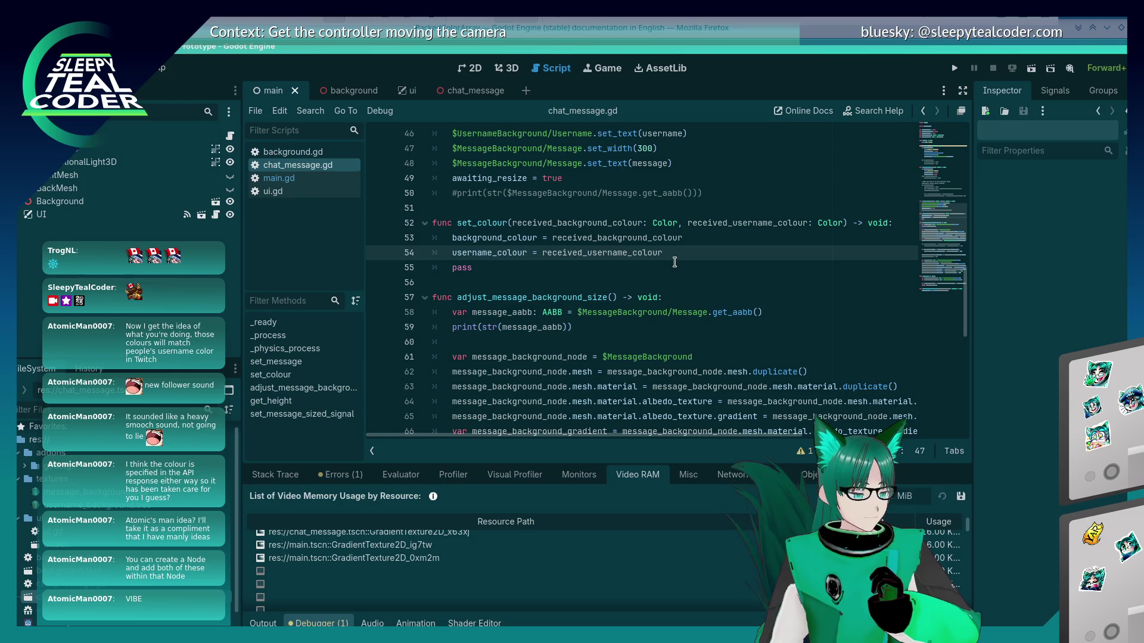
scroll(675, 262, "down", 7)
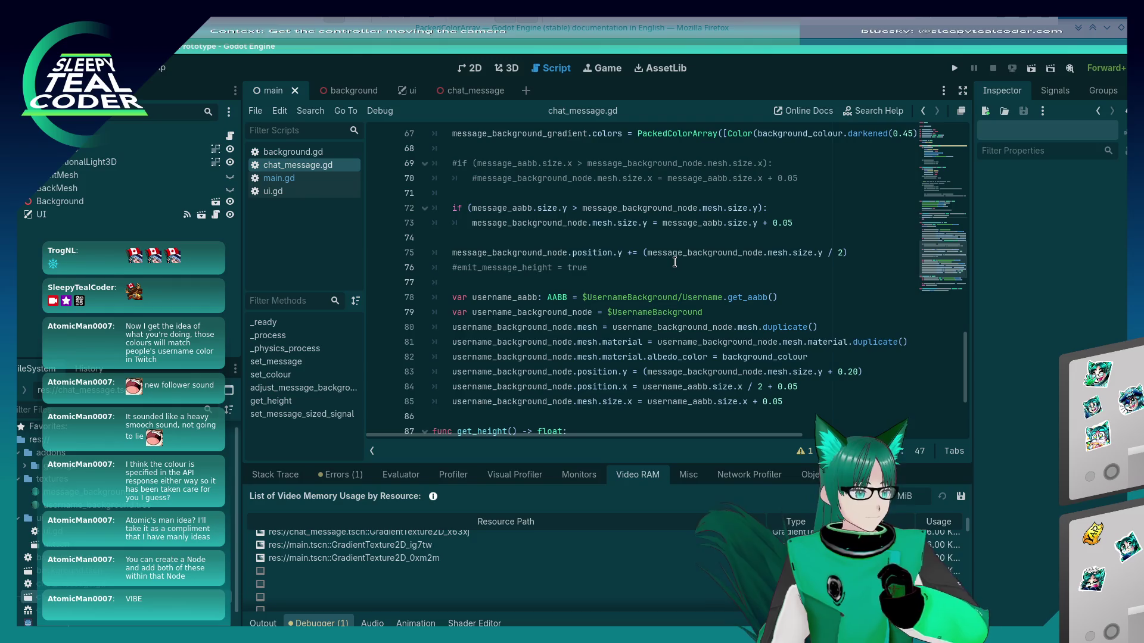
scroll(664, 292, "up", 6)
scroll(661, 308, "up", 2)
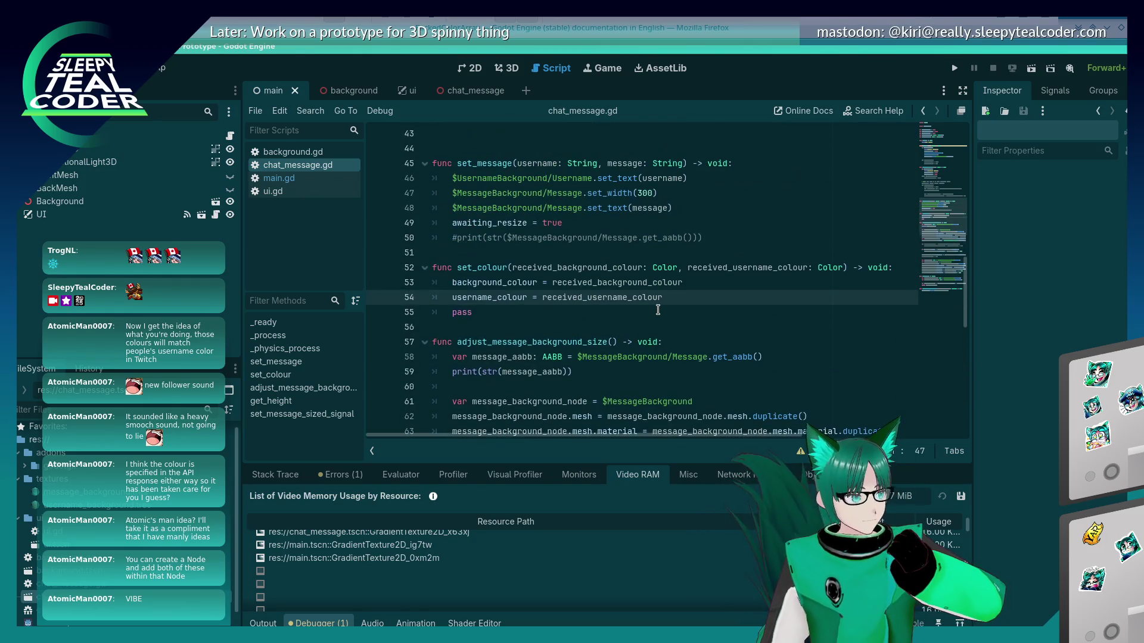
scroll(659, 309, "down", 8)
scroll(658, 310, "up", 6)
scroll(626, 333, "down", 6)
left_click(594, 357)
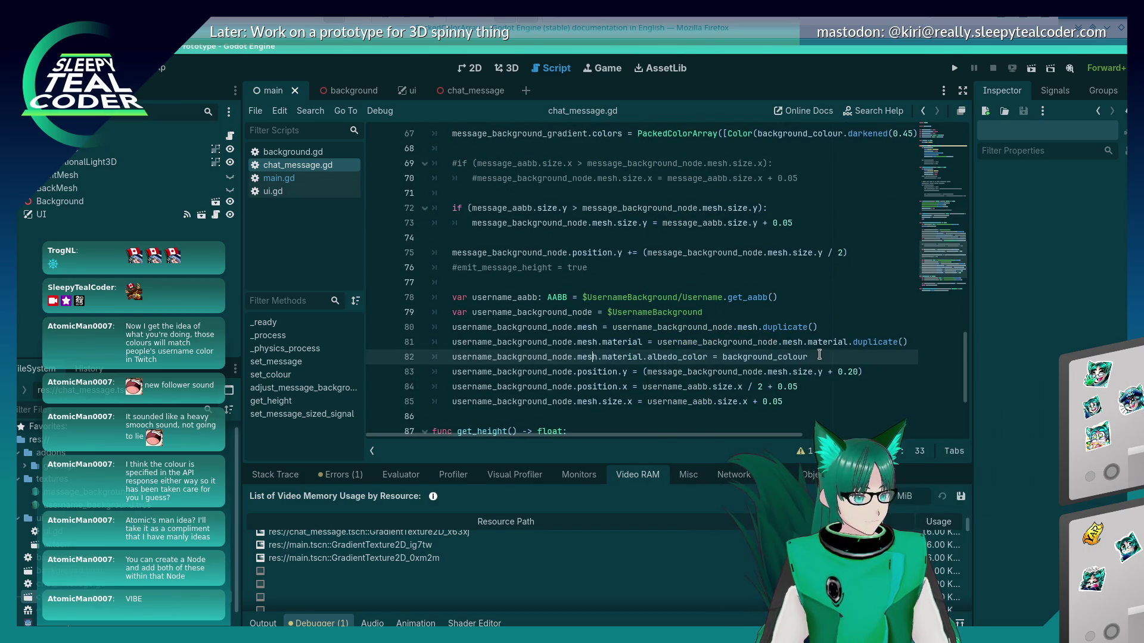
mouse_move(819, 360)
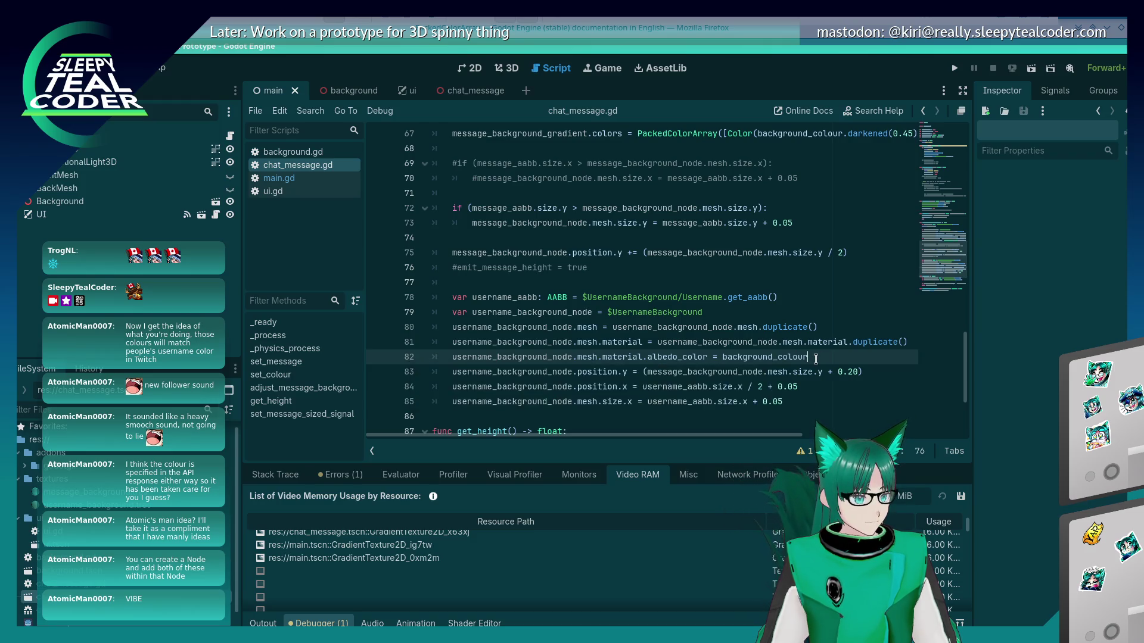
scroll(777, 355, "down", 2)
scroll(777, 355, "up", 3)
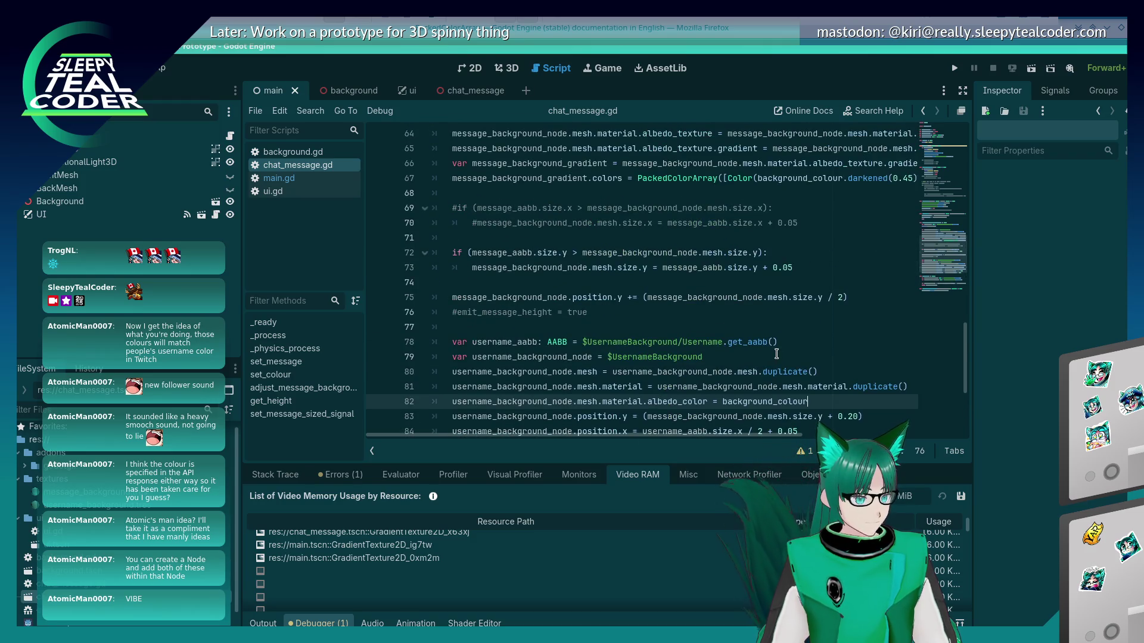
scroll(777, 355, "up", 3)
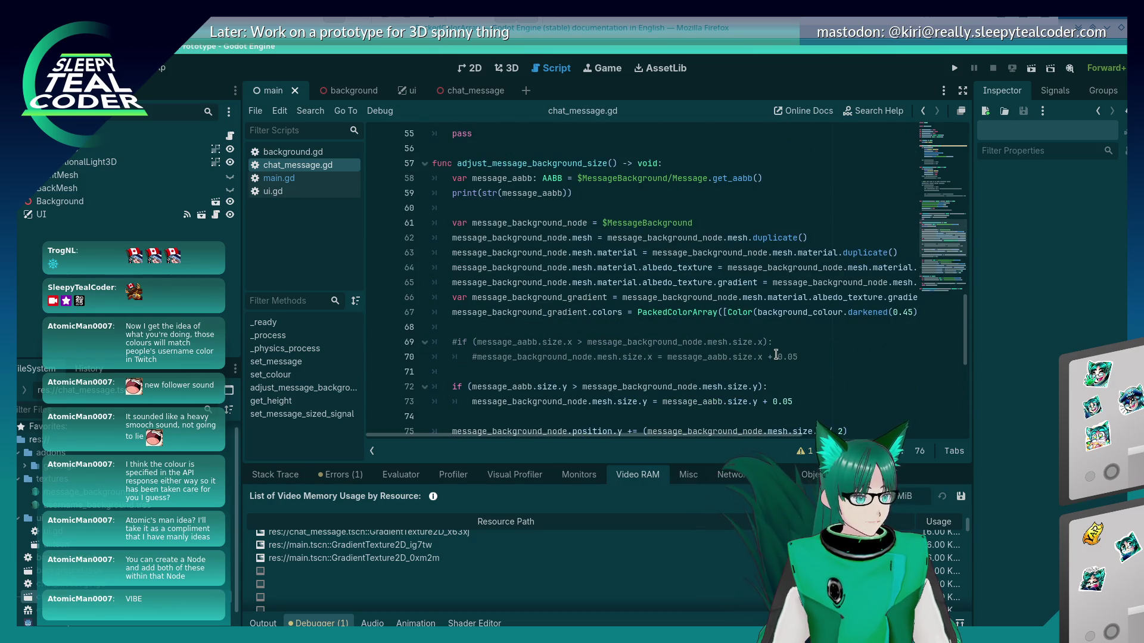
scroll(777, 355, "down", 5)
left_click(757, 282)
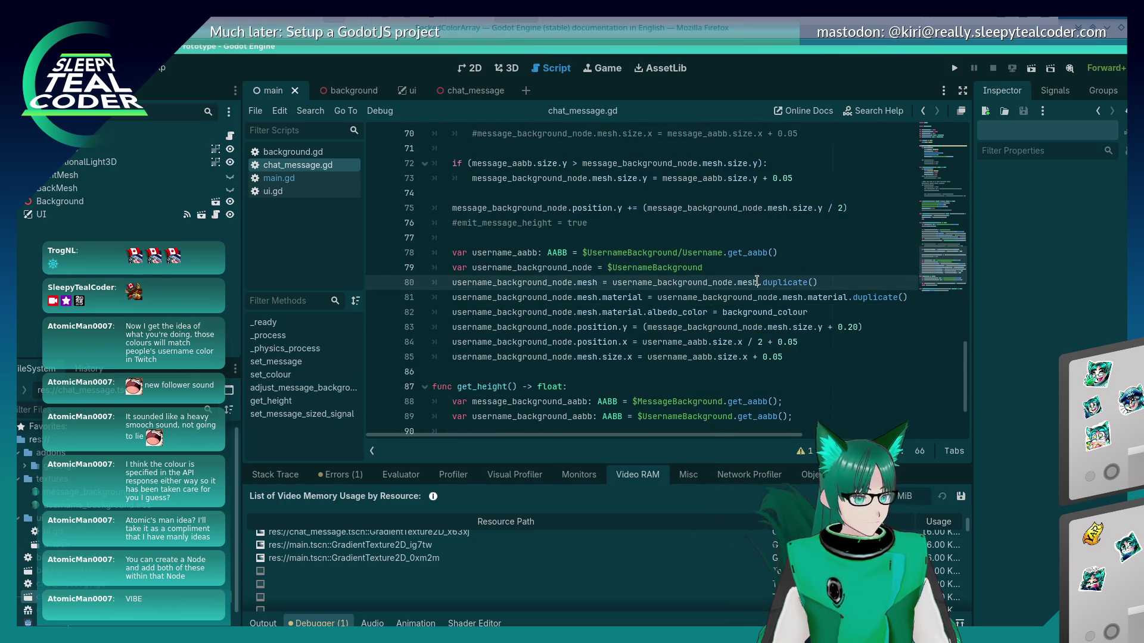
left_click(783, 273)
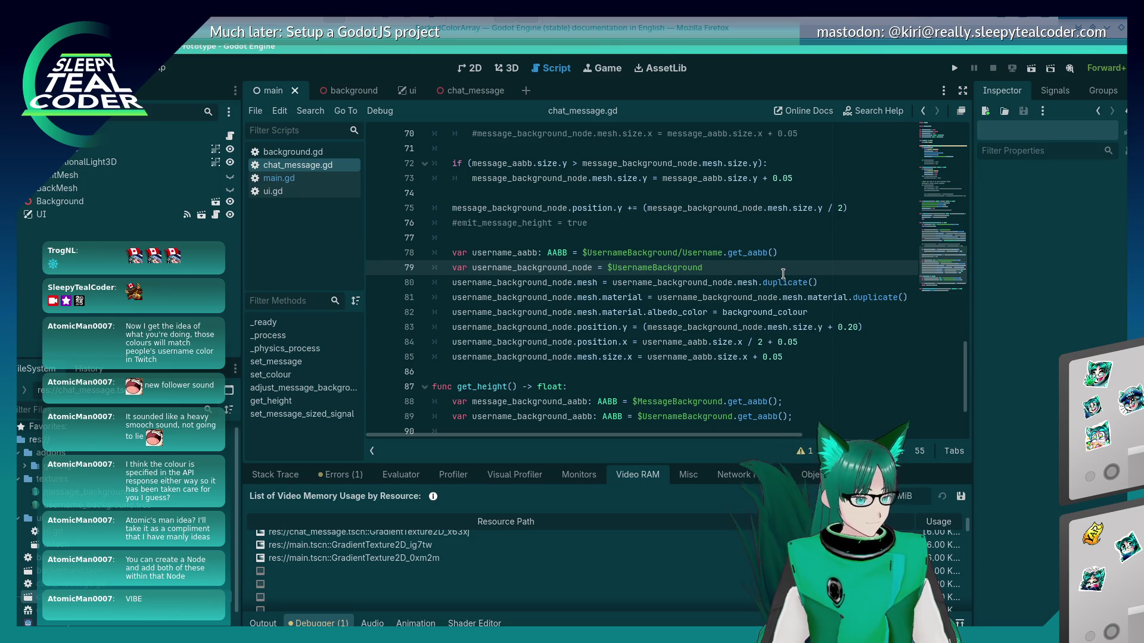
In the chat_message 3D scene, tint the TestMcTest Username label pink, then revert it to white
left_click(517, 75)
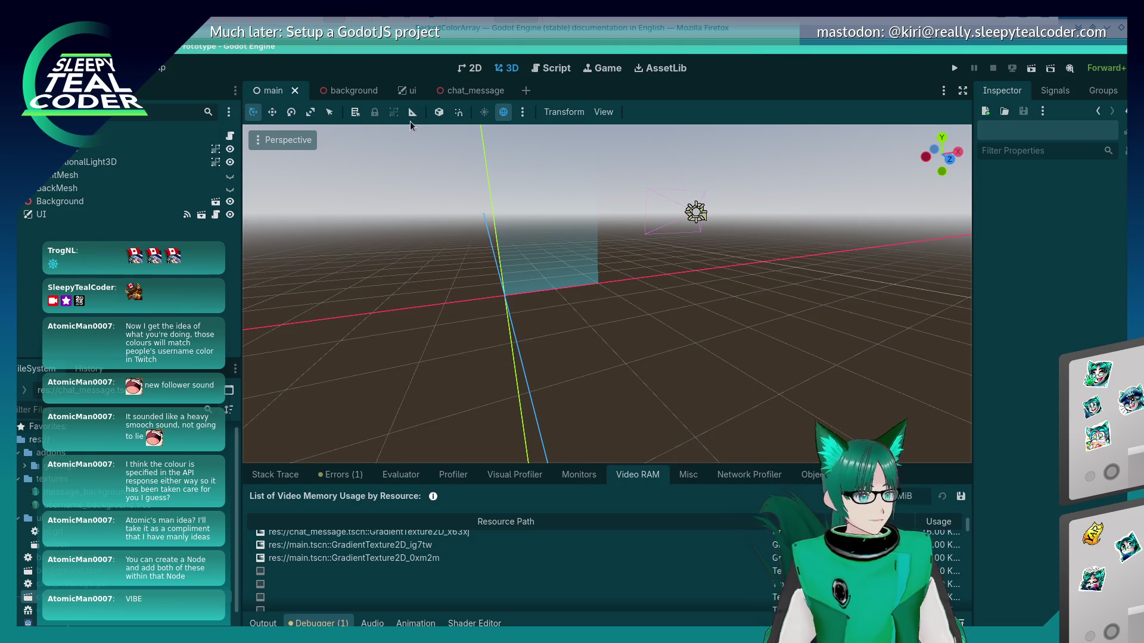
left_click(477, 92)
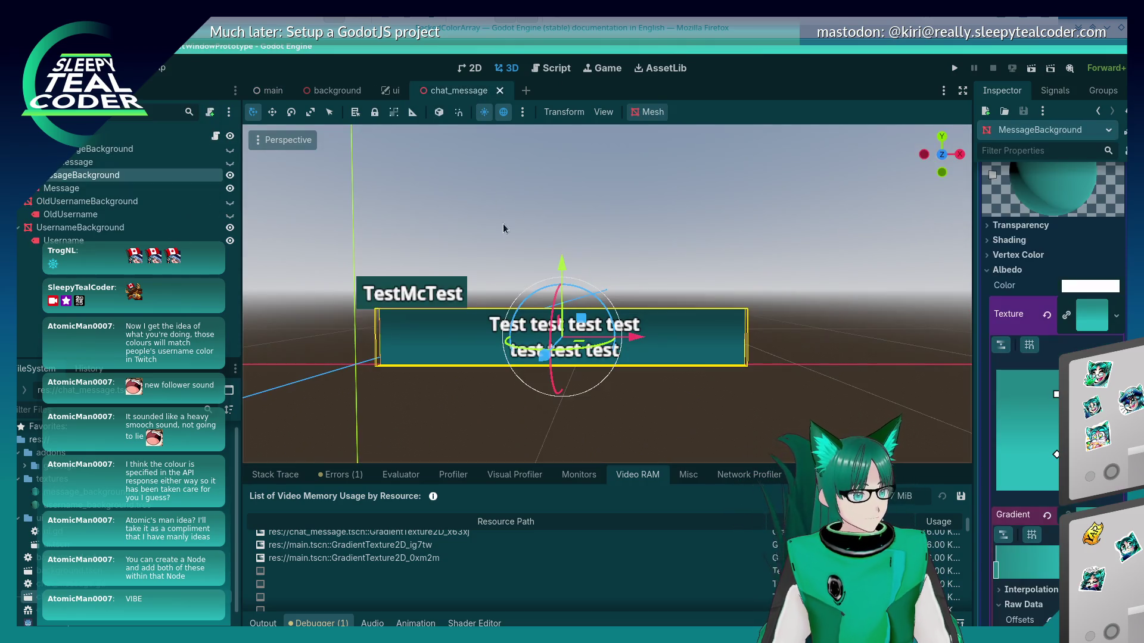
left_click(411, 296)
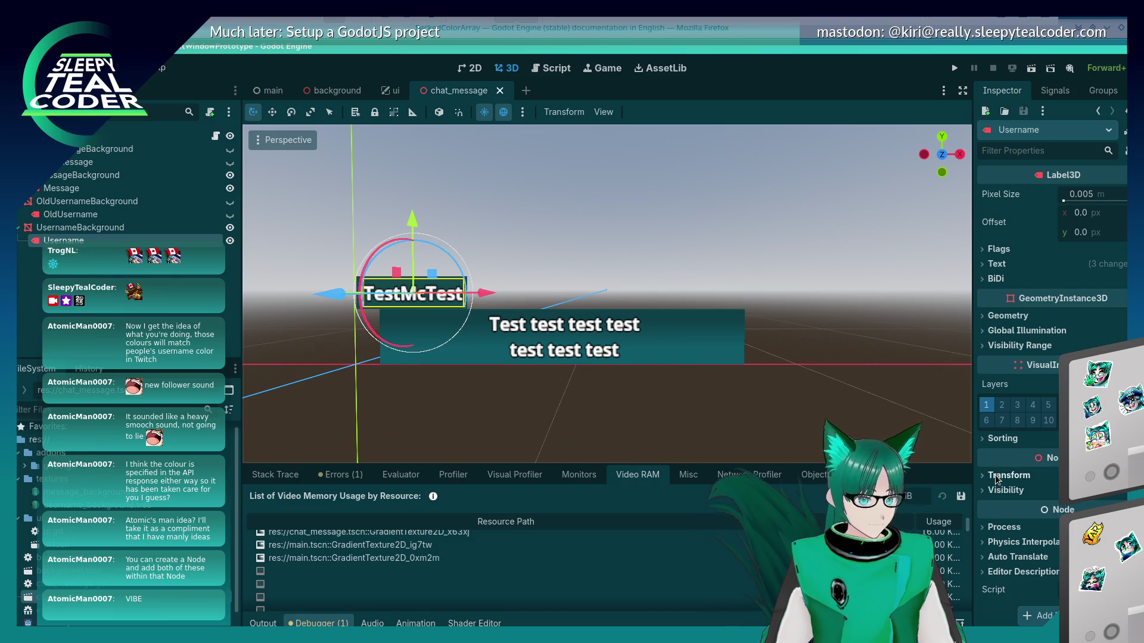
left_click(983, 266)
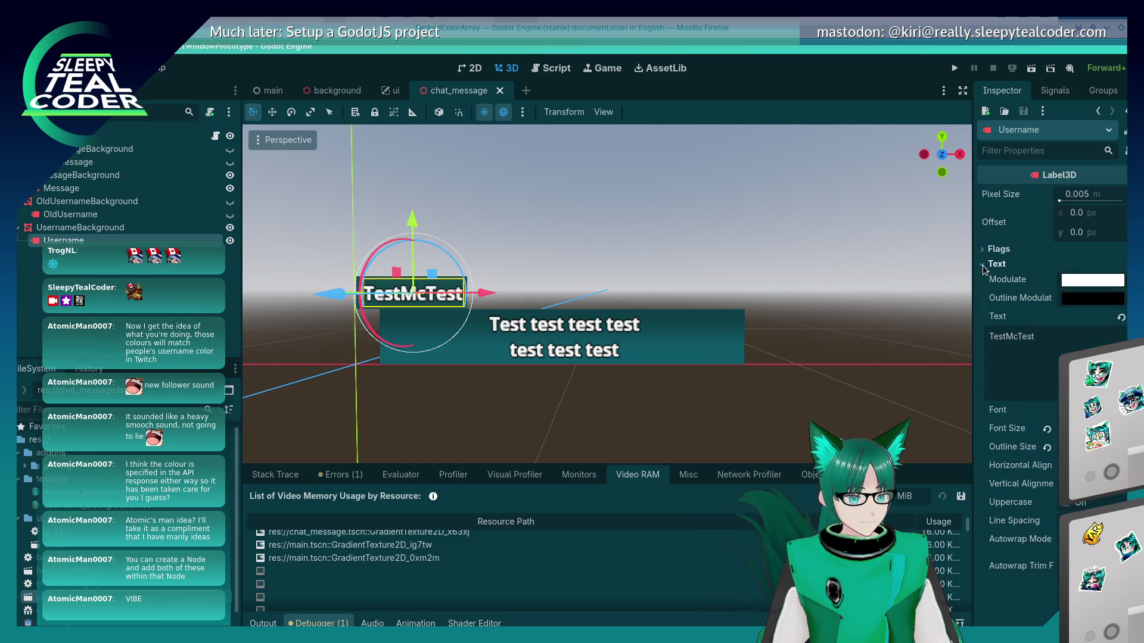
left_click(1093, 280)
mouse_move(1039, 502)
left_mouse_down()
mouse_move(1006, 499)
mouse_move(1051, 498)
left_mouse_up()
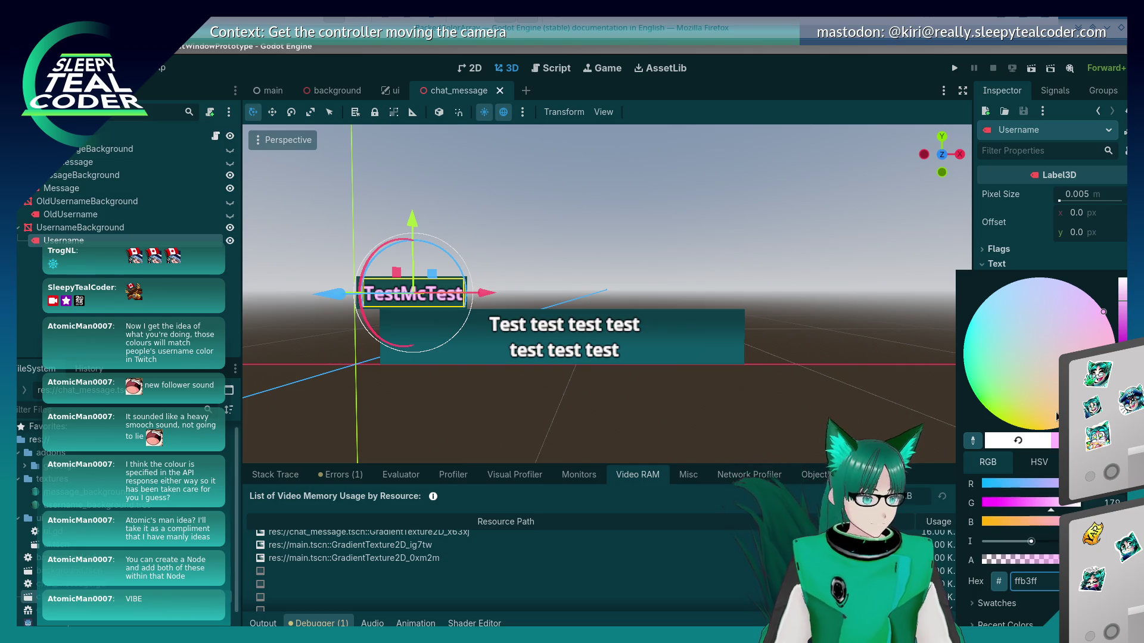
key("Escape")
mouse_move(1081, 285)
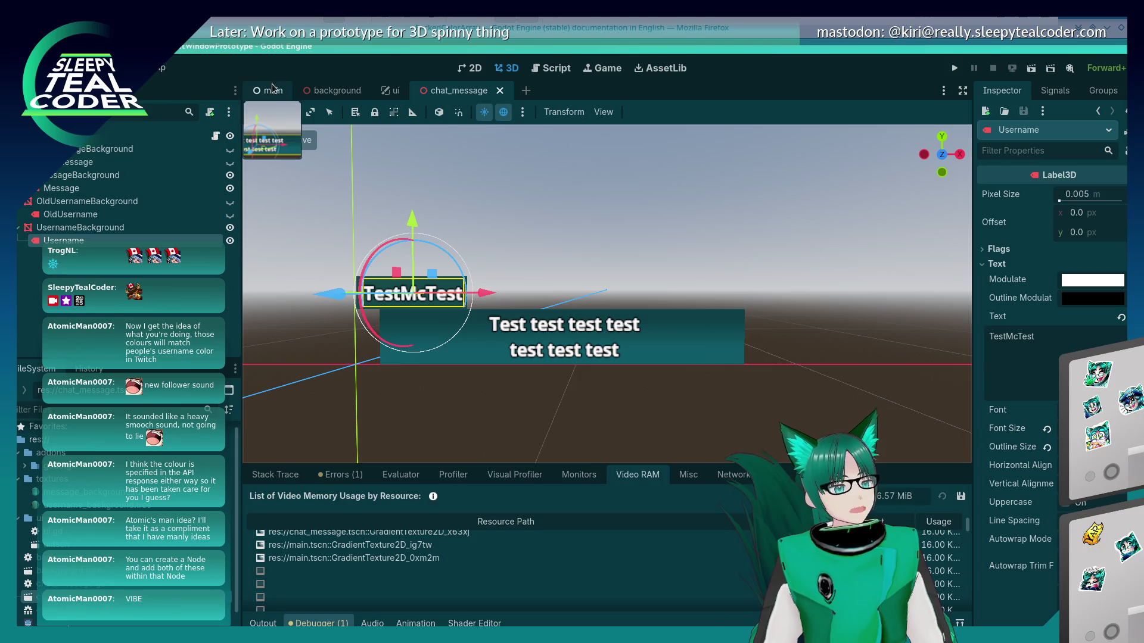
Return to the chat_message.gd script and switch to the notes document window
left_click(322, 100)
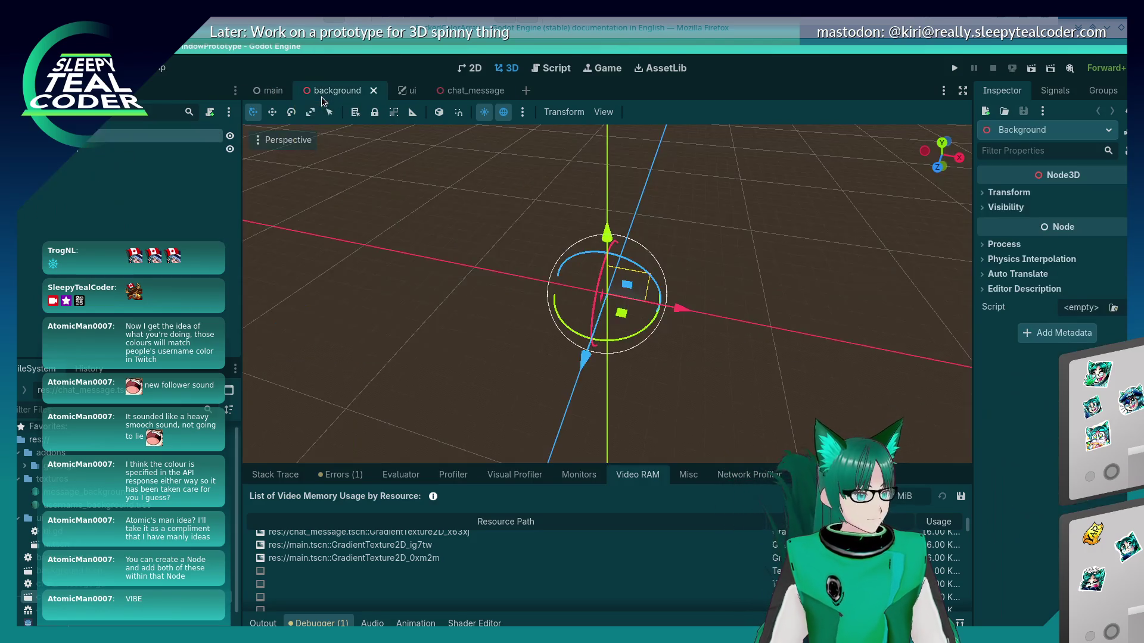
left_click(477, 93)
left_click(555, 75)
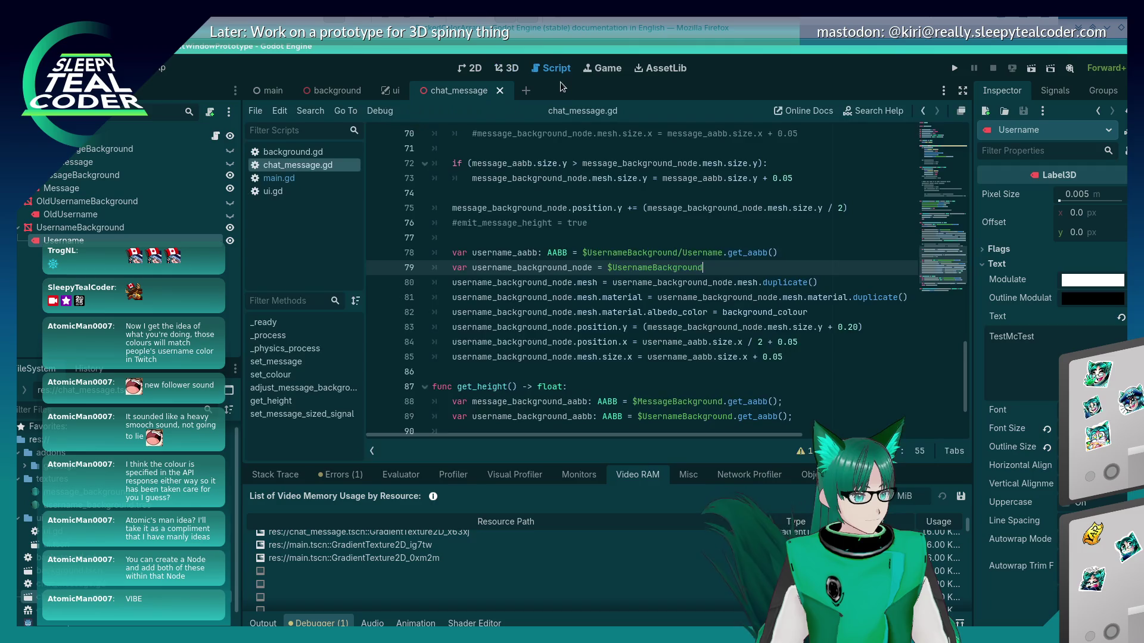
key("alt+Tab")
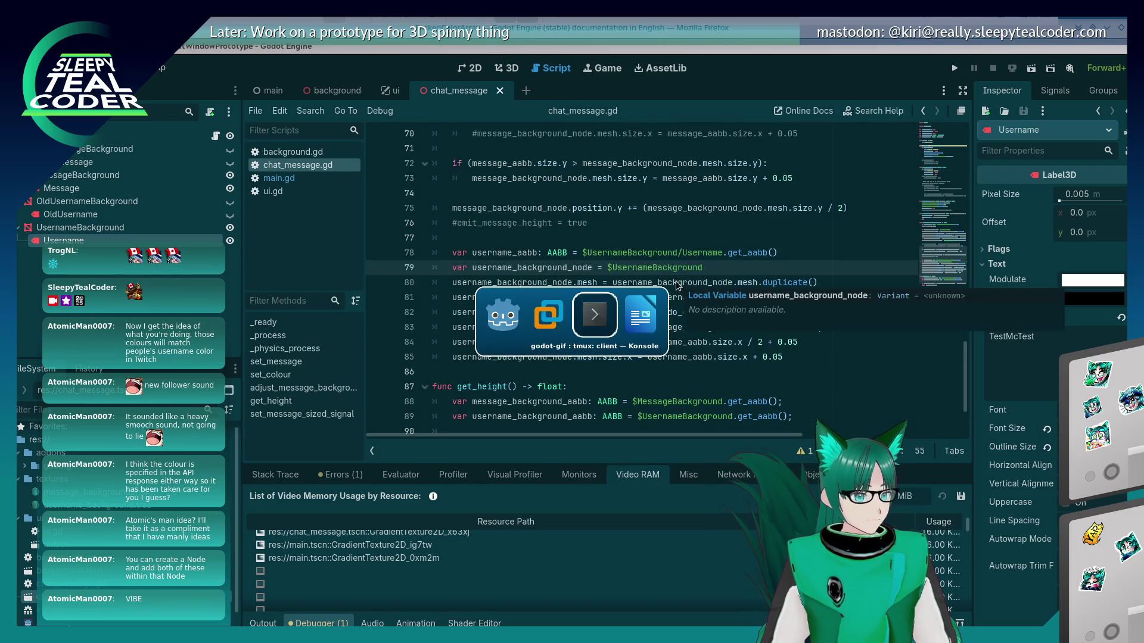
key("Tab")
key("Tab")
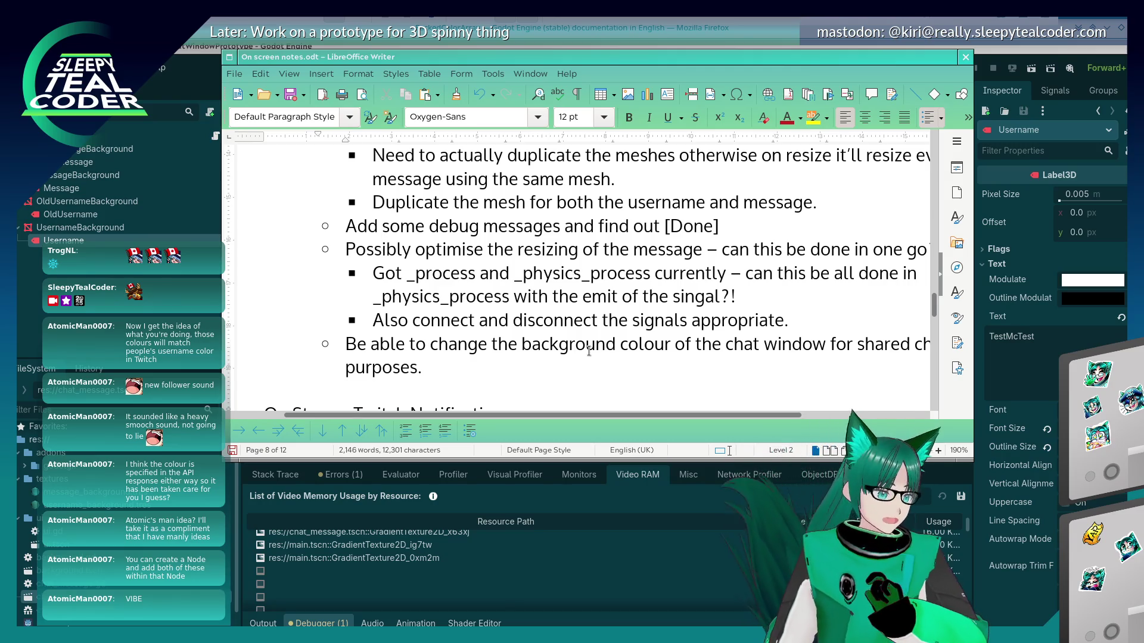
Add an indented 'This is working!' line under the background colour item and save On screen notes.odt
key("Return")
key("Tab")
type("Thjis")
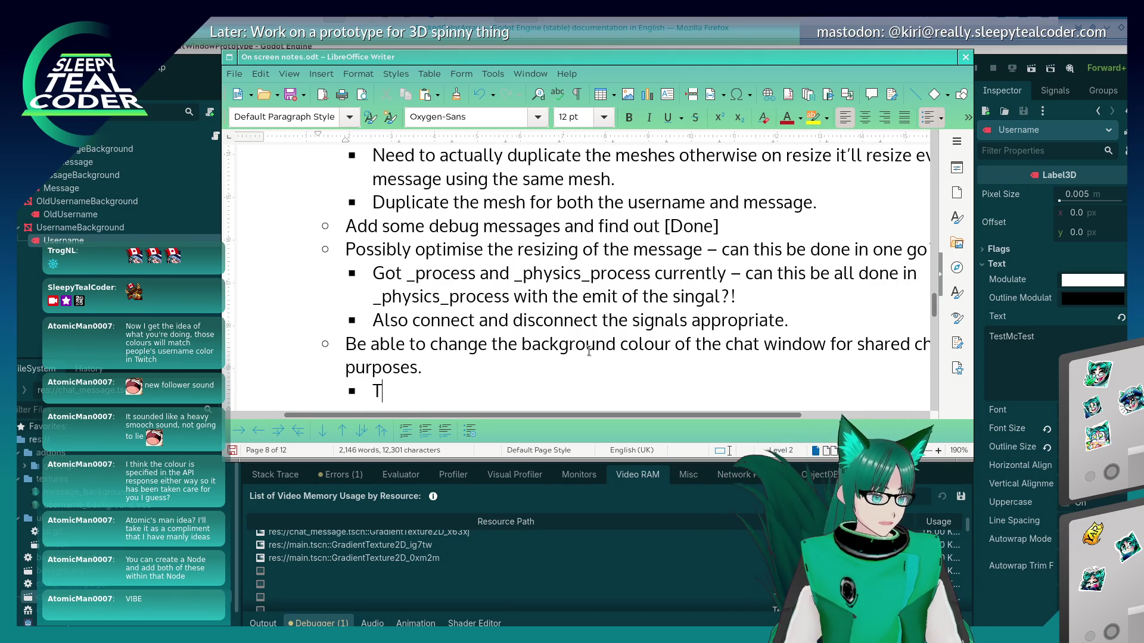
key("BackSpace")
key("BackSpace")
key("BackSpace")
type("is is work")
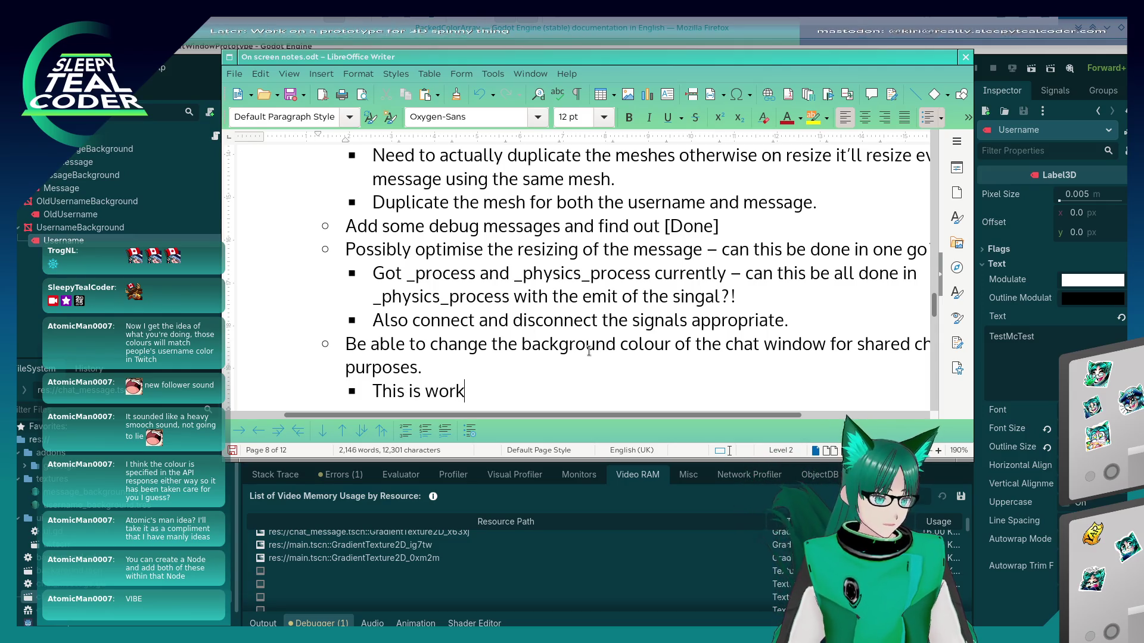
type("ing!")
key("ctrl+s")
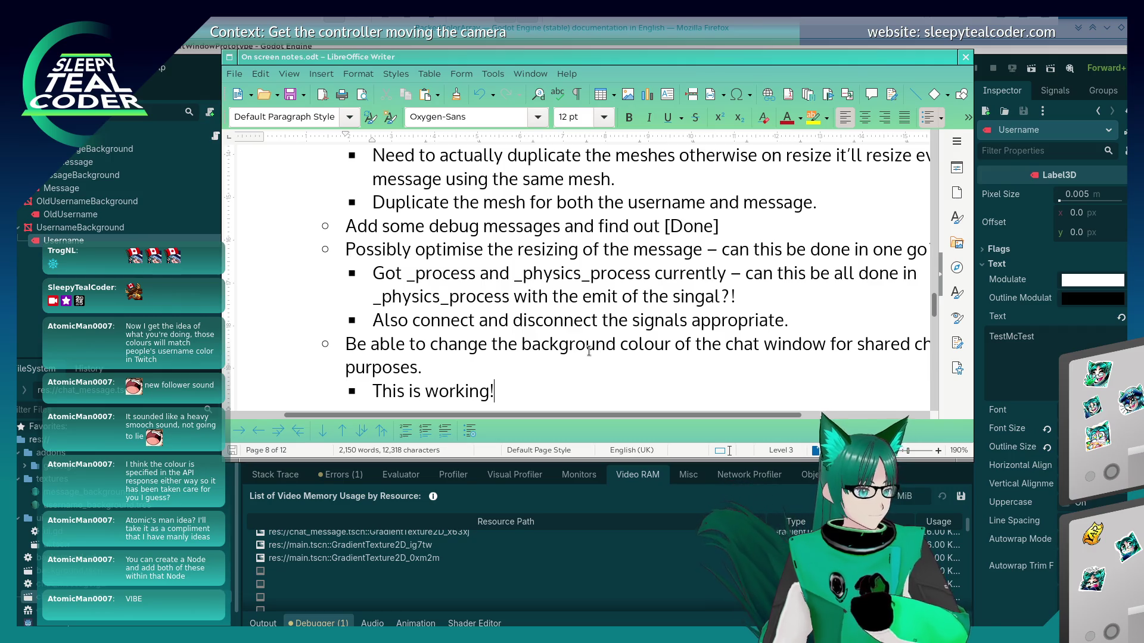
left_click(460, 273)
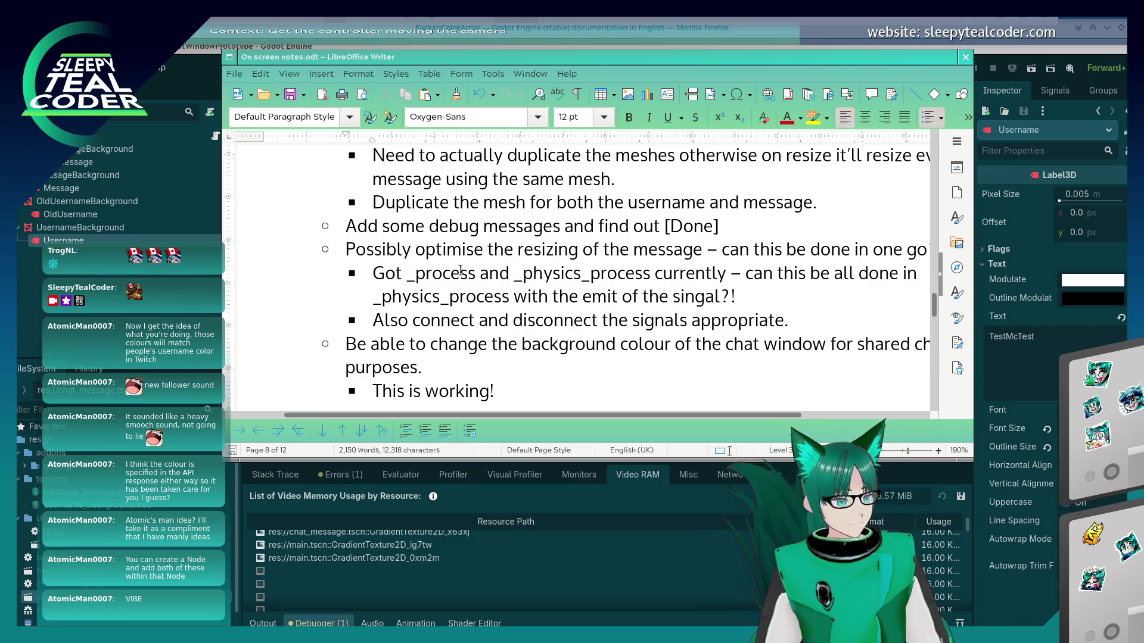
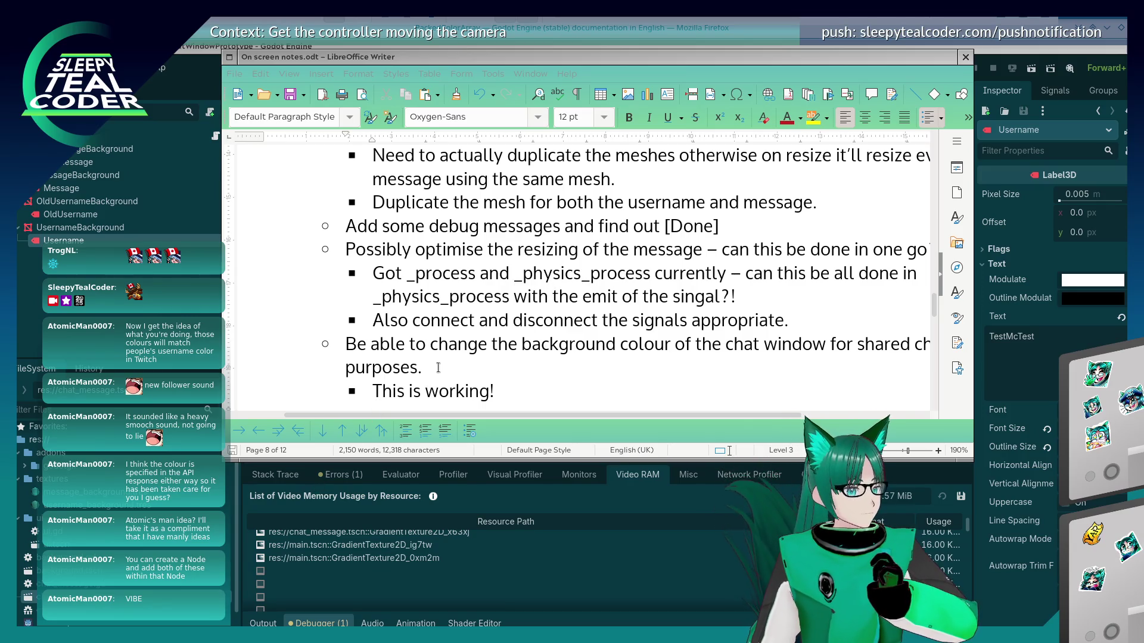
Read the signals item in the chat-window to-do notes, then go back to Godot's script editor
left_click(584, 322)
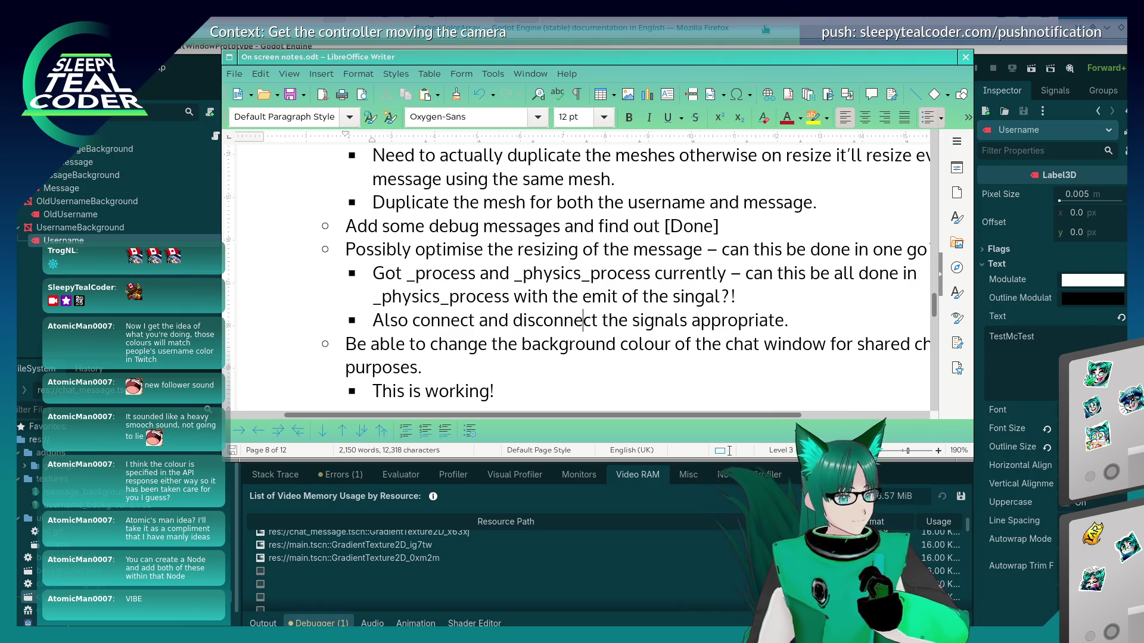
key("alt+Tab")
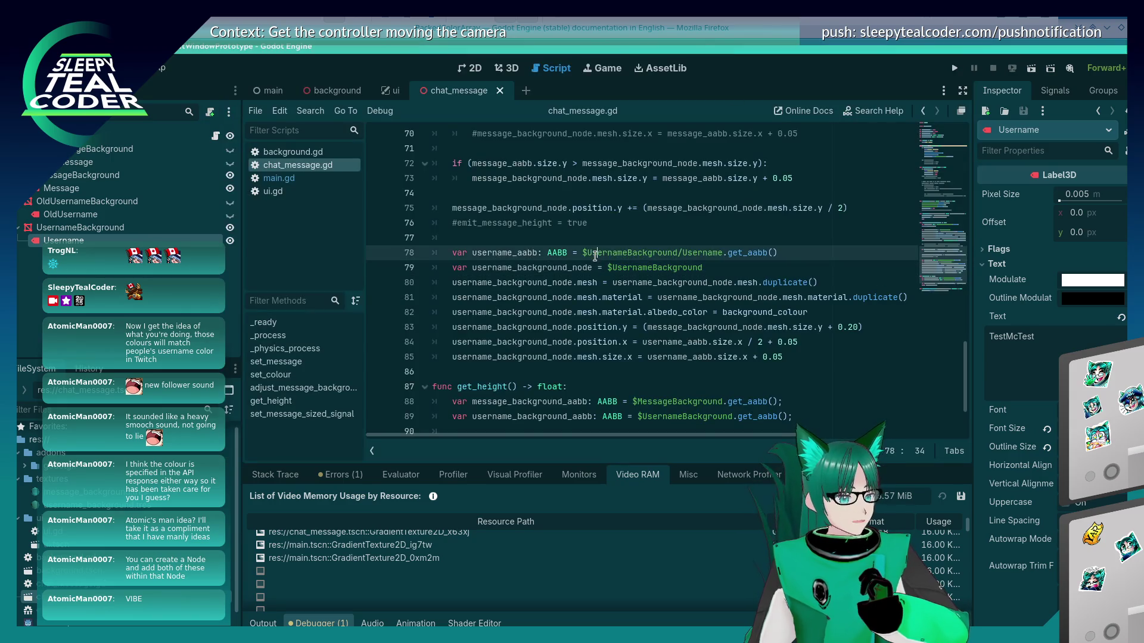
Open main.gd and locate the message-sized handler
scroll(555, 311, "up", 5)
scroll(555, 311, "up", 11)
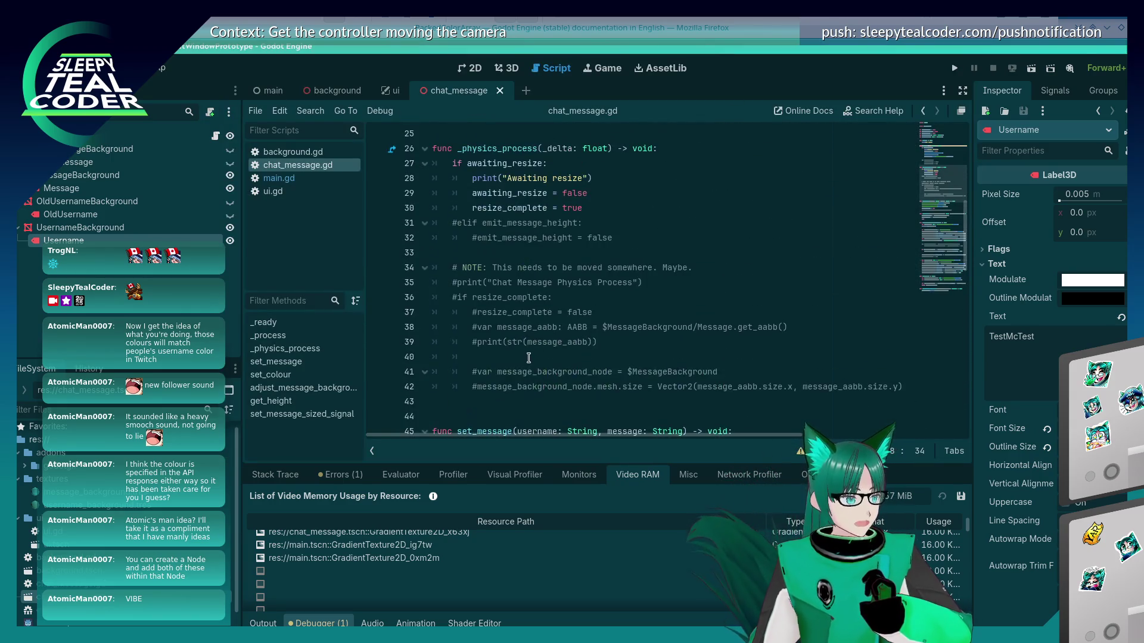
scroll(525, 362, "down", 14)
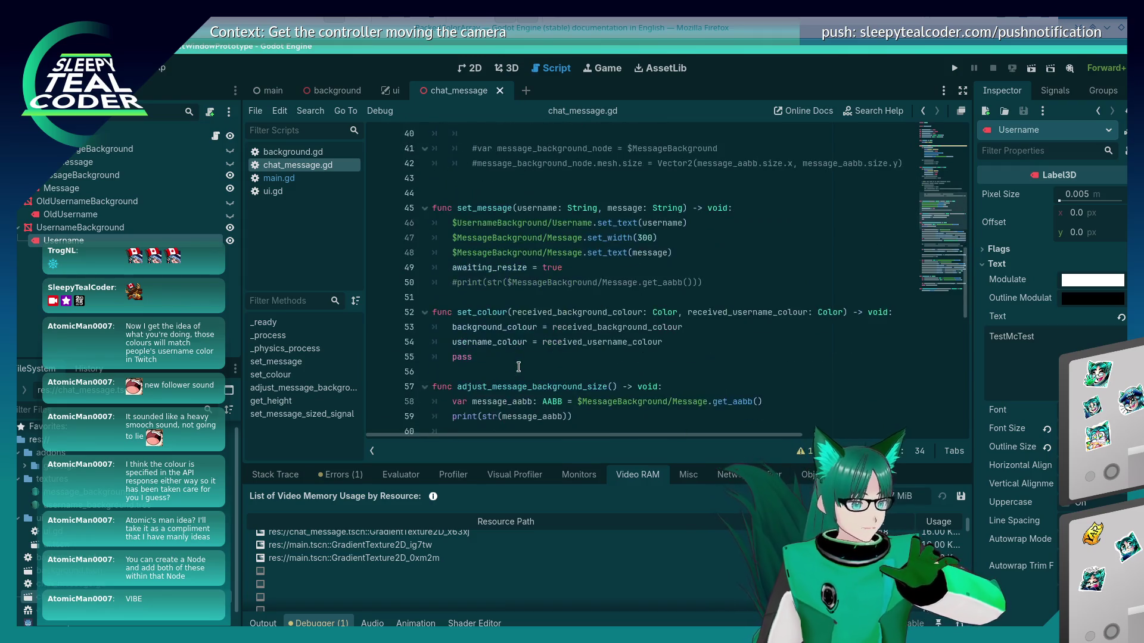
scroll(510, 370, "up", 15)
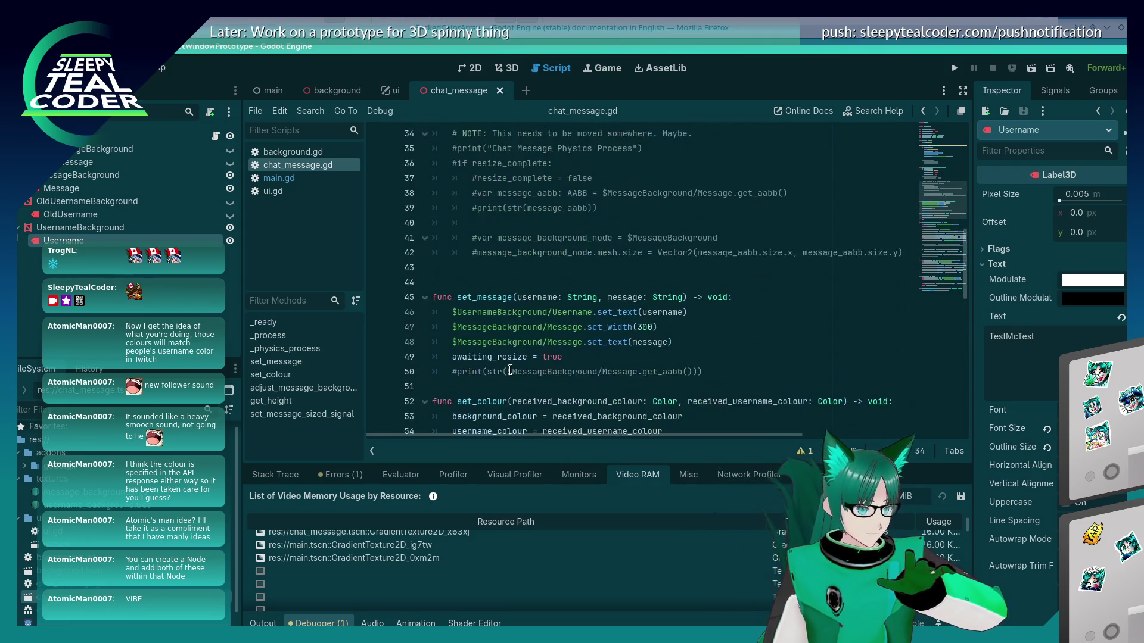
left_click(278, 178)
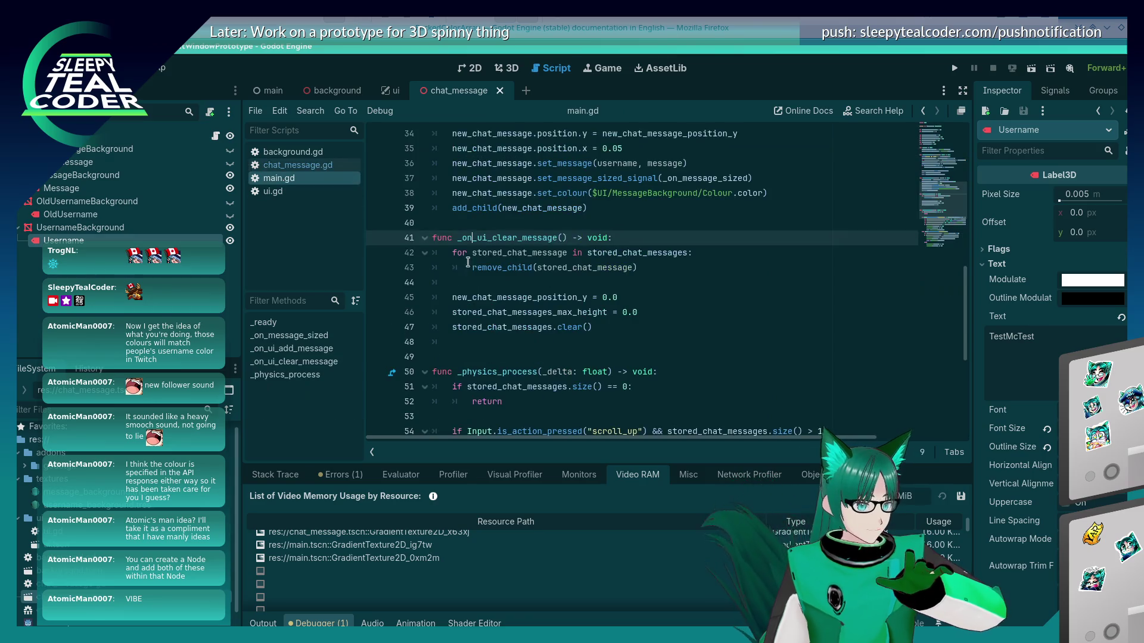
scroll(488, 306, "up", 3)
scroll(488, 306, "up", 7)
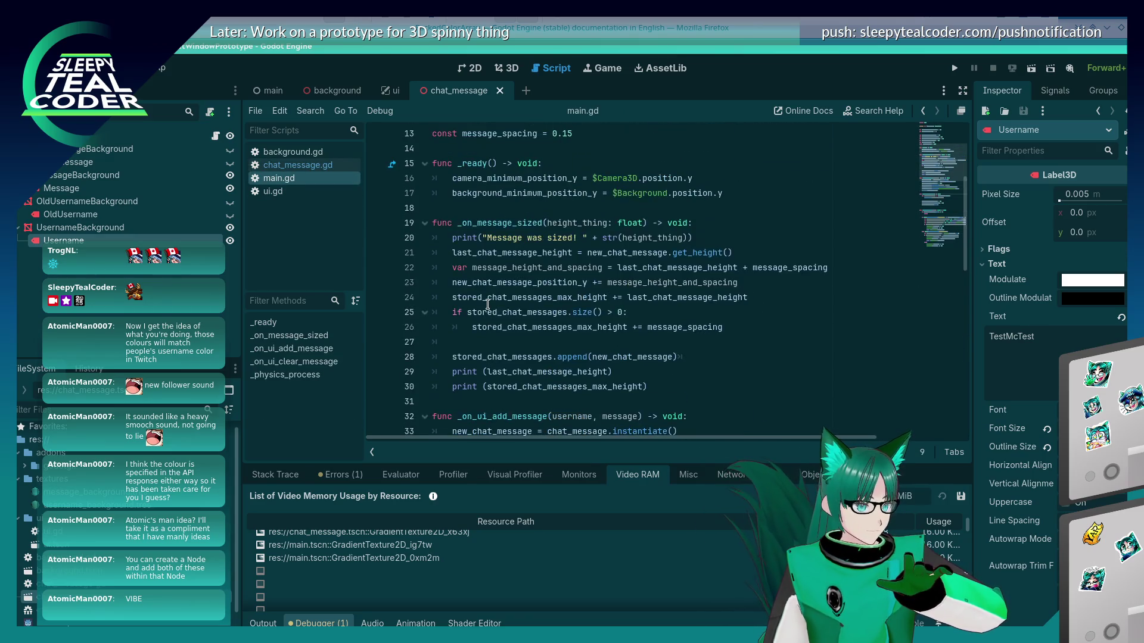
scroll(484, 301, "down", 3)
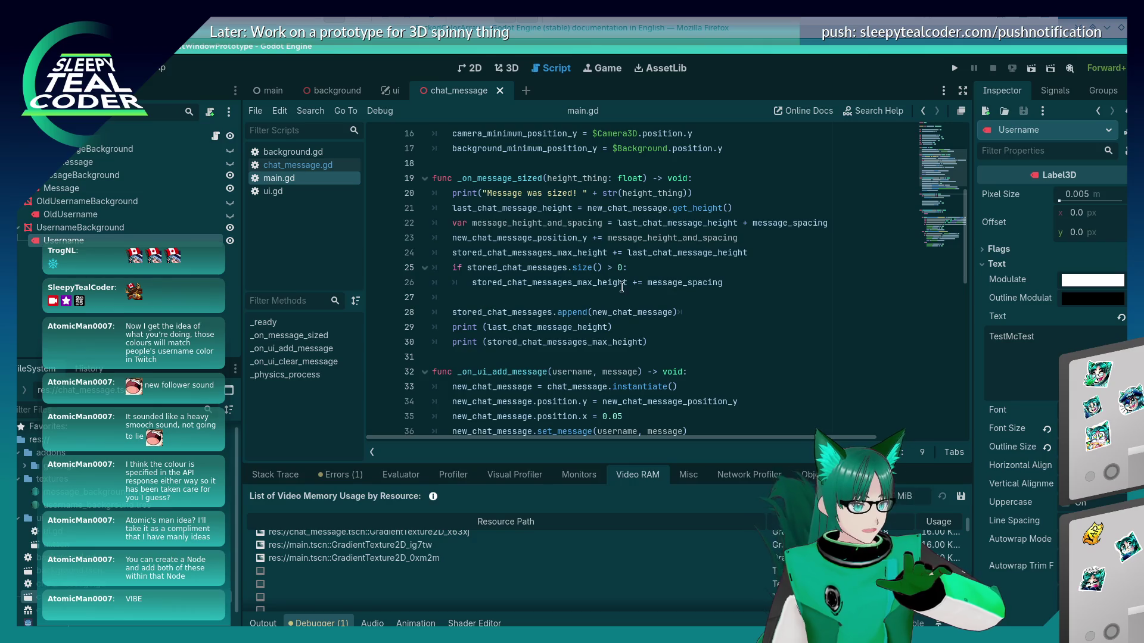
left_click(535, 208)
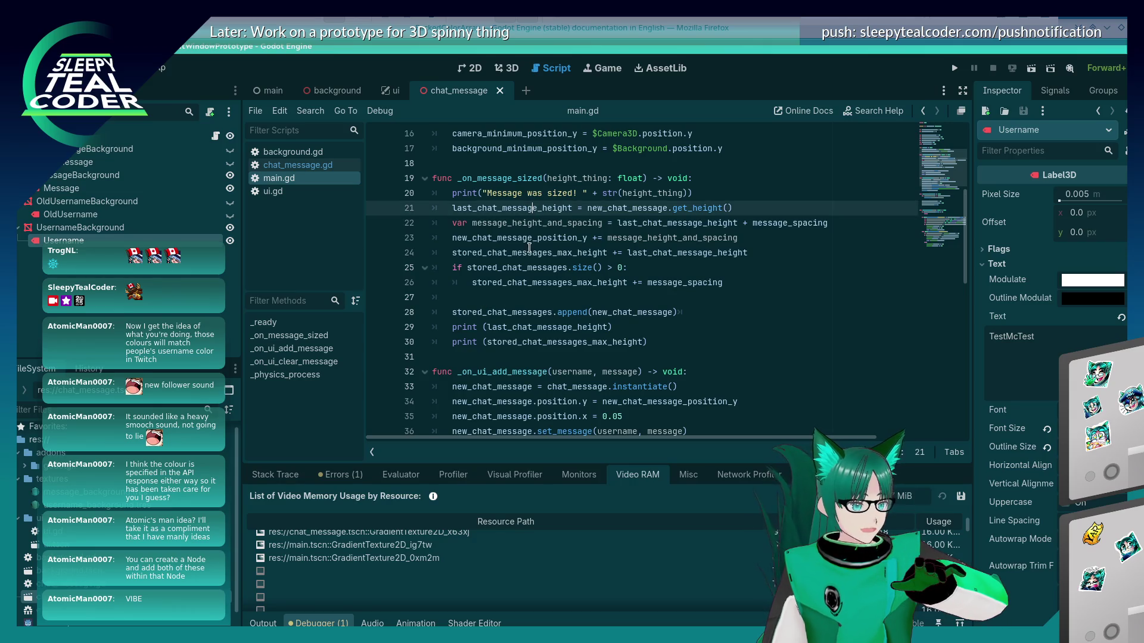
Add a new_chat_message.disconnect('') line after line 30
left_click(679, 340)
key("Return")
type("new.")
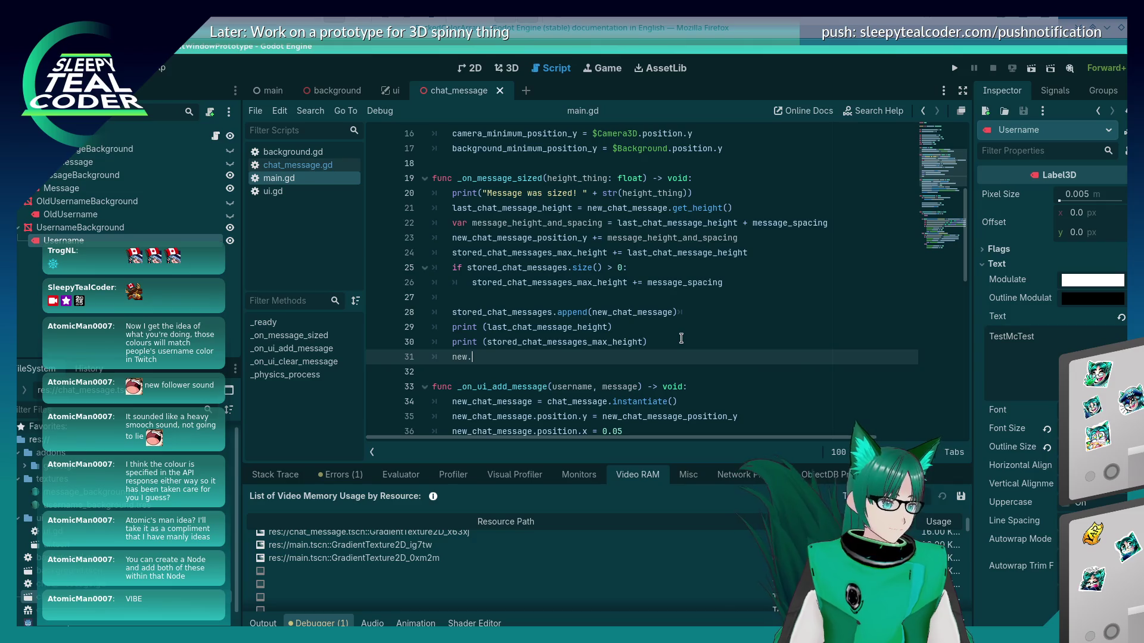
key("BackSpace")
type("_chat_m")
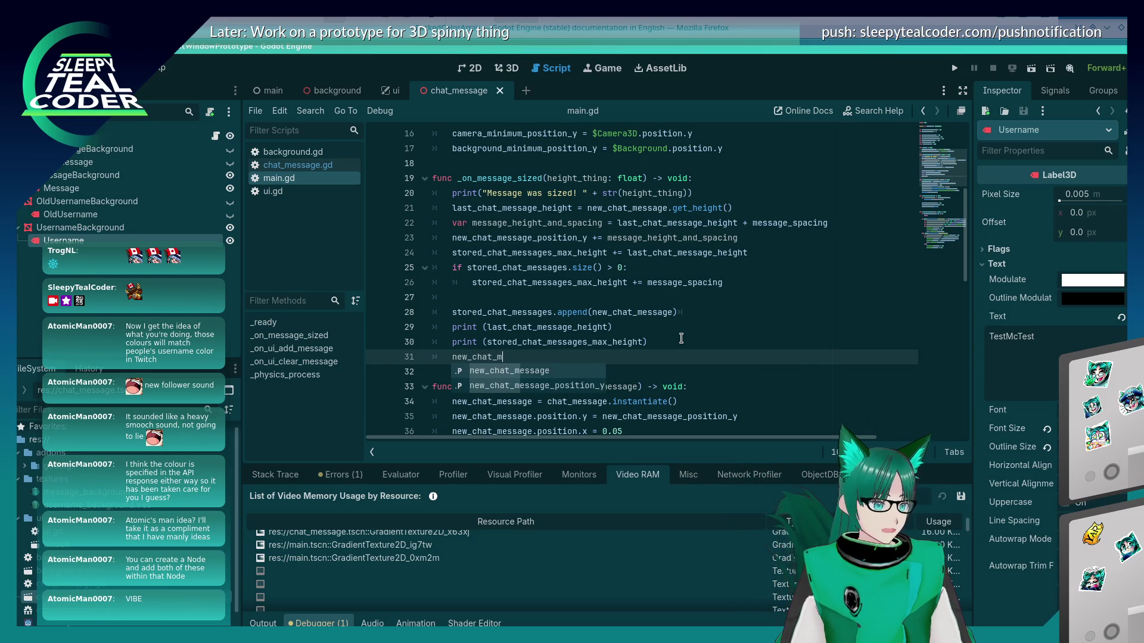
type("essage.disc")
key("Return")
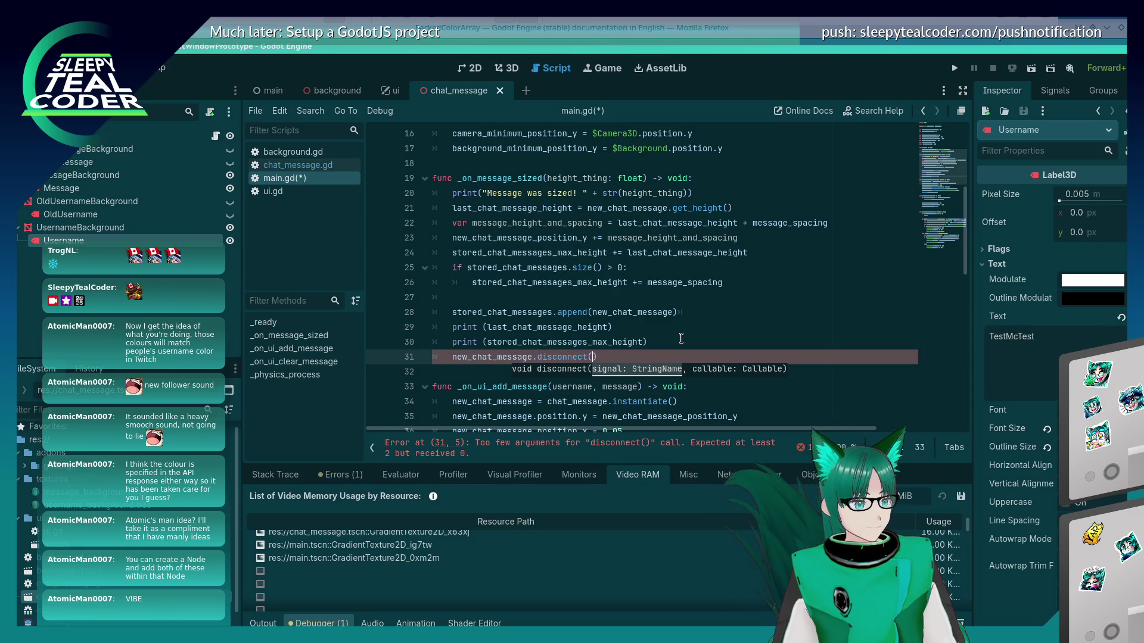
type("'")
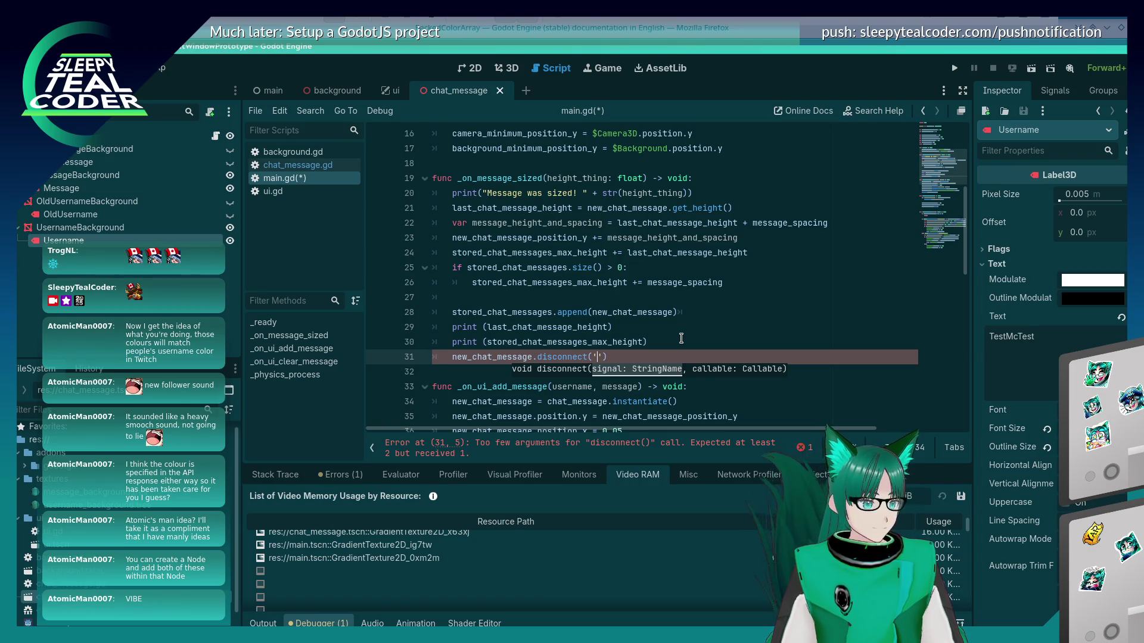
Search main.gd for '.connect' and switch to chat_message.gd to find its connect call
scroll(681, 338, "down", 6)
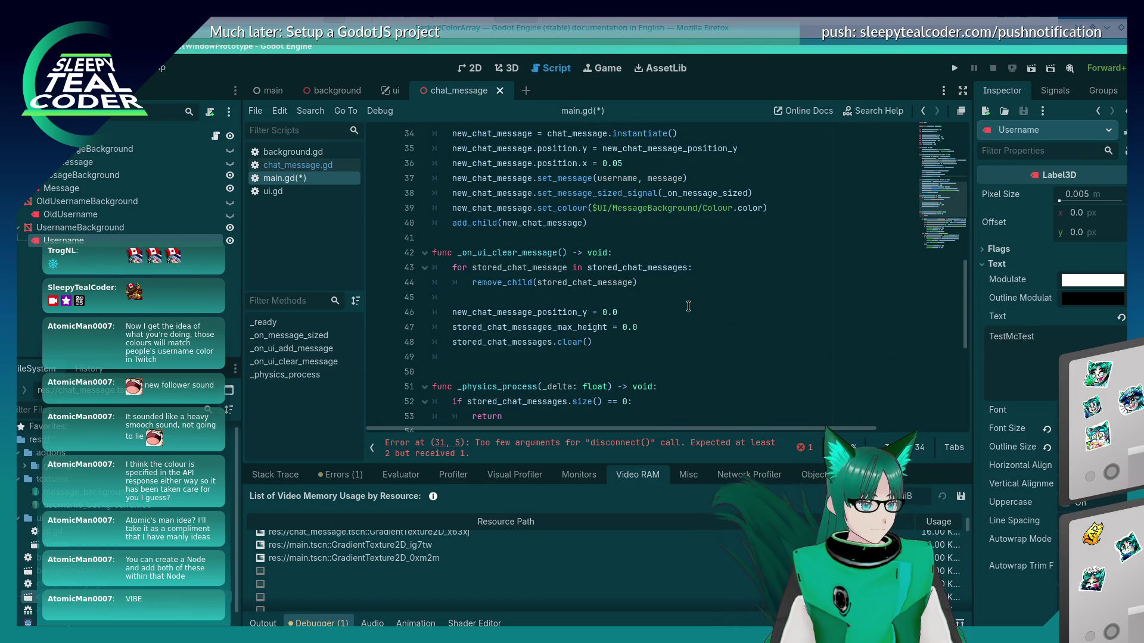
scroll(688, 306, "up", 2)
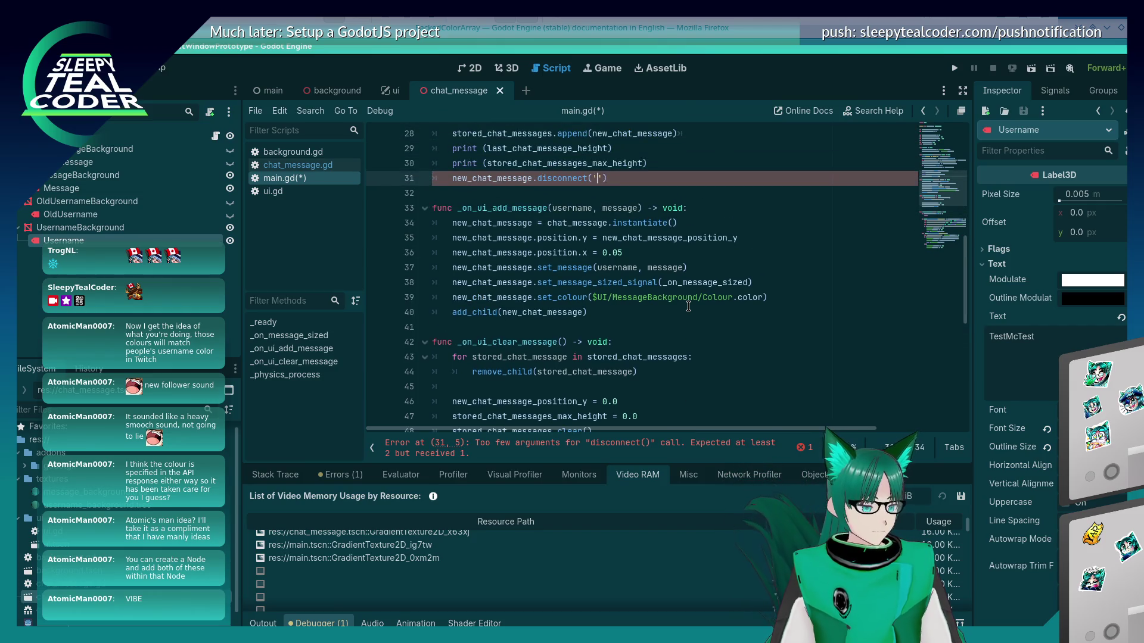
scroll(688, 306, "up", 2)
scroll(689, 306, "up", 2)
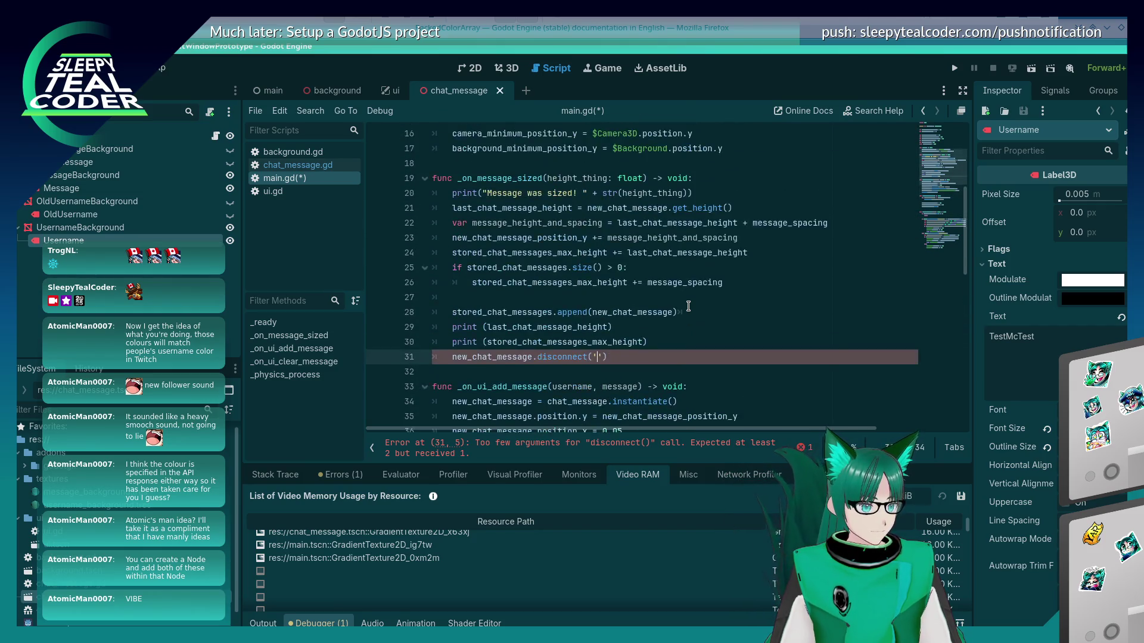
scroll(689, 306, "down", 3)
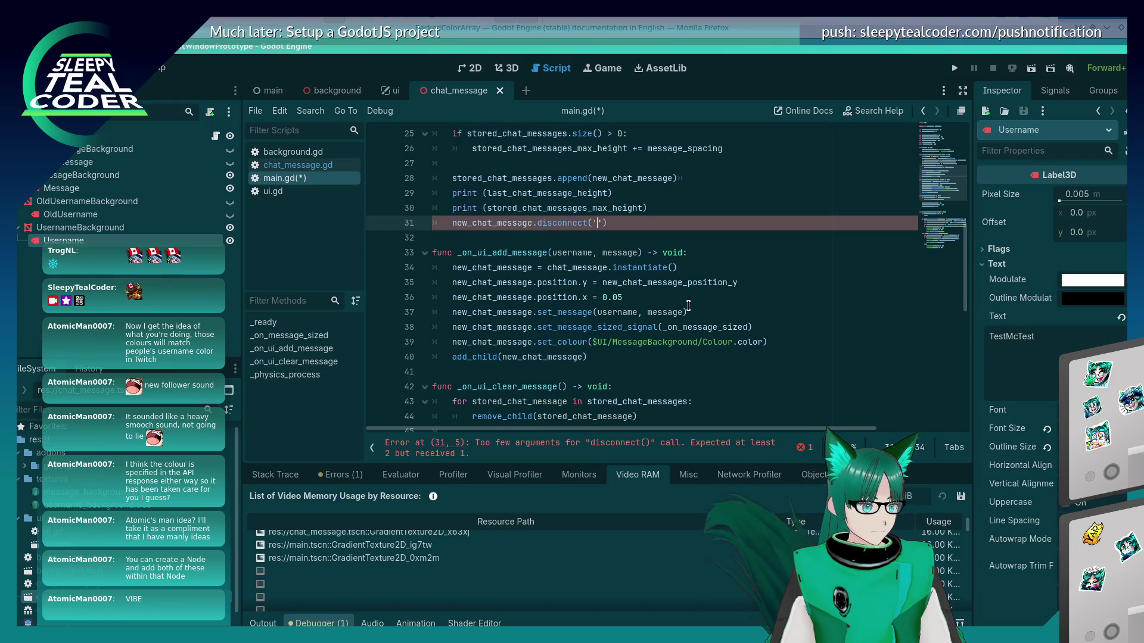
scroll(688, 306, "down", 8)
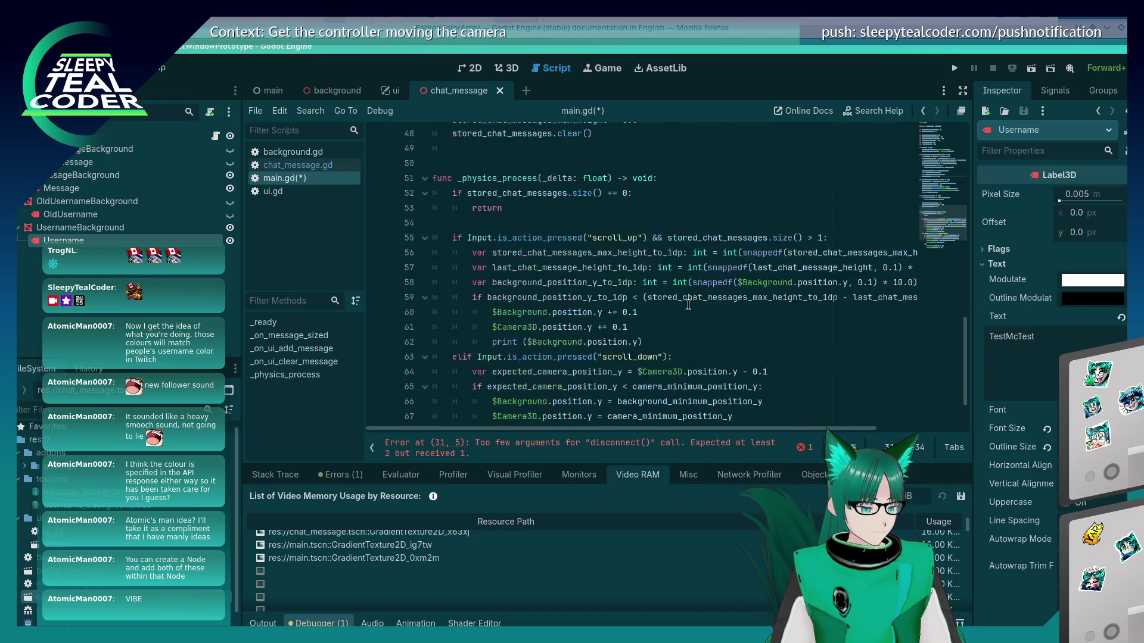
scroll(688, 305, "up", 11)
key("ctrl+f")
type(".connect('")
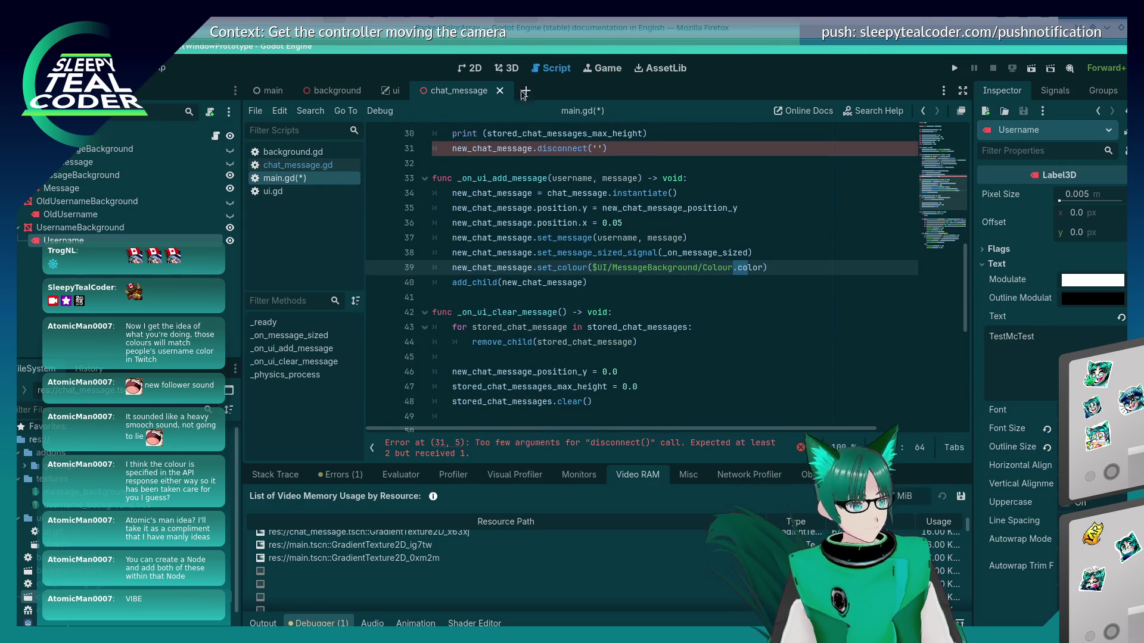
left_click(273, 165)
Search for '.connect(' and review the message_sized connect call on line 95
type("(")
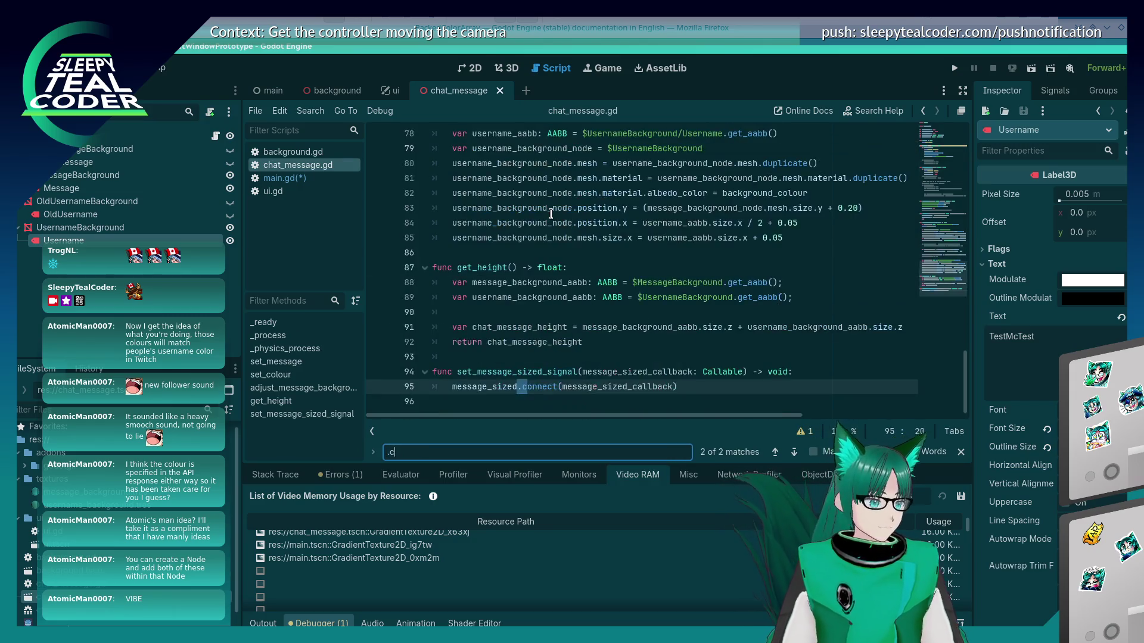
left_click(556, 331)
left_click(533, 387)
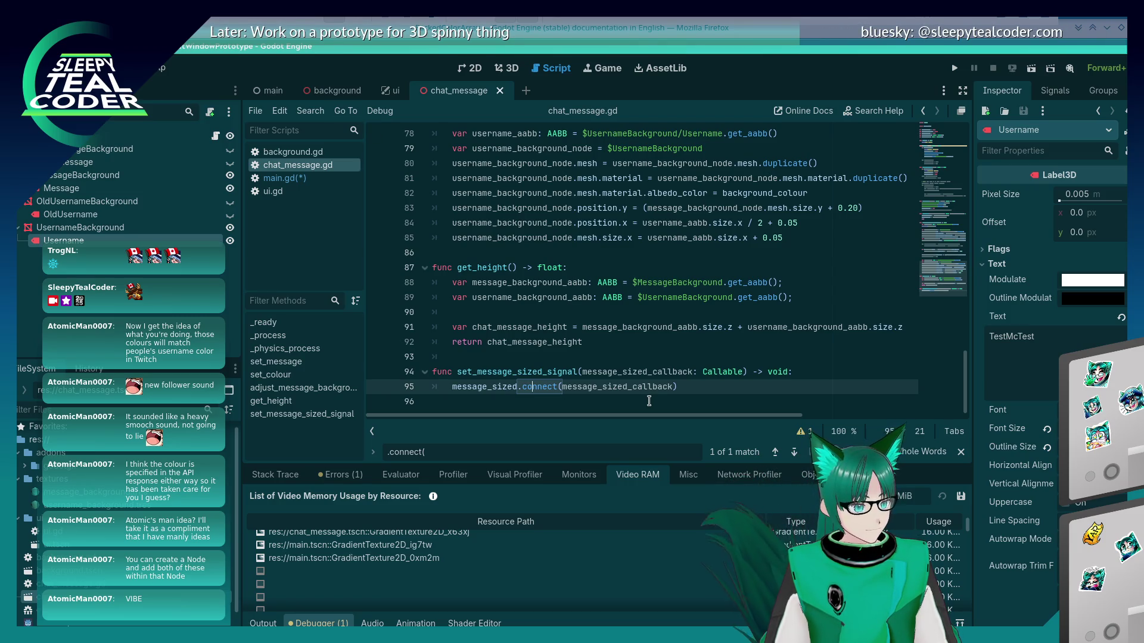
Delete the unfinished disconnect line 31 from main.gd and save it
left_click(333, 177)
key("Up")
key("Up")
key("Up")
key("ctrl+BackSpace")
key("ctrl+BackSpace")
key("ctrl+BackSpace")
key("BackSpace")
key("BackSpace")
key("ctrl+s")
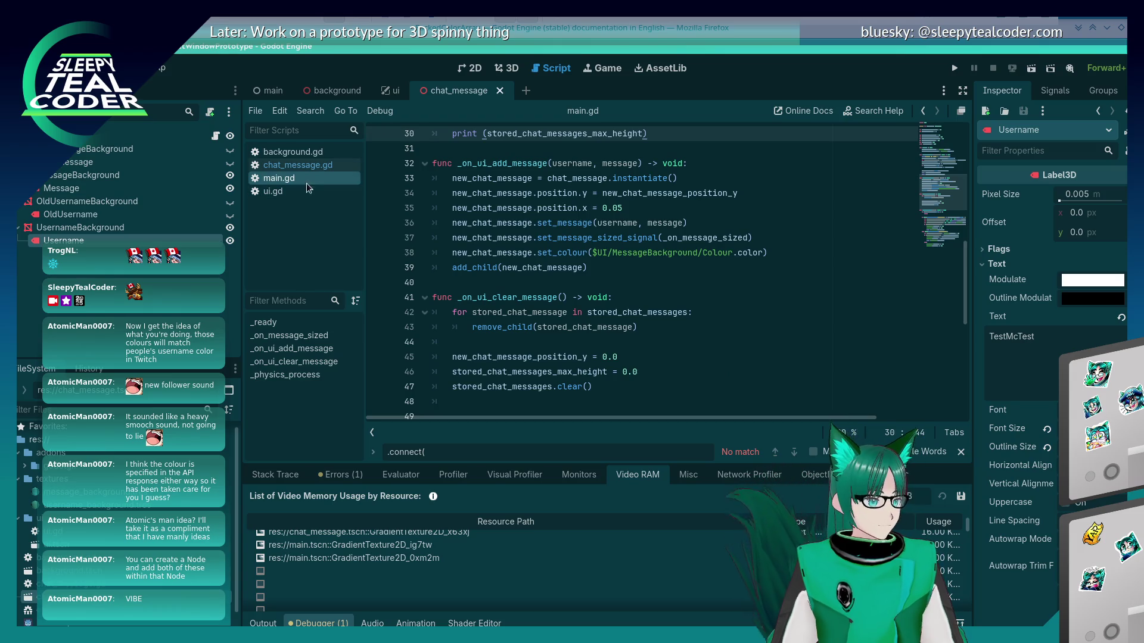
left_click(312, 167)
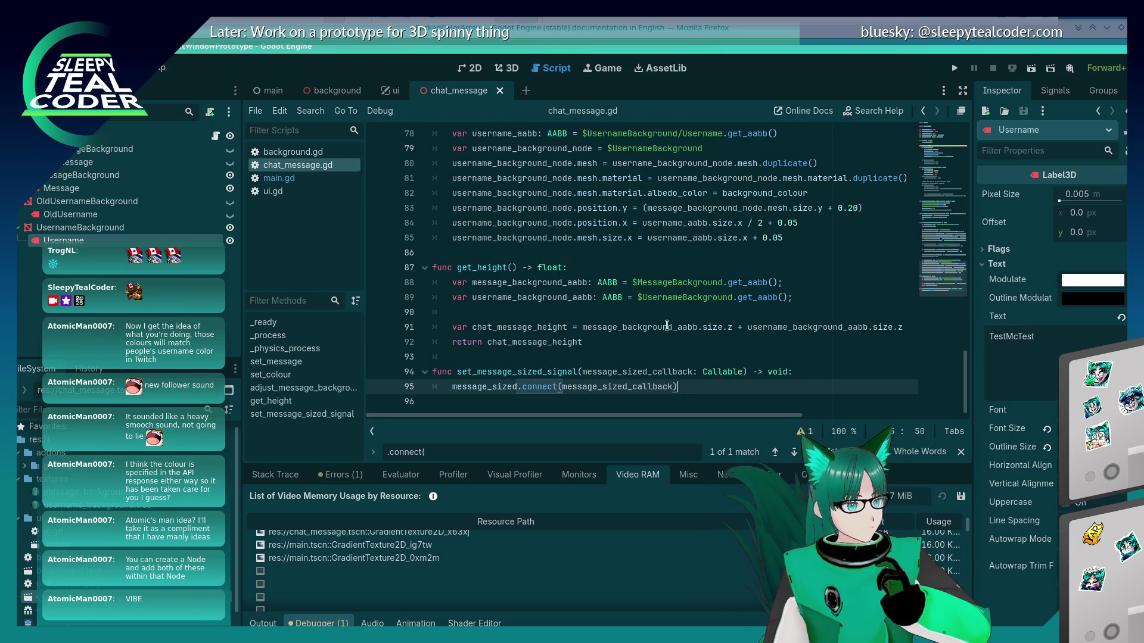
Paste the connect line below the emit call in chat_message.gd, then undo it
key("ctrl+Home")
scroll(656, 286, "down", 3)
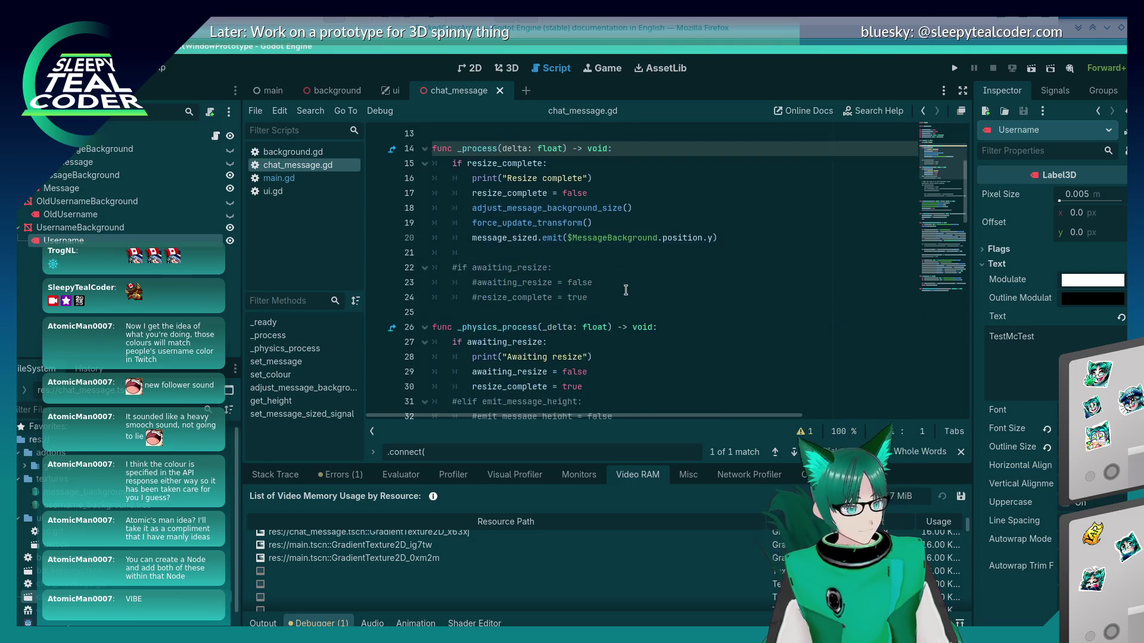
left_click(718, 280)
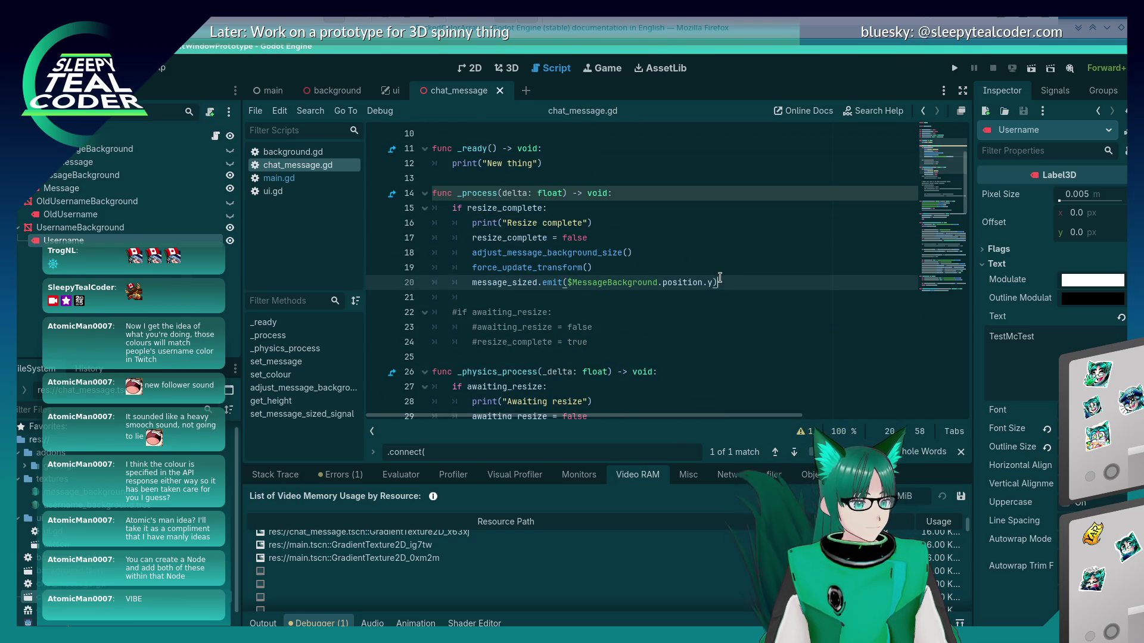
key("ctrl+v")
key("ctrl+z")
key("ctrl+z")
scroll(723, 238, "down", 6)
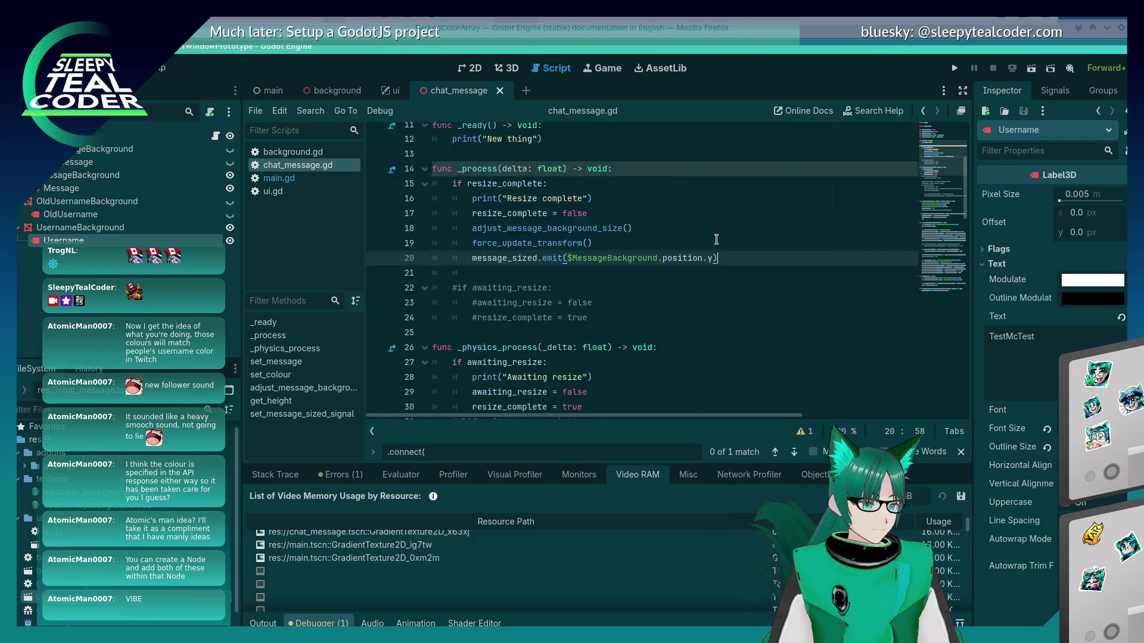
scroll(718, 239, "up", 5)
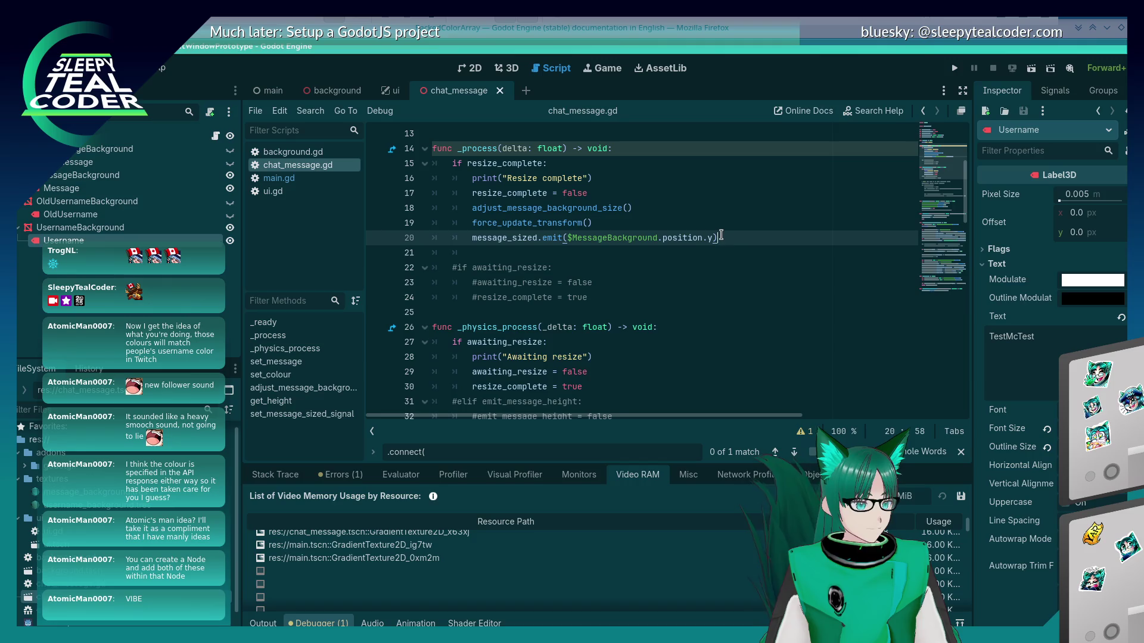
Add a message_sized.disconnect call on line 21 after the emit and save
key("Return")
type("message_sized.connect(message_sized_callback)")
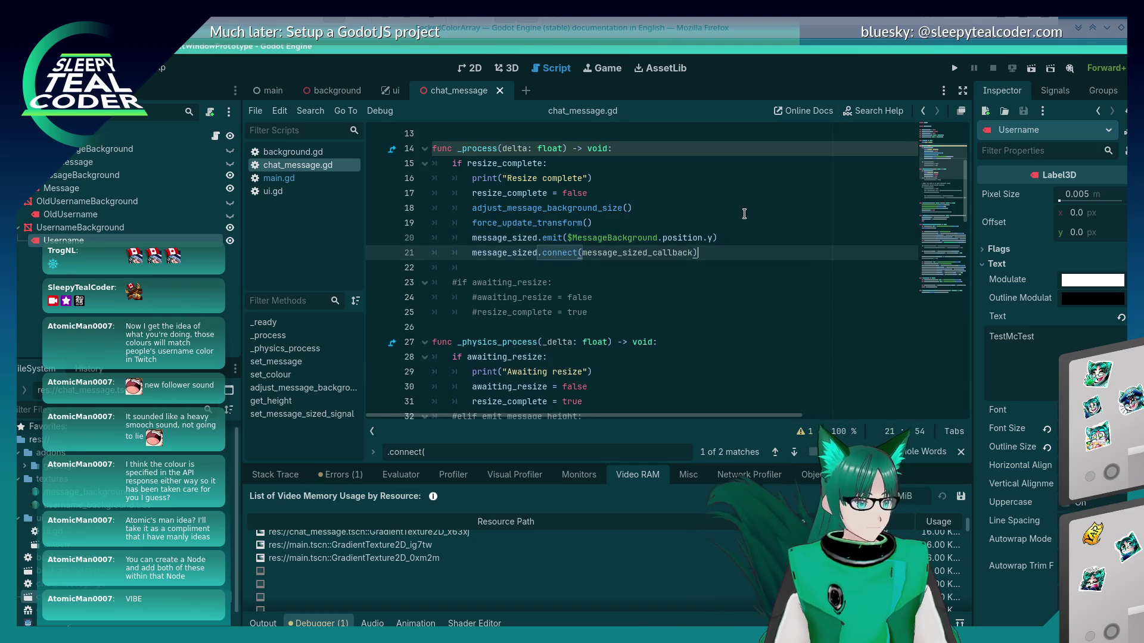
key("Left")
key("Left")
key("Left")
key("BackSpace")
key("BackSpace")
key("BackSpace")
type("dis")
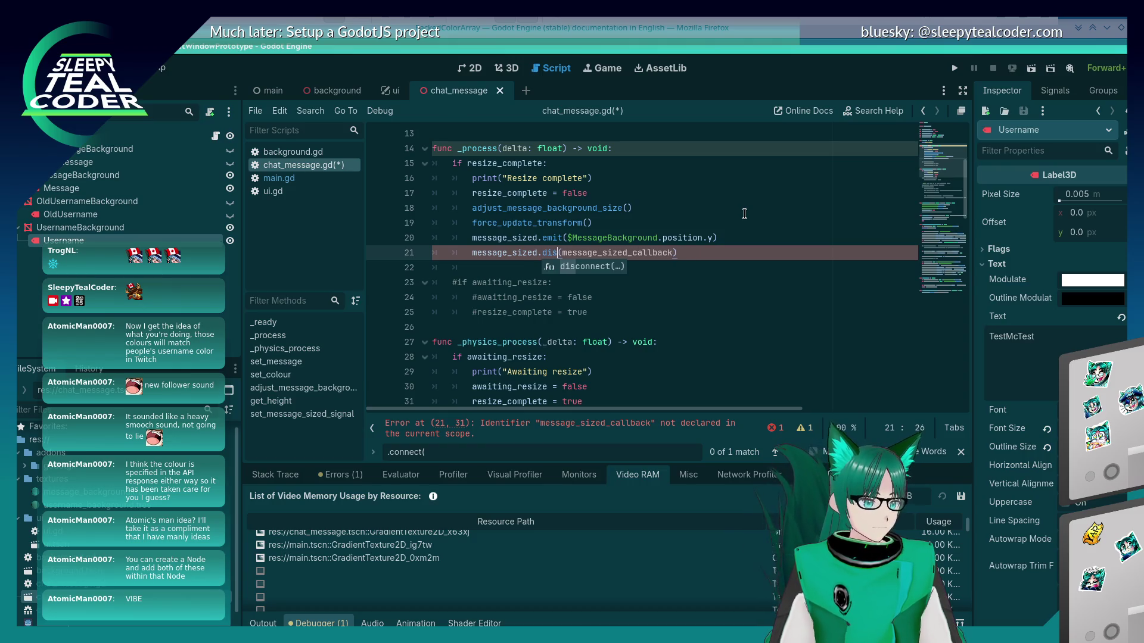
key("Return")
key("Escape")
key("Up")
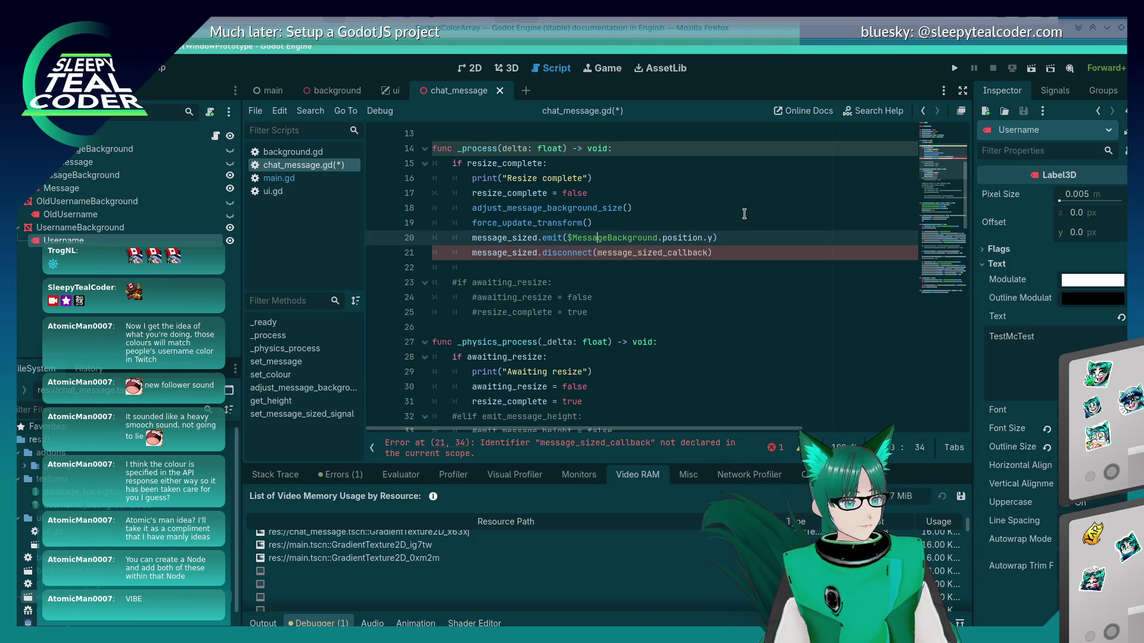
key("Up")
key("ctrl+s")
Delete the undeclared message_sized_callback argument from the disconnect call
scroll(587, 285, "up", 4)
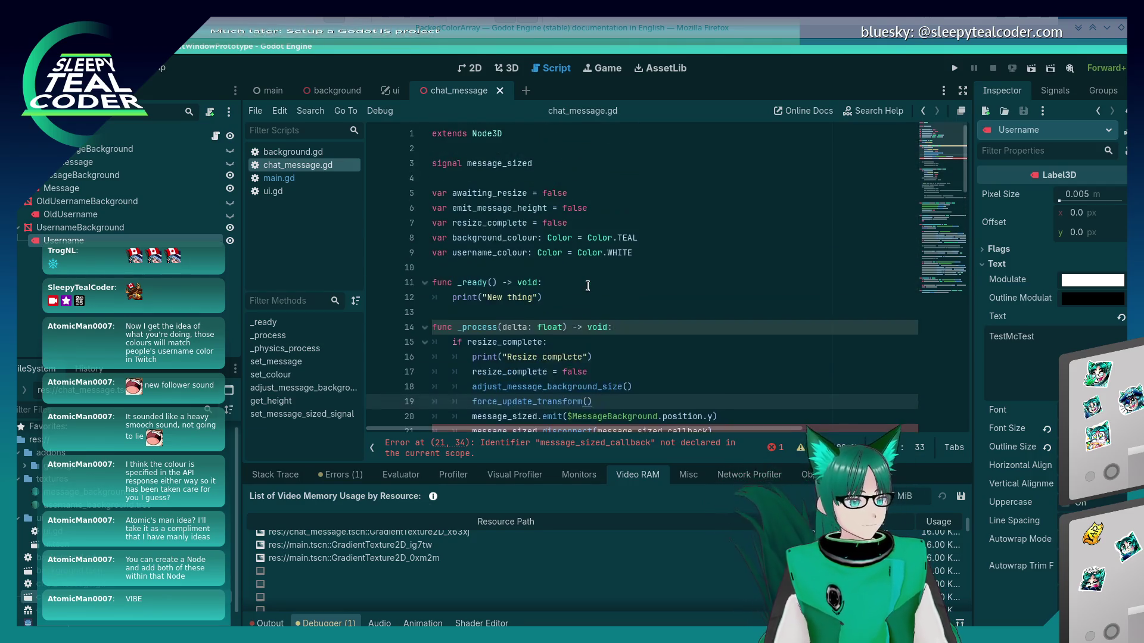
scroll(587, 285, "down", 2)
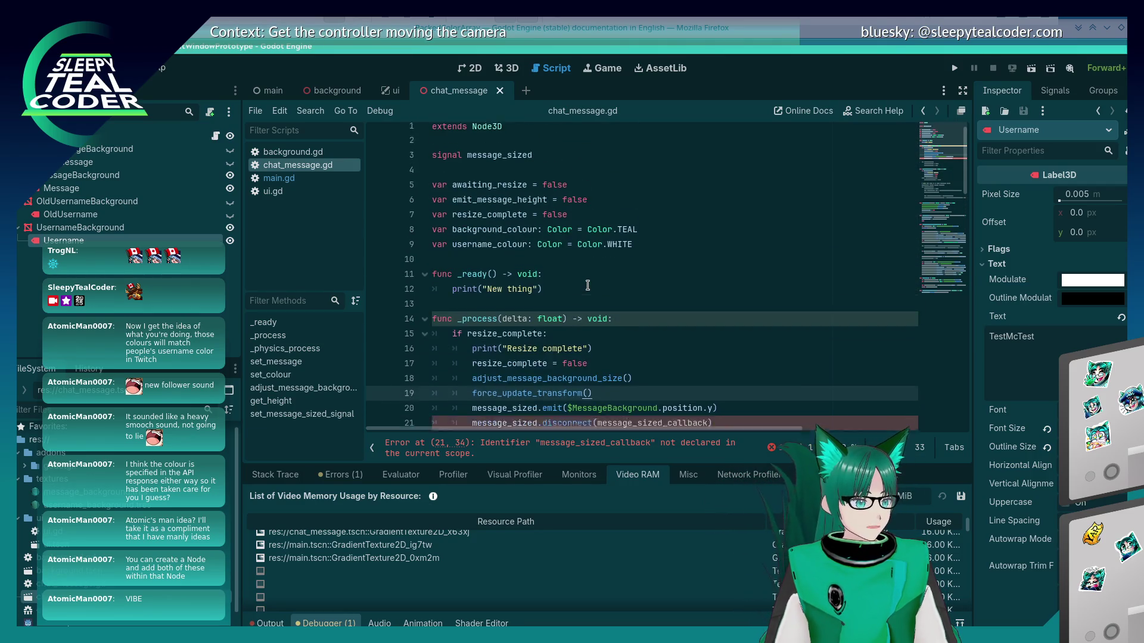
double_click(636, 341)
key("BackSpace")
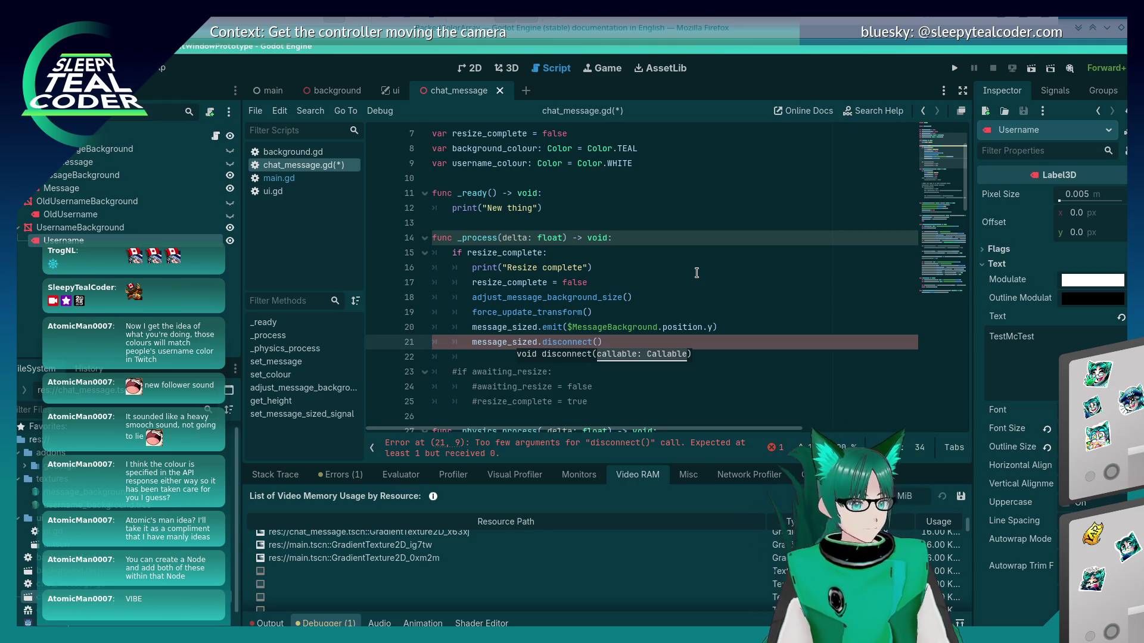
scroll(696, 273, "down", 12)
scroll(696, 272, "down", 3)
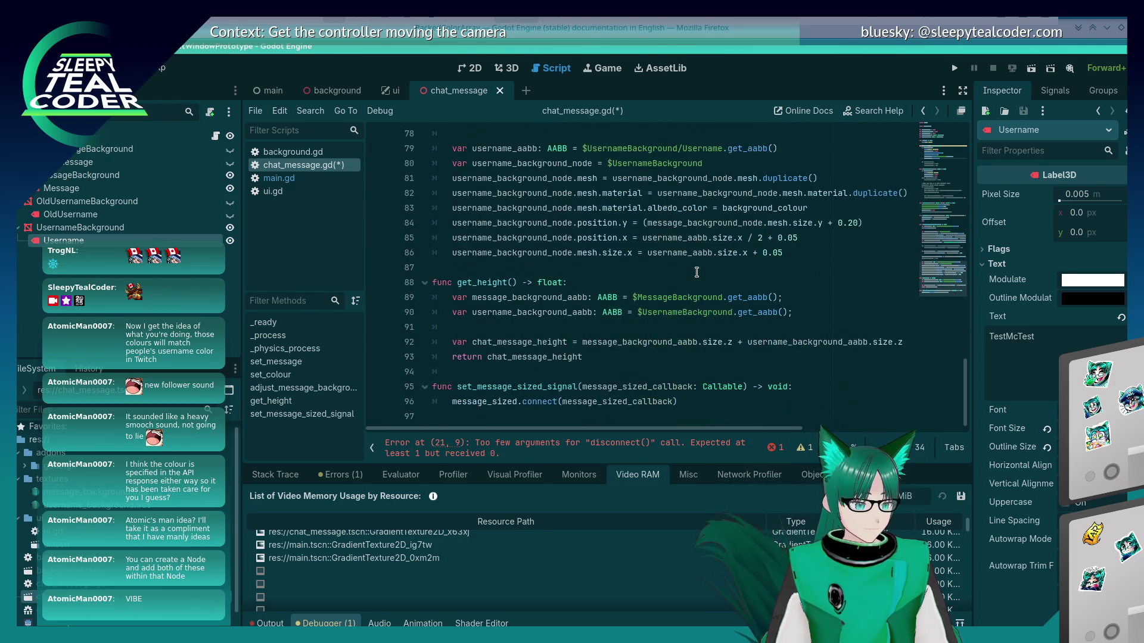
scroll(696, 273, "up", 20)
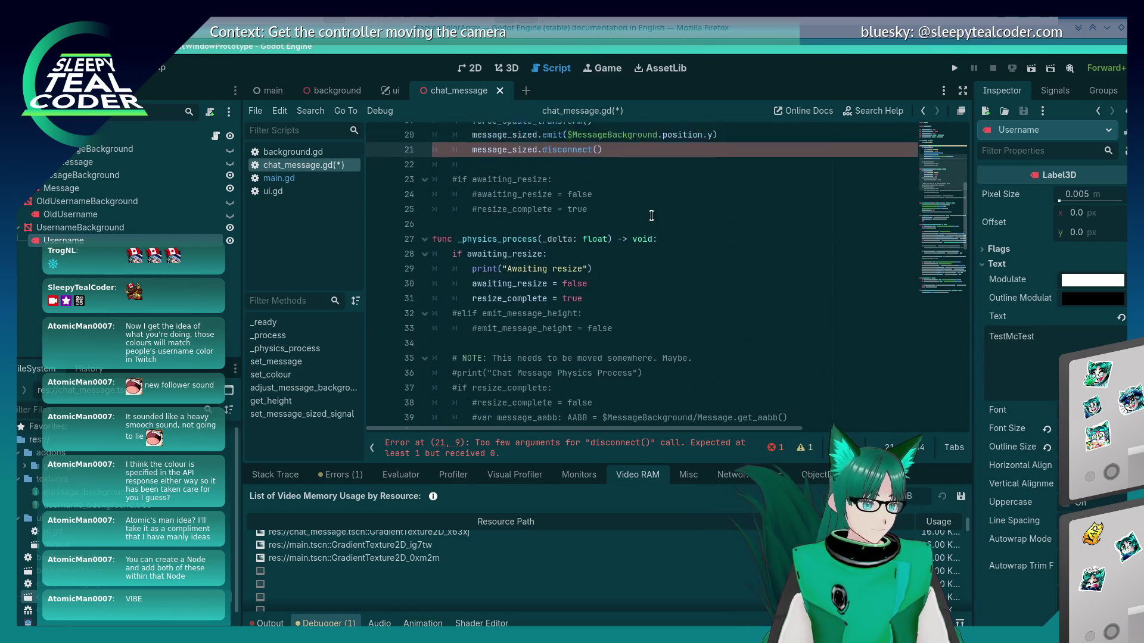
Remove the unfinished message_sized line entirely, then save the script and the scene
key("BackSpace")
key("BackSpace")
key("BackSpace")
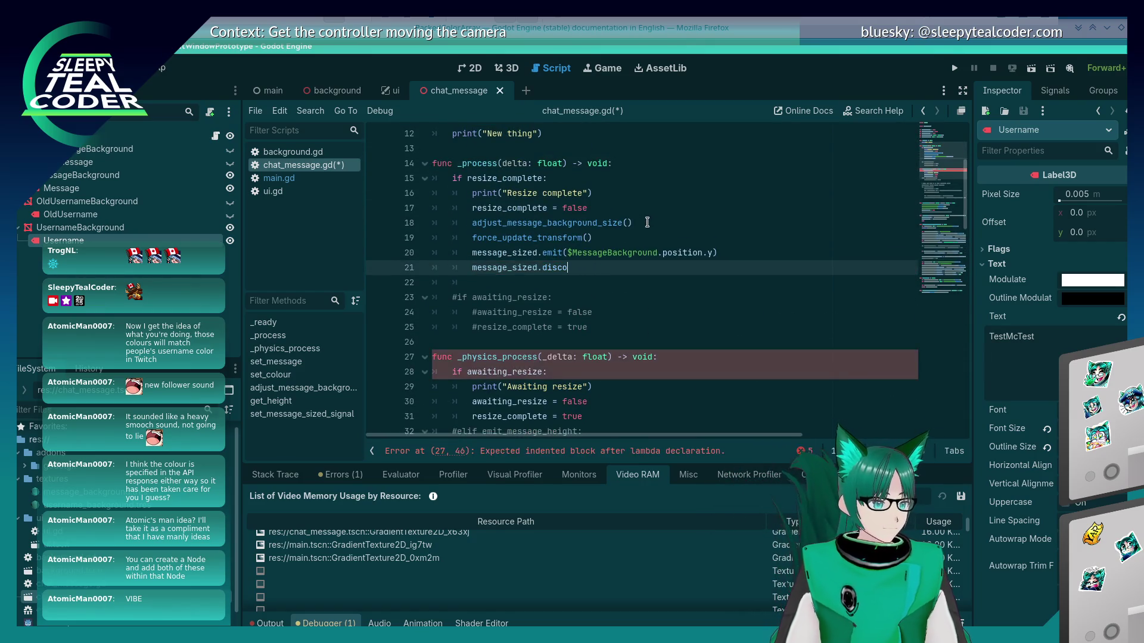
key("ctrl+space")
key("Down")
key("Down")
key("Down")
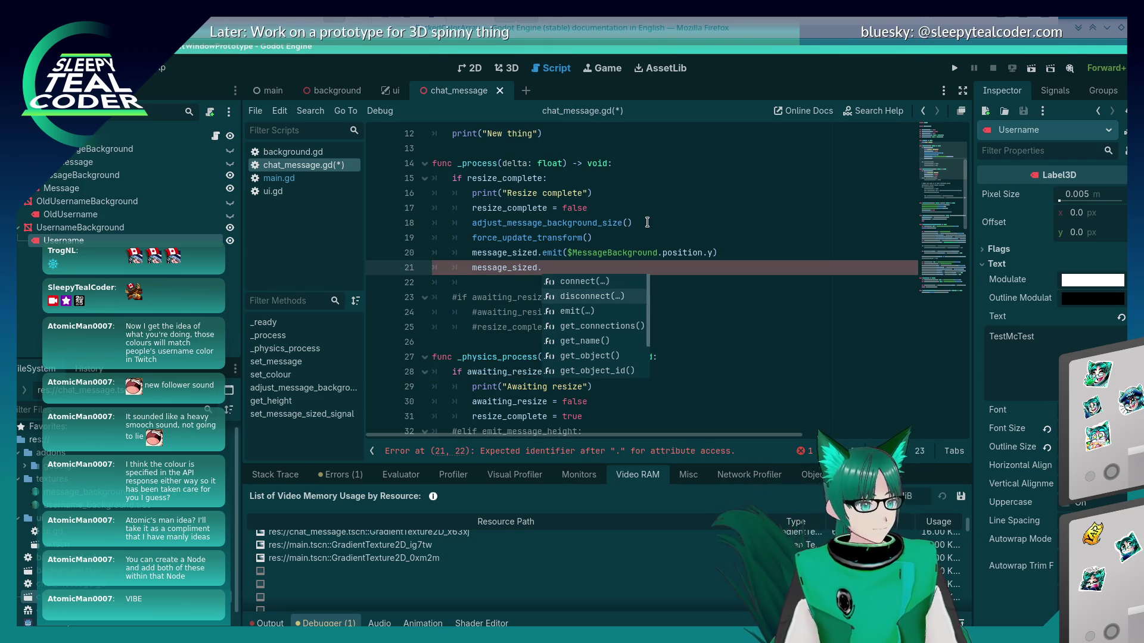
key("Down")
key("Up")
key("Up")
key("Up")
key("Up")
key("Up")
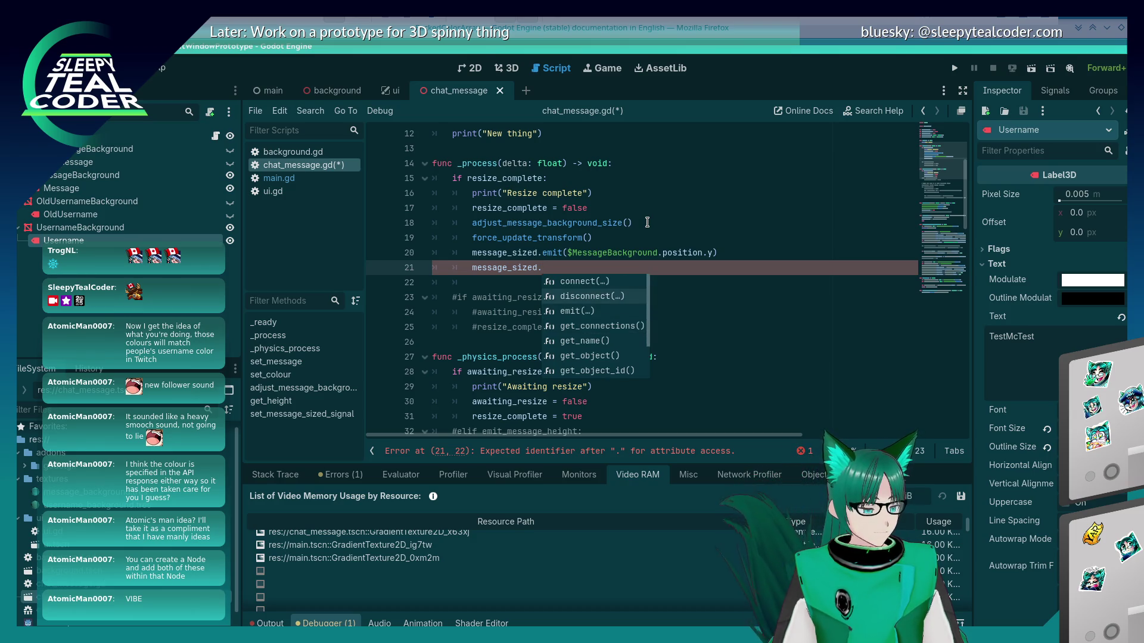
key("Escape")
key("shift+Home")
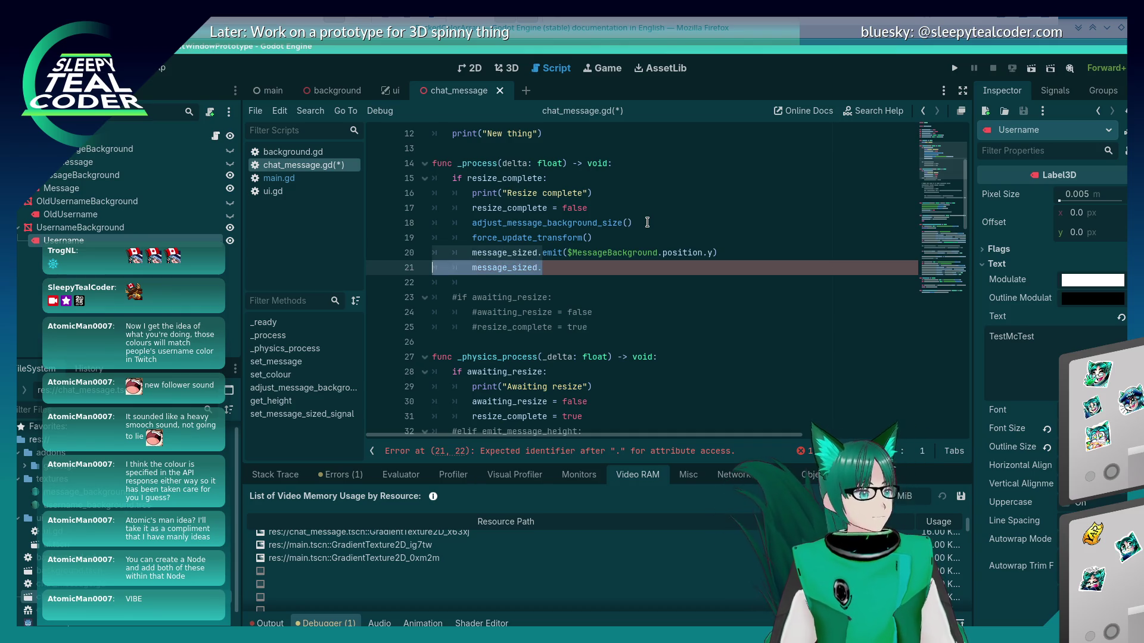
key("BackSpace")
key("BackSpace")
key("ctrl+s")
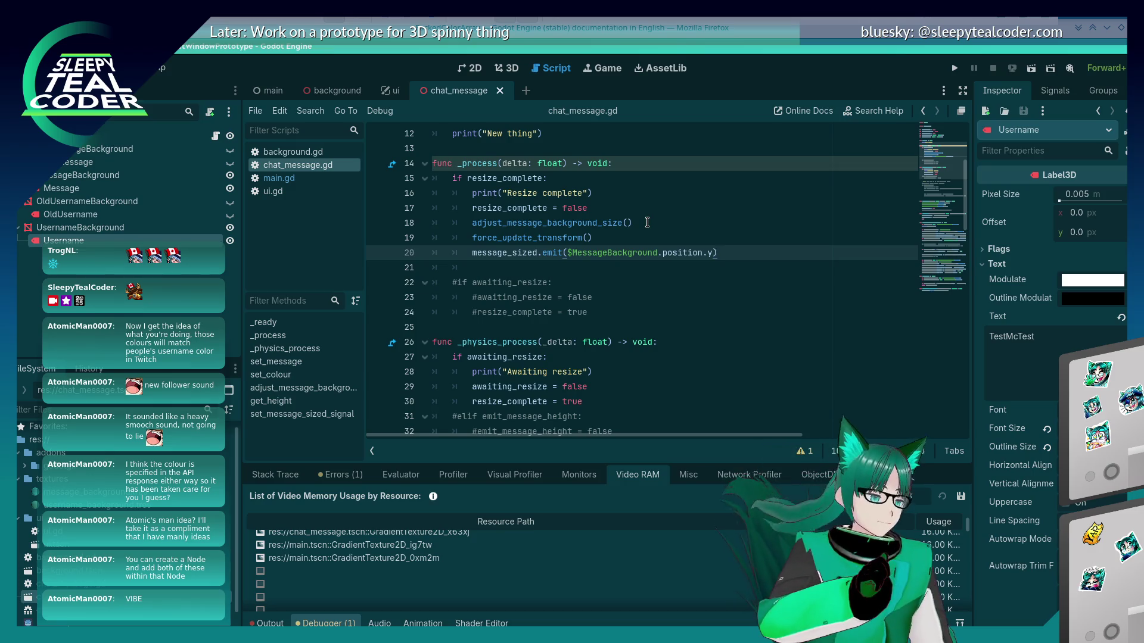
key("ctrl+s")
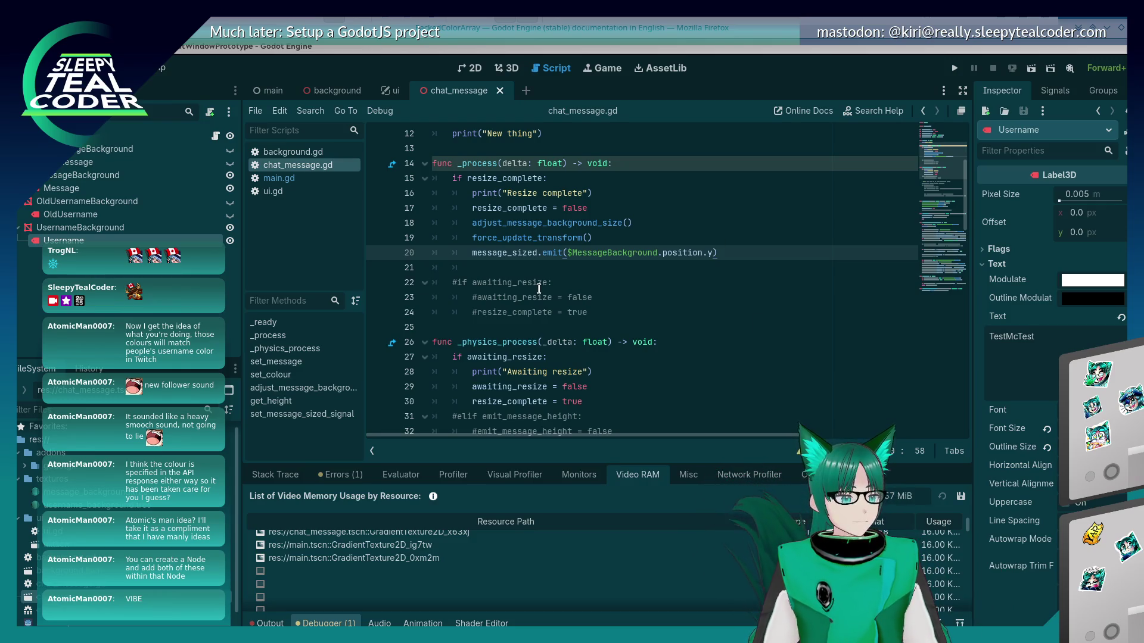
scroll(538, 289, "down", 19)
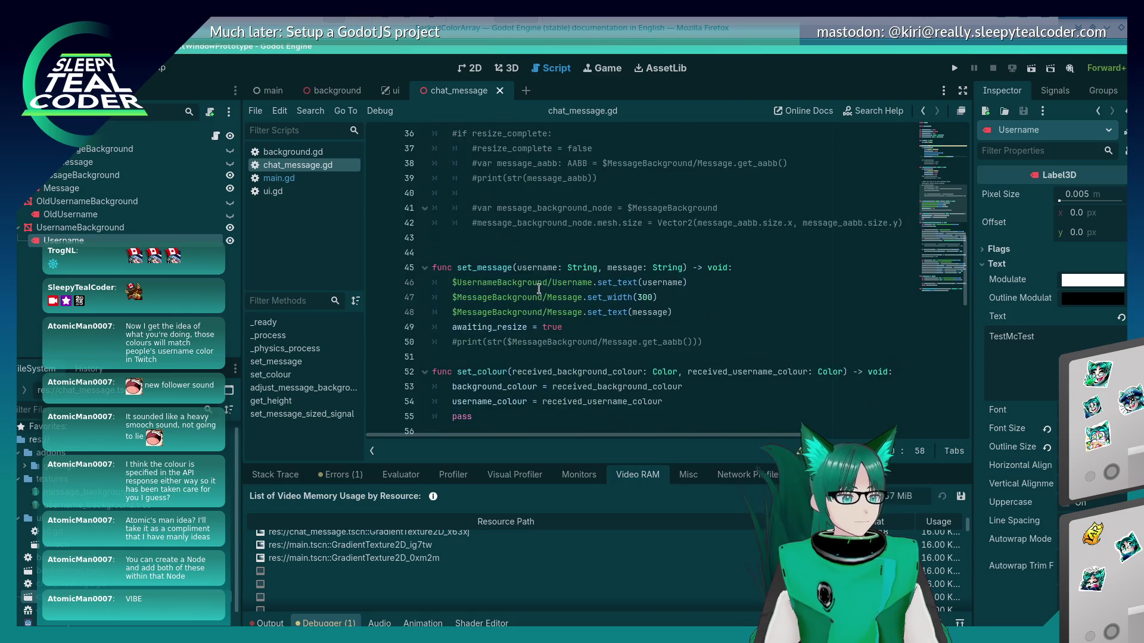
scroll(537, 290, "down", 3)
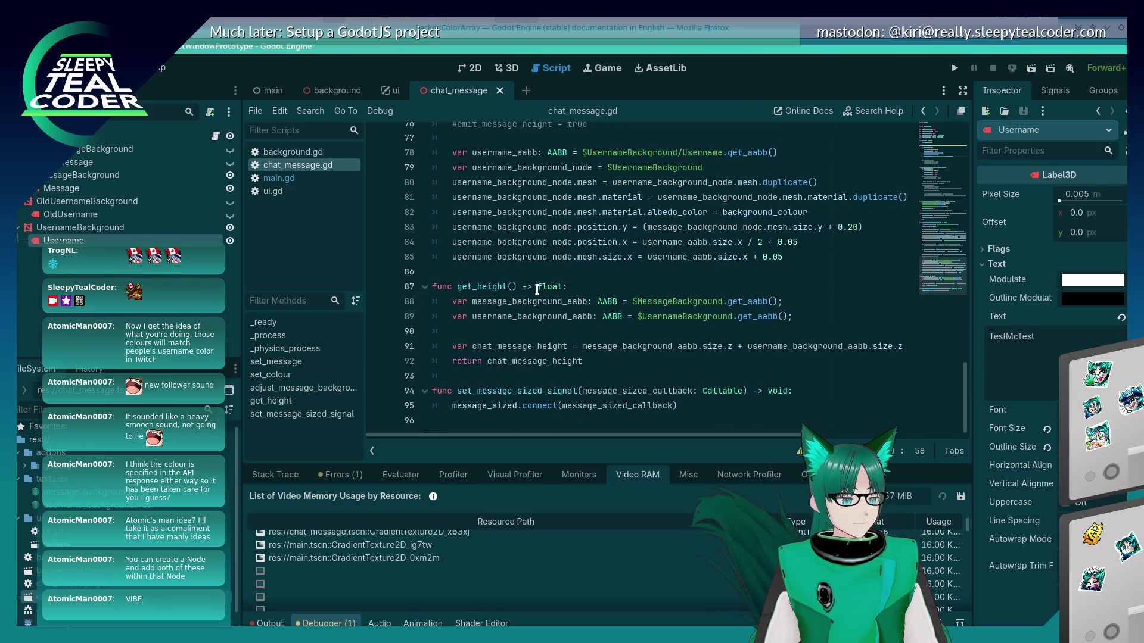
Open the main scene and look over main.gd
left_click(270, 94)
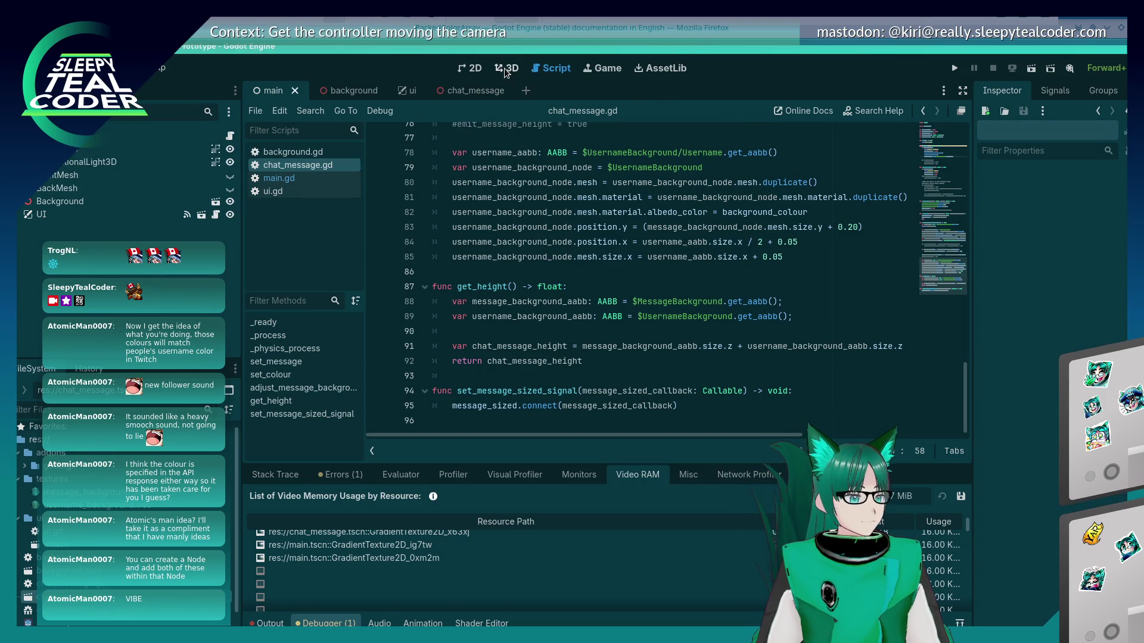
left_click(289, 178)
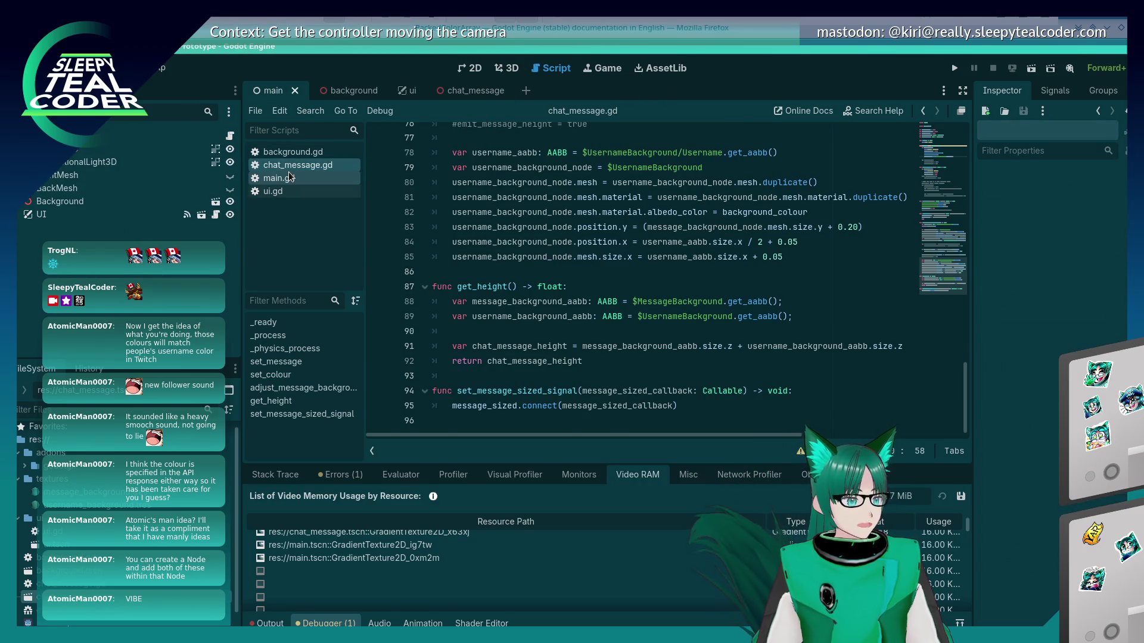
scroll(648, 306, "up", 2)
scroll(647, 304, "down", 8)
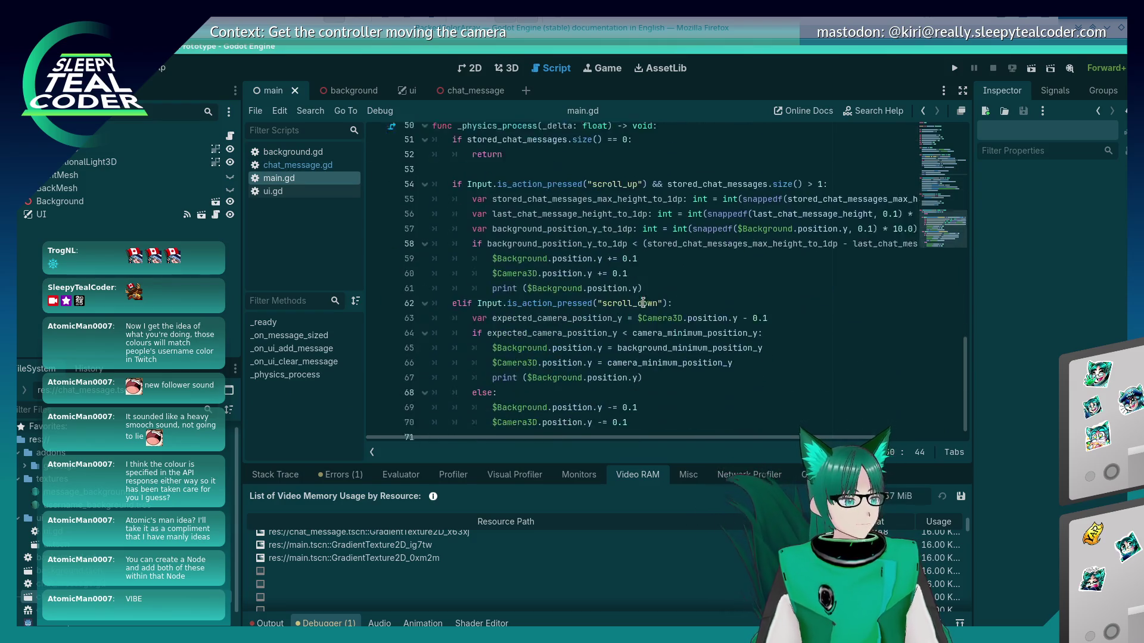
scroll(643, 299, "up", 4)
scroll(644, 300, "up", 12)
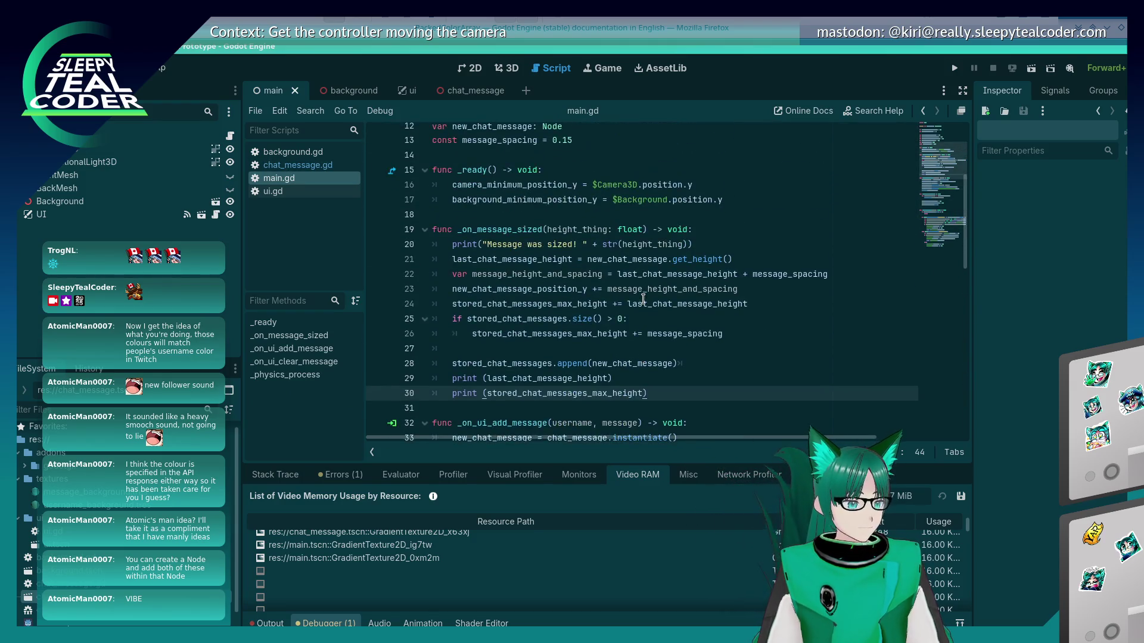
Return to chat_message.gd and place the cursor at the end of line 79
left_click(313, 167)
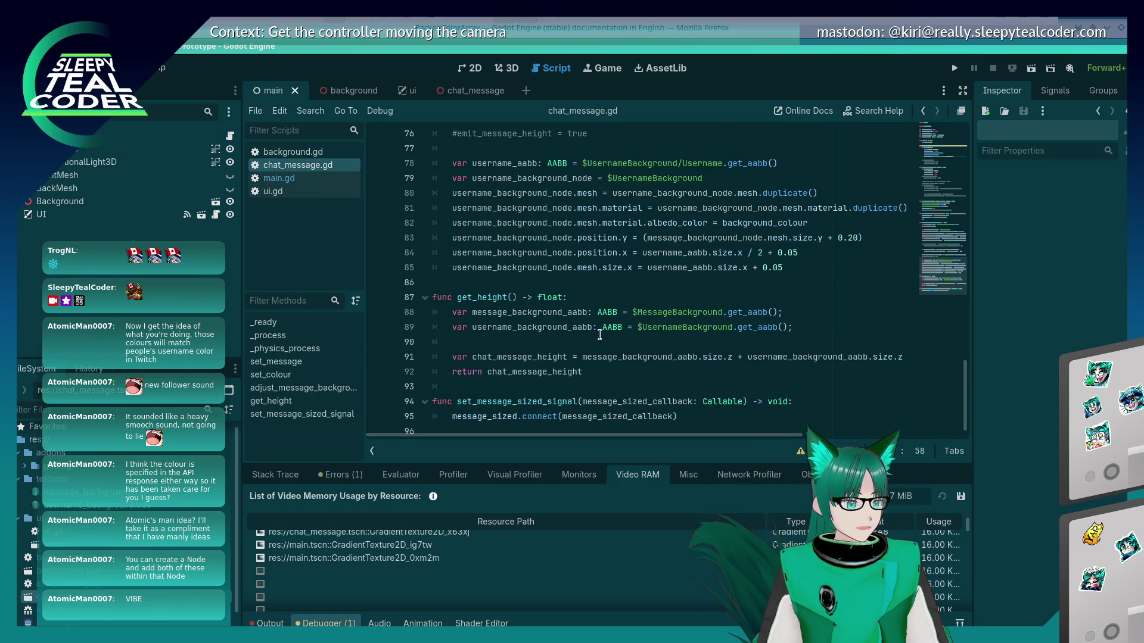
scroll(599, 335, "up", 3)
scroll(599, 327, "up", 4)
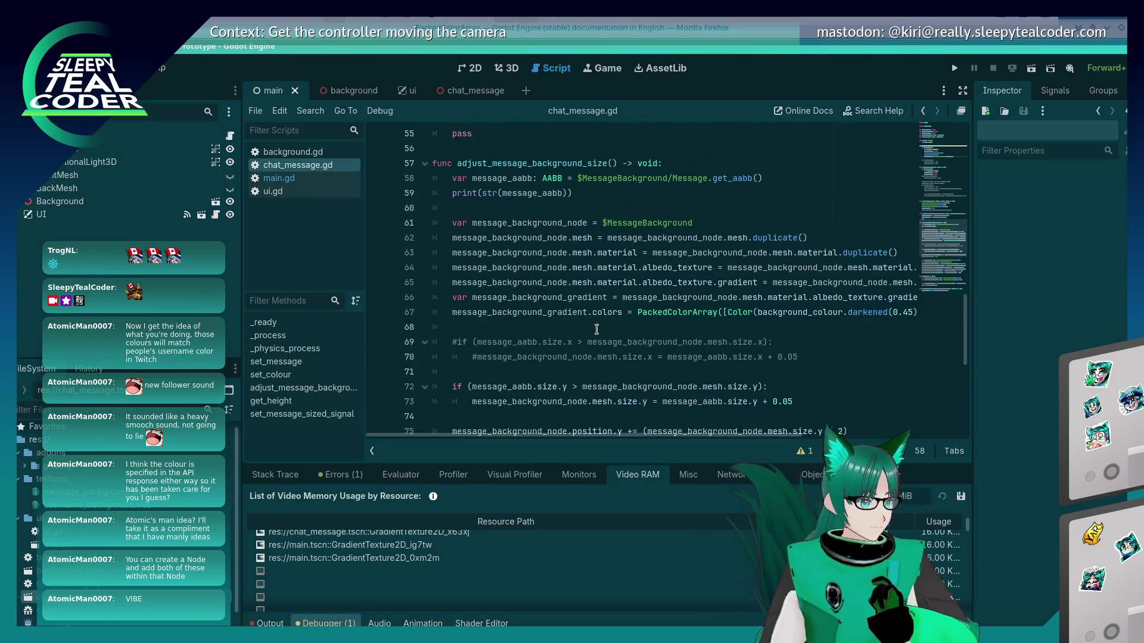
scroll(596, 328, "down", 4)
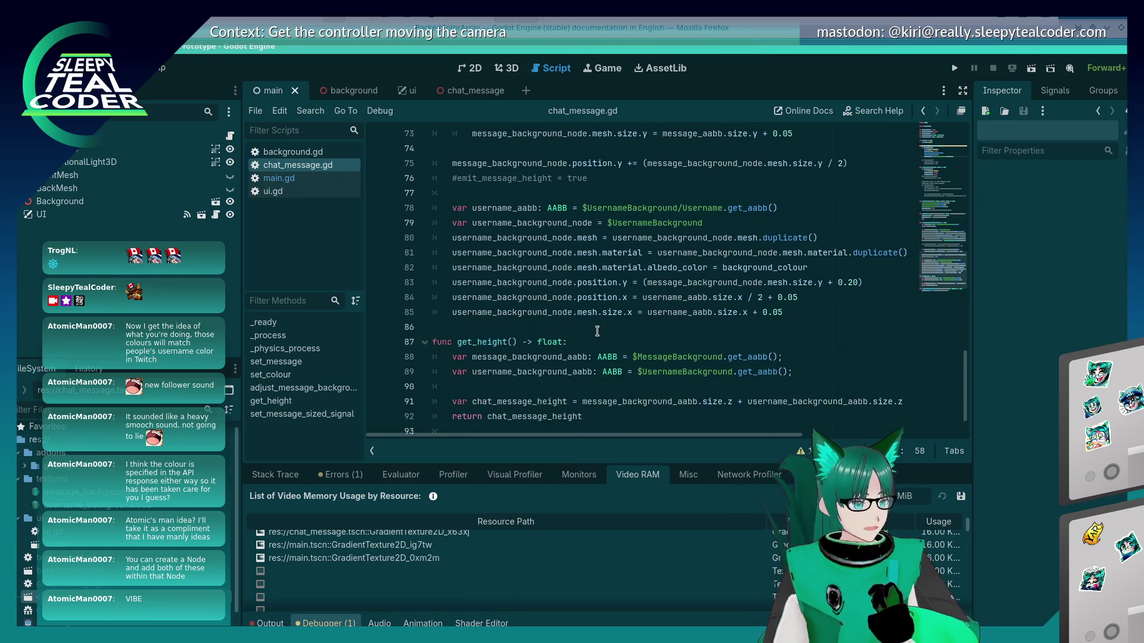
left_click(758, 308)
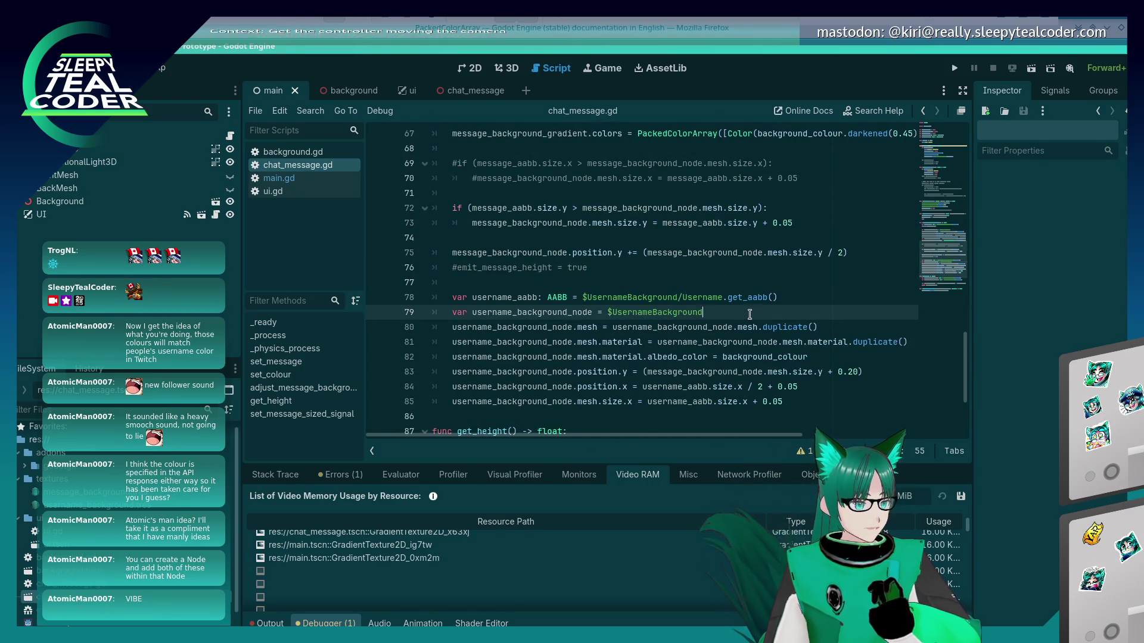
Start a new line 87 after the username background code accessing the label's text
key("Down")
key("Down")
key("Down")
key("Up")
key("End")
key("Return")
key("Return")
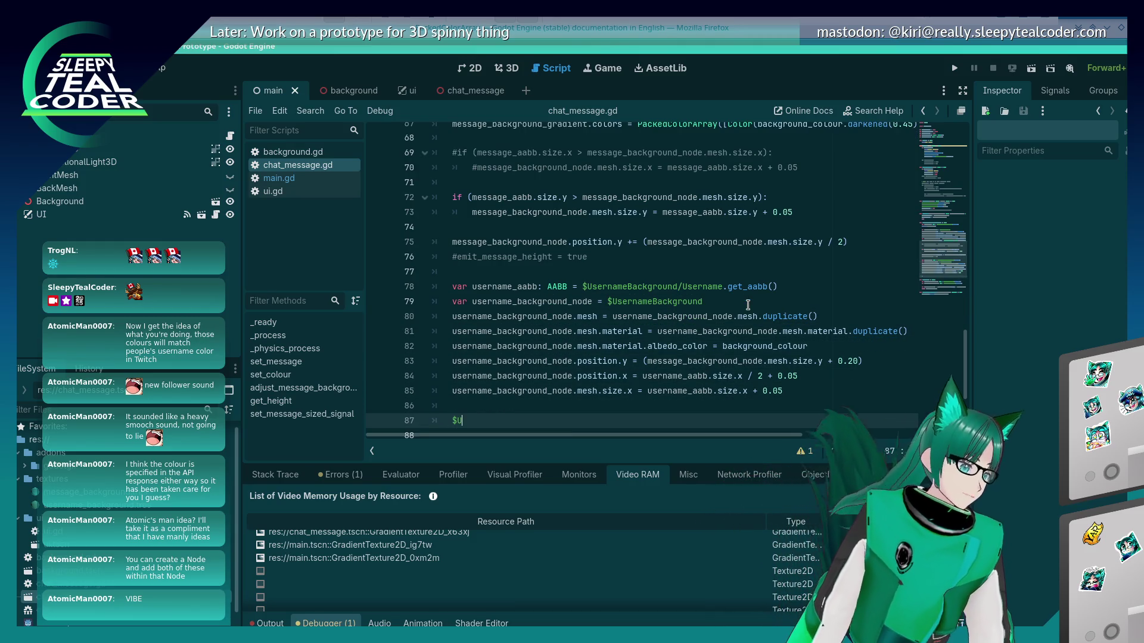
type("e.text")
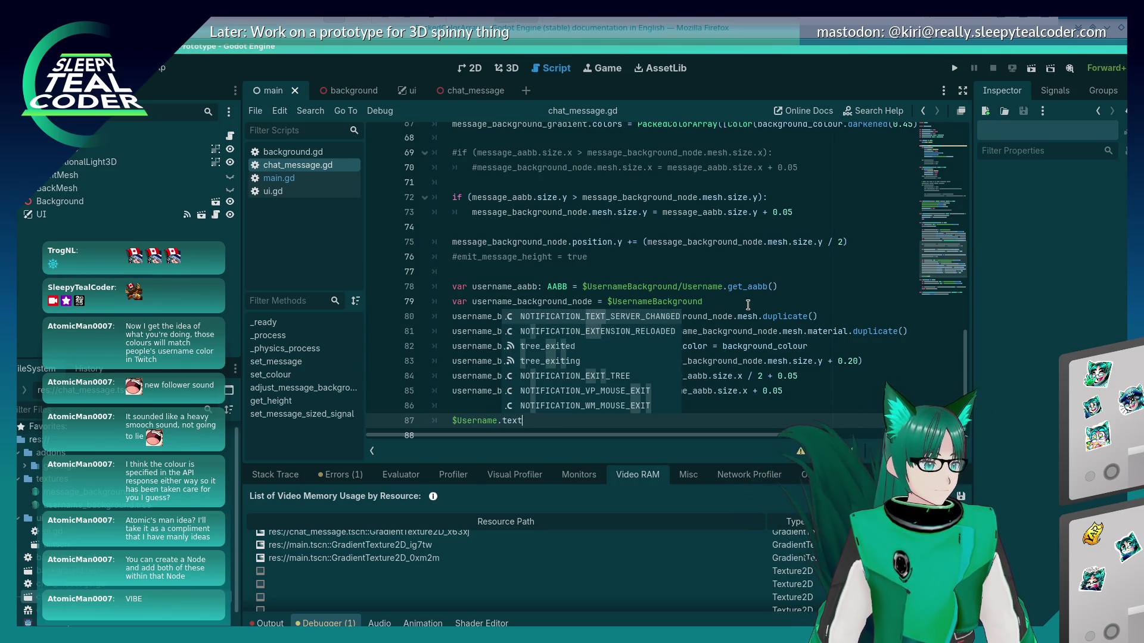
type(".")
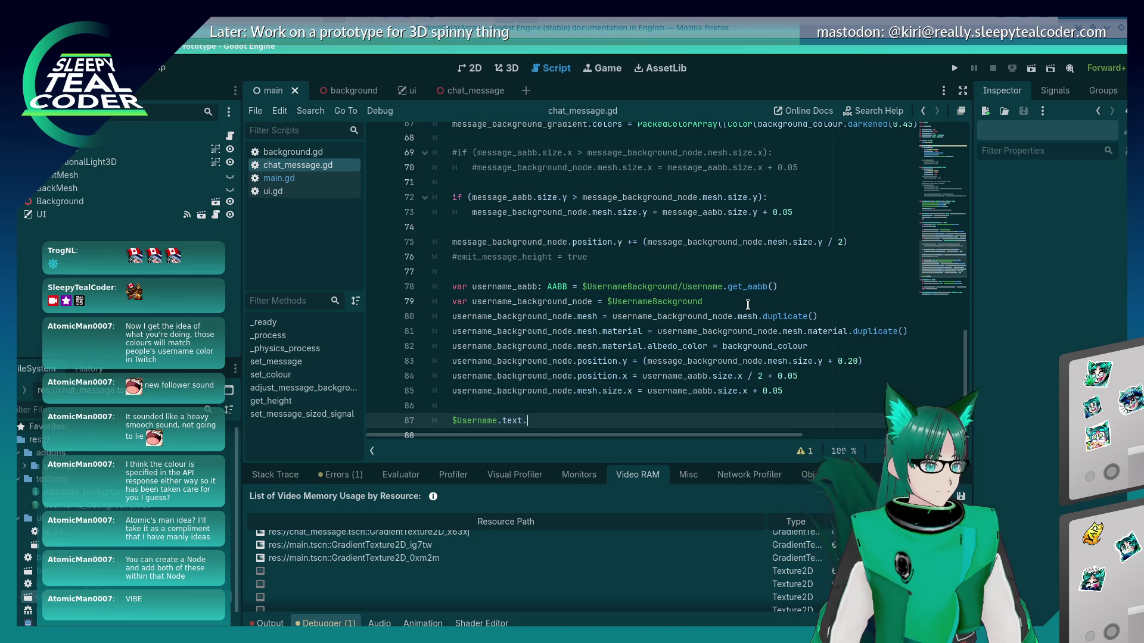
Check the chat_message scene in the 3D view, then continue line 87 with username
left_click(509, 69)
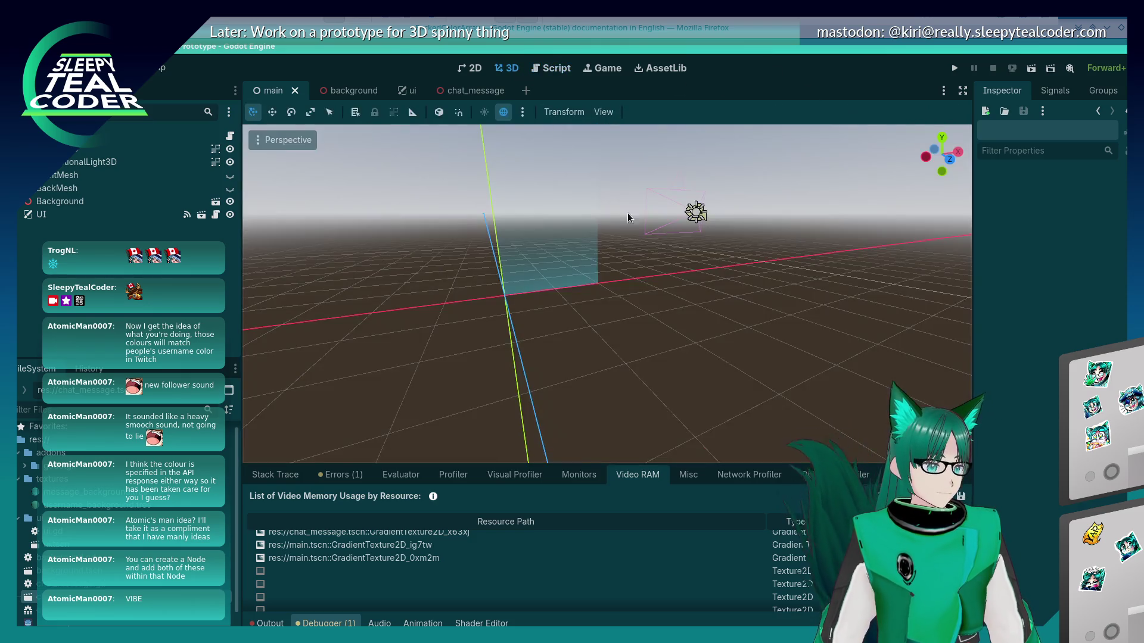
key("ctrl+shift+Tab")
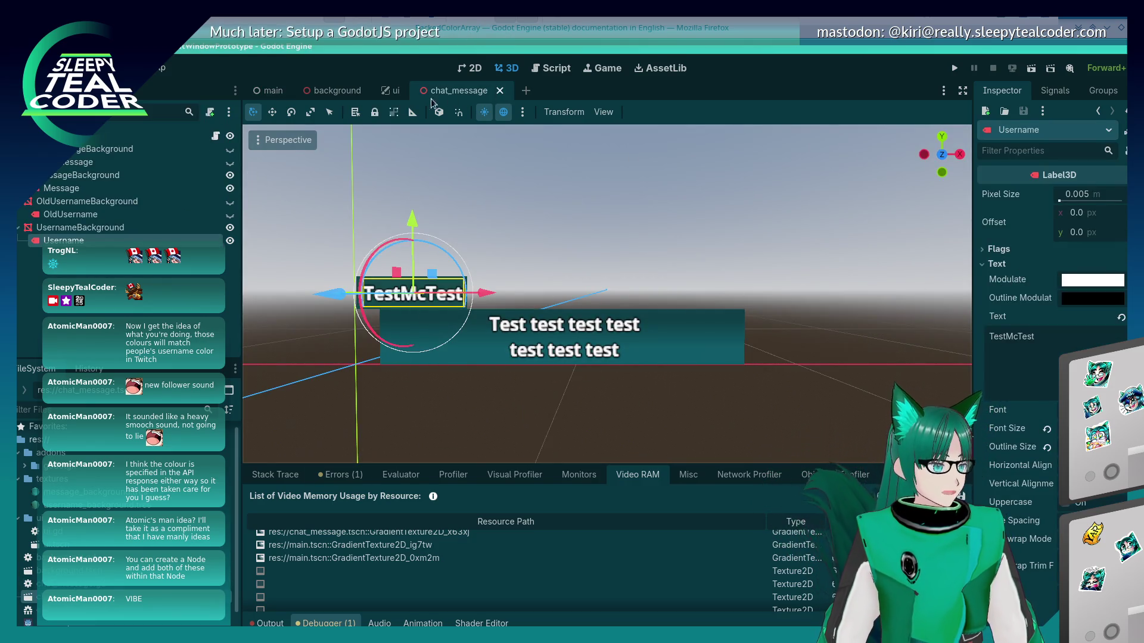
left_click(548, 69)
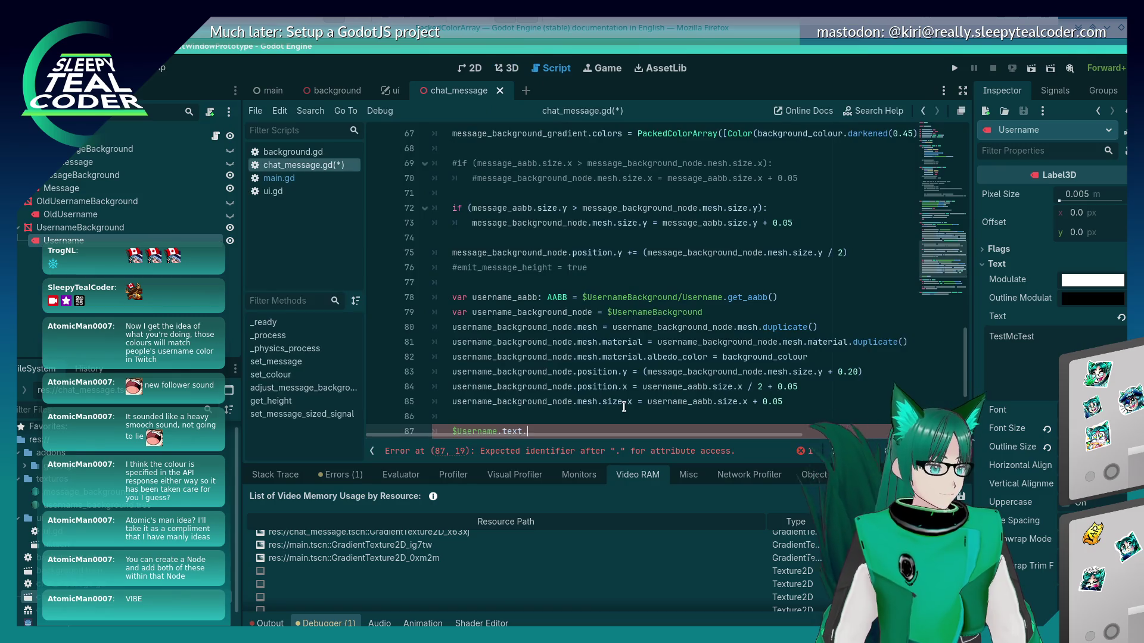
type("mn")
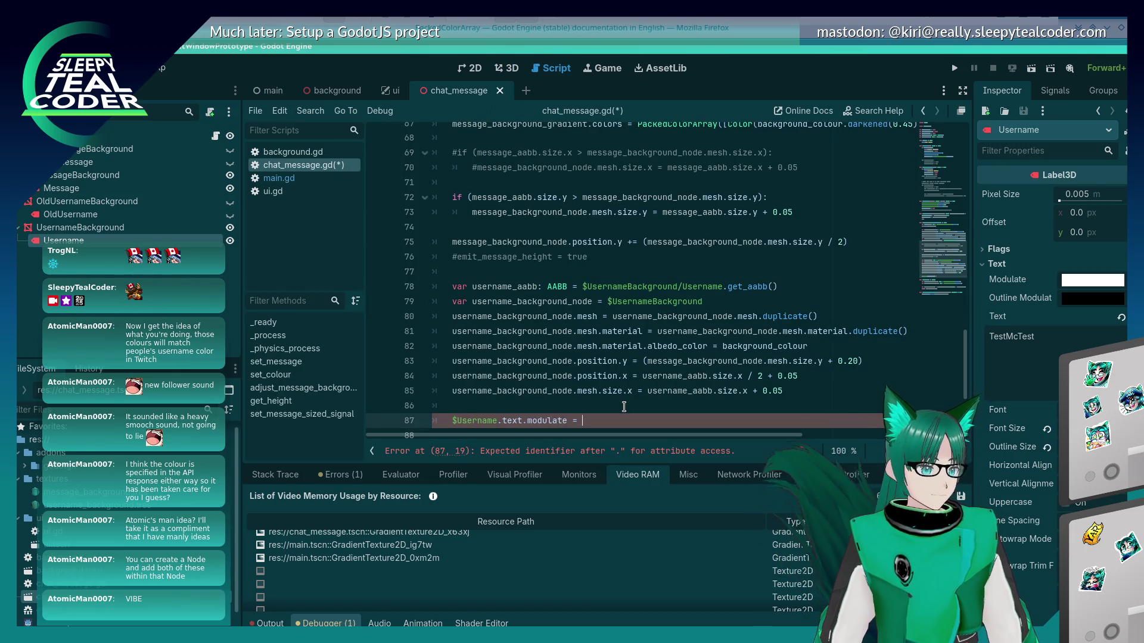
key("Escape")
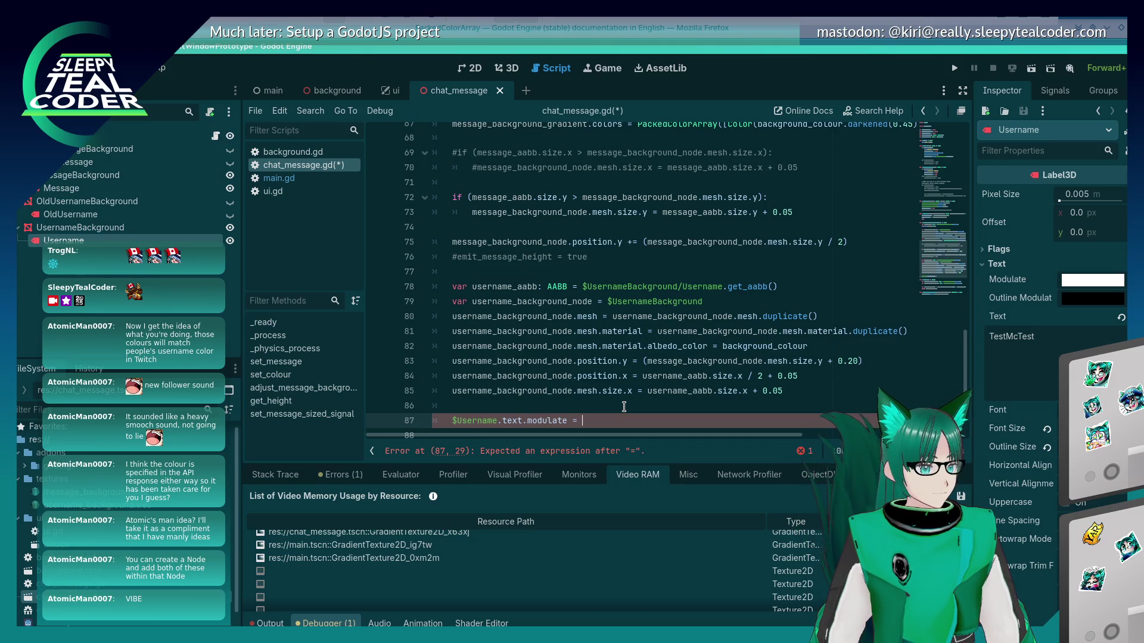
type("is")
key("BackSpace")
key("BackSpace")
type("username")
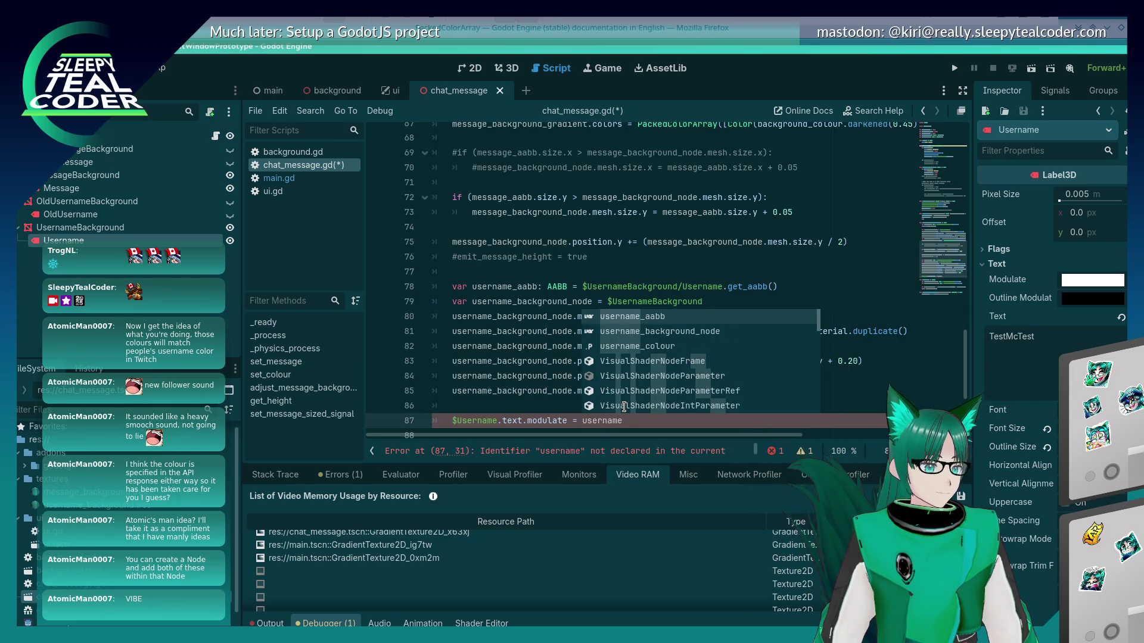
key("Escape")
scroll(510, 315, "down", 3)
scroll(510, 315, "up", 10)
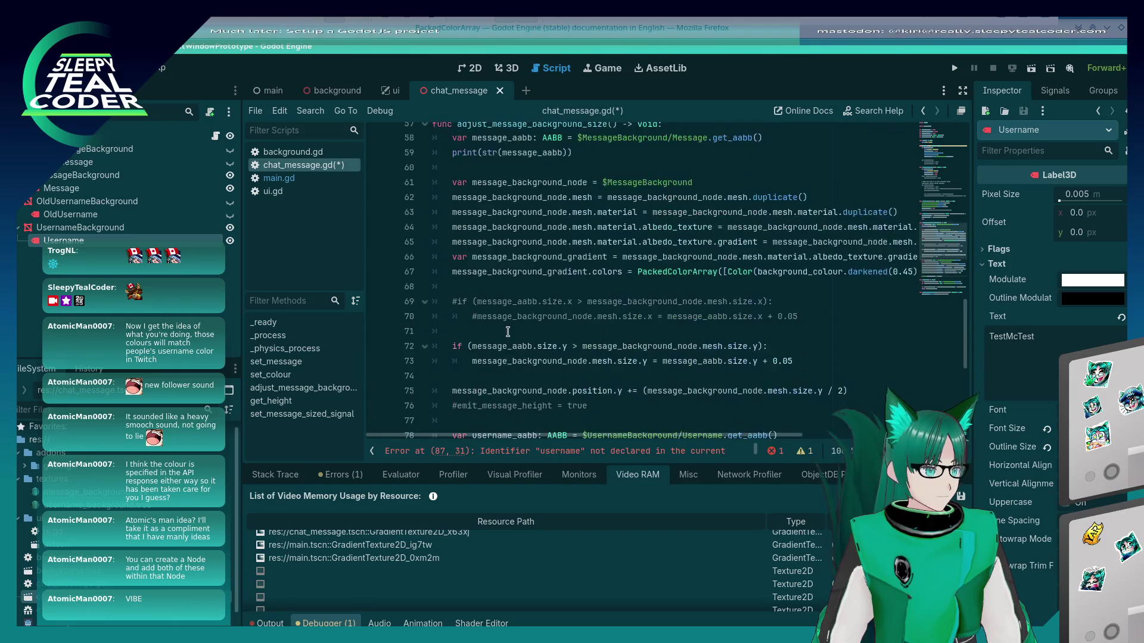
Finish line 87 with username_colour.lightened(0.6), save, and run the project
double_click(518, 302)
scroll(536, 331, "down", 11)
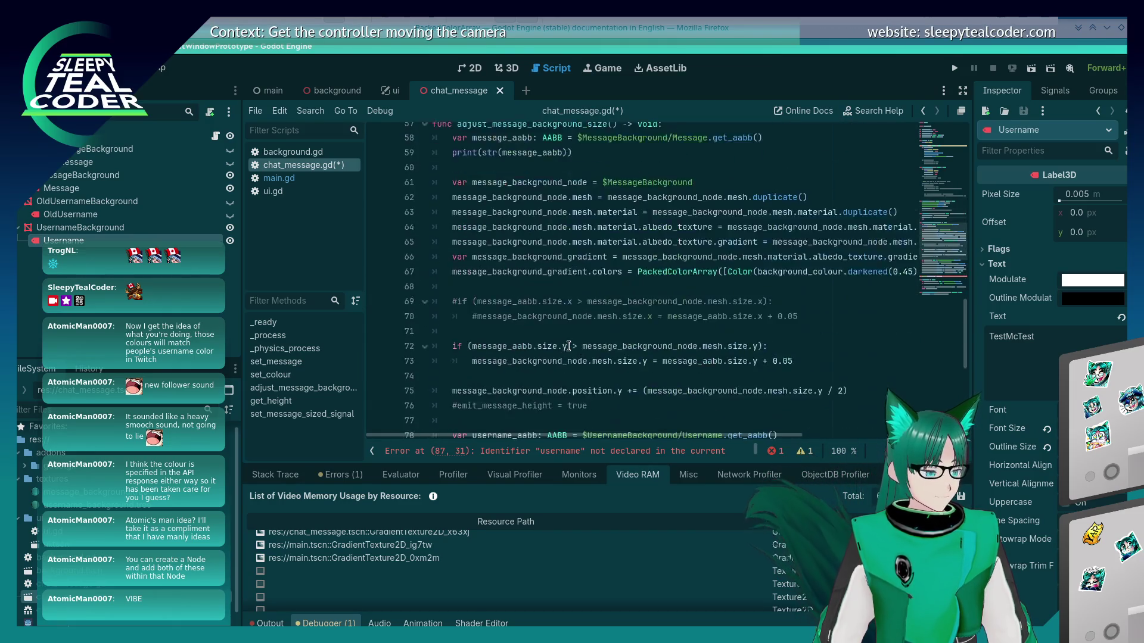
left_click(593, 257)
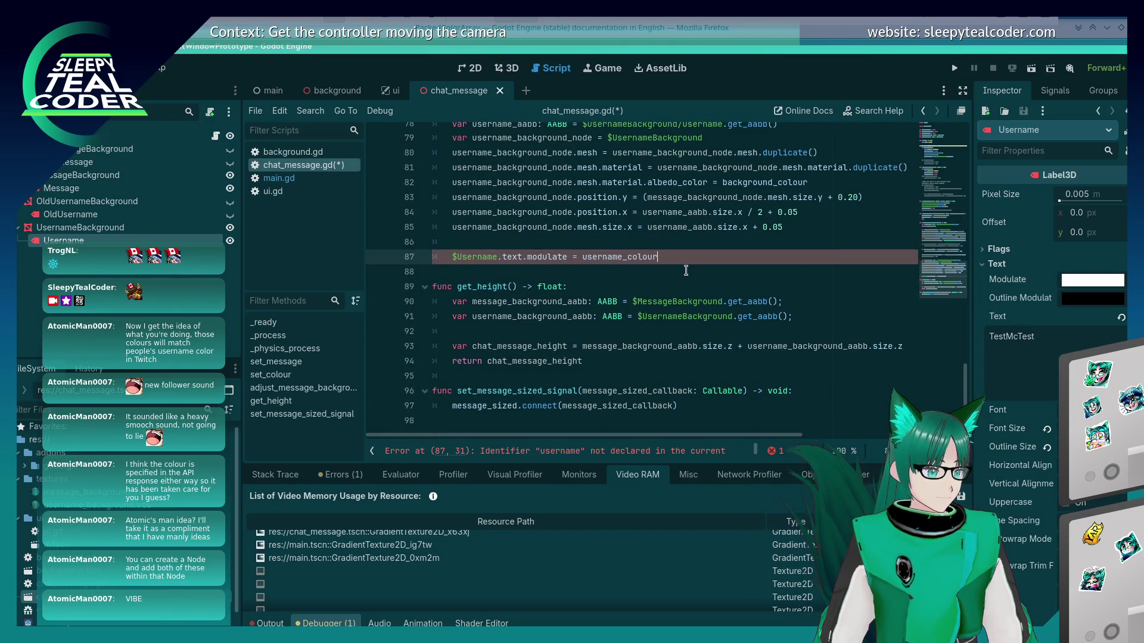
type(".light")
key("Return")
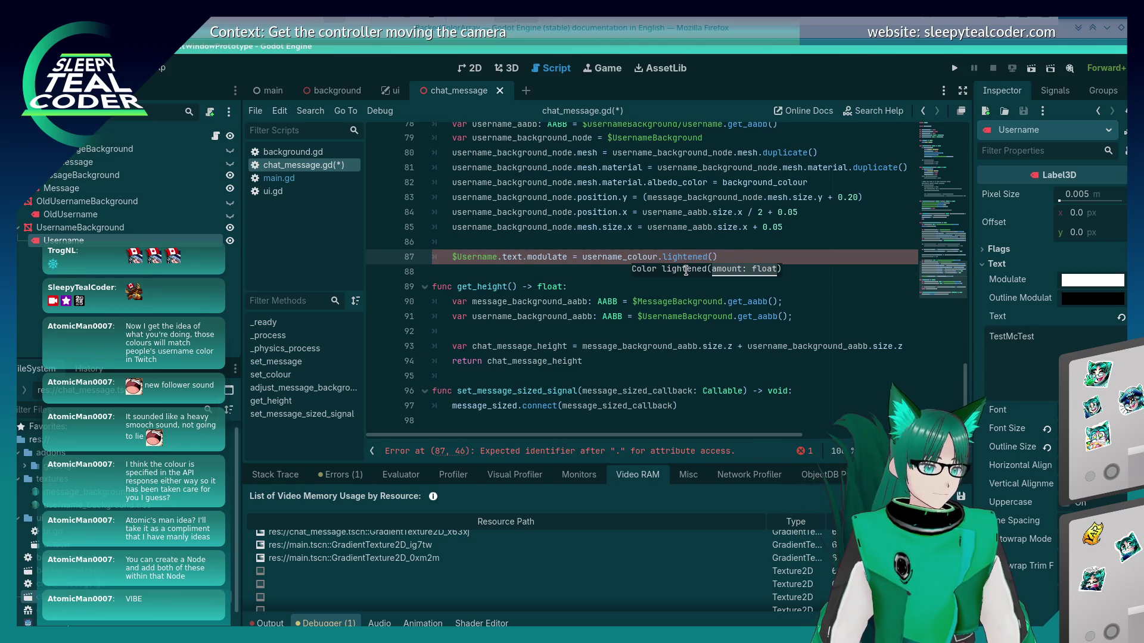
type("0.6")
key("ctrl+s")
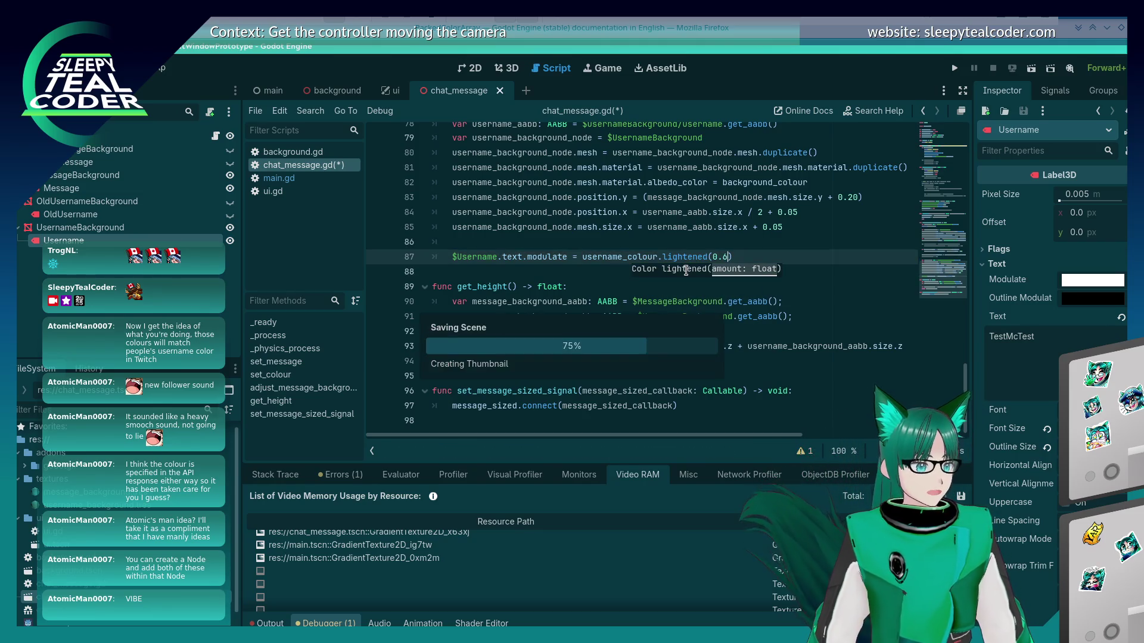
left_click(955, 68)
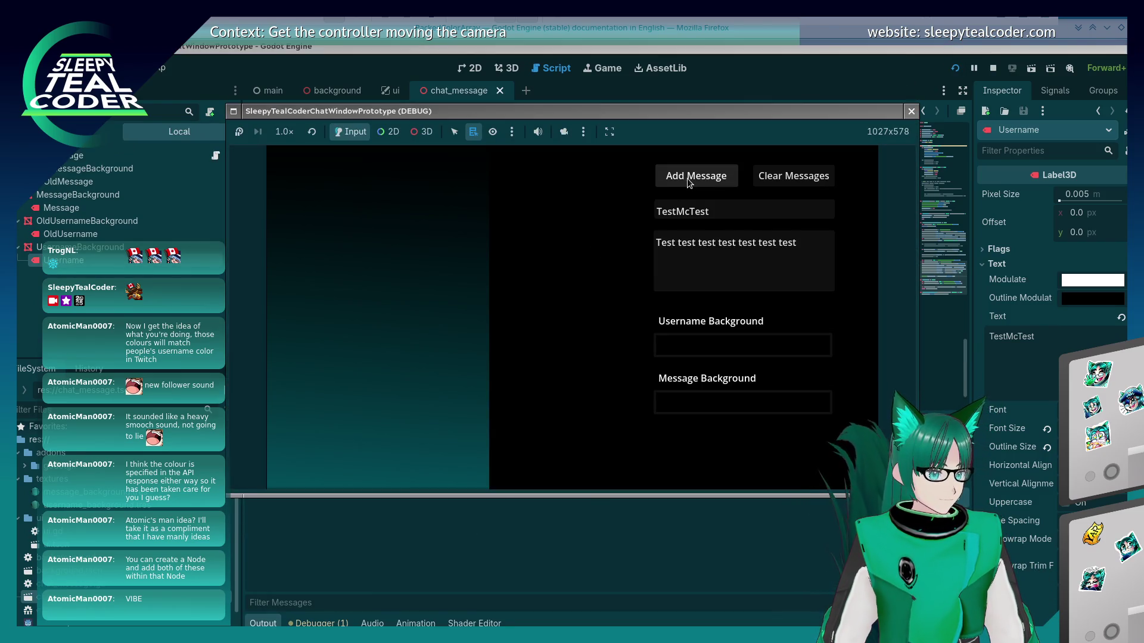
Set the message background colour to blue 3d82b0 and add a test message
left_click(694, 404)
left_click(820, 236)
left_click(754, 197)
key("Escape")
left_click(706, 174)
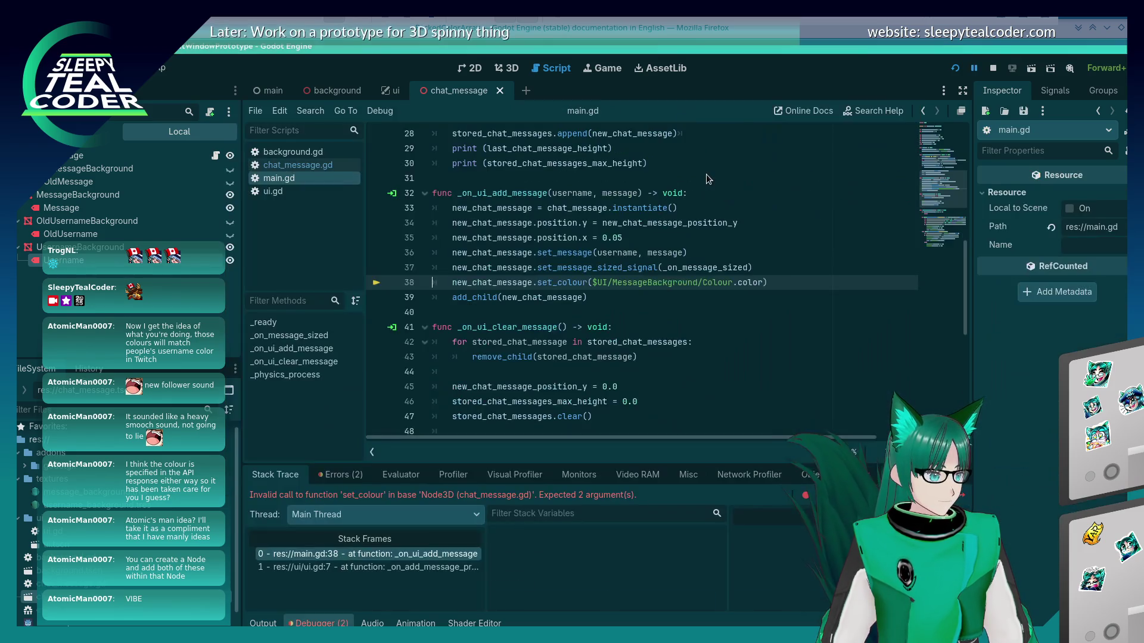
Add $UI/UsernameBackground/Colour.color as set_colour's second argument on line 38, save, and resume
mouse_move(671, 227)
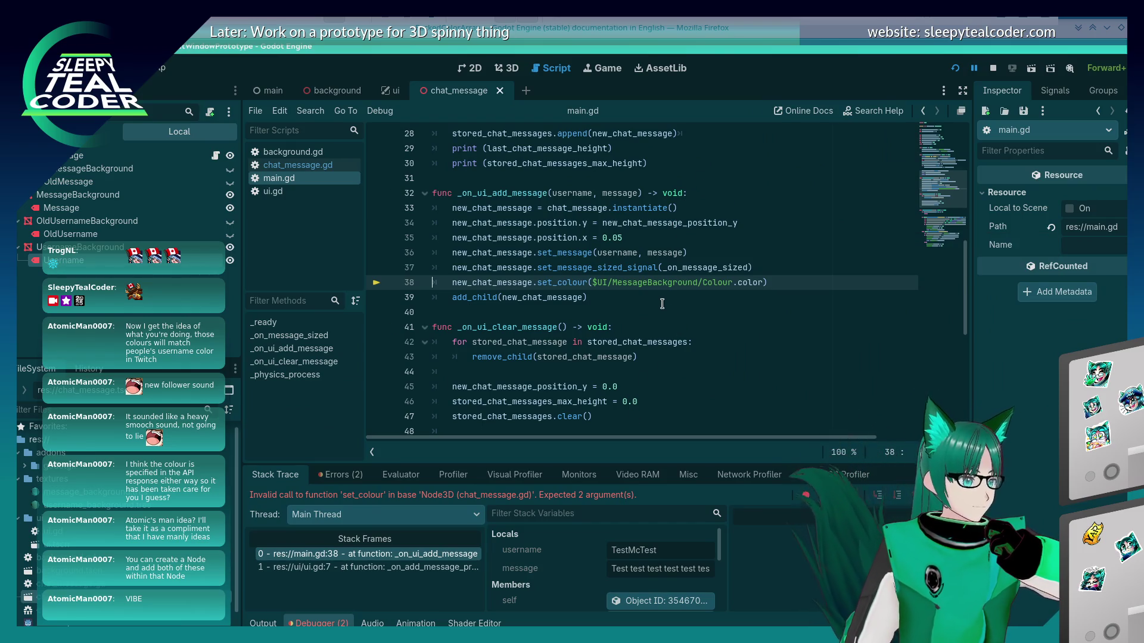
left_click(765, 283)
type(", $")
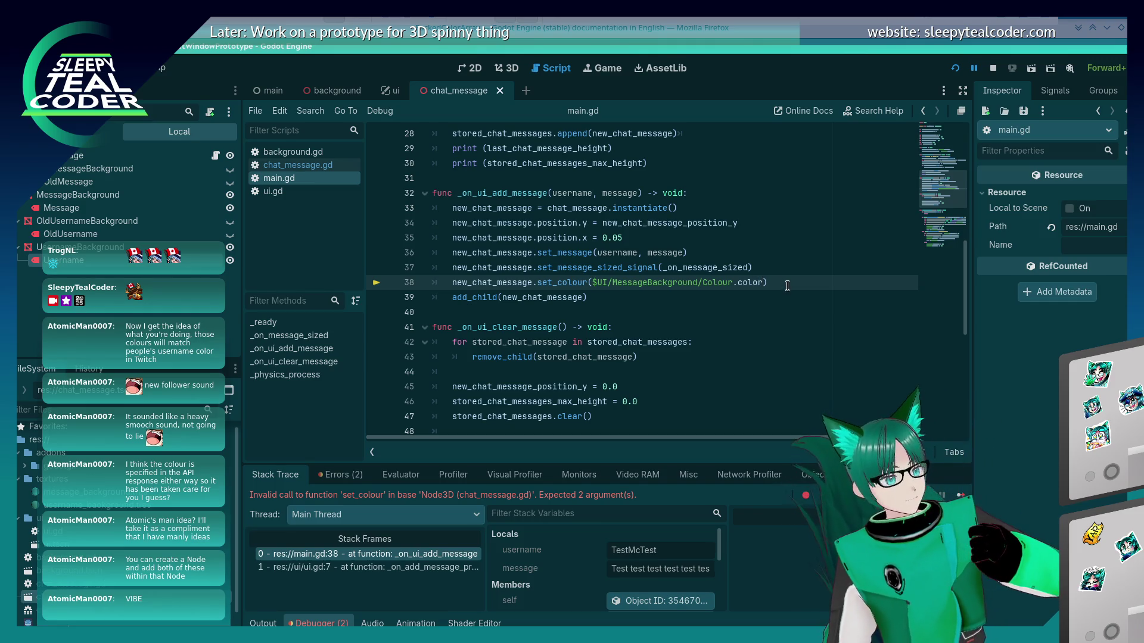
type("UI/UserB")
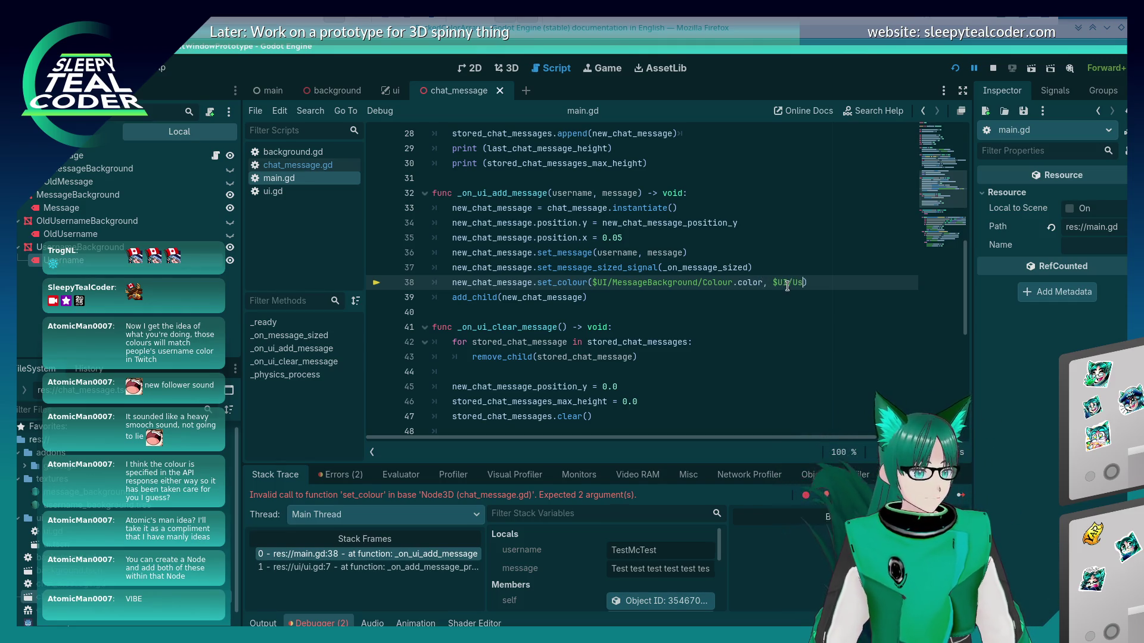
key("BackSpace")
type("name")
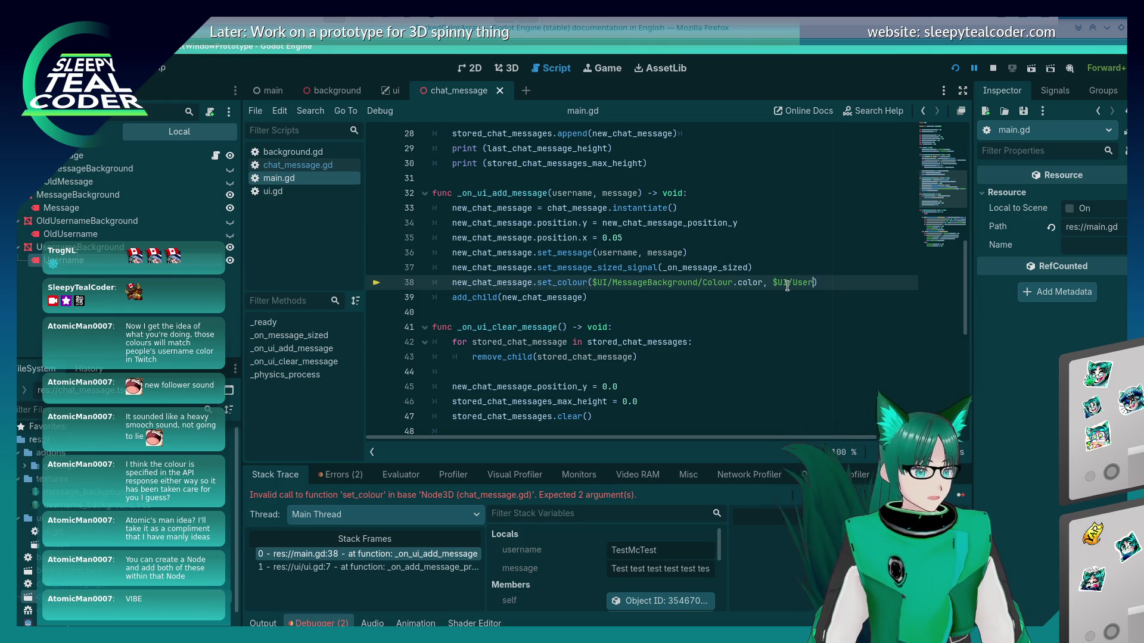
type("Background.")
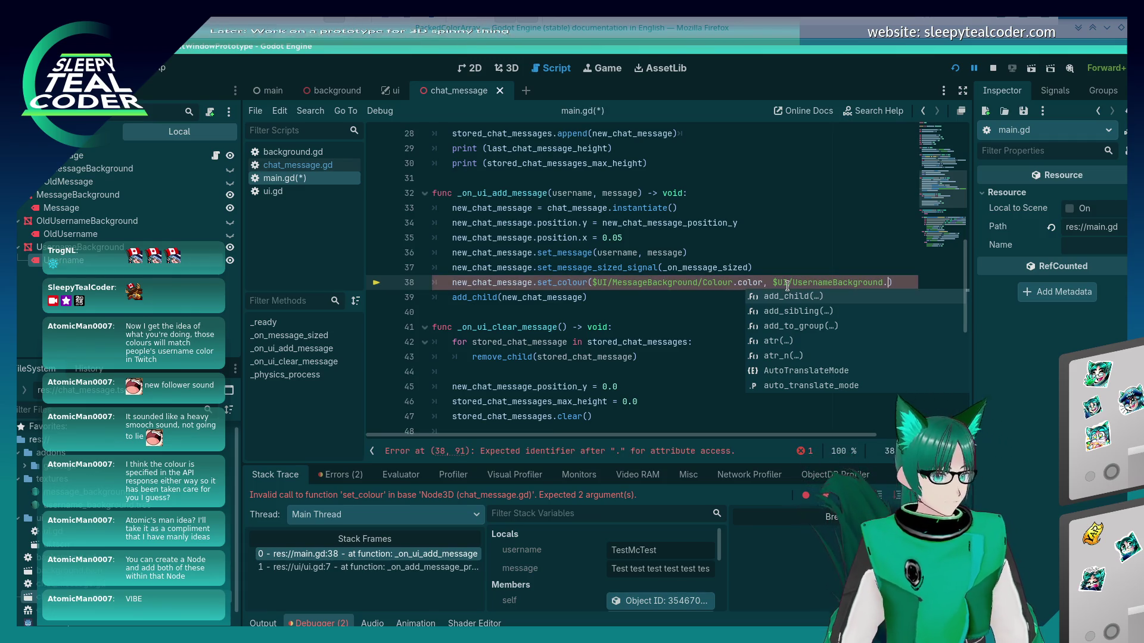
key("BackSpace")
type("/Colo")
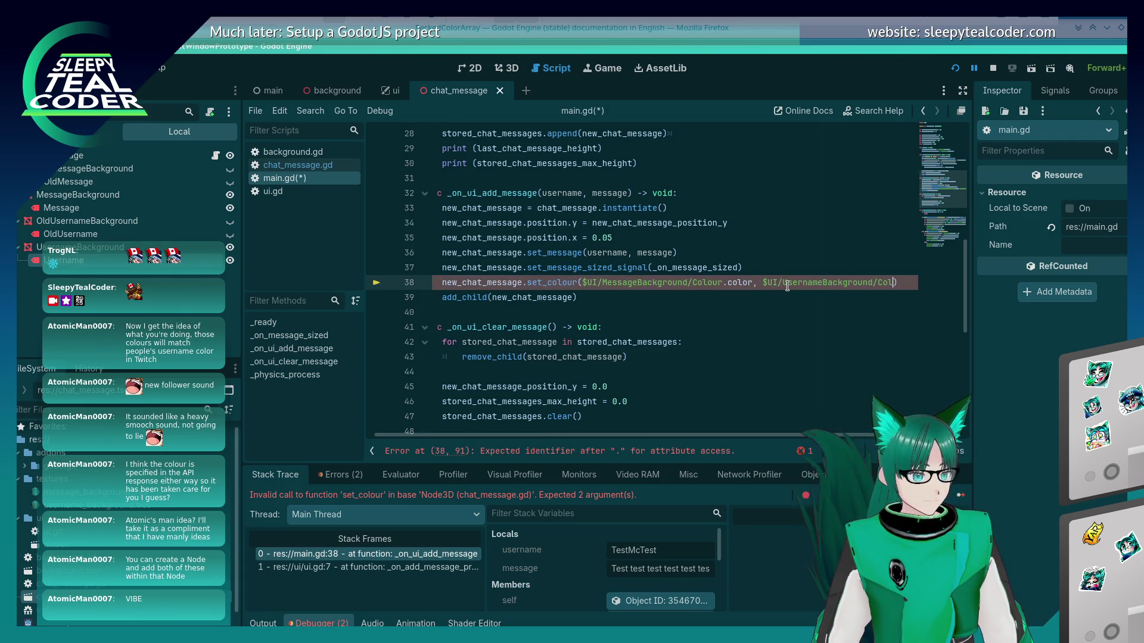
type("ur.color")
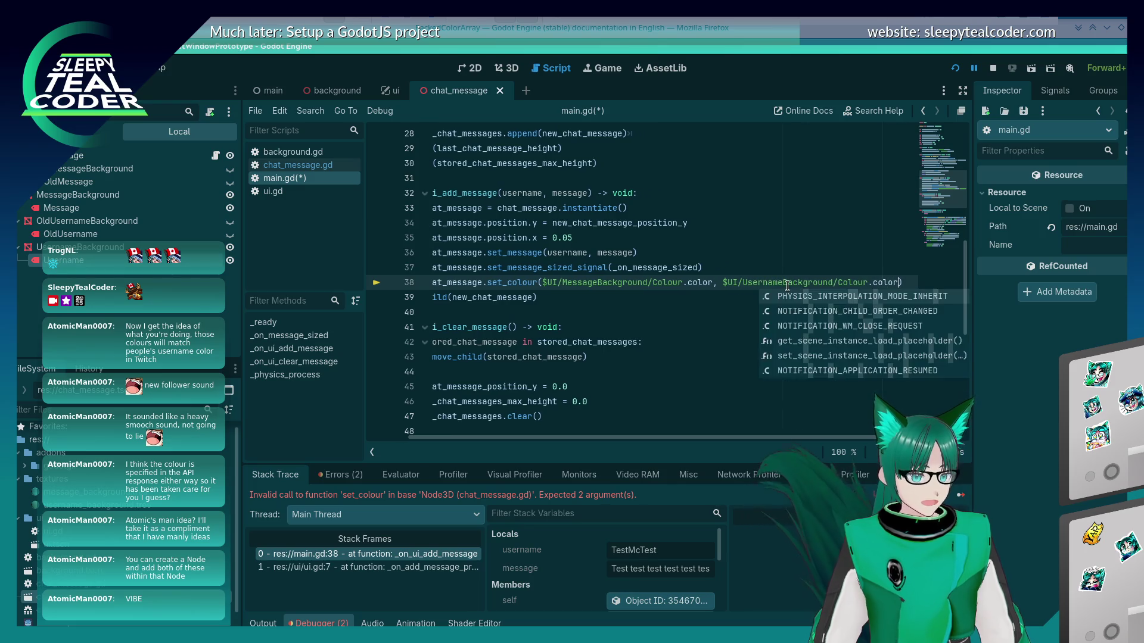
key("ctrl+s")
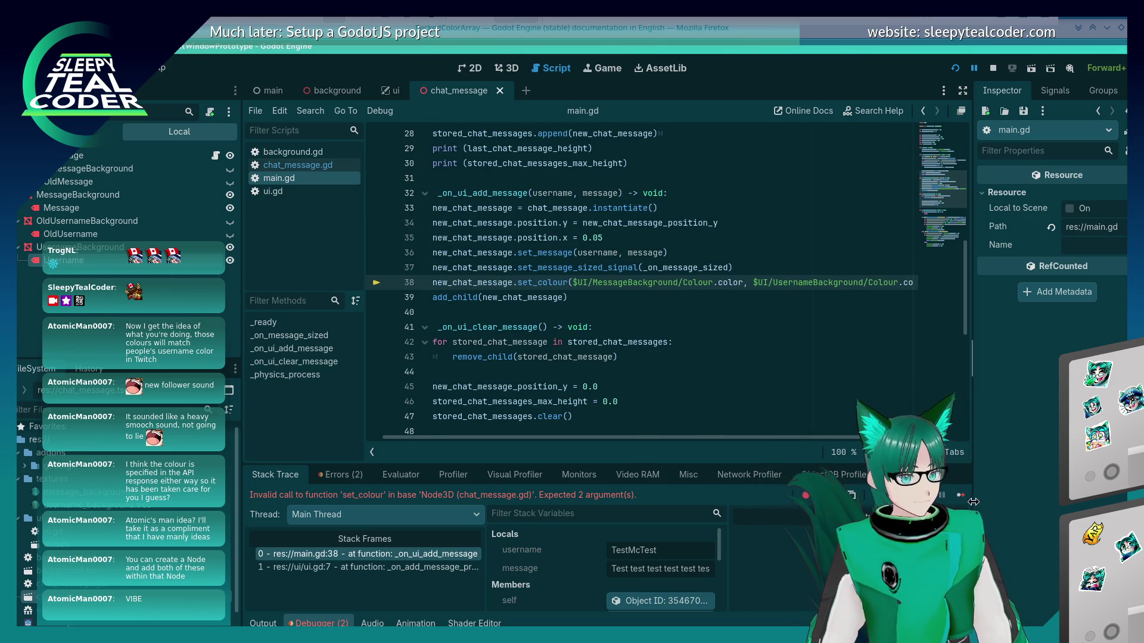
left_click(965, 497)
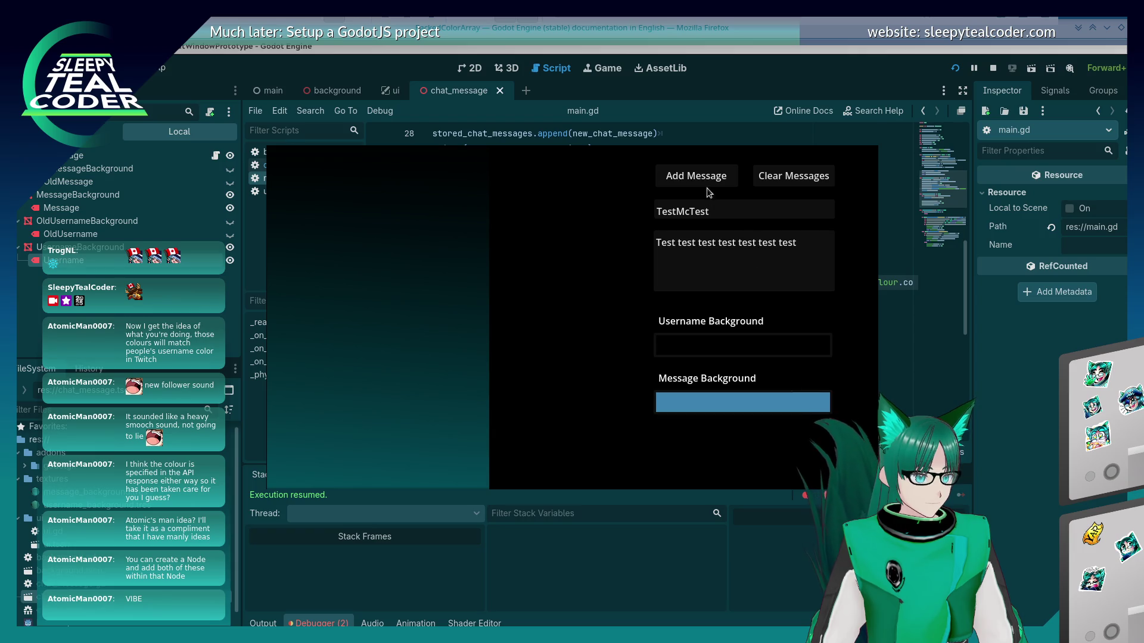
Add another message, then select the Username label in 3D and inspect its Text properties
left_click(708, 180)
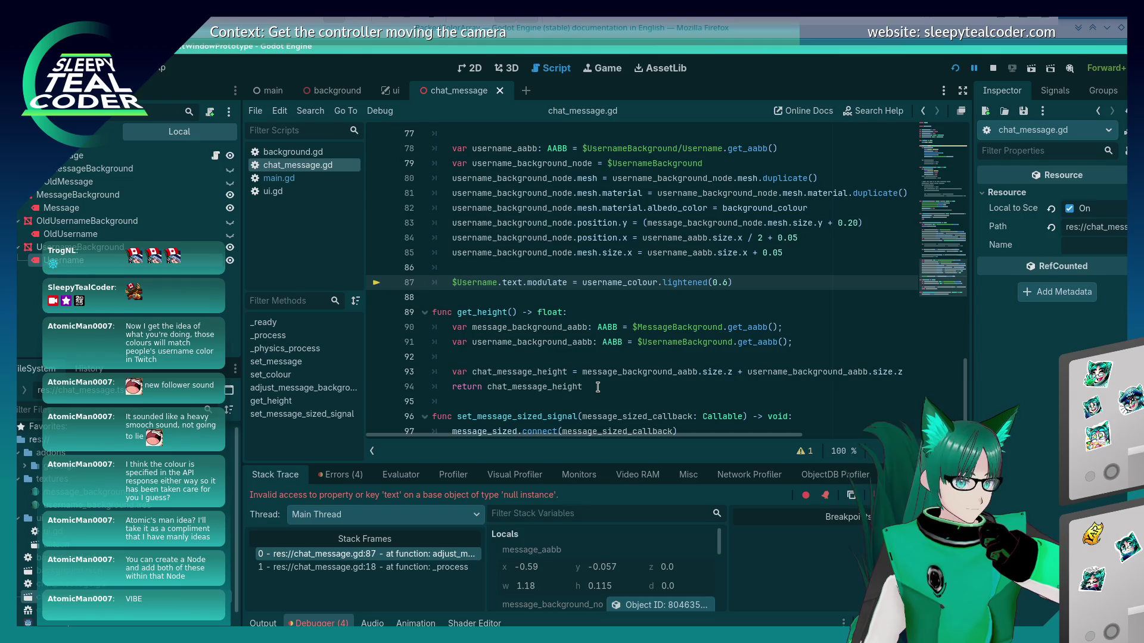
left_click(504, 69)
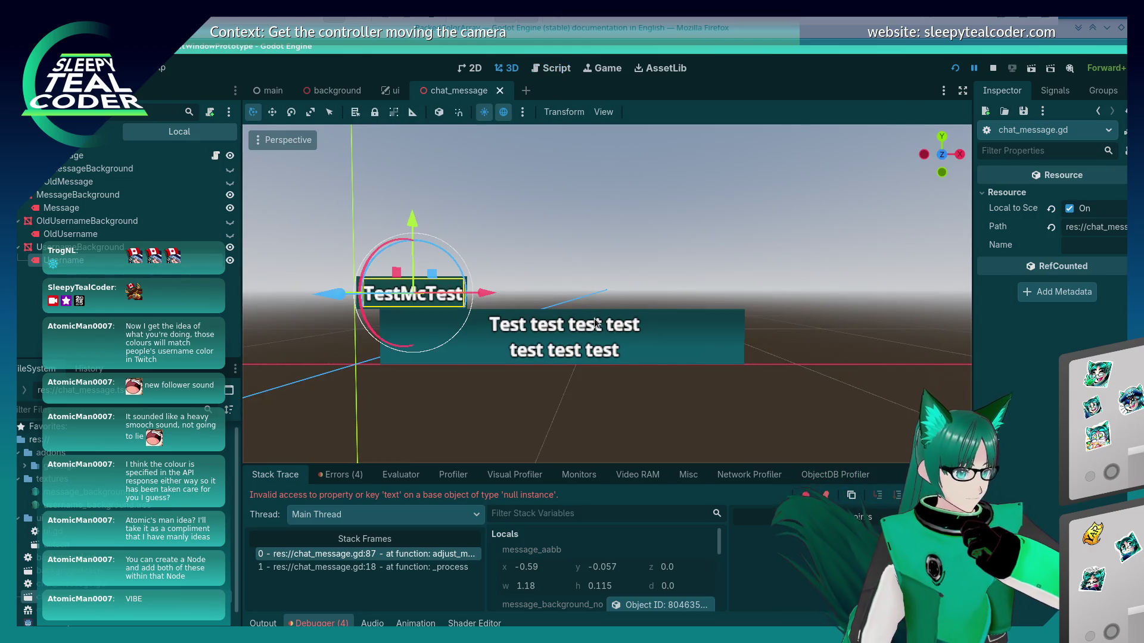
left_click(549, 345)
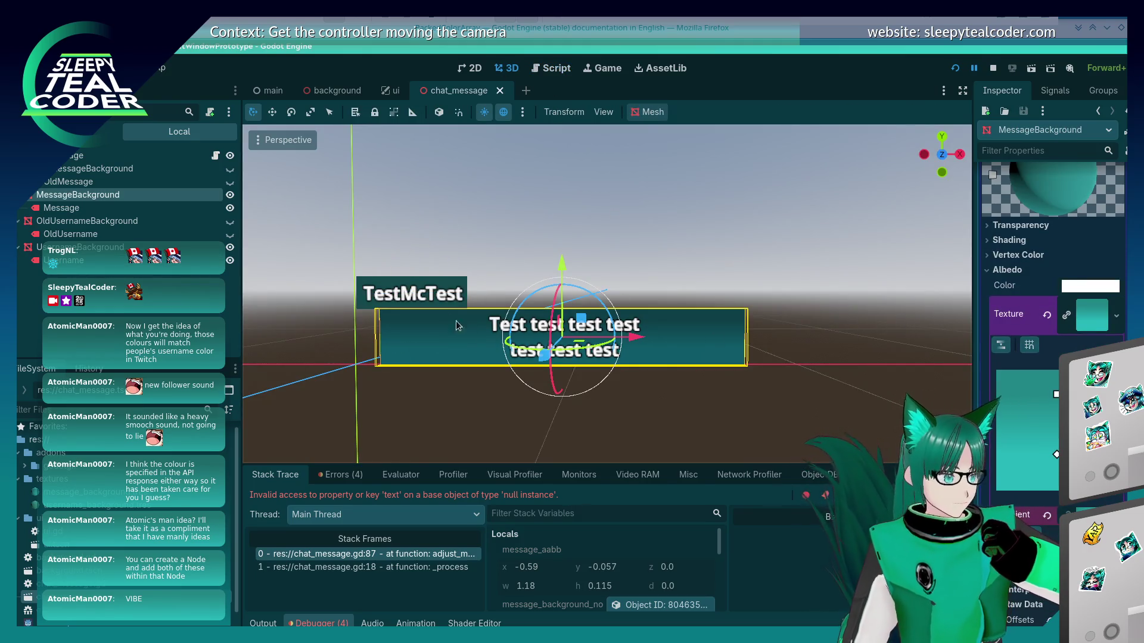
left_click(420, 300)
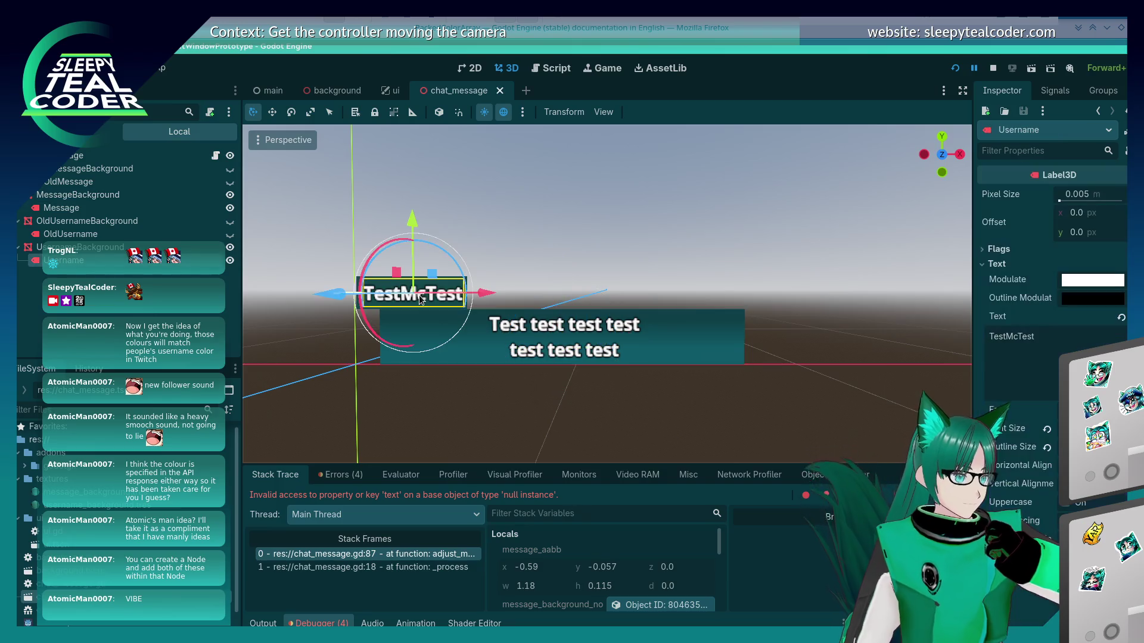
left_click(986, 265)
left_click(989, 265)
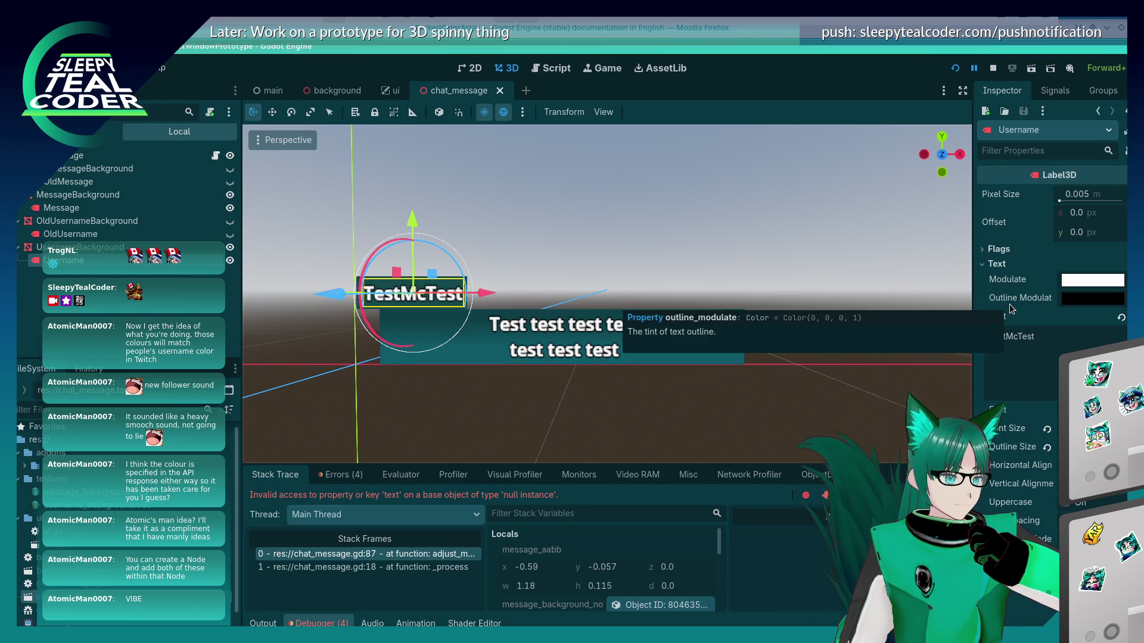
left_click(551, 68)
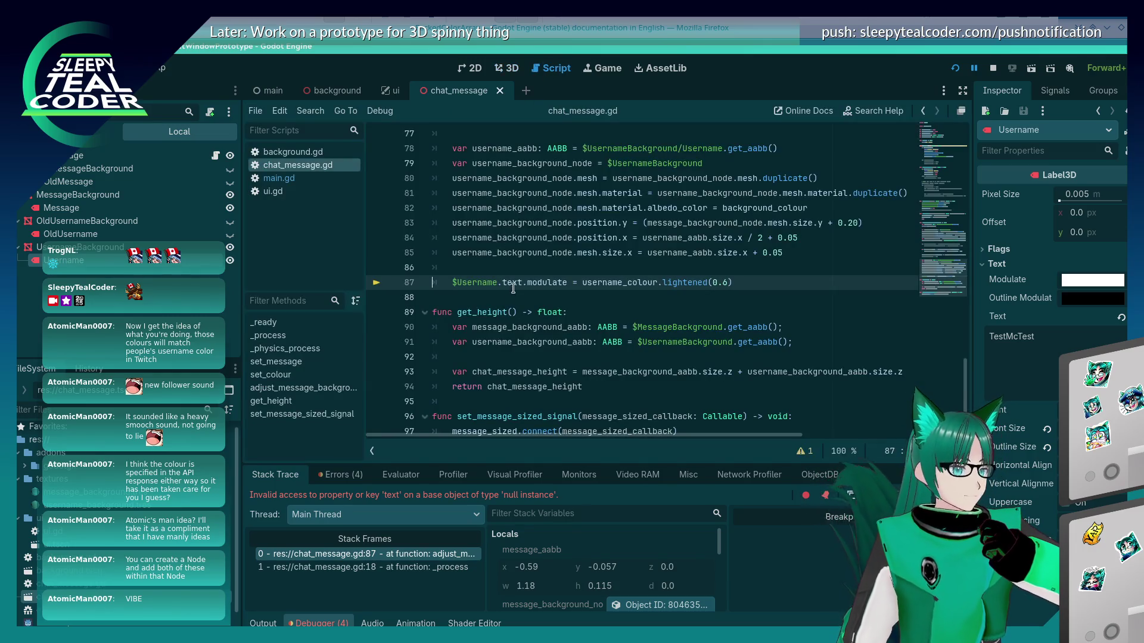
Drop 'text.' from line 87, rerun the game, and start replacing modulate
key("BackSpace")
key("BackSpace")
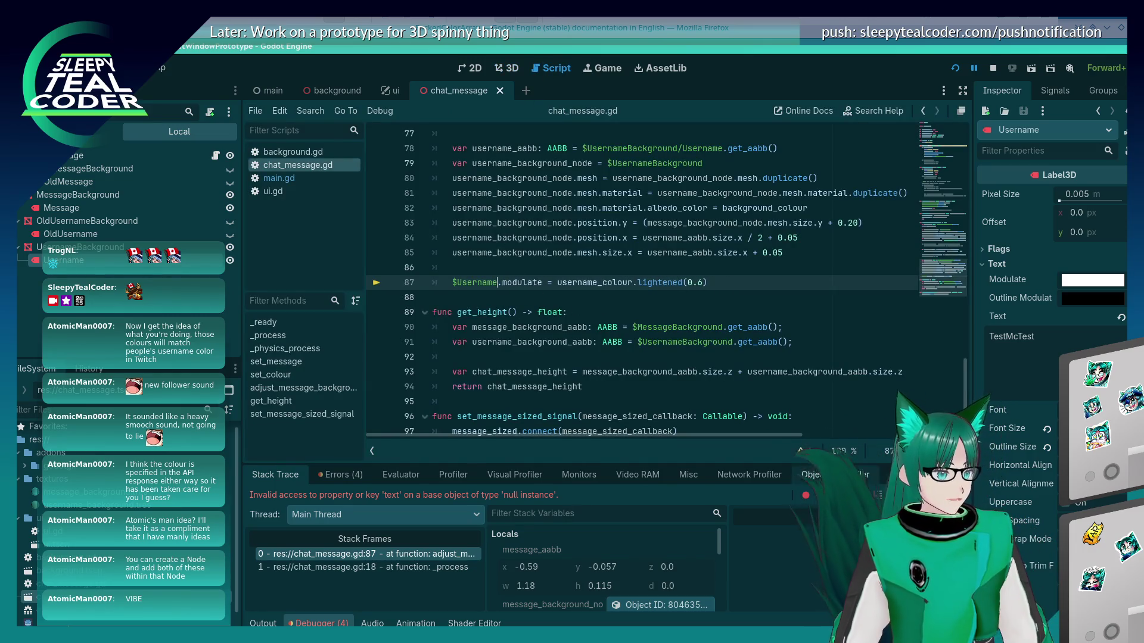
key("F5")
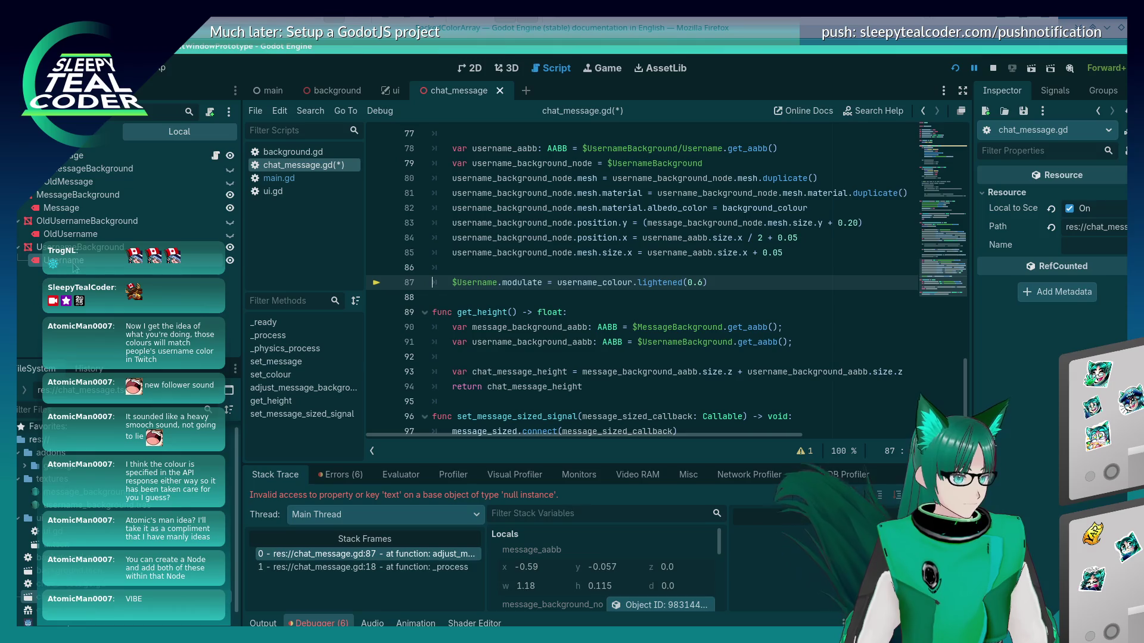
double_click(519, 282)
type("m")
Look for a colour setter among the label's members, then consult the Godot docs in Firefox
key("BackSpace")
type("set_c")
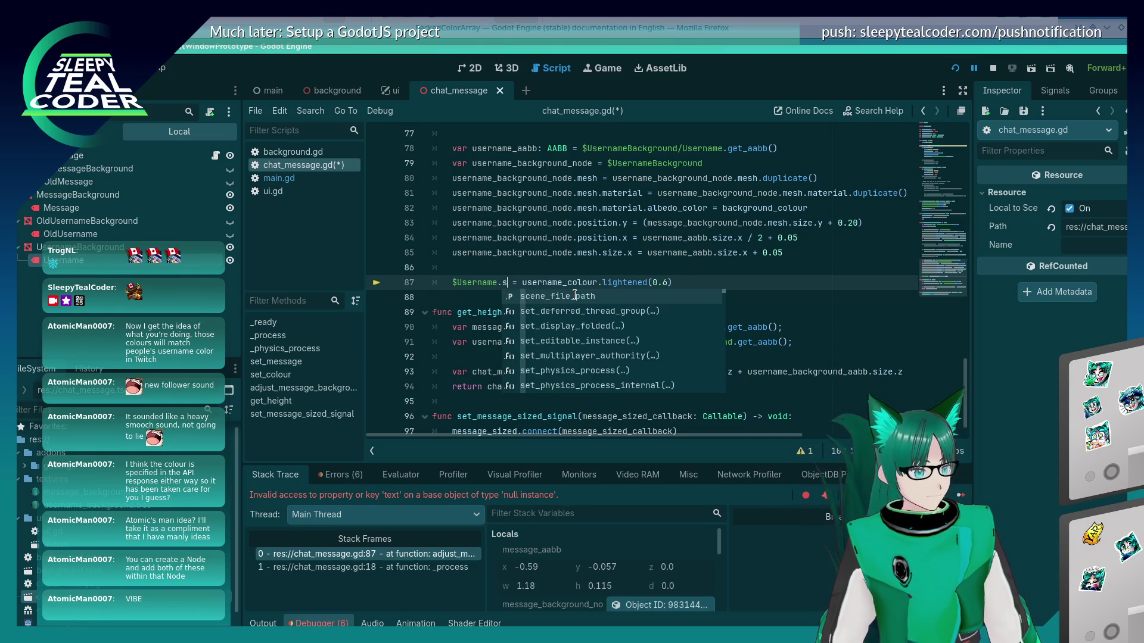
type("ol")
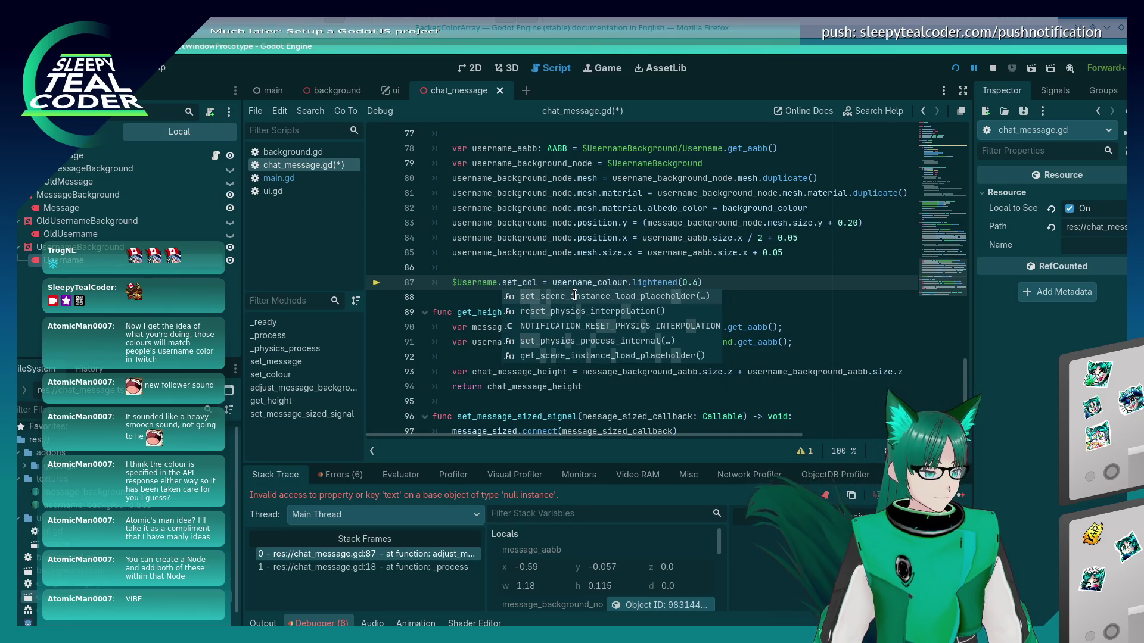
key("BackSpace")
key("BackSpace")
key("BackSpace")
key("ctrl+space")
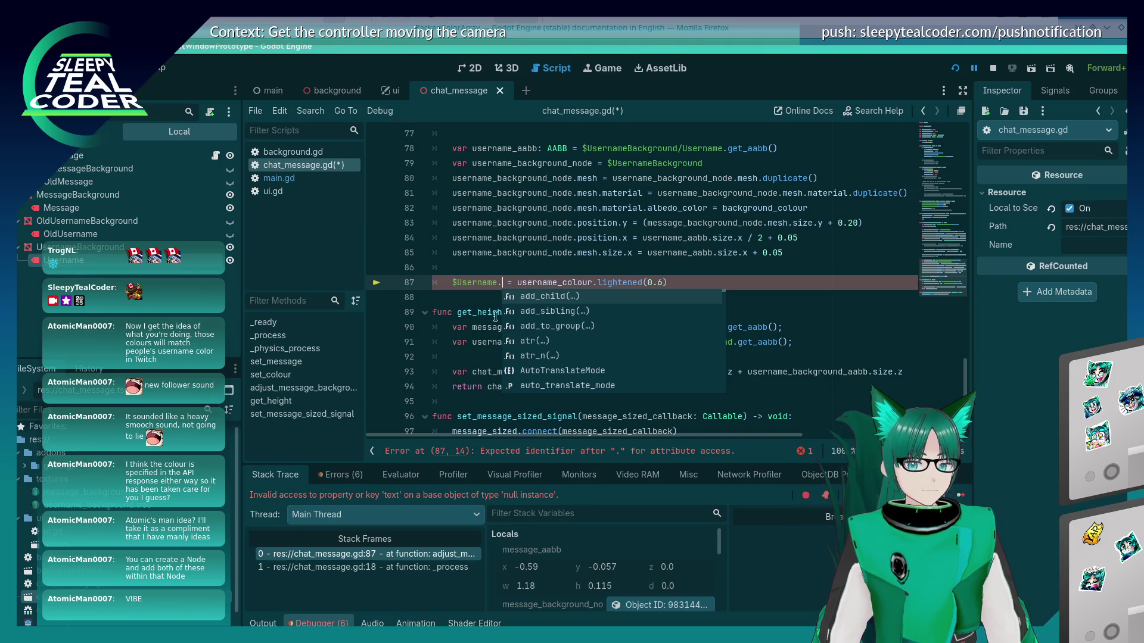
key("alt+Tab")
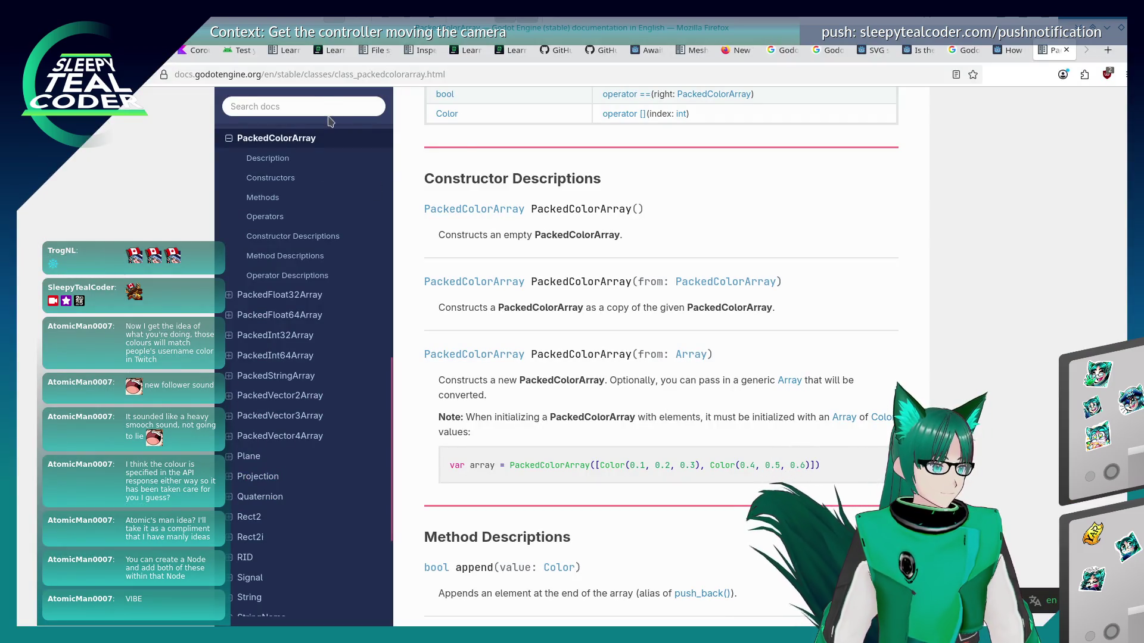
Search the Godot docs for Label3D and open its class reference page
left_click(318, 106)
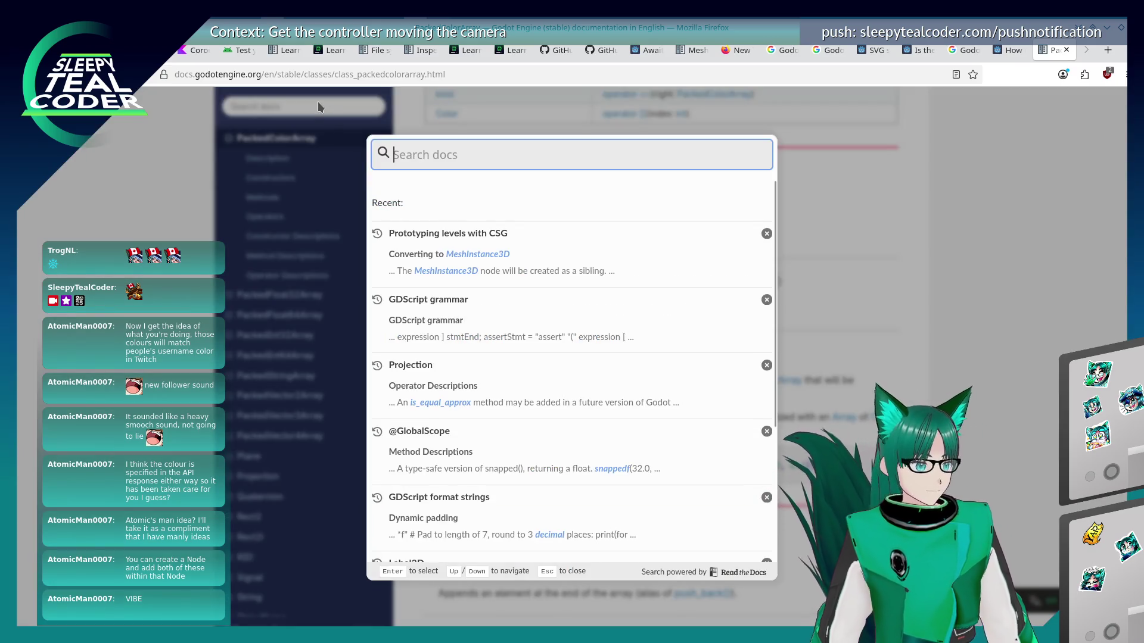
type("Label3D")
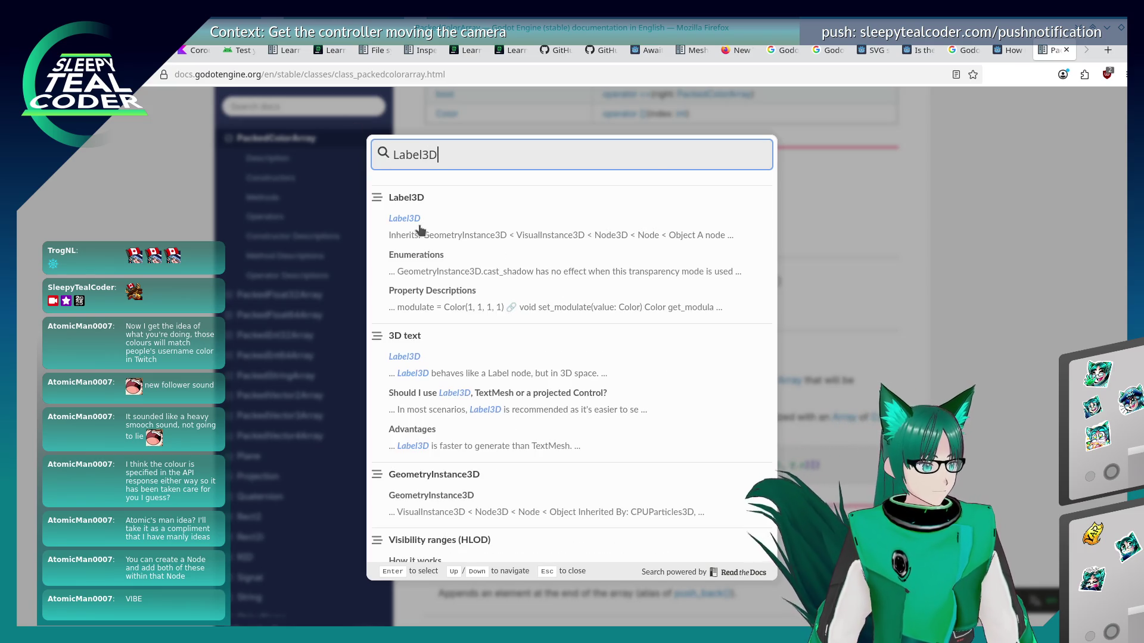
key("Return")
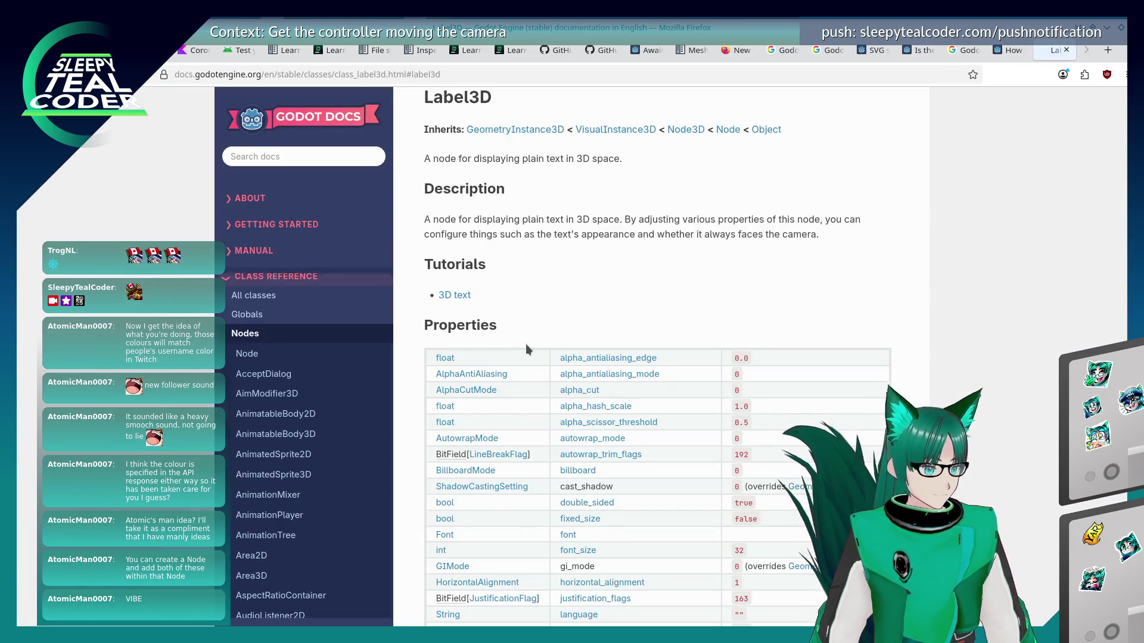
scroll(526, 345, "down", 10)
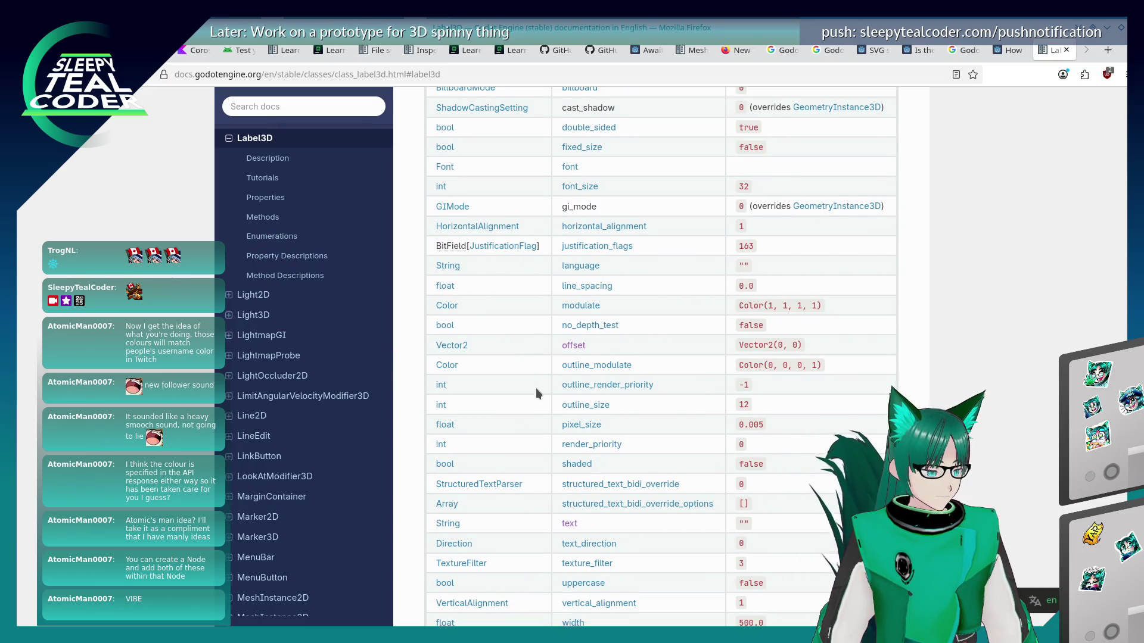
scroll(535, 387, "down", 3)
scroll(535, 387, "up", 3)
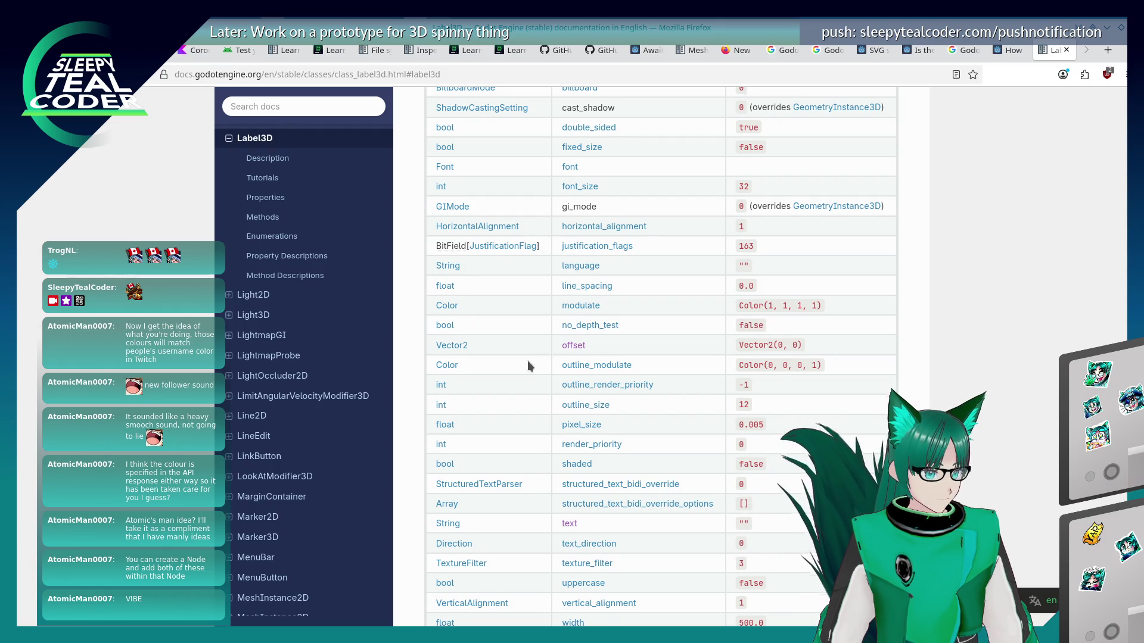
scroll(527, 360, "up", 4)
scroll(528, 364, "down", 3)
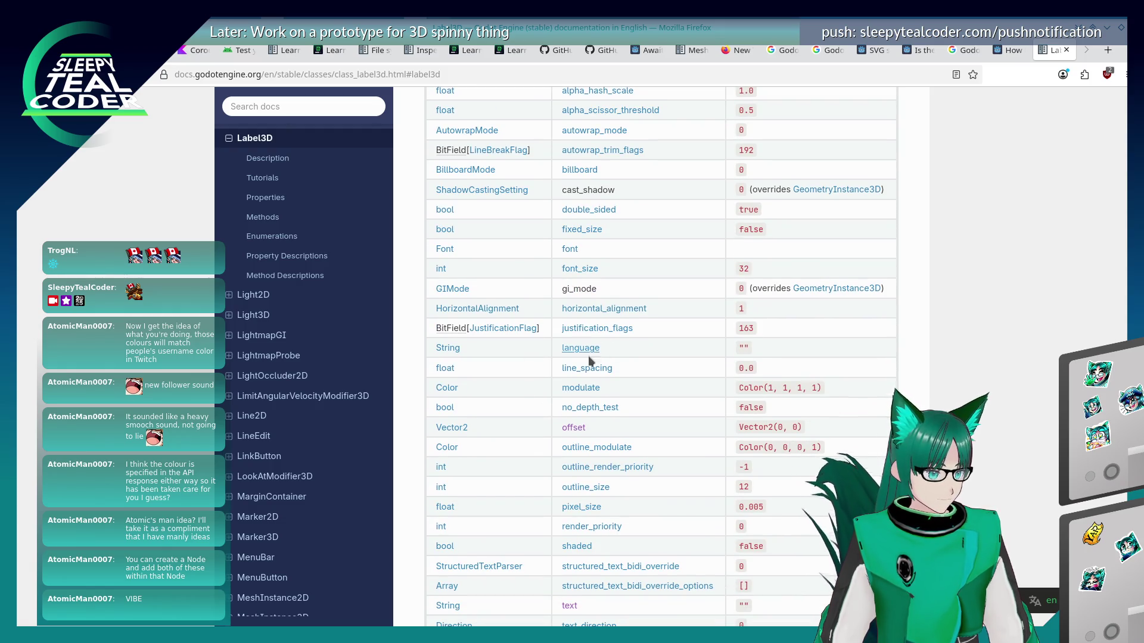
Jump to the modulate property description, then switch back toward the Godot editor
left_click(585, 386)
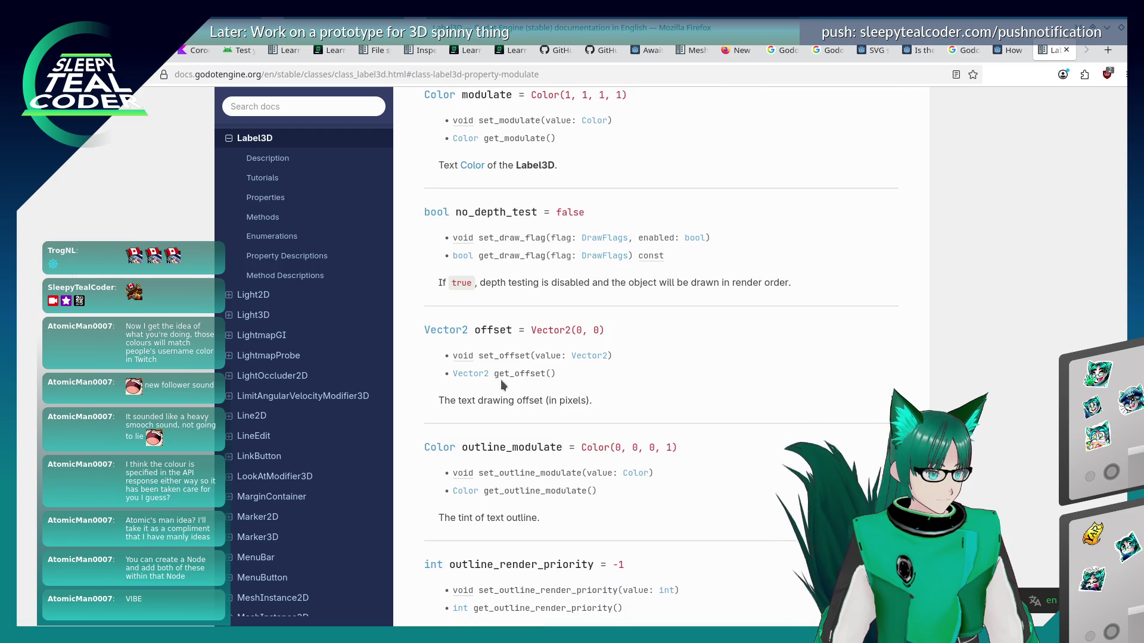
scroll(502, 384, "up", 3)
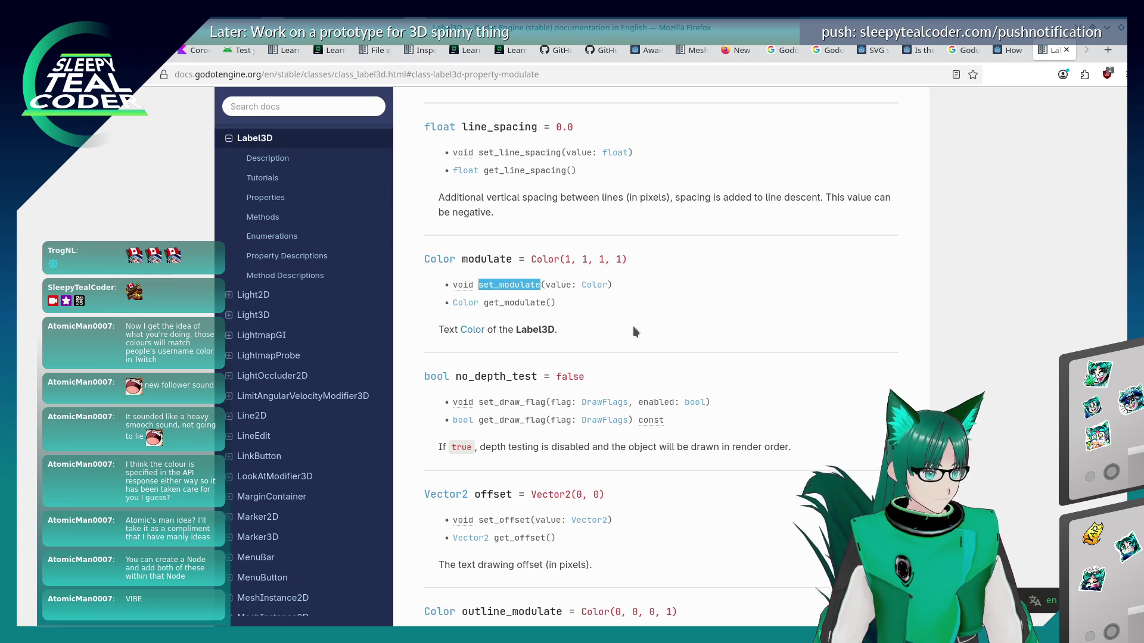
key("alt+Tab")
key("alt+Tab")
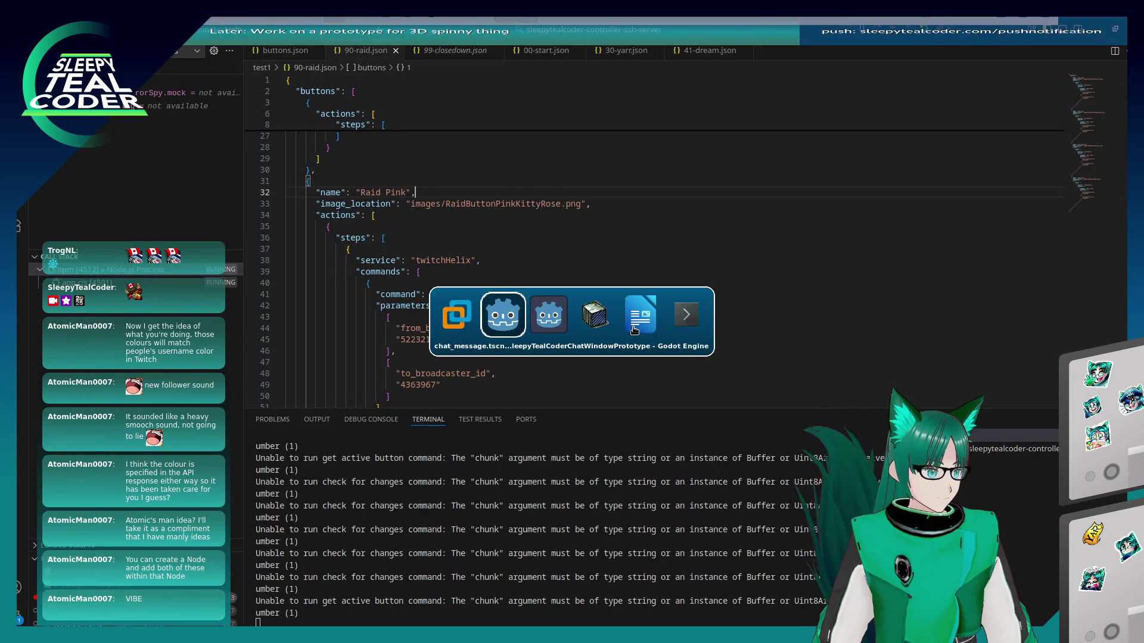
key("Tab")
key("Tab")
key("Tab")
key("shift+Tab")
key("shift+Tab")
key("shift+Tab")
Add a .set_modulate( call to line 87 and save the script to run the game
left_click(488, 327)
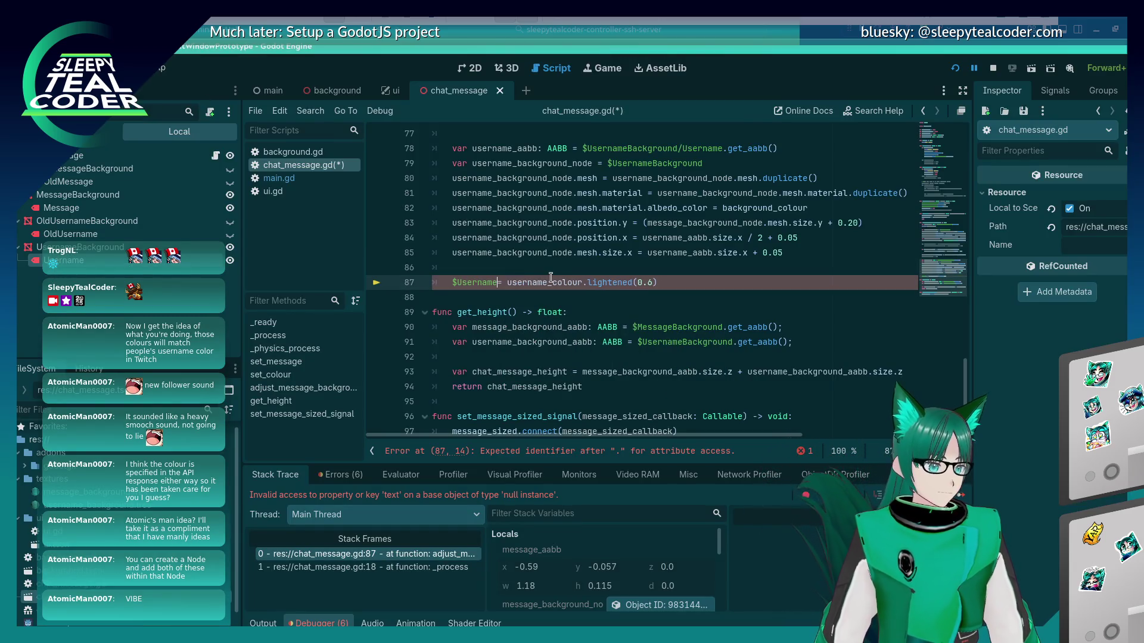
type(".set_modulate")
type("(")
key("End")
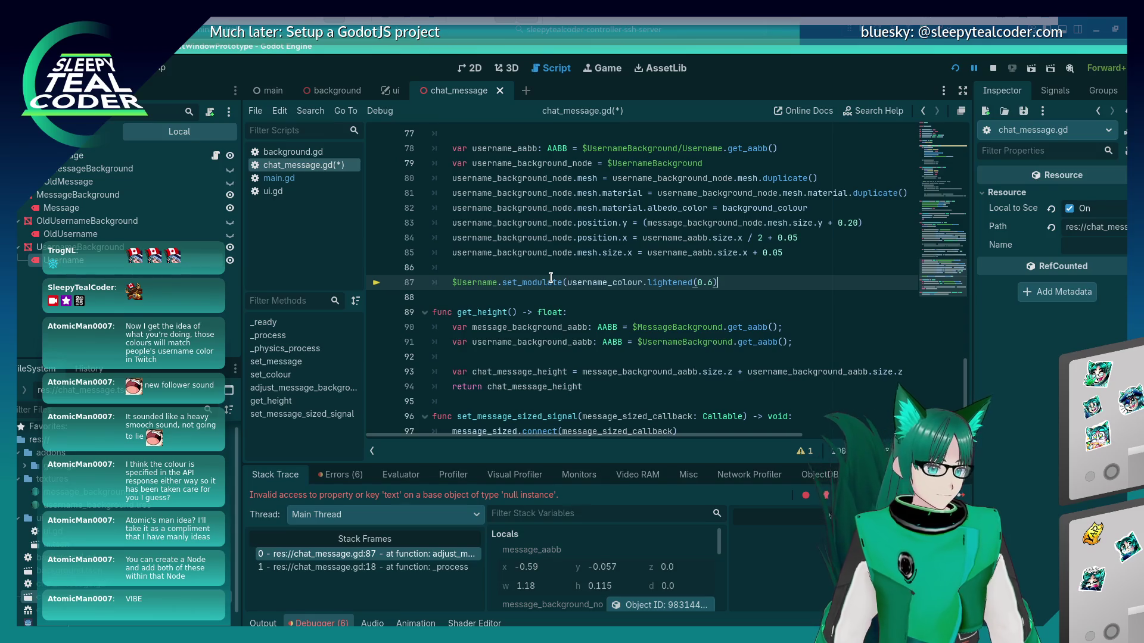
key("ctrl+s")
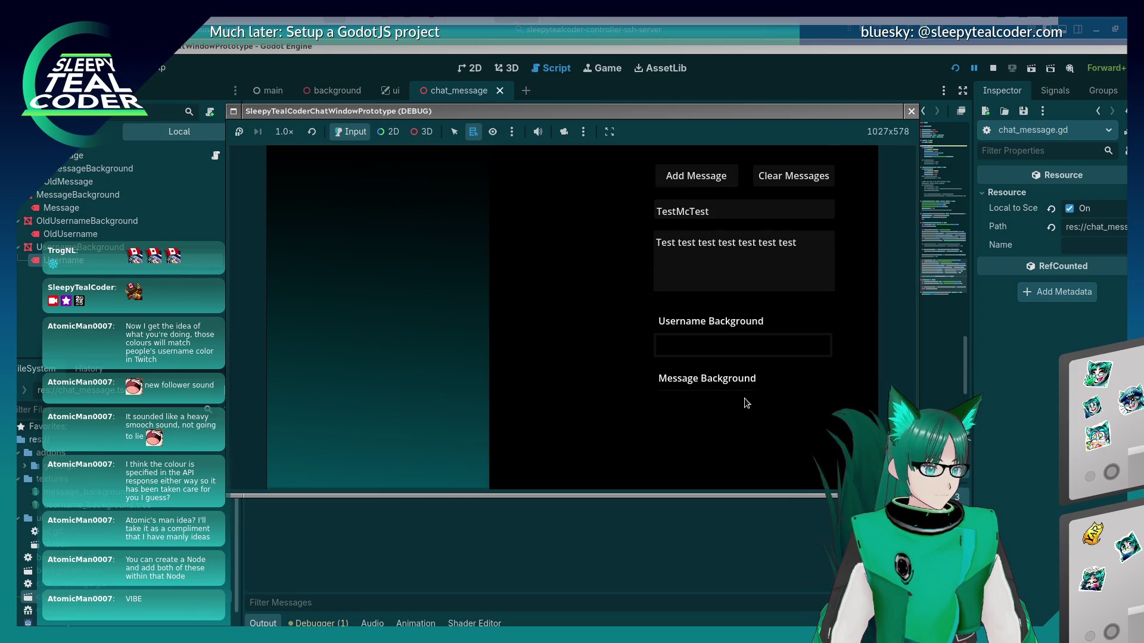
Pick a teal message background colour in the running game
left_click(745, 398)
left_click_drag(821, 178, 823, 233)
left_click(750, 192)
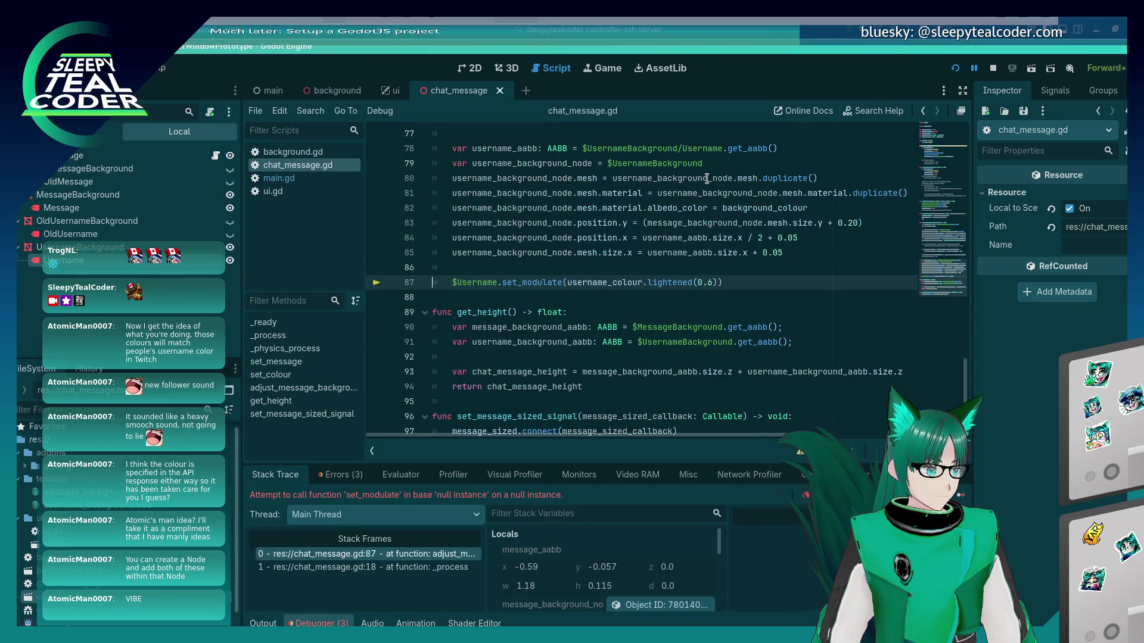
mouse_move(707, 179)
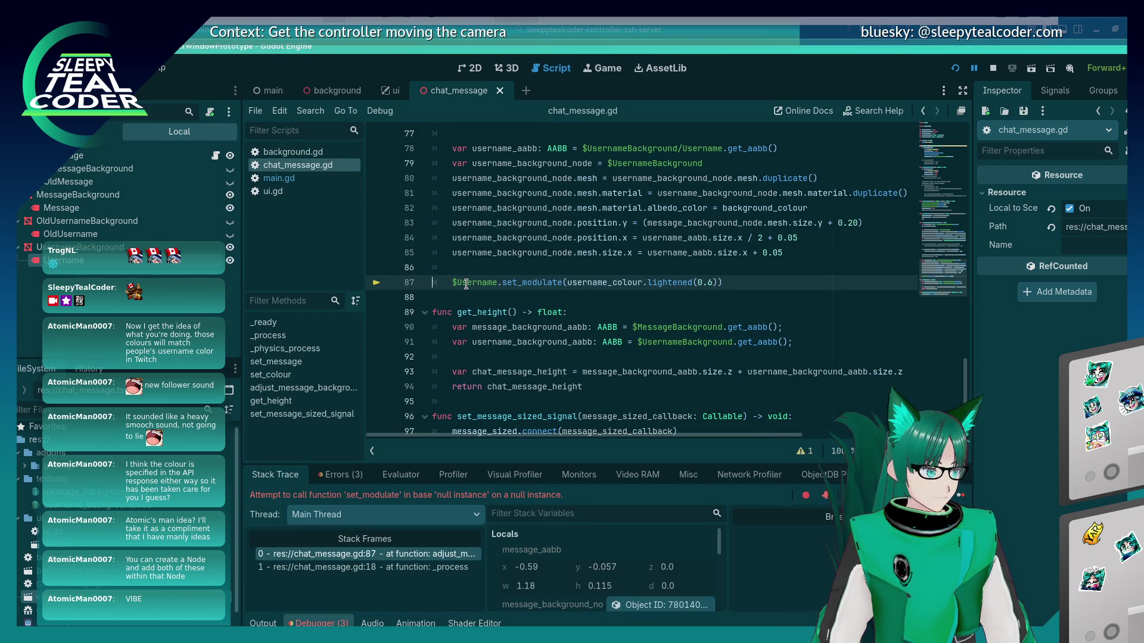
Fix line 87's node path to $UsernameBackground/Username without the stray $, then rerun the game
scroll(471, 292, "up", 2)
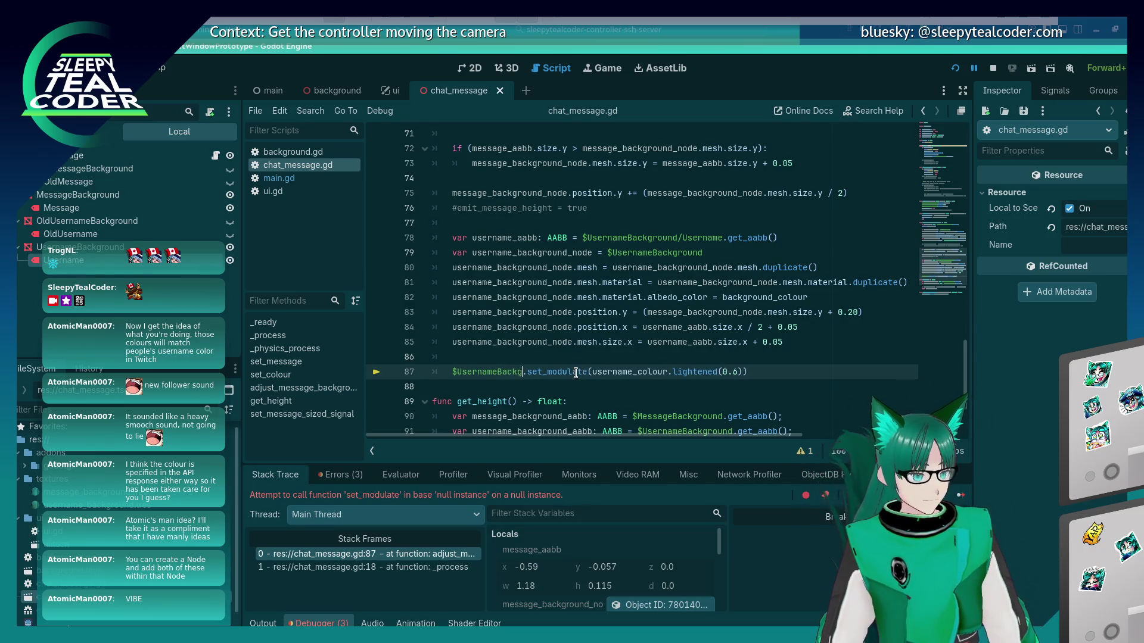
type("$Use")
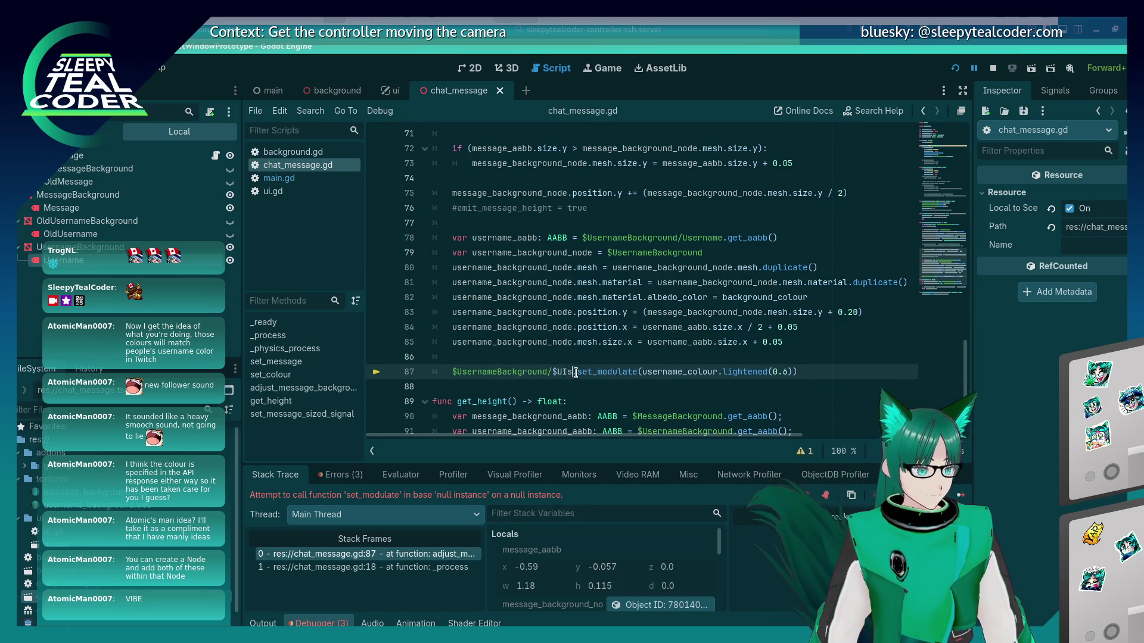
type("rname")
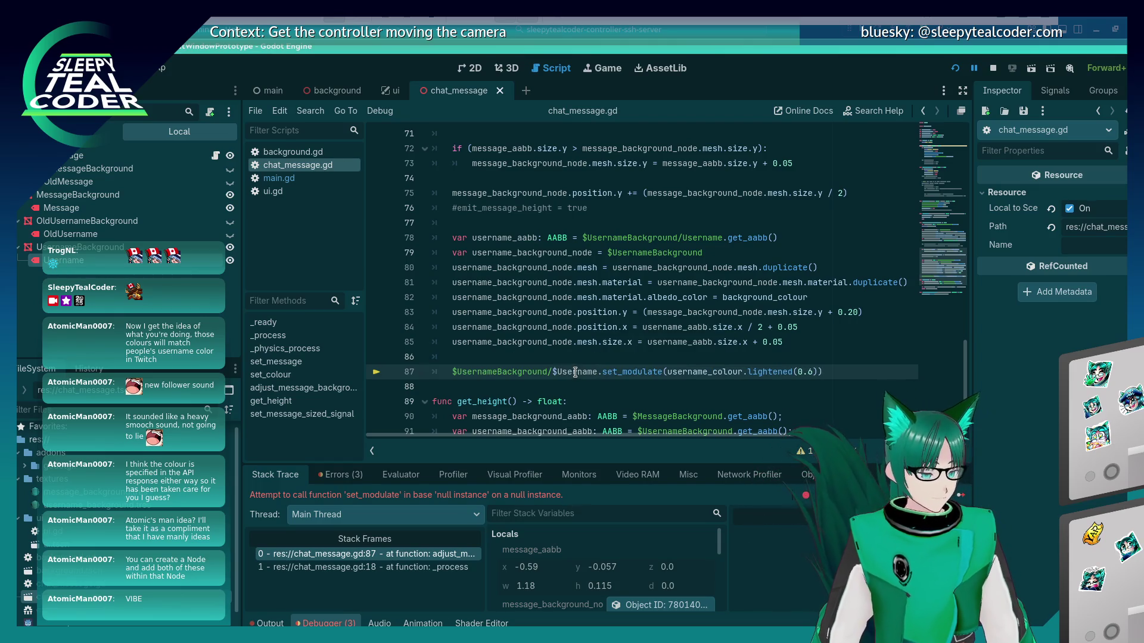
left_click(591, 355)
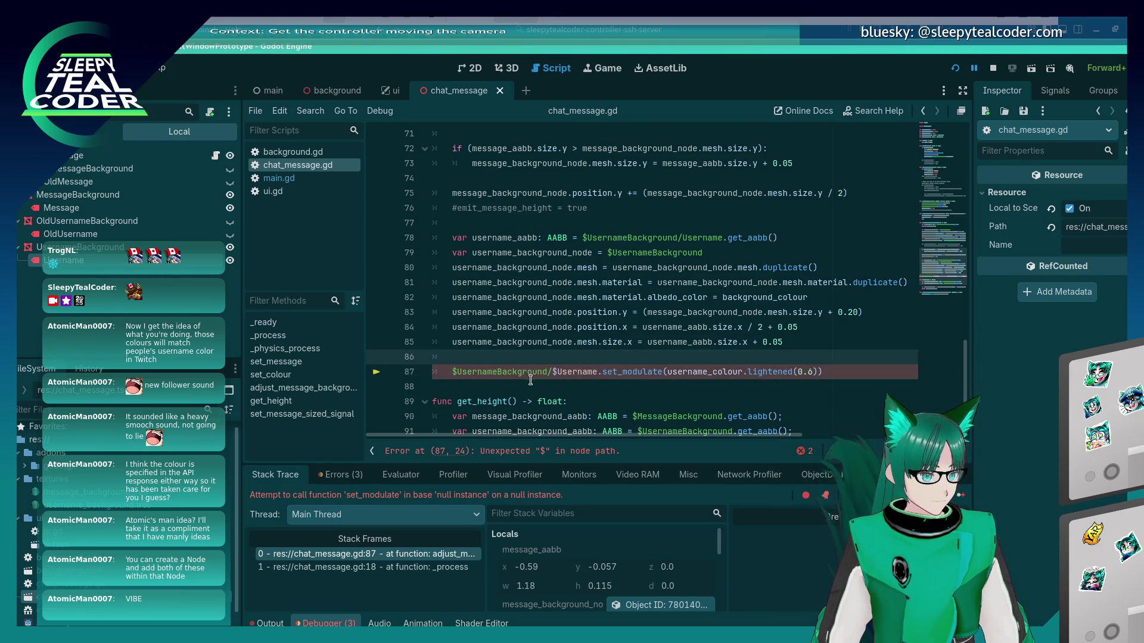
left_click(558, 371)
key("BackSpace")
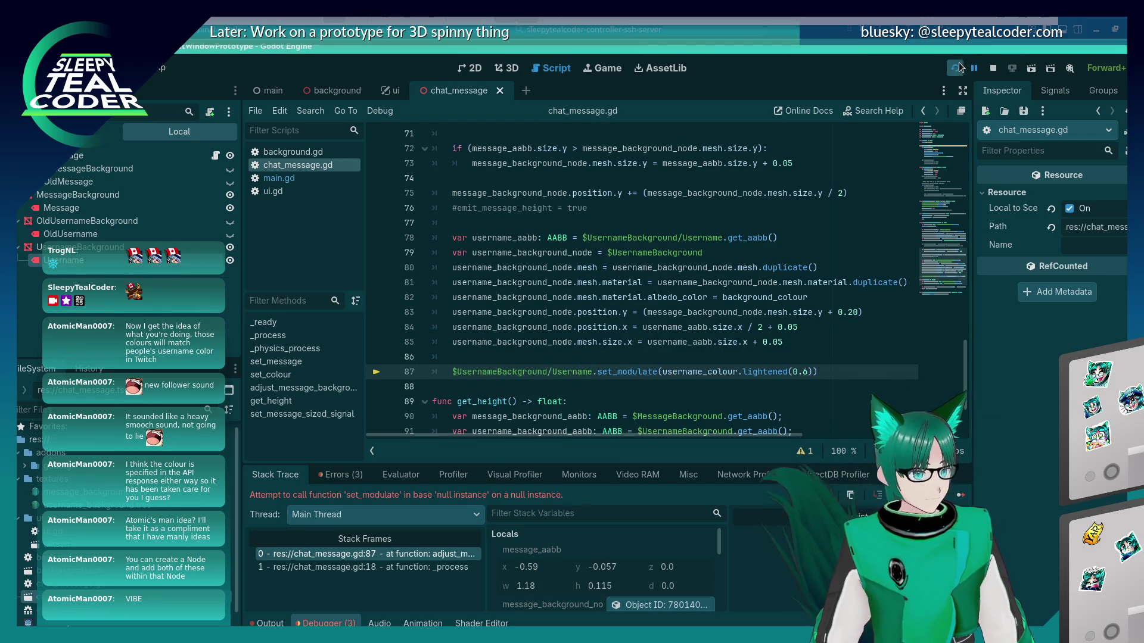
left_click(956, 68)
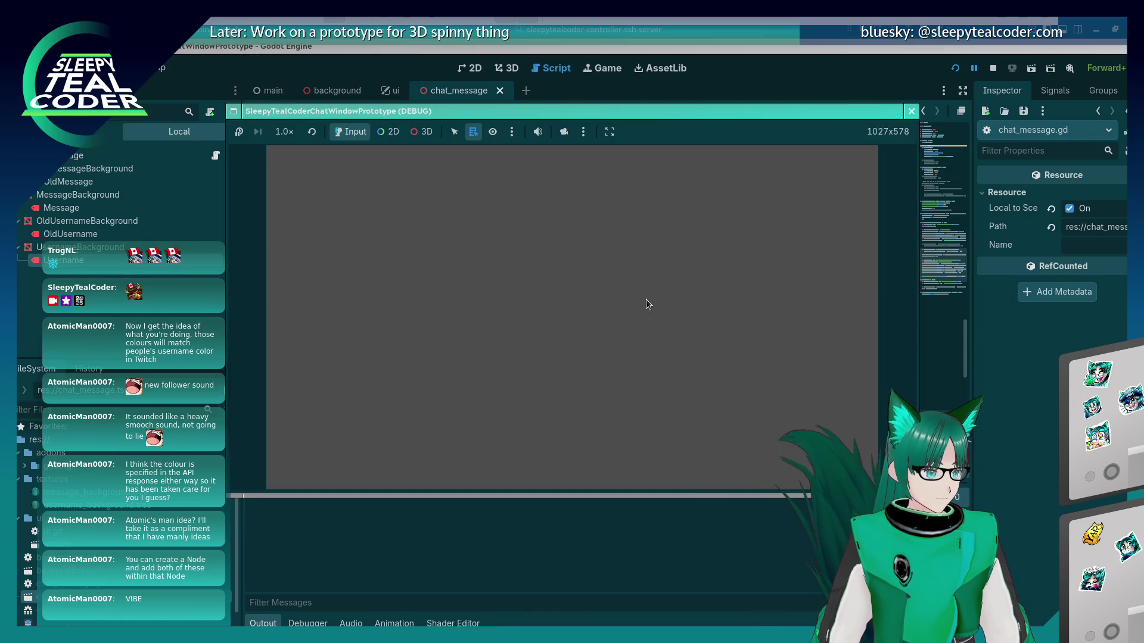
Add a test chat message with a purple message background
left_click(738, 402)
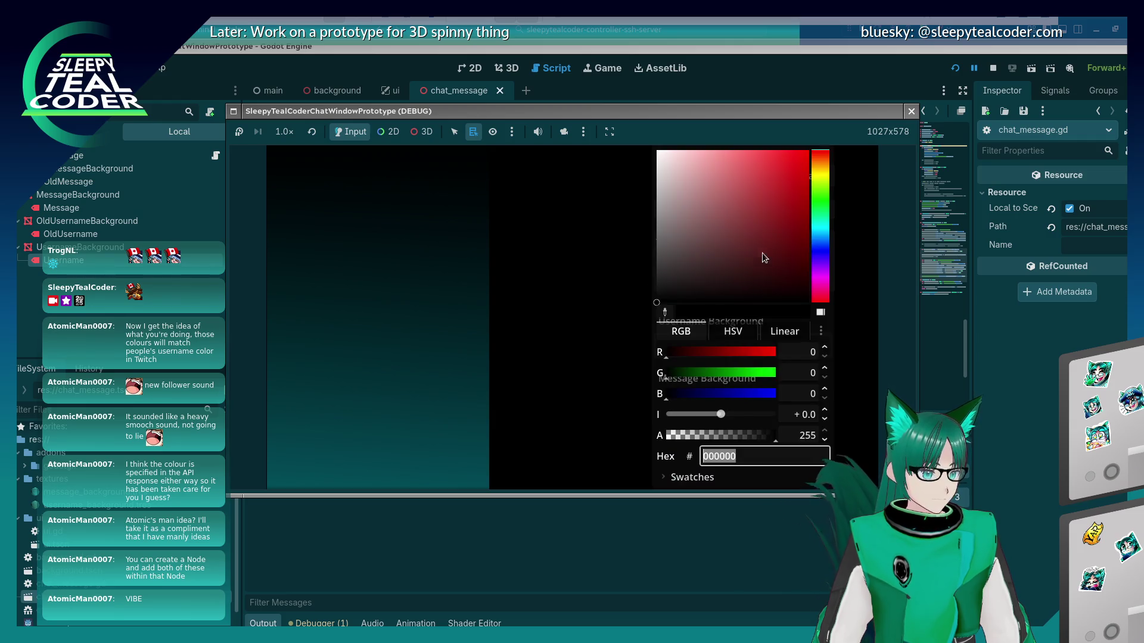
left_click(821, 277)
left_click(761, 225)
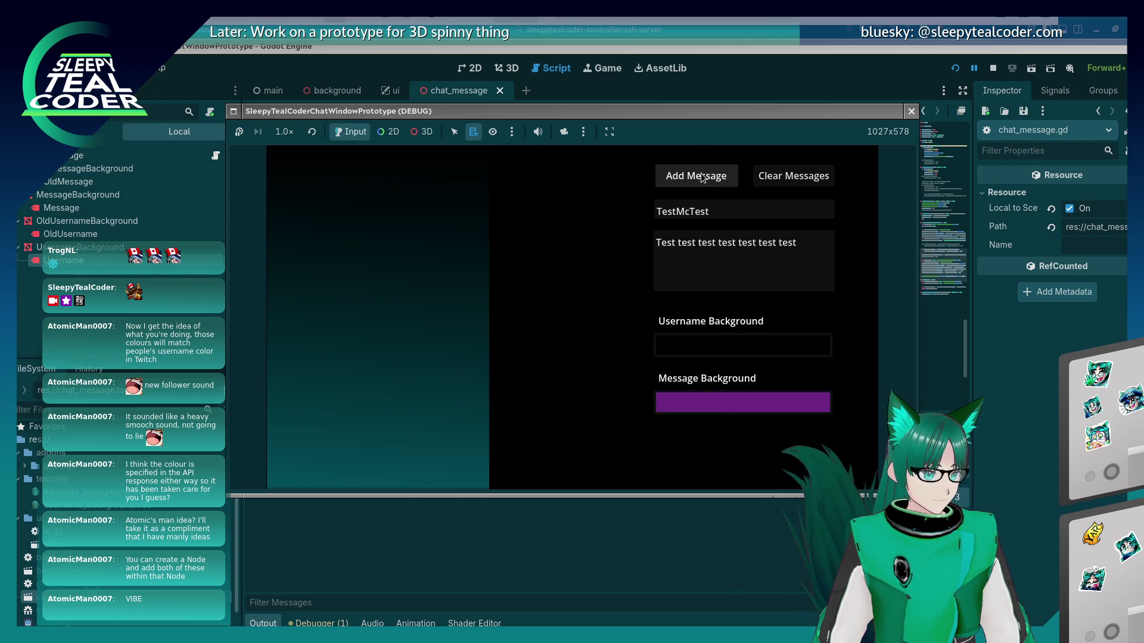
left_click(703, 177)
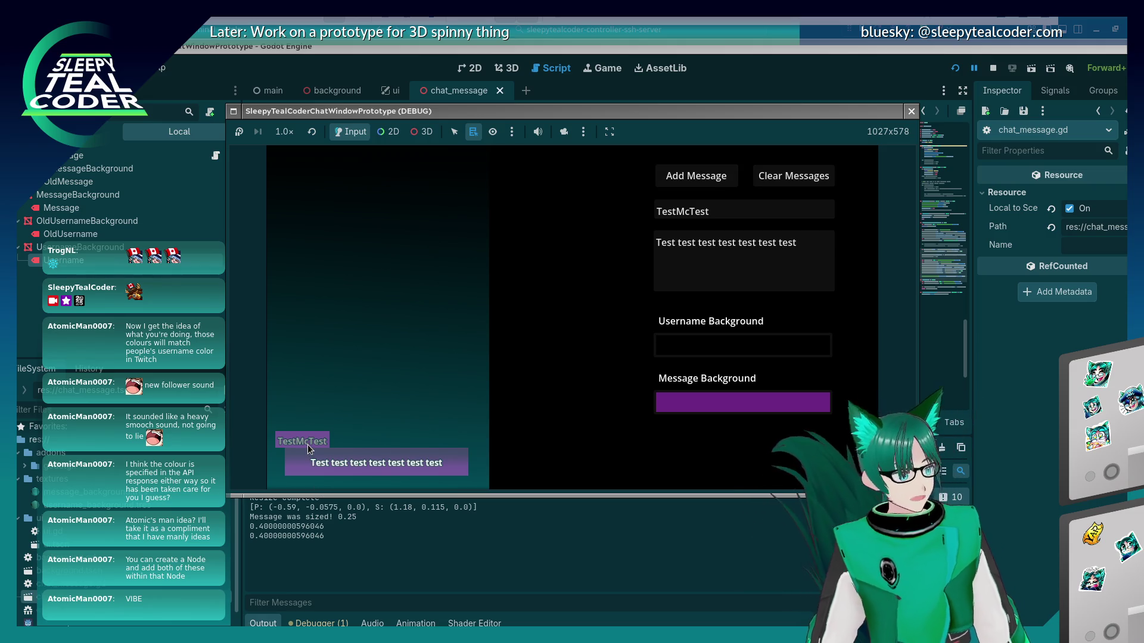
Add another message with a green username background, then stop the game
left_click(667, 349)
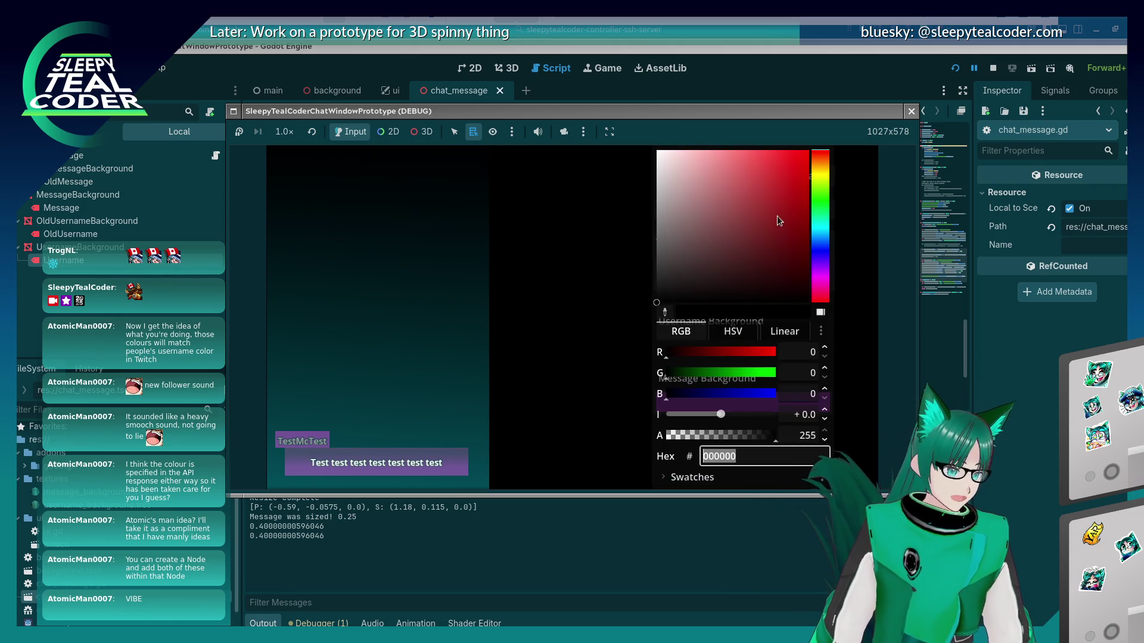
left_click(820, 213)
left_click(692, 227)
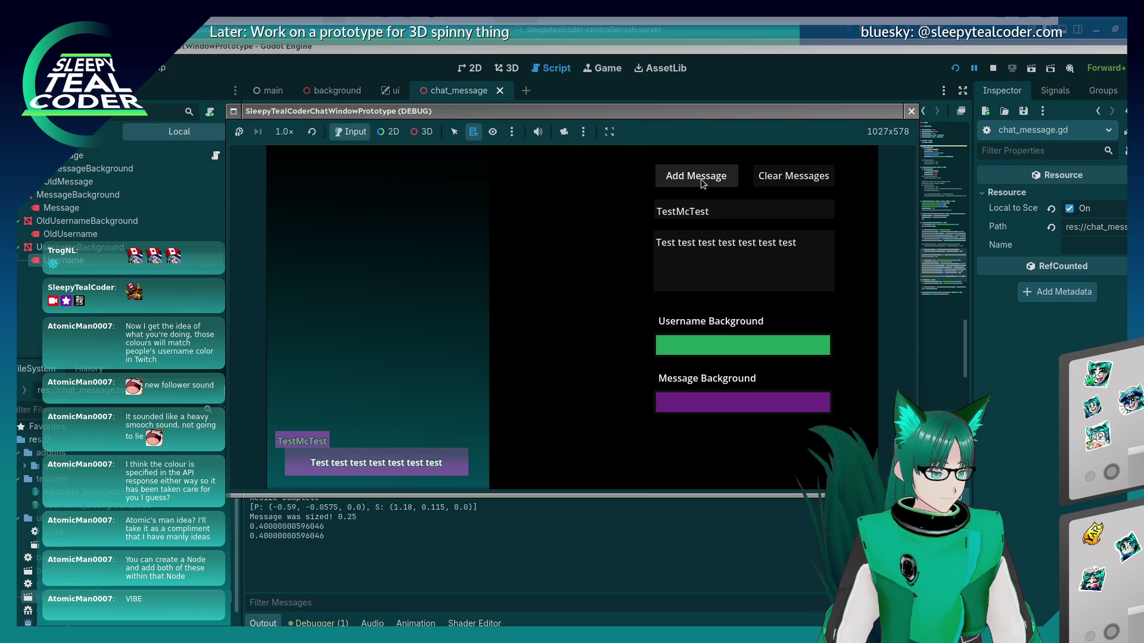
left_click(700, 179)
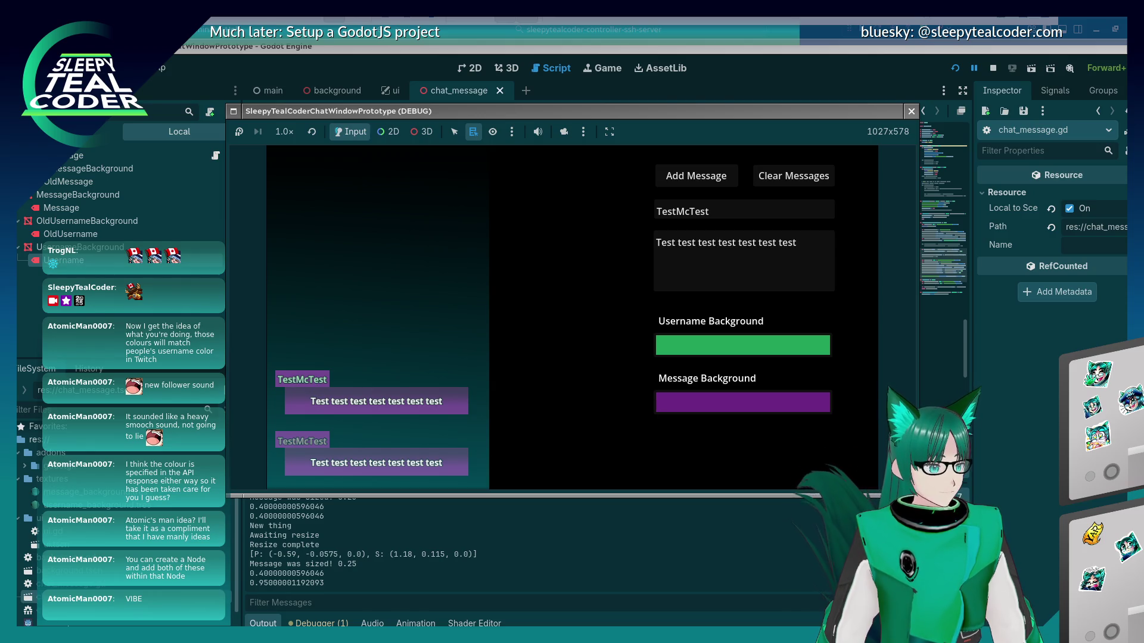
key("F8")
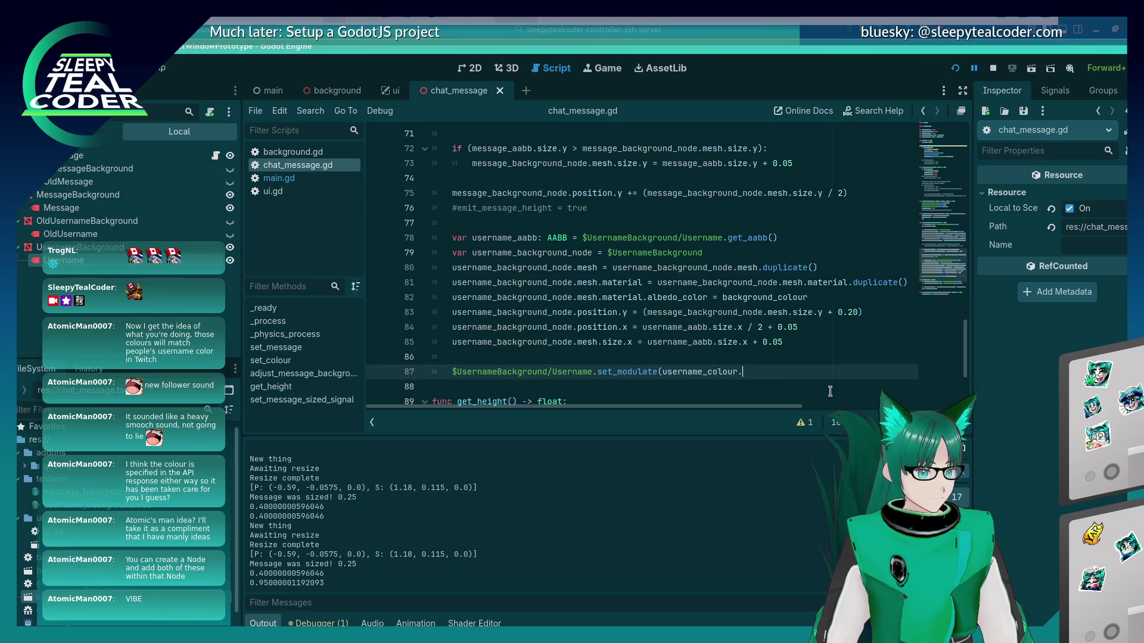
Finish line 87 with username_colour.lightened(0.5), save, and restart the game
type("lightened(0.5")
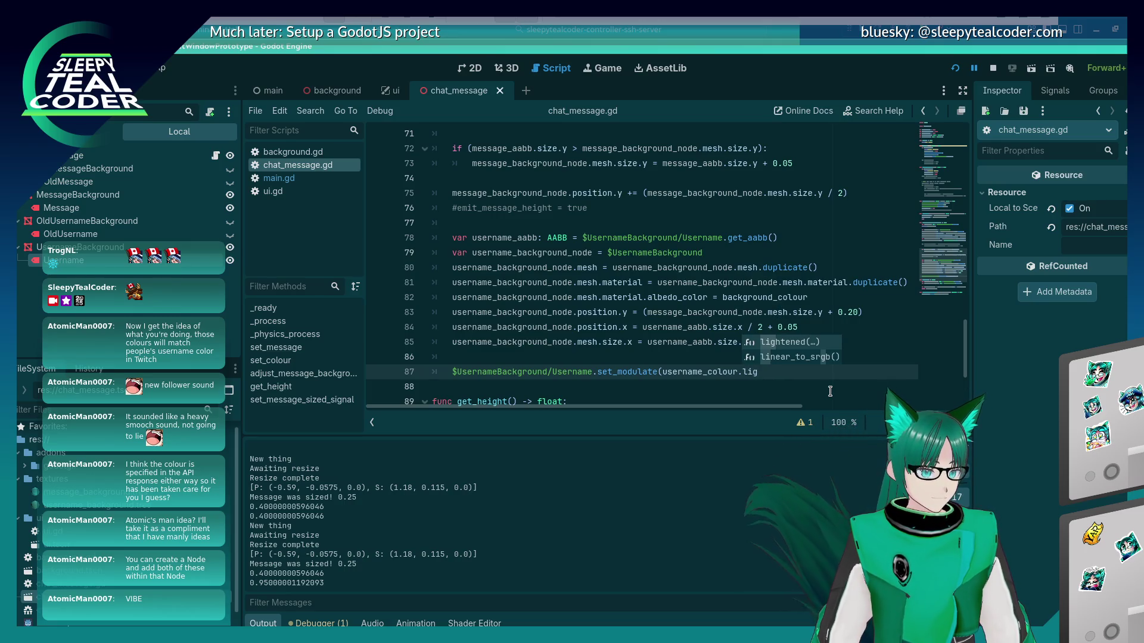
key("Return")
type("0.5))")
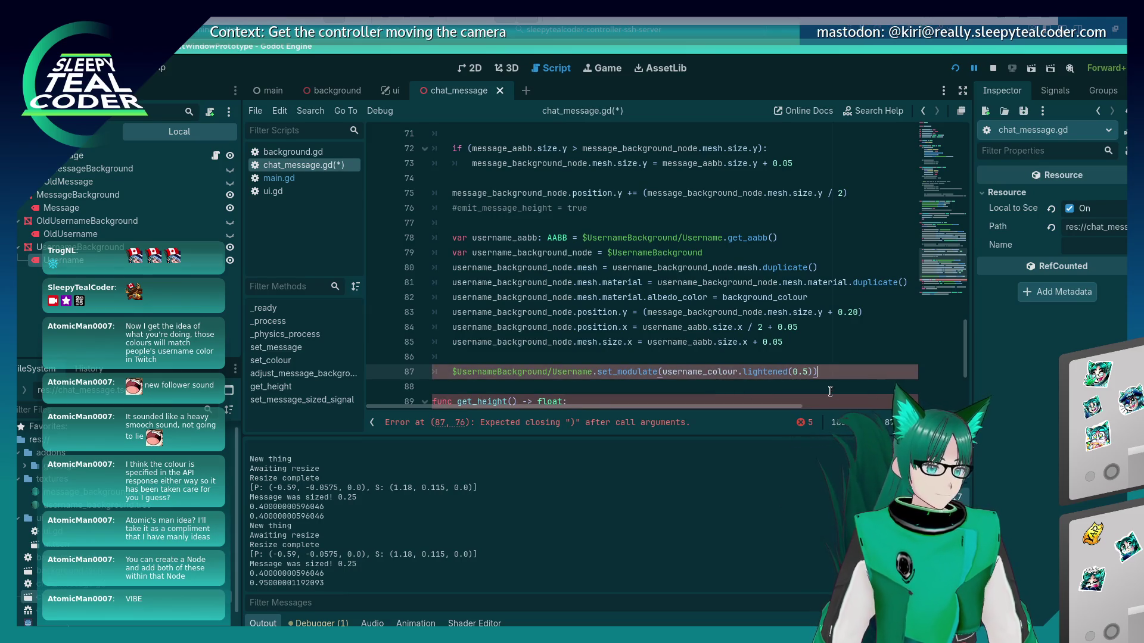
key("ctrl+s")
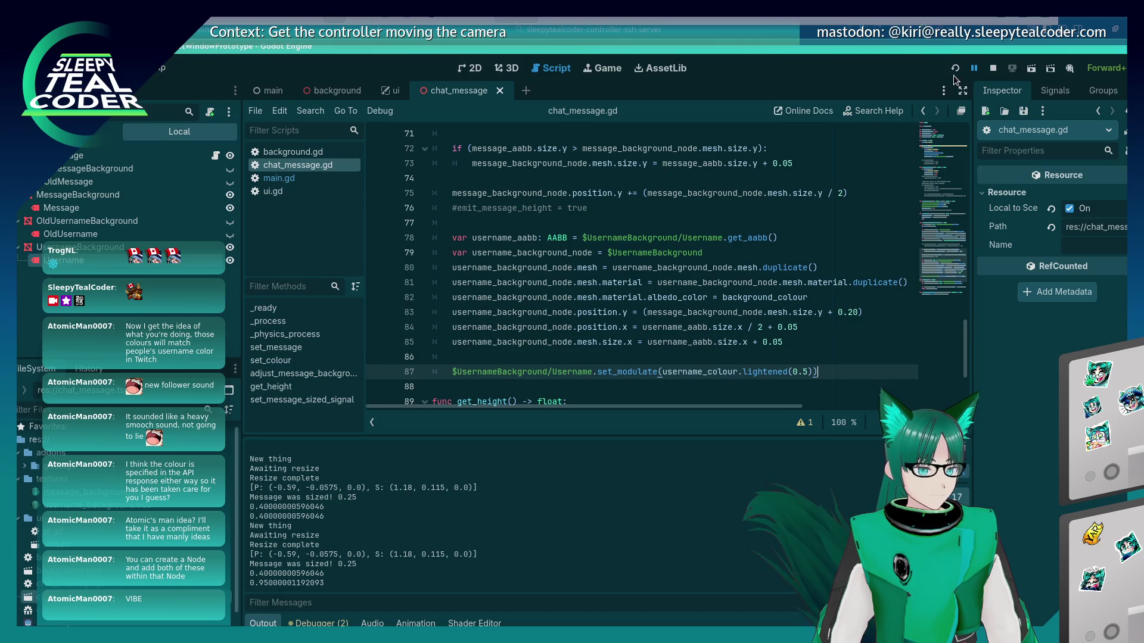
left_click(955, 69)
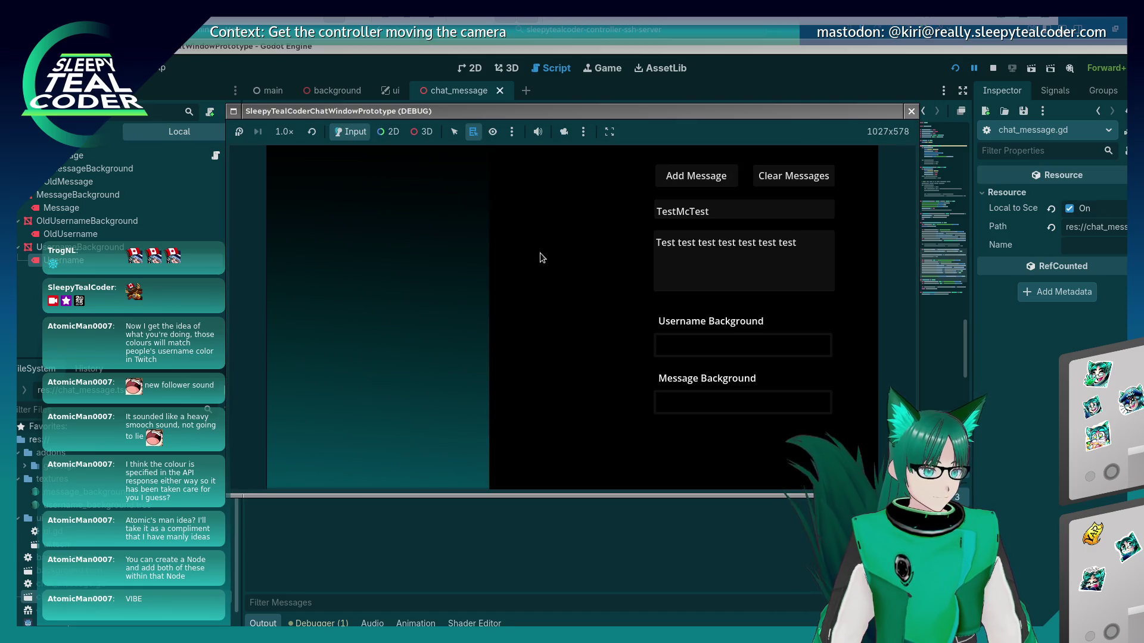
Add a test message, then another with a magenta message background
left_click(708, 183)
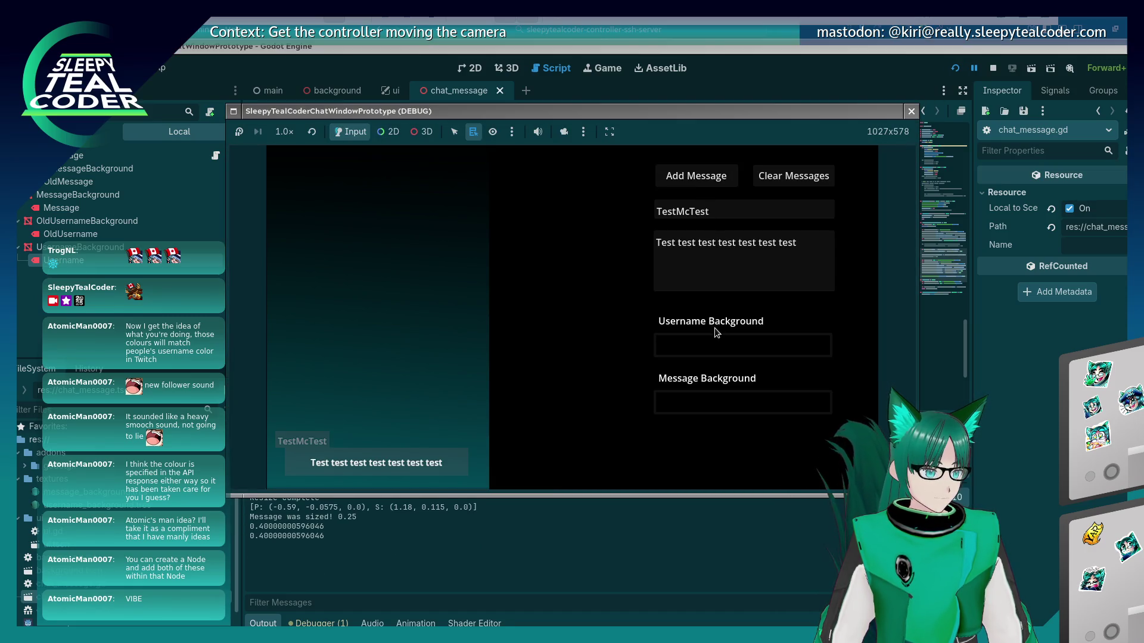
left_click(716, 345)
left_click(598, 331)
left_click(703, 399)
left_click(767, 190)
key("Escape")
left_click(691, 179)
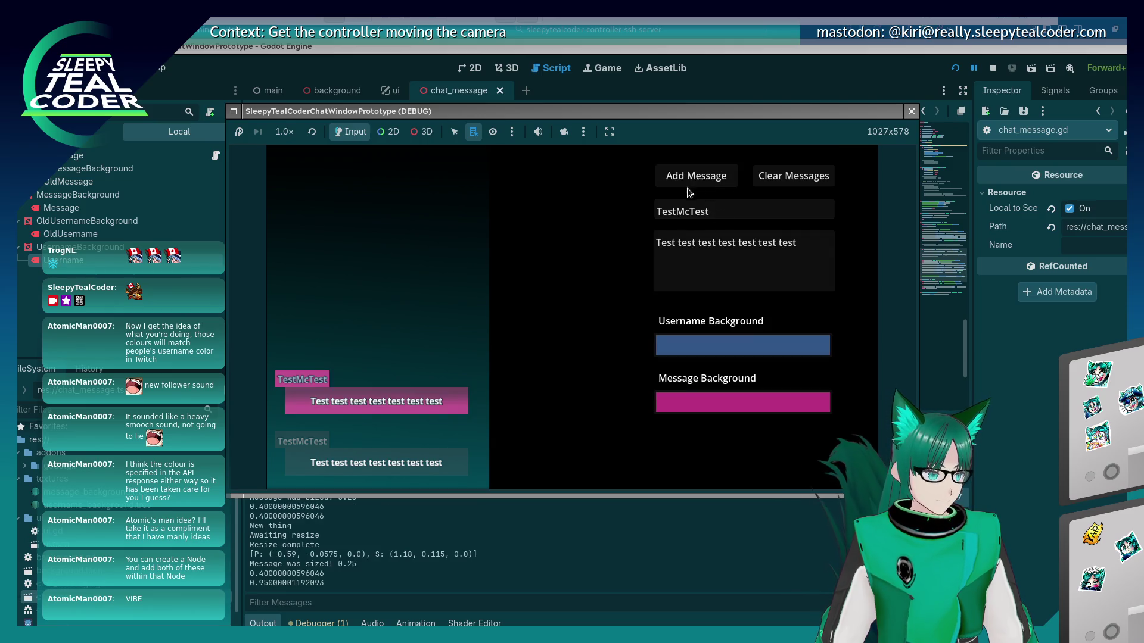
Give the username a yellow-green background and add two more TestMcTest messages
left_click(707, 348)
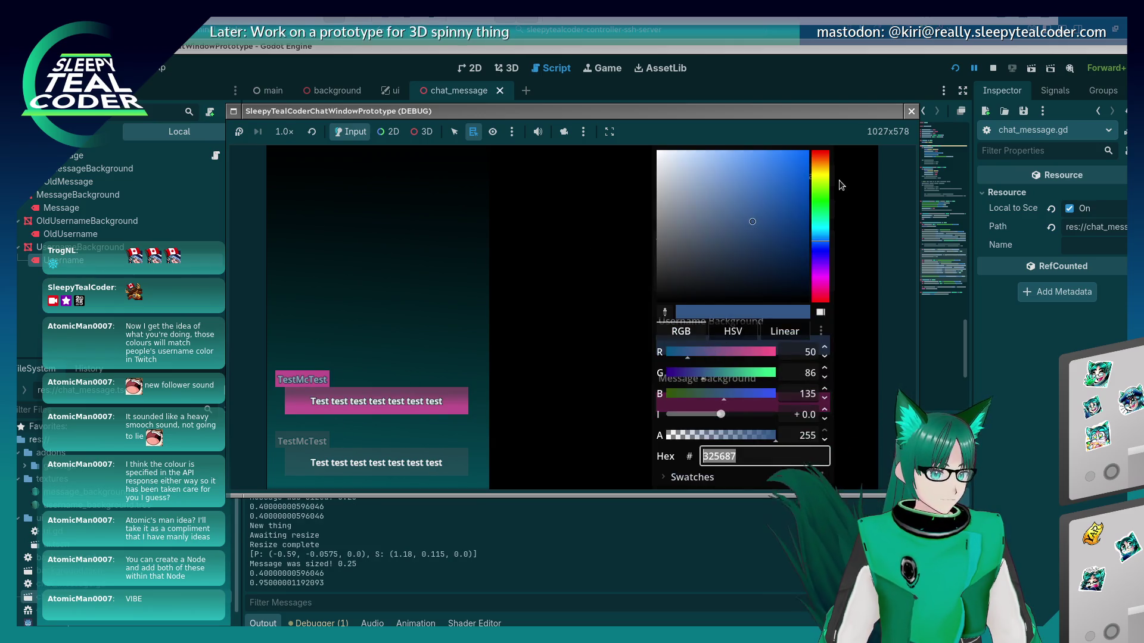
left_click(818, 178)
left_click(752, 174)
left_click(542, 262)
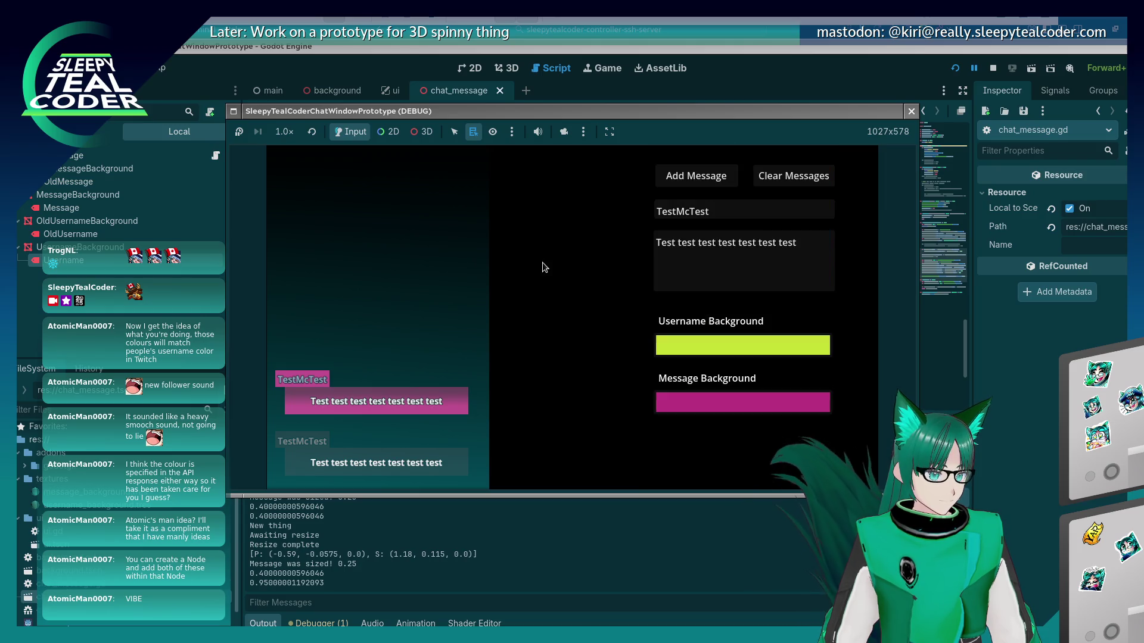
left_click(717, 181)
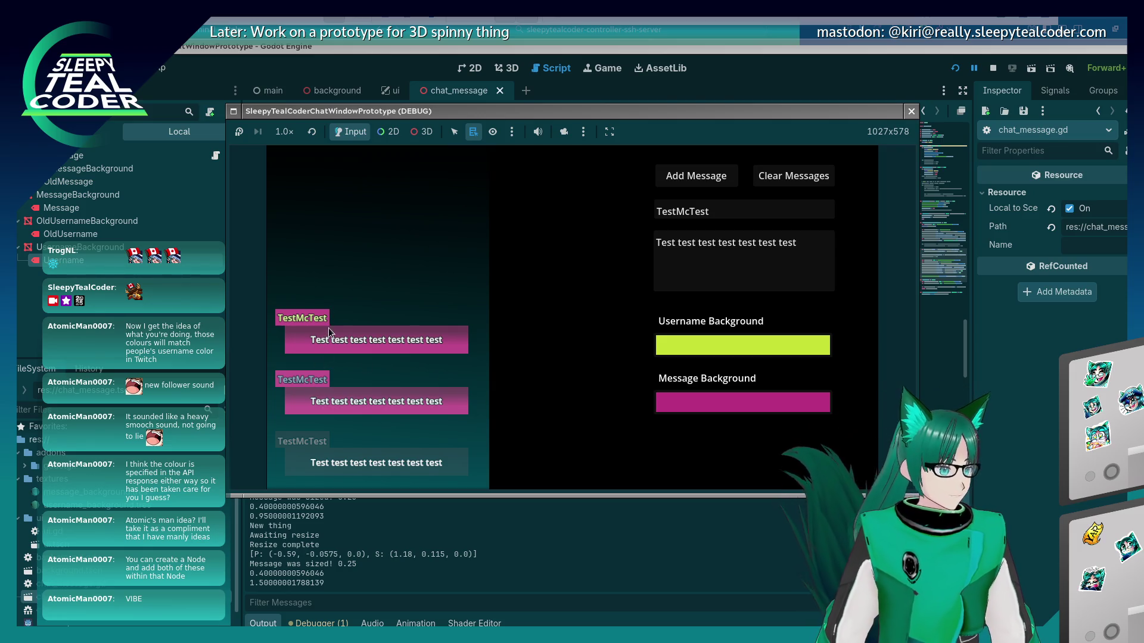
left_click(699, 179)
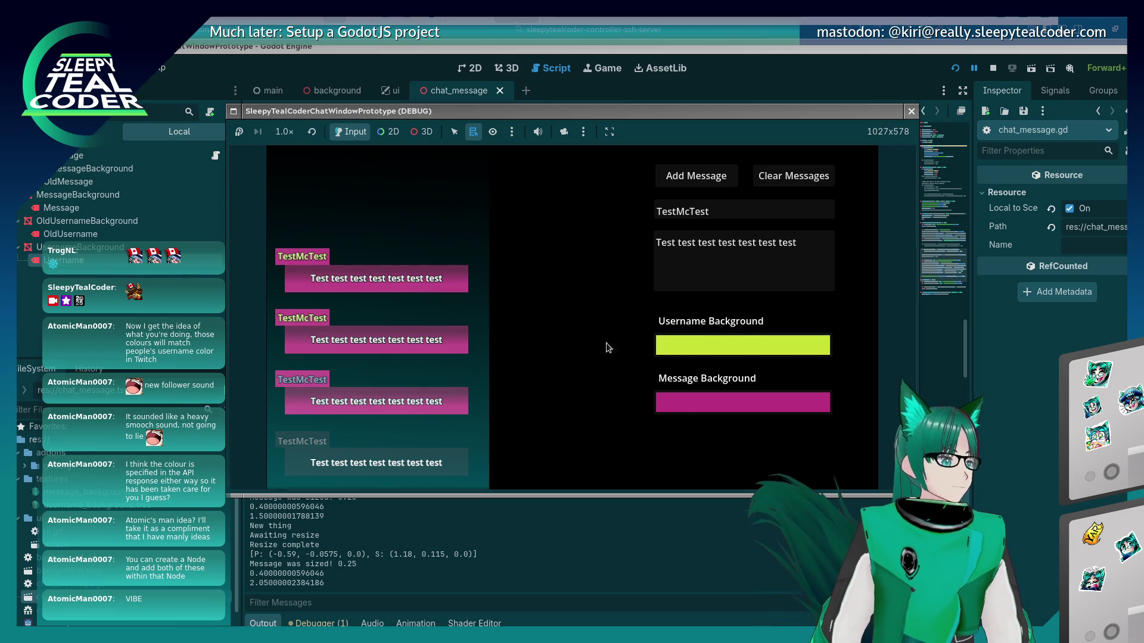
Set the username background to blue, add another message, and return to the script
left_click(746, 343)
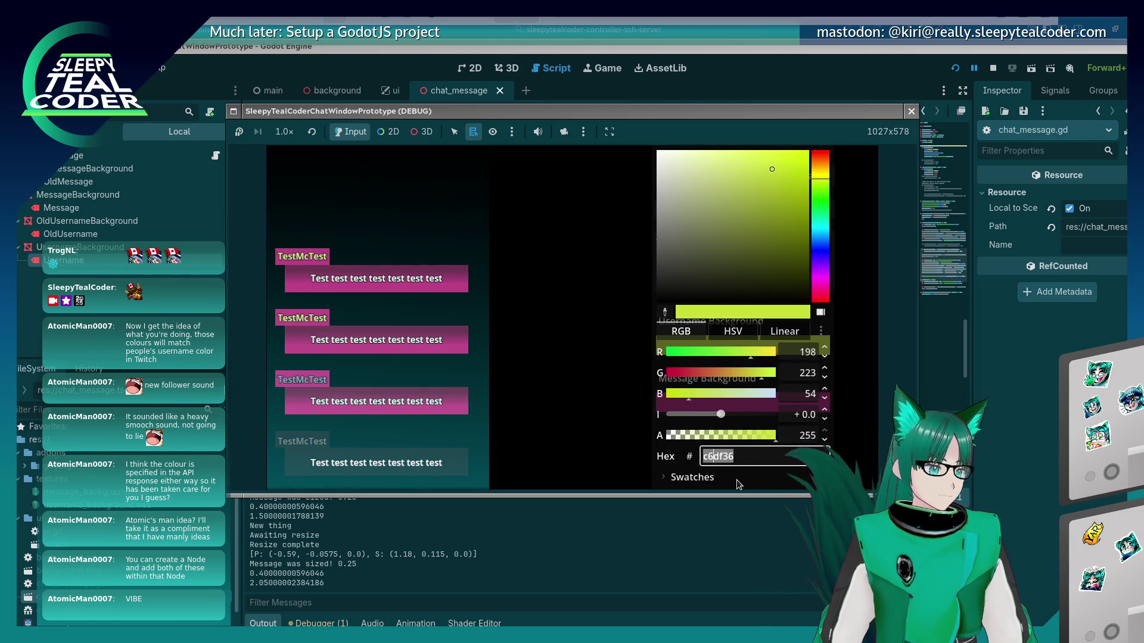
key("Escape")
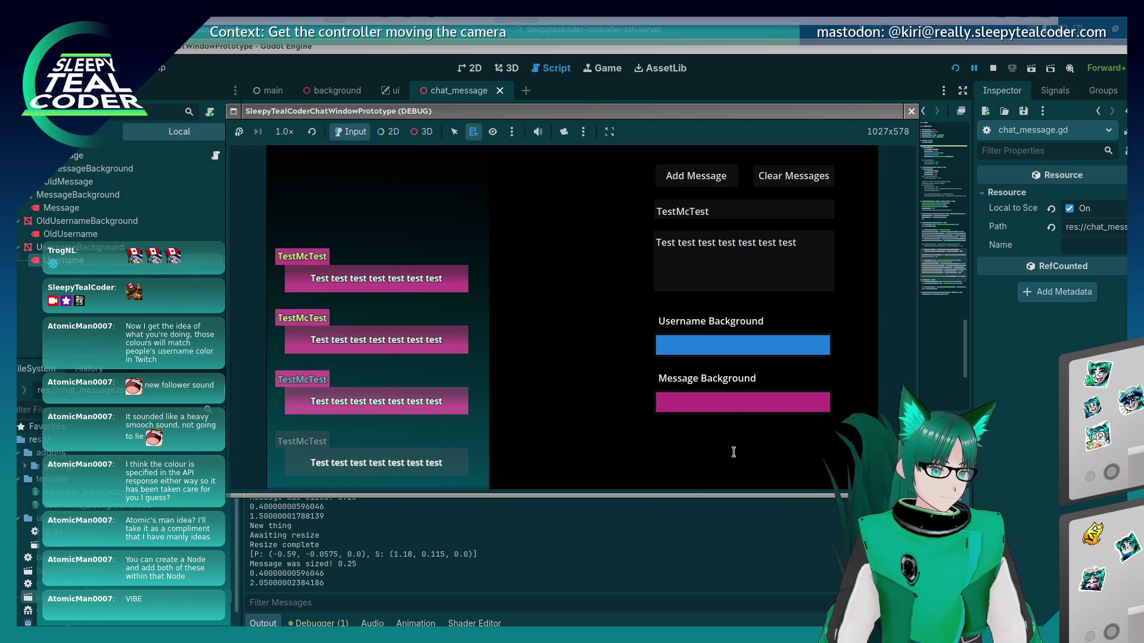
left_click(746, 344)
left_click(728, 456)
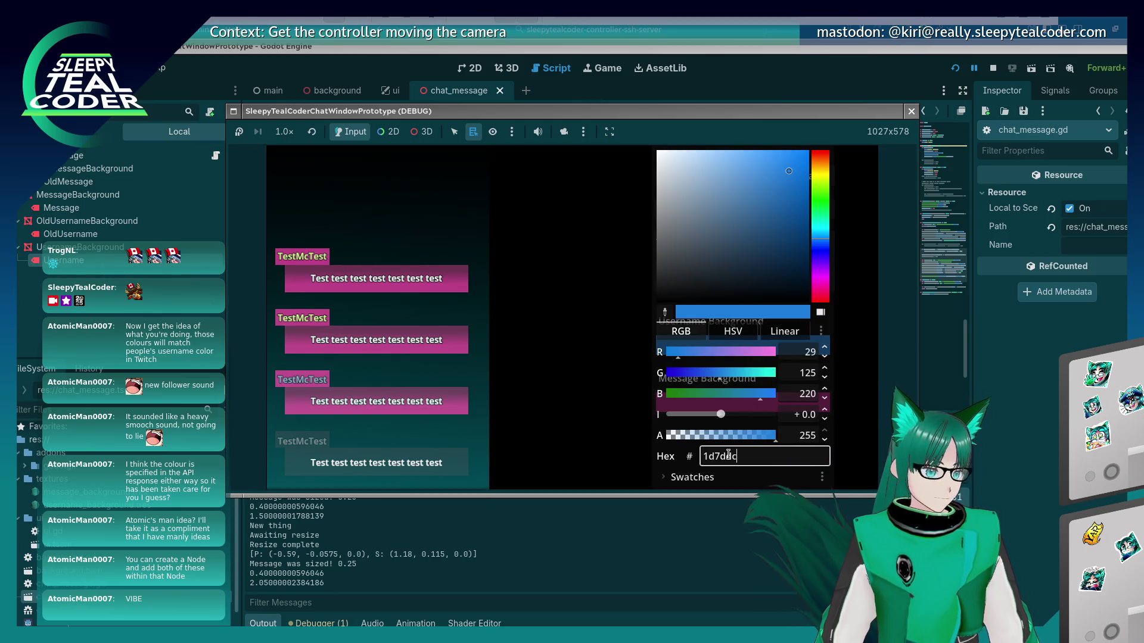
left_click(647, 366)
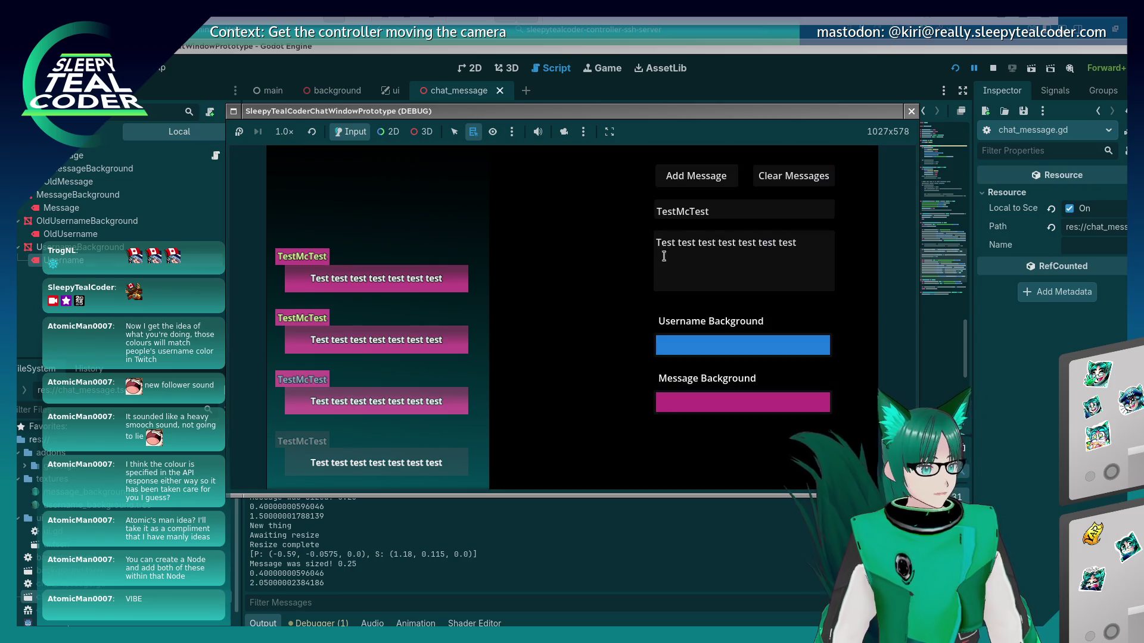
left_click(696, 176)
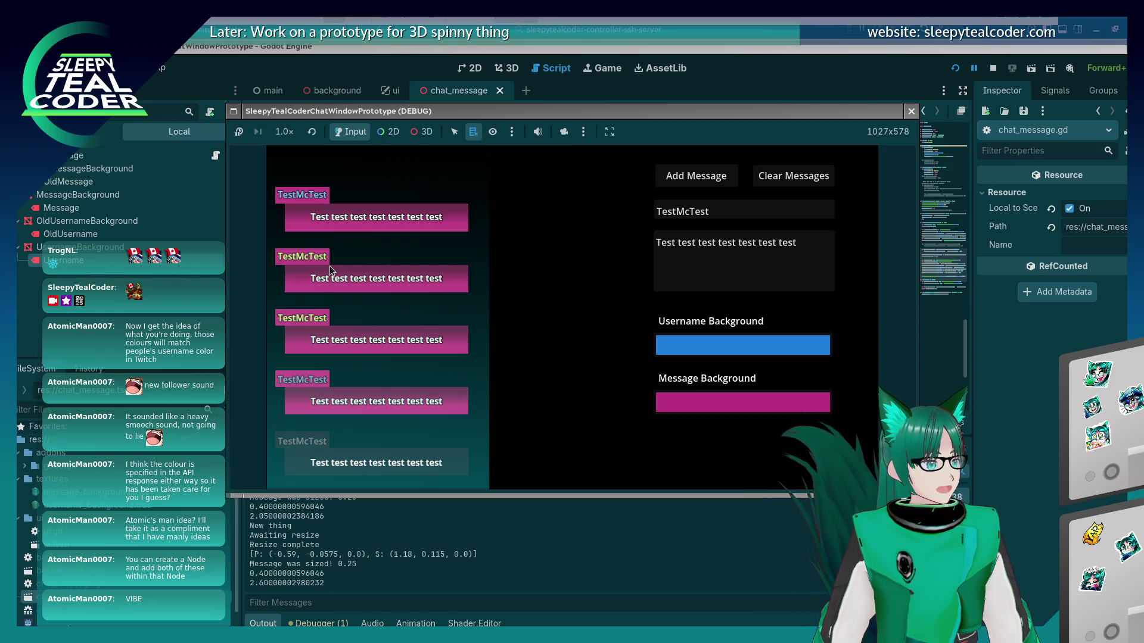
left_click(791, 371)
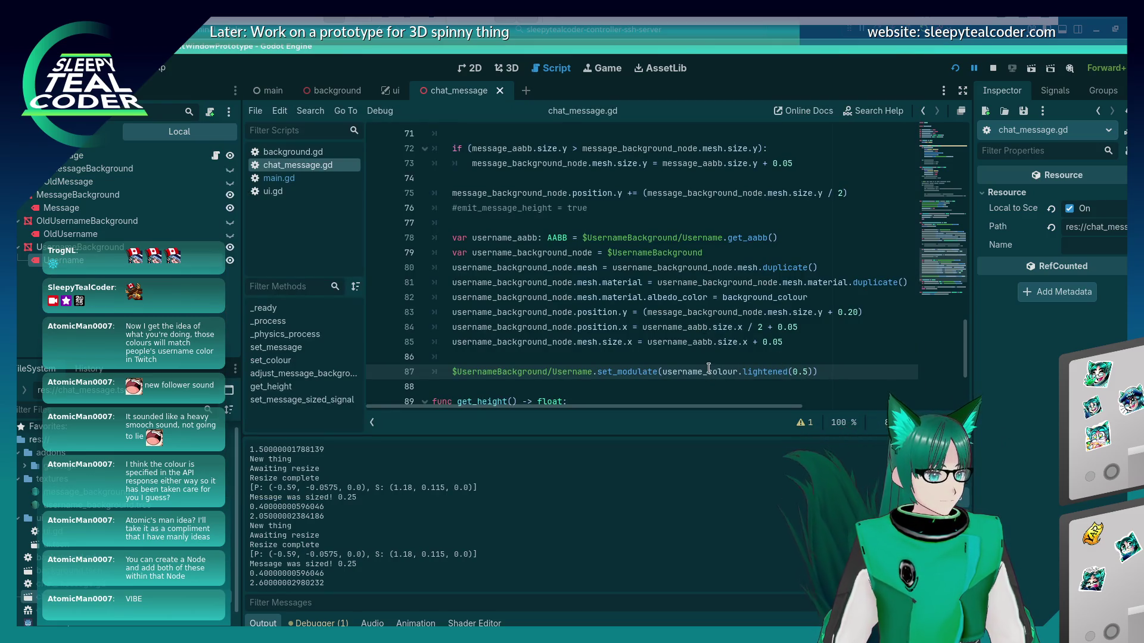
Change line 87 to lightened(0.8) and run the project
mouse_move(708, 369)
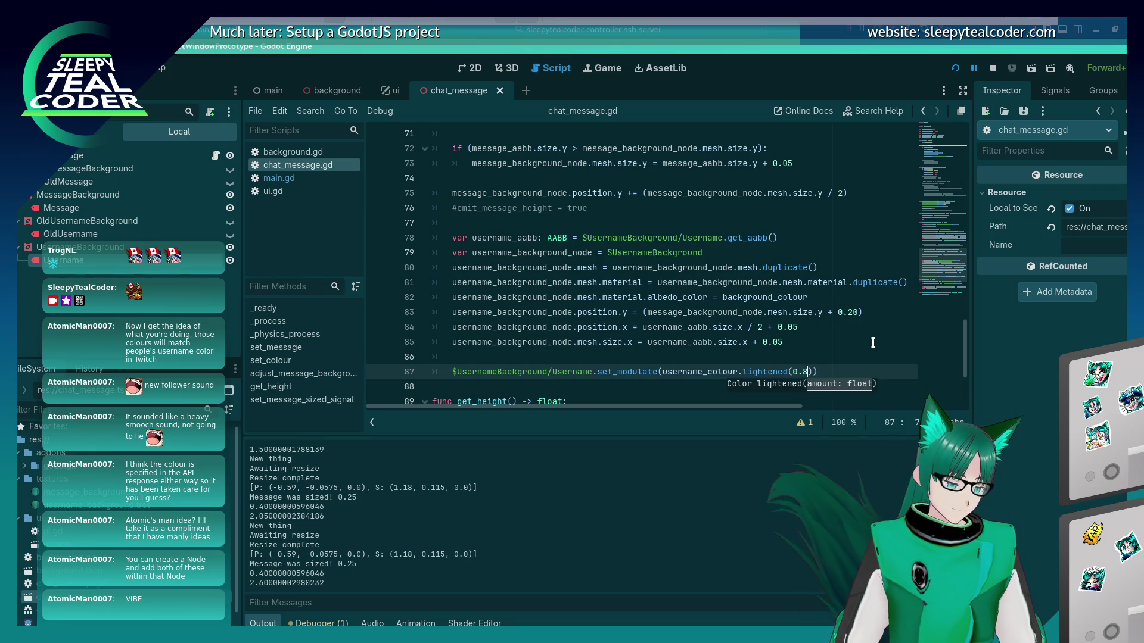
left_click(955, 69)
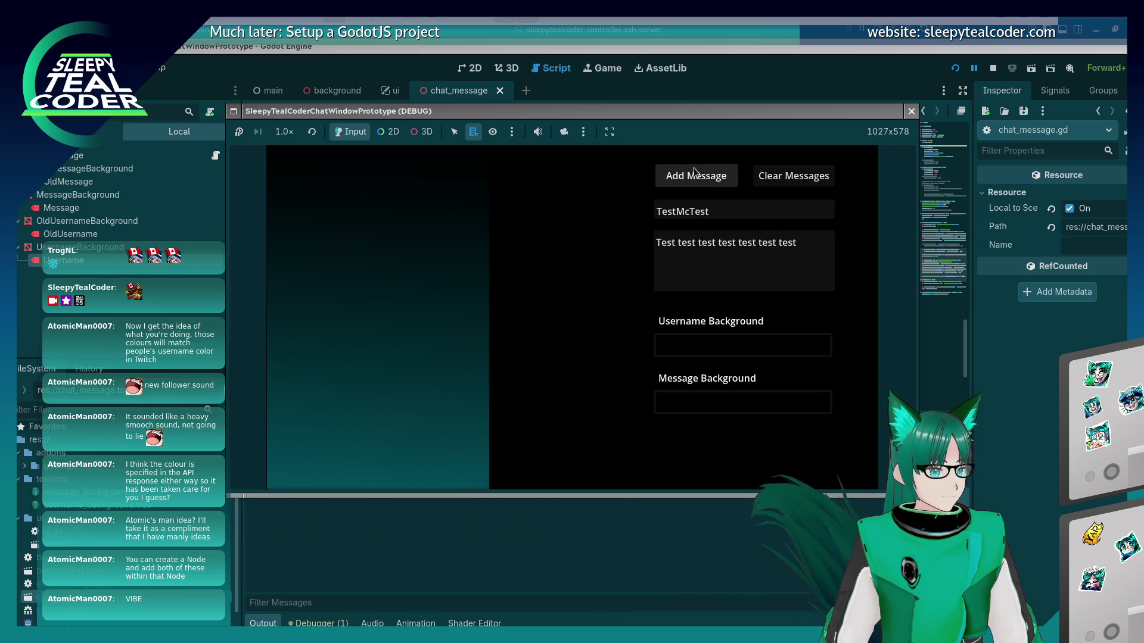
Add a test message, then a second one with a blue username background
left_click(696, 176)
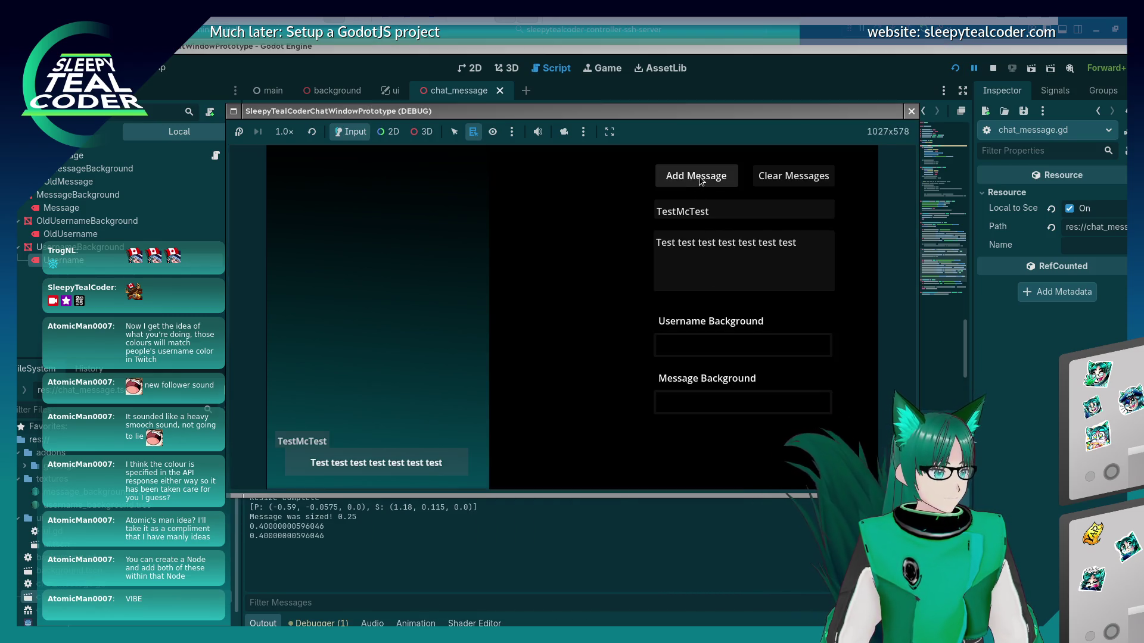
left_click(731, 345)
left_click_drag(820, 226, 820, 262)
left_click(678, 203)
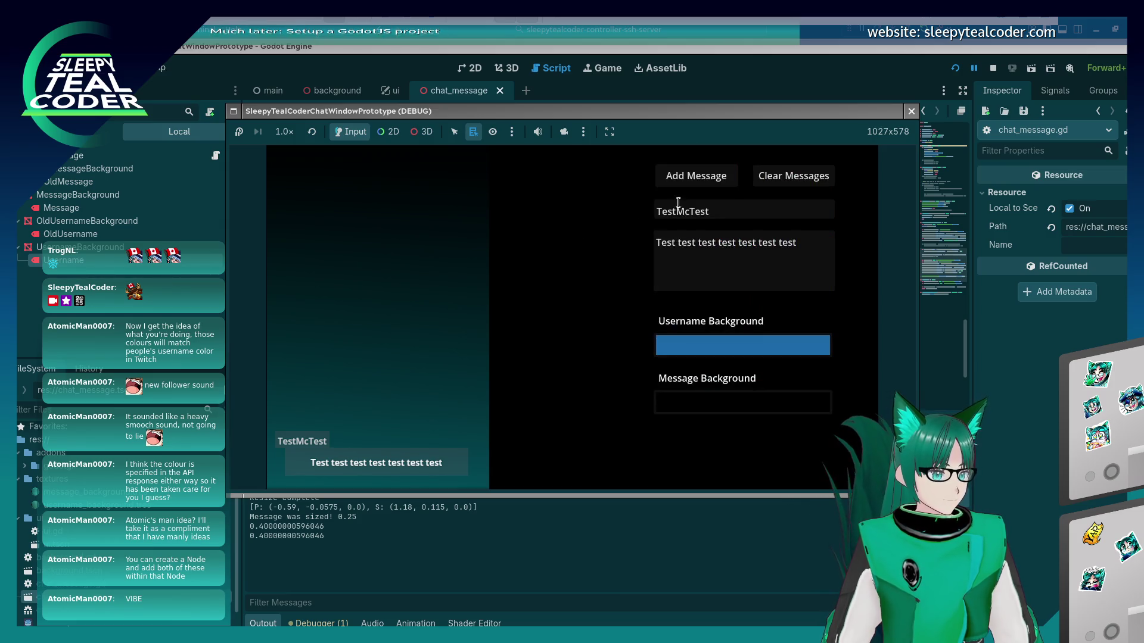
left_click(723, 182)
Darken the username background blue, add a third message, then stop and rerun the game
left_click(747, 345)
left_click_drag(760, 194, 788, 256)
left_click(616, 252)
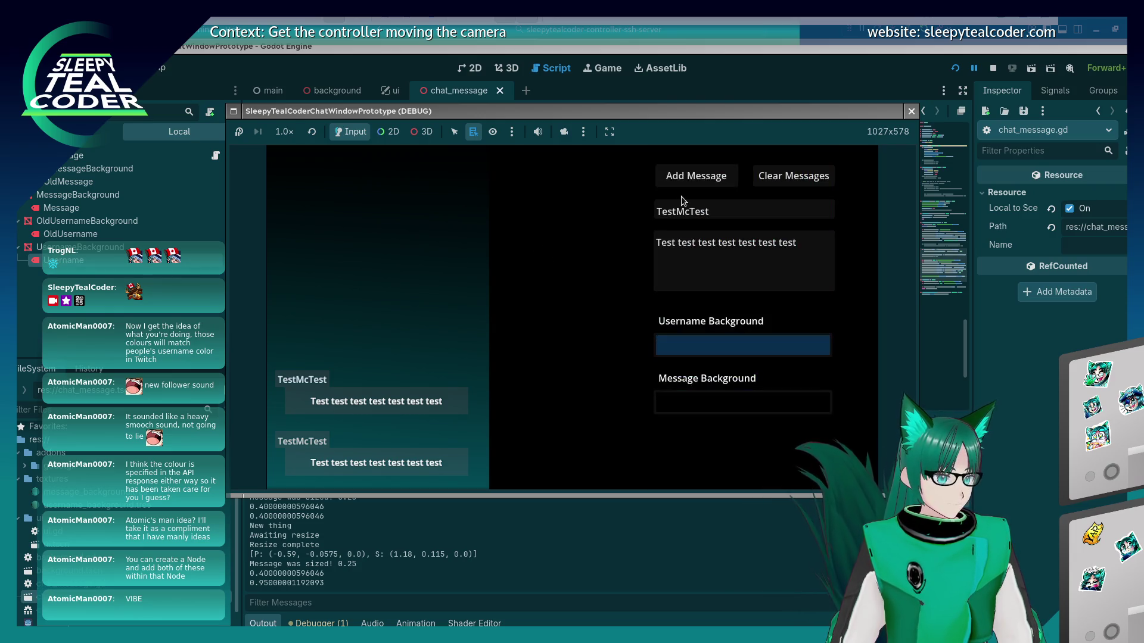
left_click(686, 186)
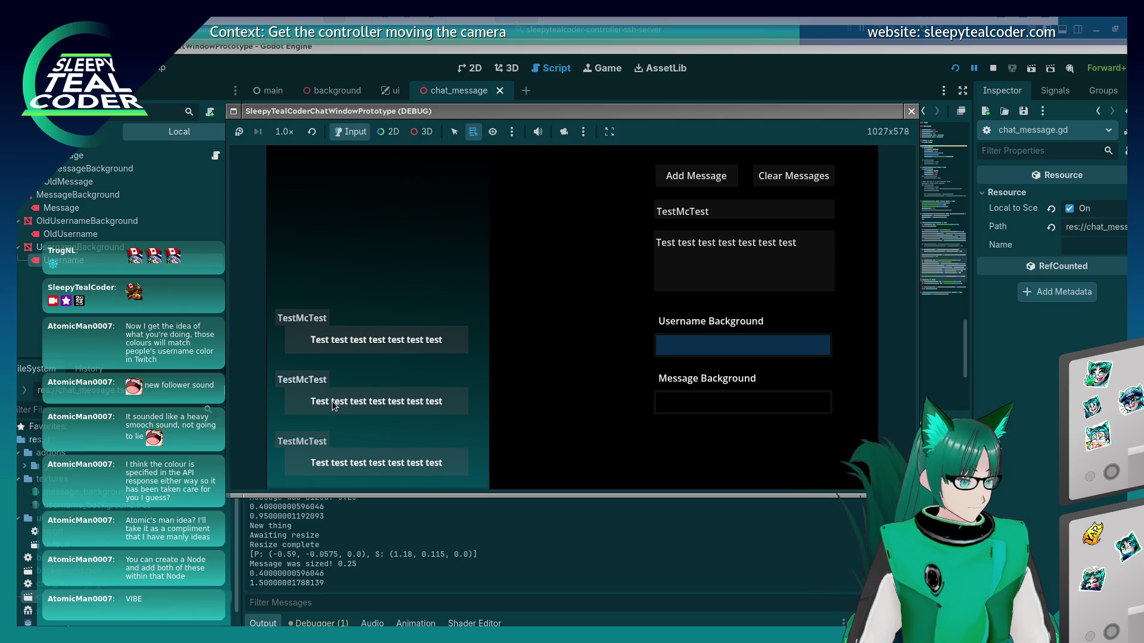
left_click(911, 111)
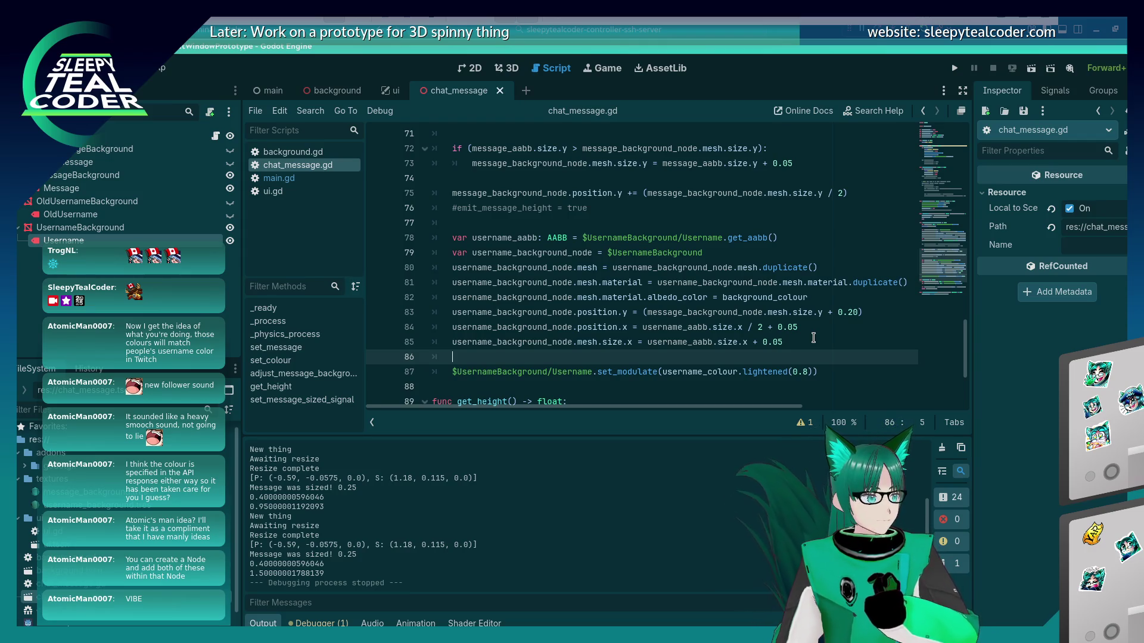
left_click(955, 68)
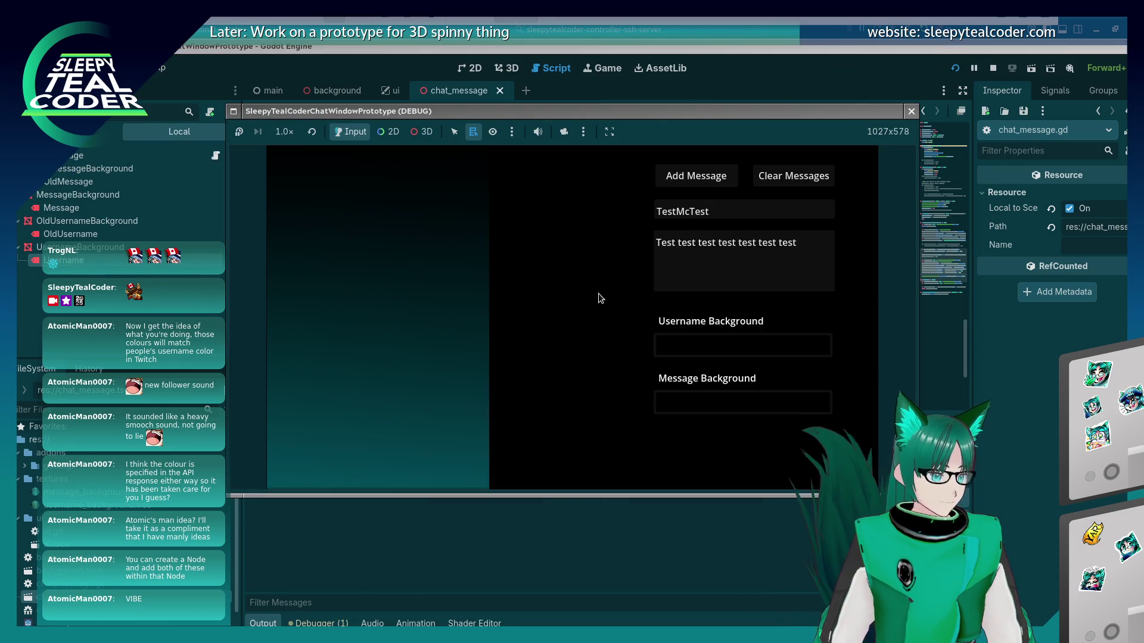
Add a test message with a yellow-green message background
left_click(720, 343)
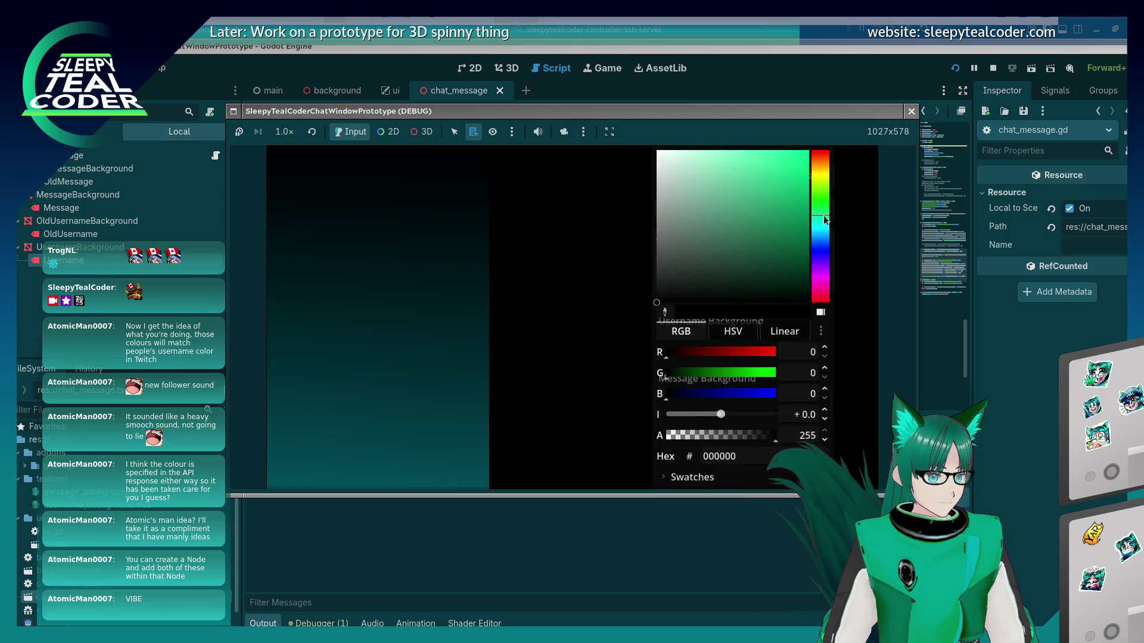
left_click(752, 385)
left_click(753, 395)
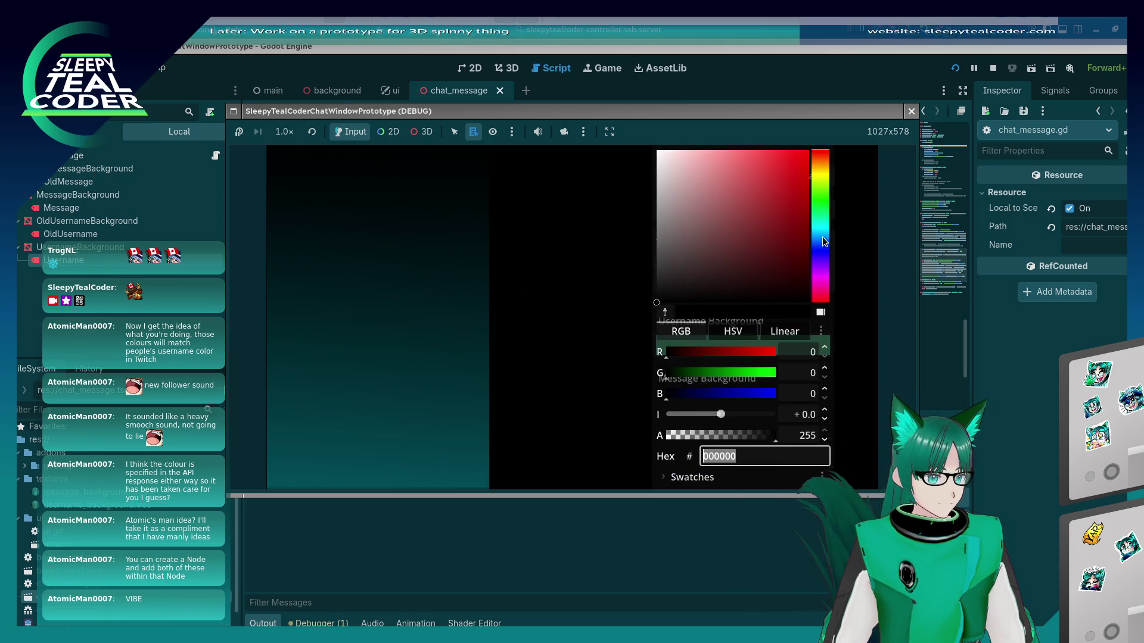
left_click(821, 185)
left_click(743, 192)
key("Escape")
left_click(696, 176)
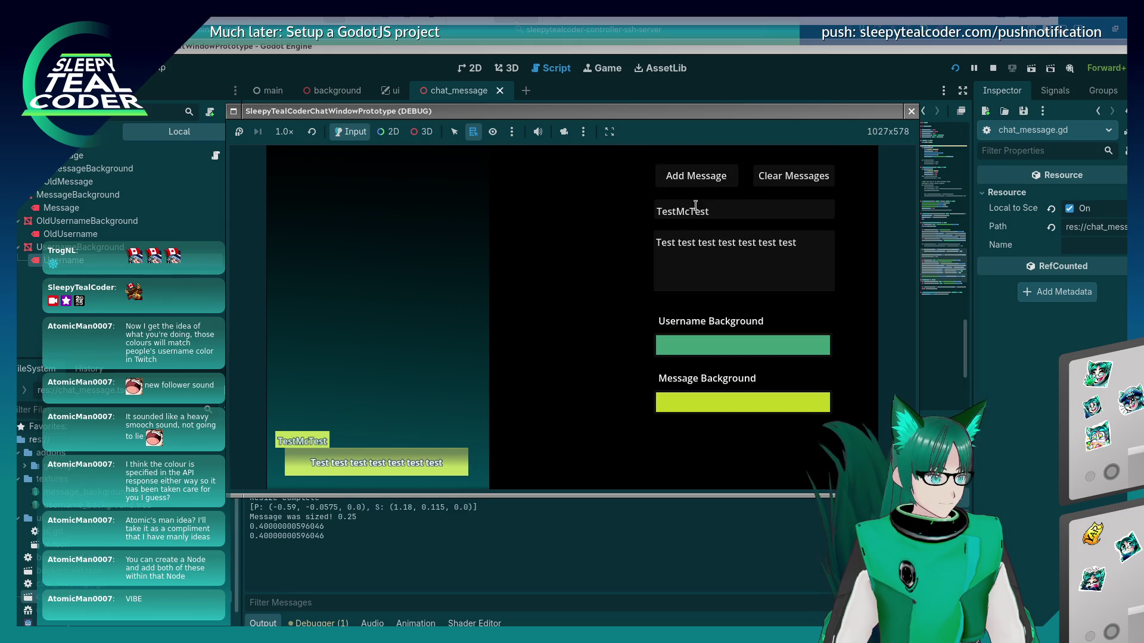
Add a second message with a darker green username background, then close the game and go to line 87
left_click(760, 347)
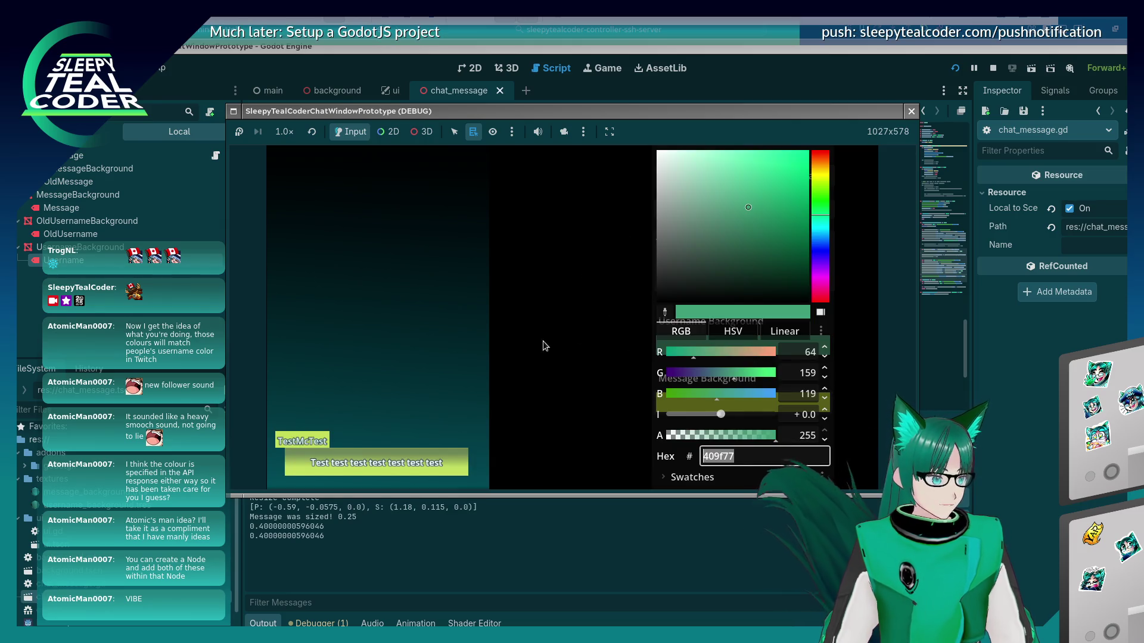
left_click(785, 256)
left_click(689, 277)
key("Escape")
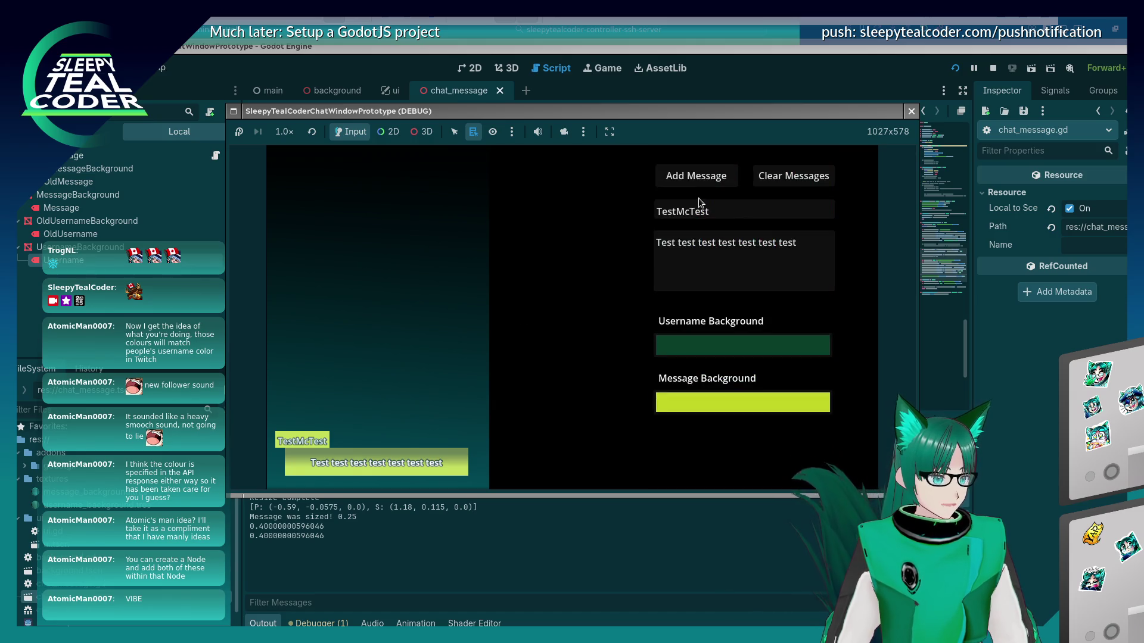
left_click(698, 178)
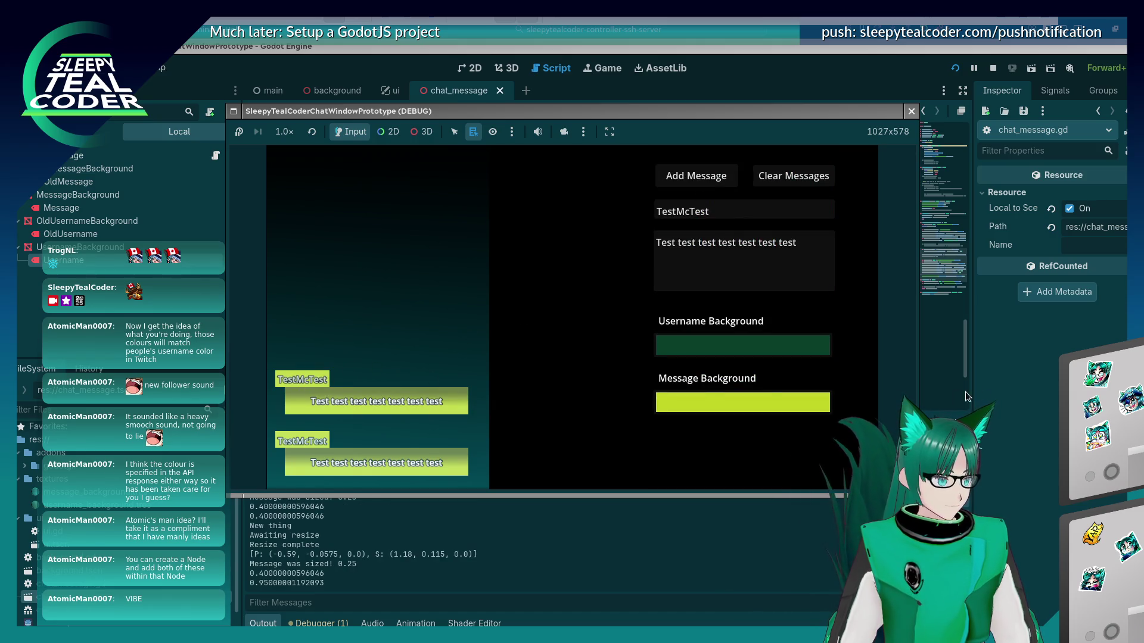
key("F8")
left_click(855, 365)
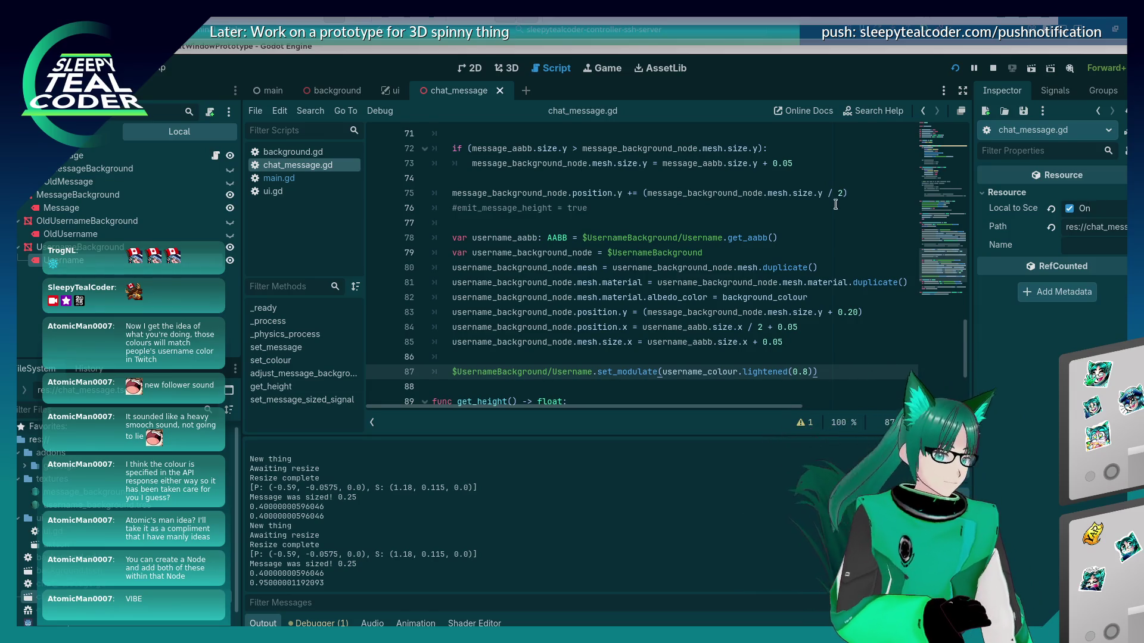
Change the username lightening on line 87 to 0.3 and relaunch the game
key("alt+Tab")
key("alt+Tab")
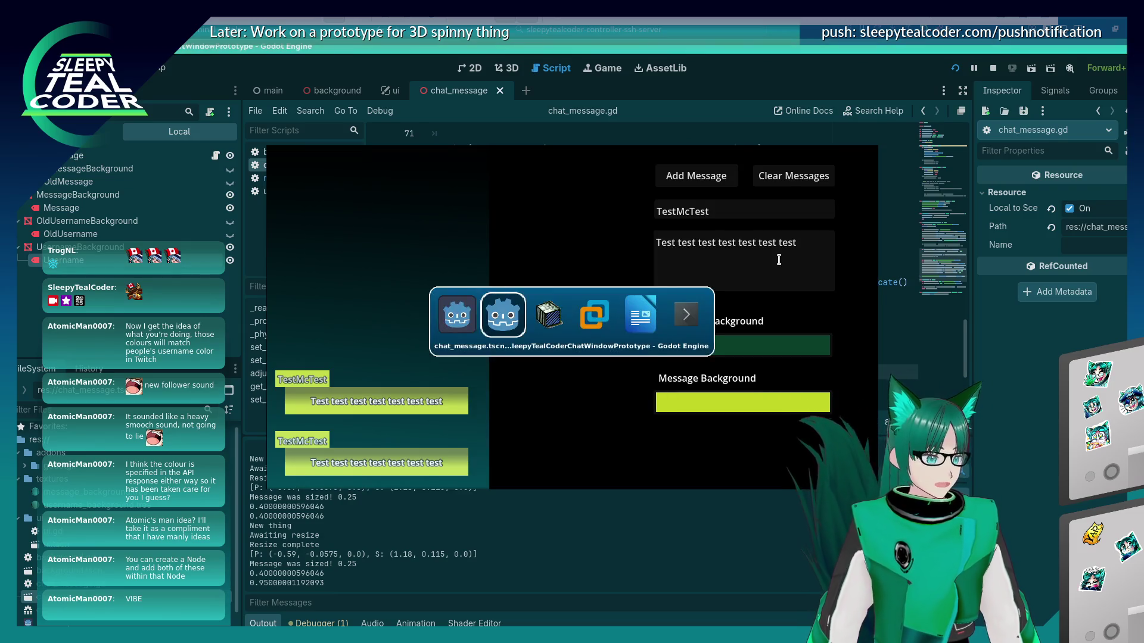
left_click(738, 345)
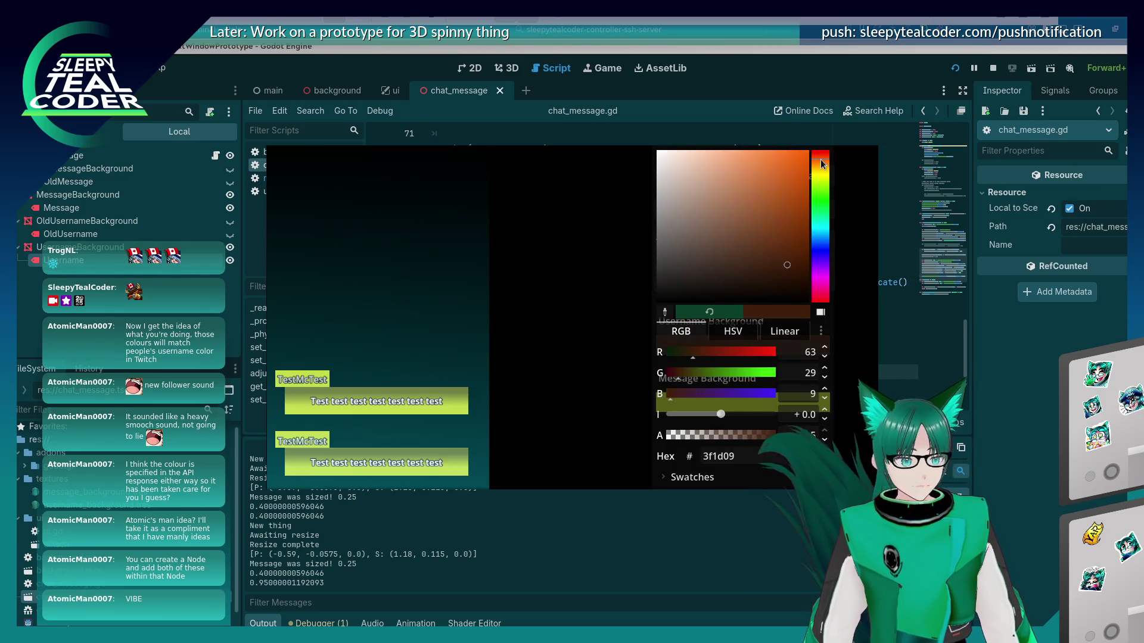
key("alt+Tab")
left_click(808, 371)
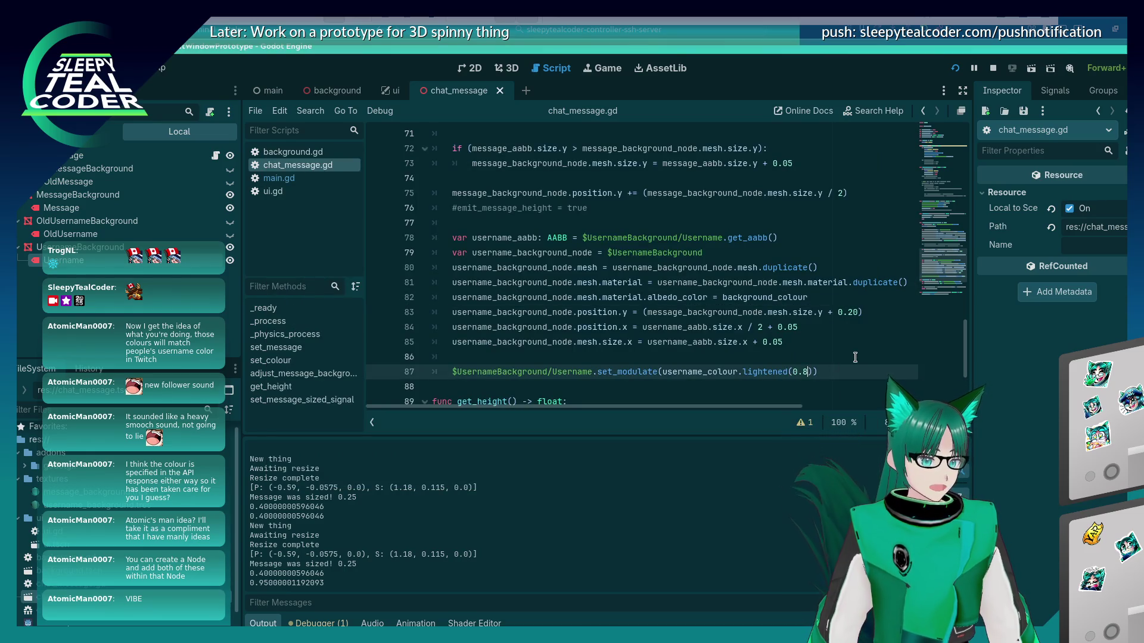
type("3")
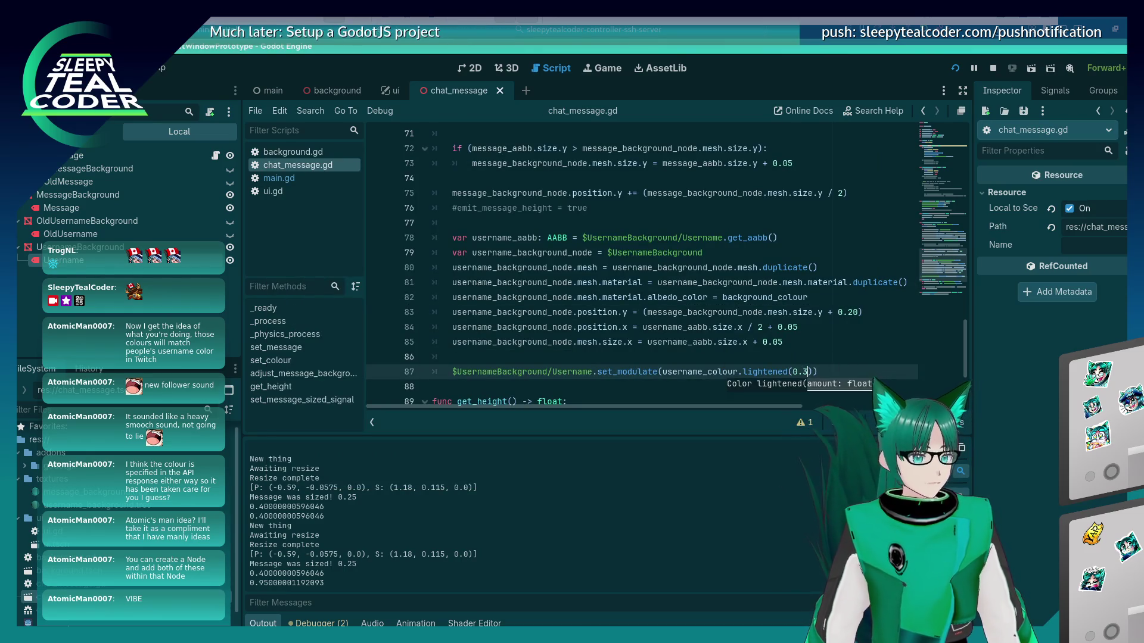
left_click(959, 69)
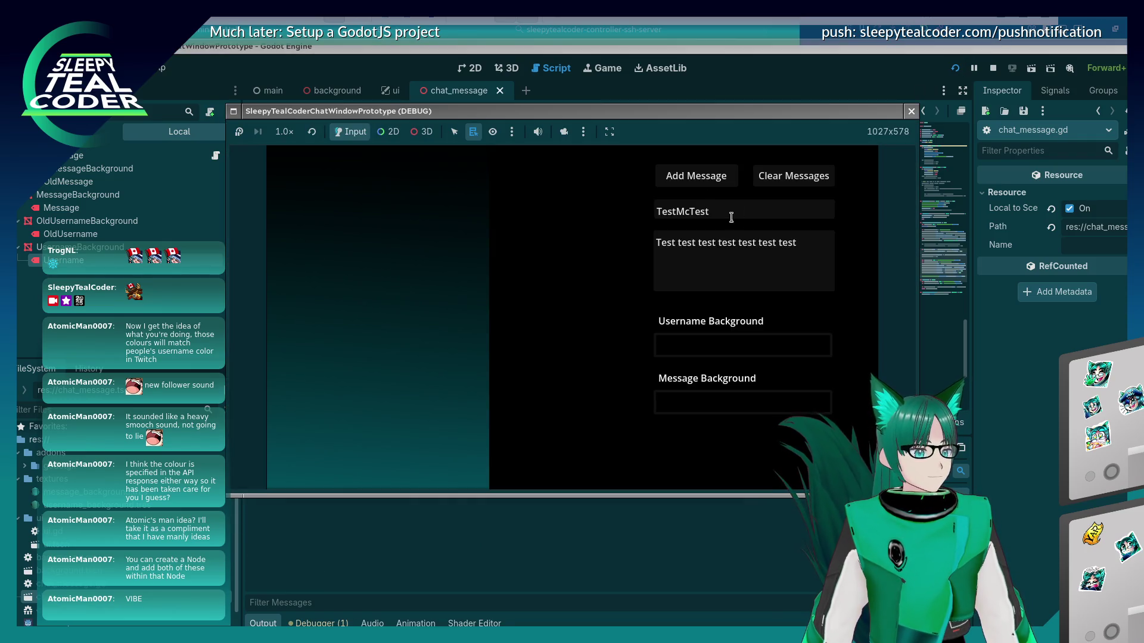
Add a message, then set a golden yellow username background and a purple message background
left_click(727, 182)
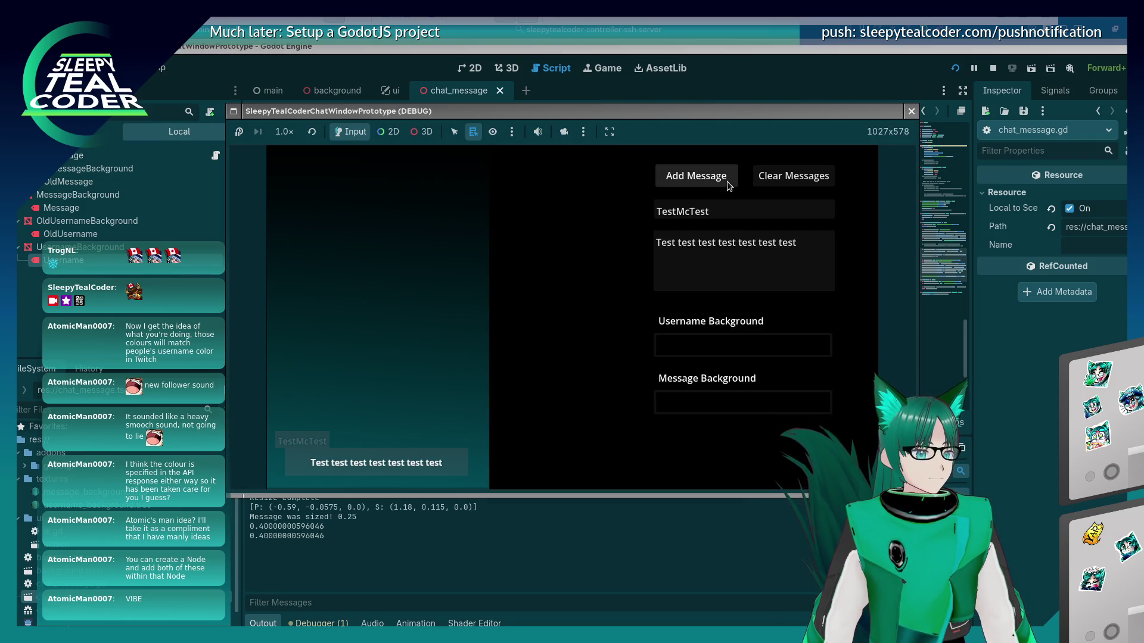
left_click(713, 356)
left_click(789, 220)
left_click(820, 164)
left_click(782, 172)
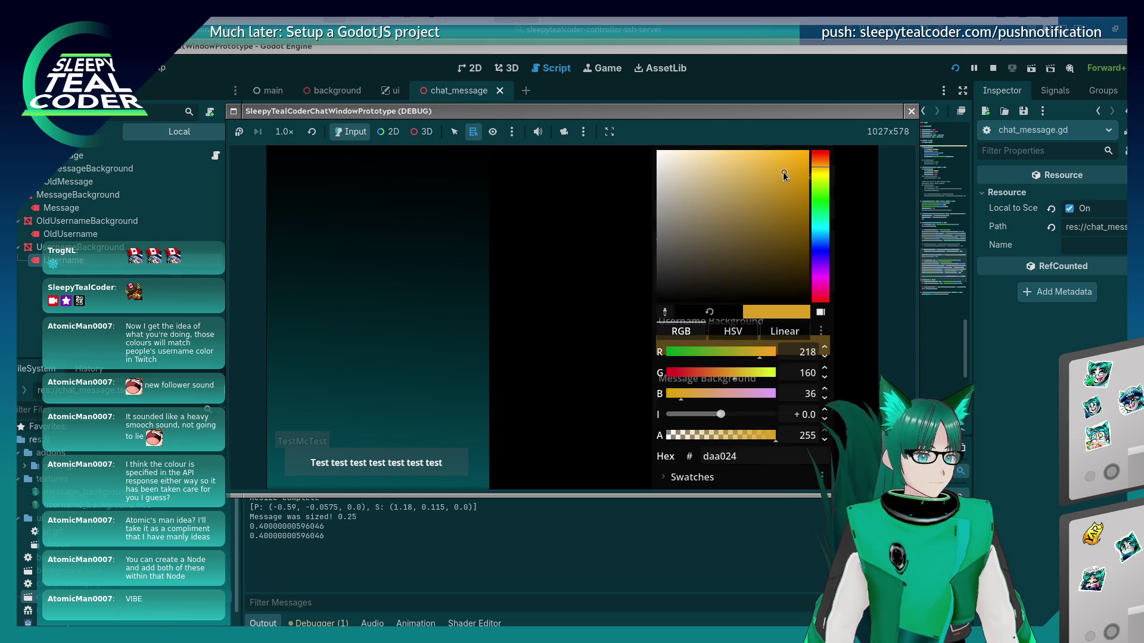
left_click(695, 297)
left_click(735, 396)
left_click(823, 264)
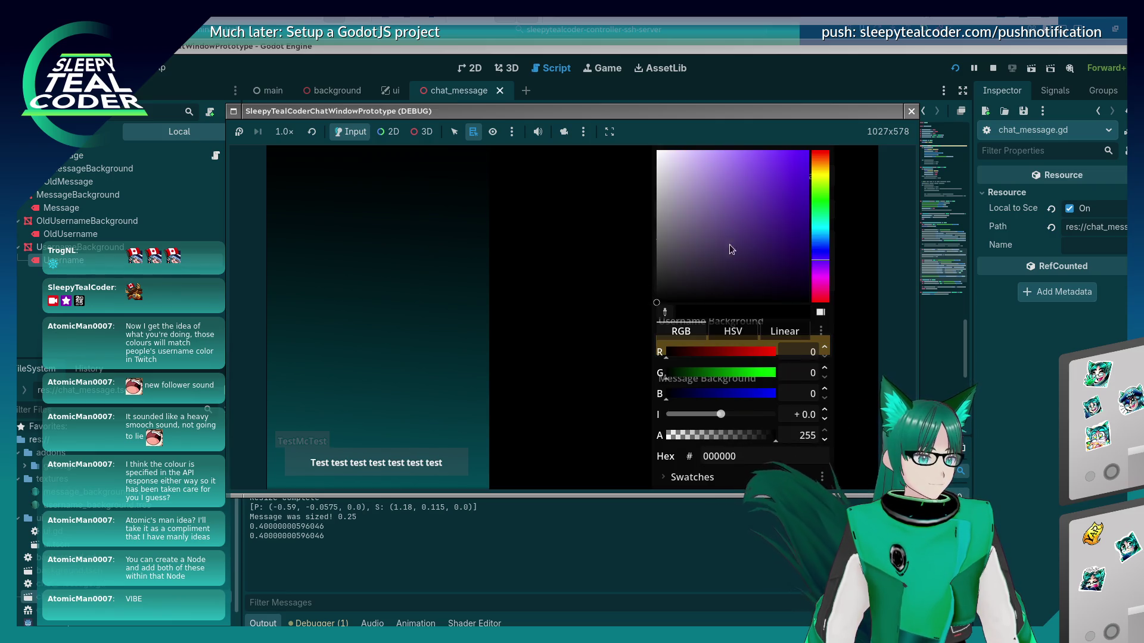
left_click(728, 247)
left_click(541, 281)
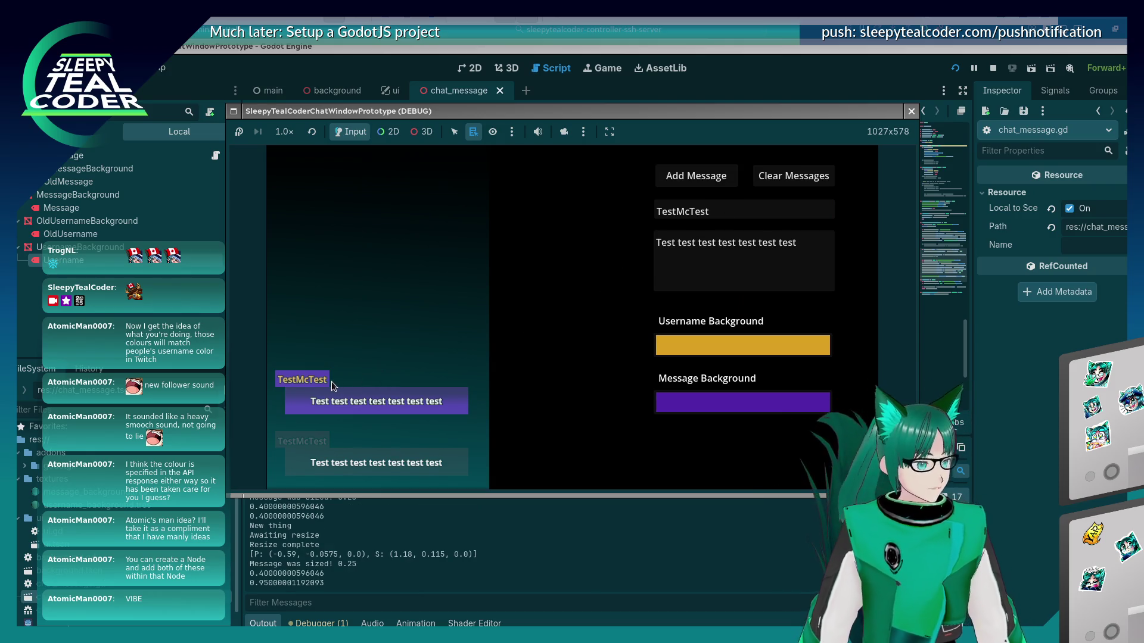
Add a new message with a blue username background
left_click(754, 349)
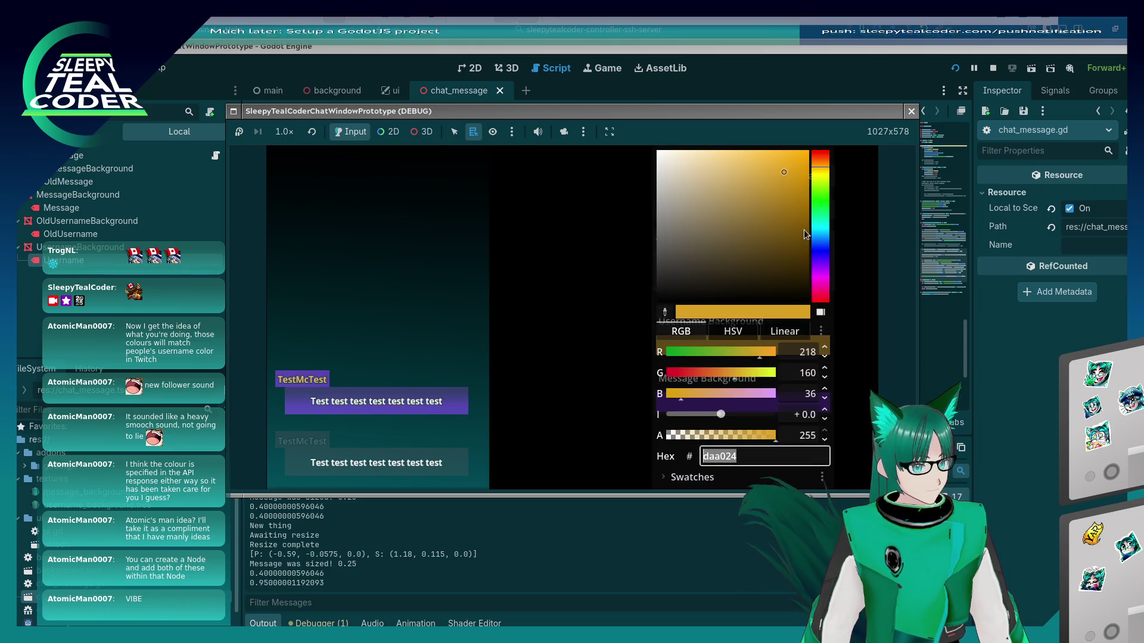
left_click(827, 253)
left_click(560, 298)
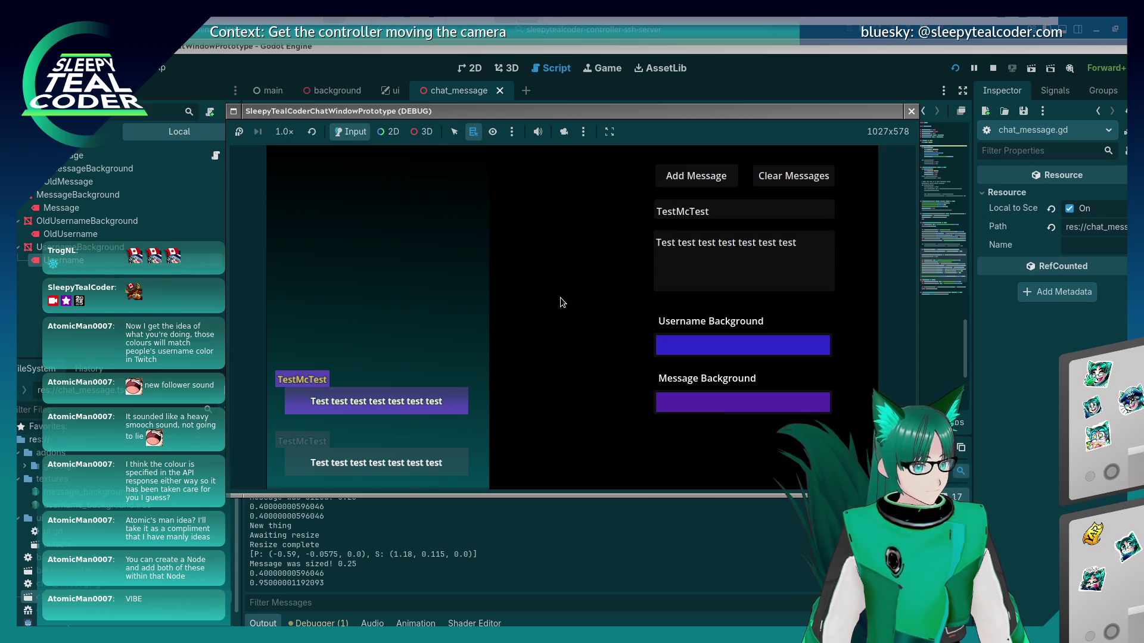
left_click(695, 181)
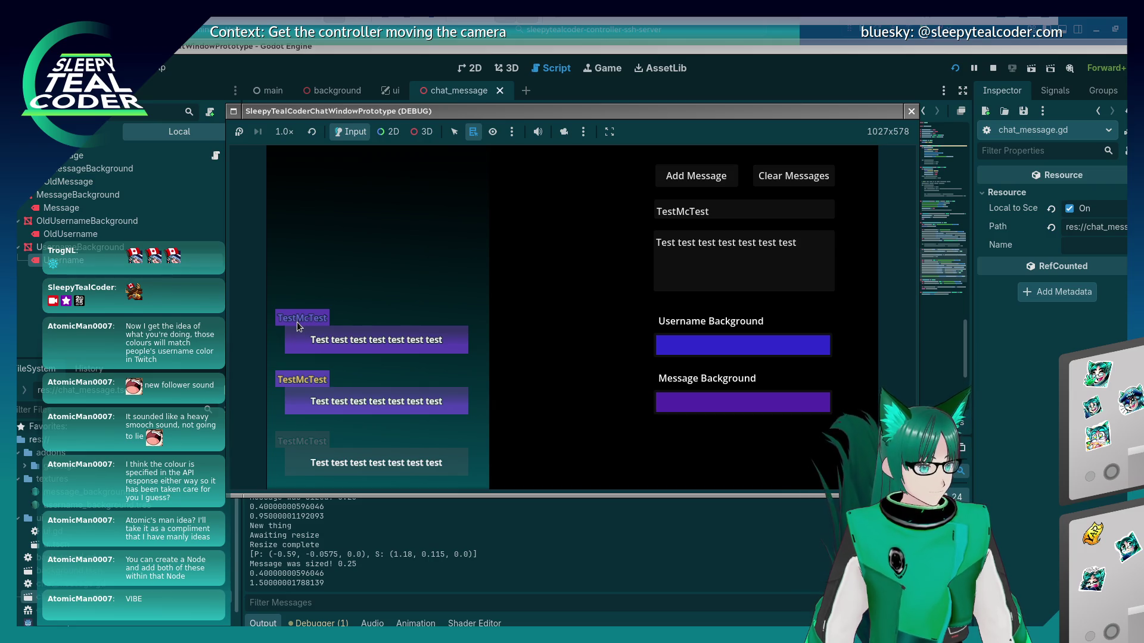
Try a pale purple, then orange username background, and add a message with the orange one
left_click(728, 344)
left_click_drag(769, 179, 721, 160)
left_click(623, 235)
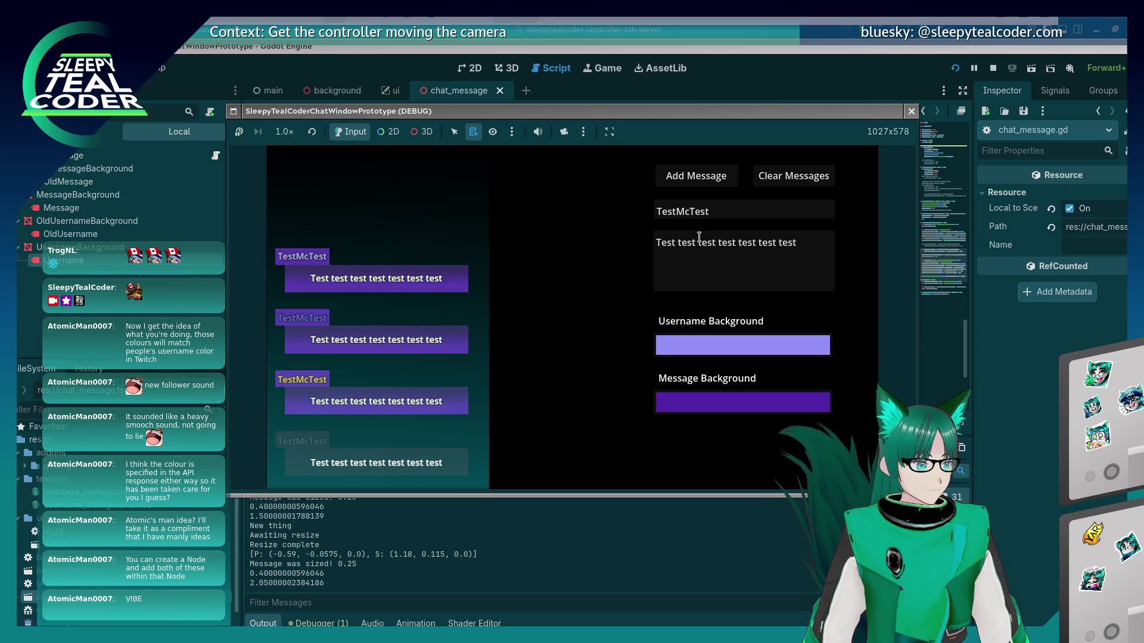
left_click(744, 346)
mouse_move(820, 256)
left_mouse_down()
mouse_move(819, 274)
mouse_move(804, 172)
mouse_move(819, 195)
left_mouse_up()
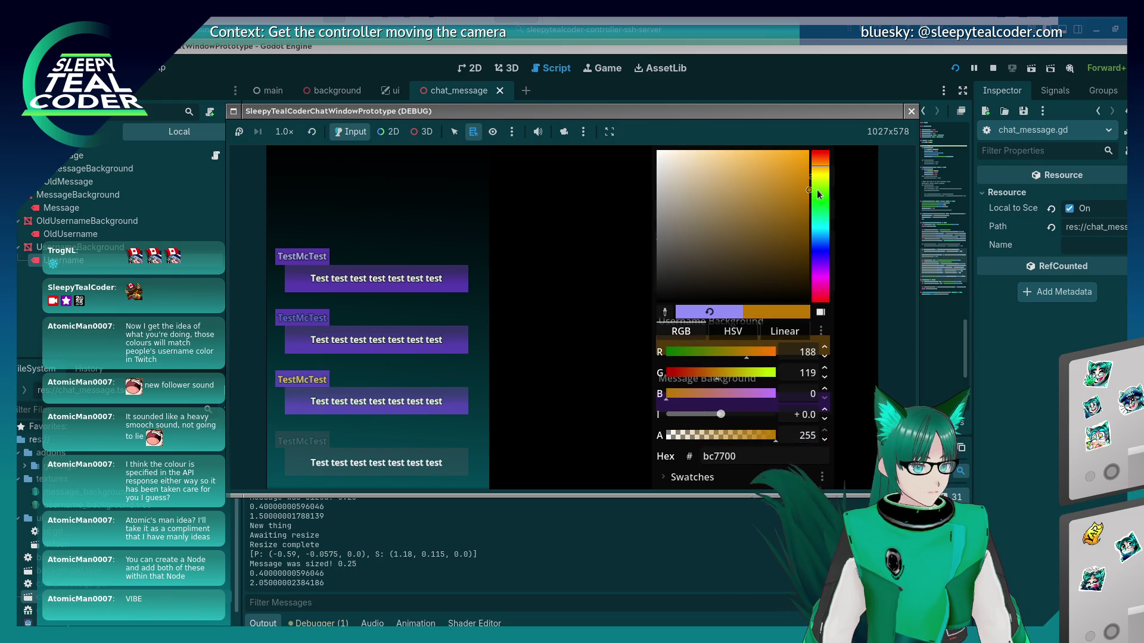
left_click(585, 290)
left_click(703, 177)
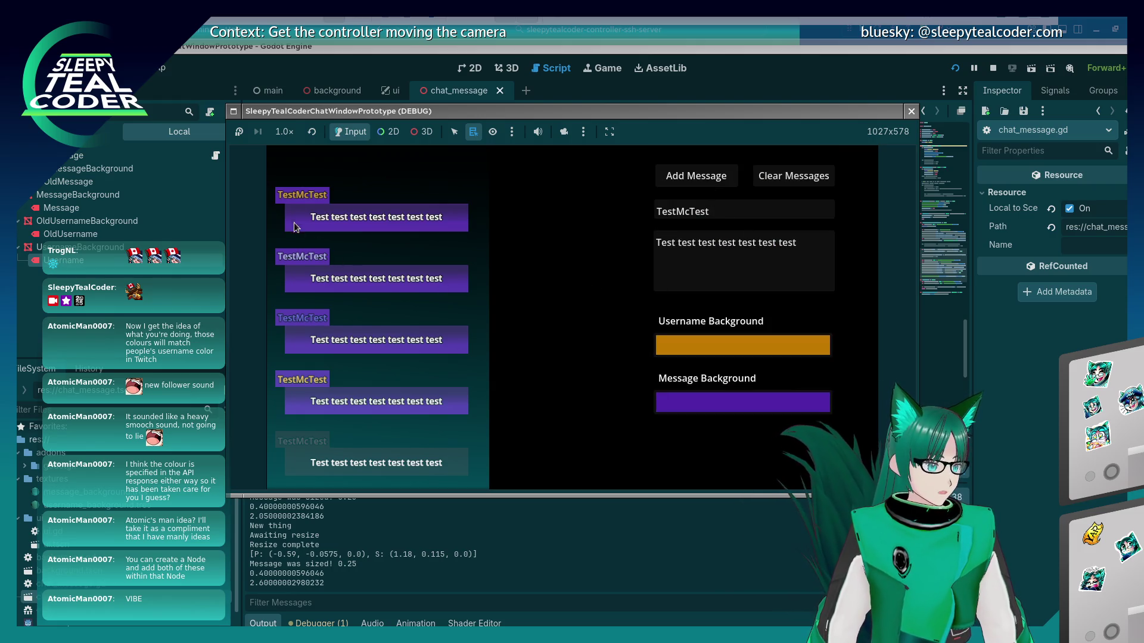
Set the username background to hex #1d7ddc and add a message
left_click(699, 344)
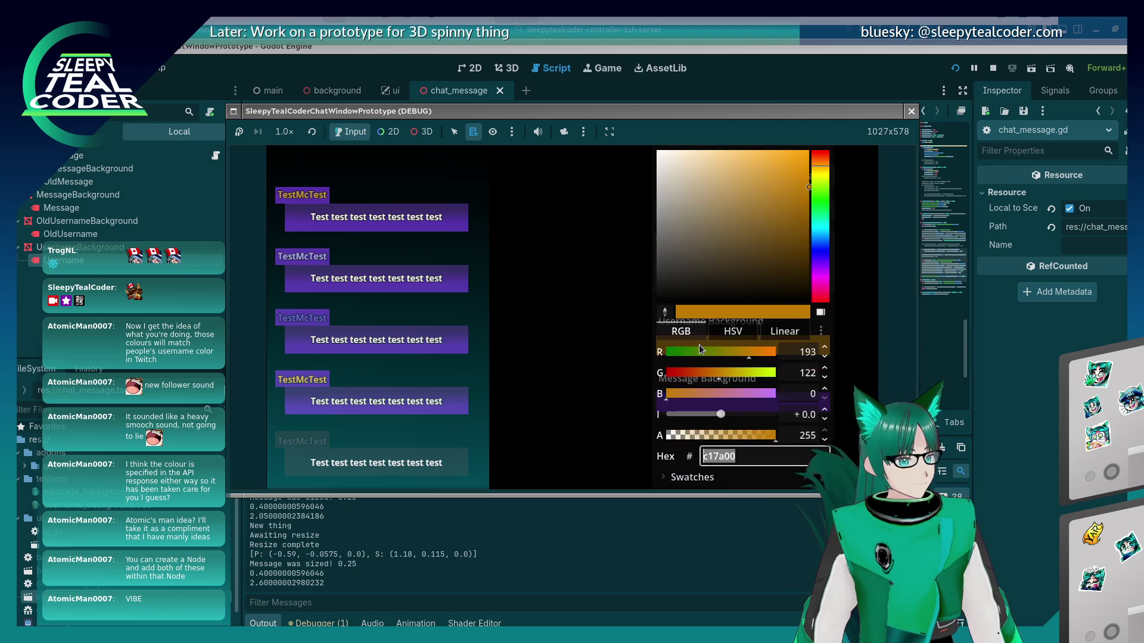
type("#1d7ddc")
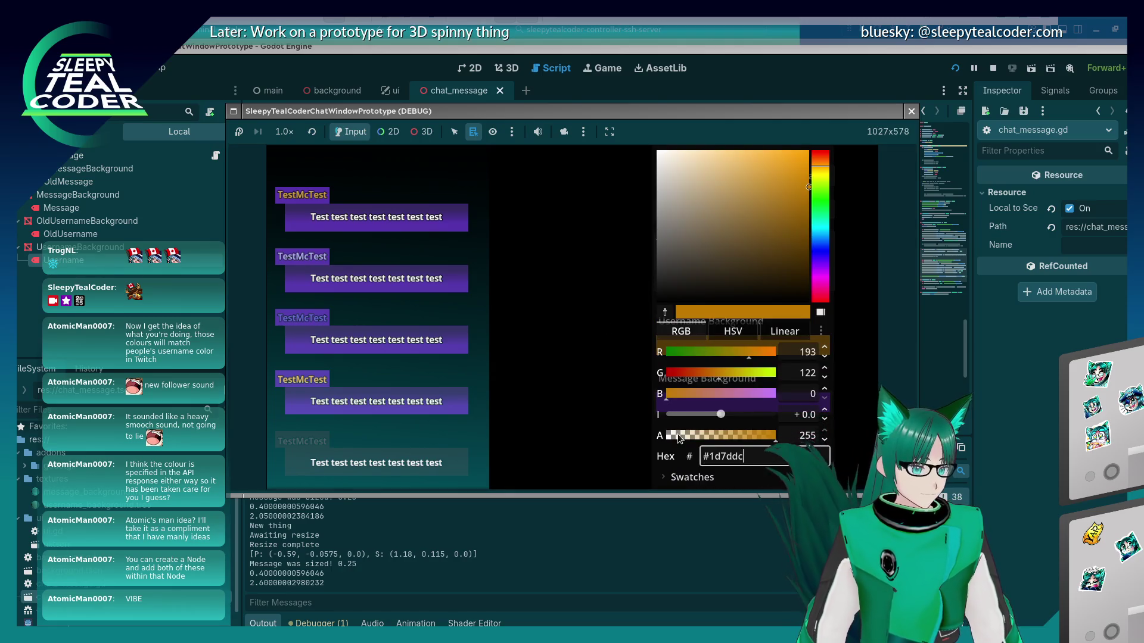
left_click(582, 359)
left_click(699, 345)
triple_click(786, 457)
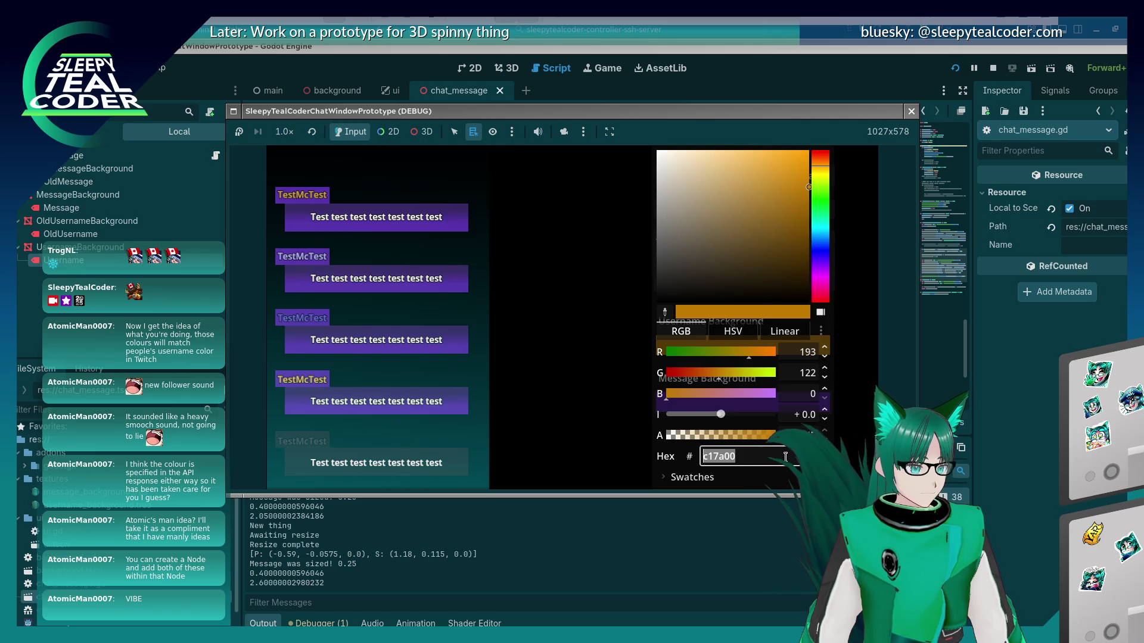
key("ctrl+v")
key("Return")
left_click(685, 174)
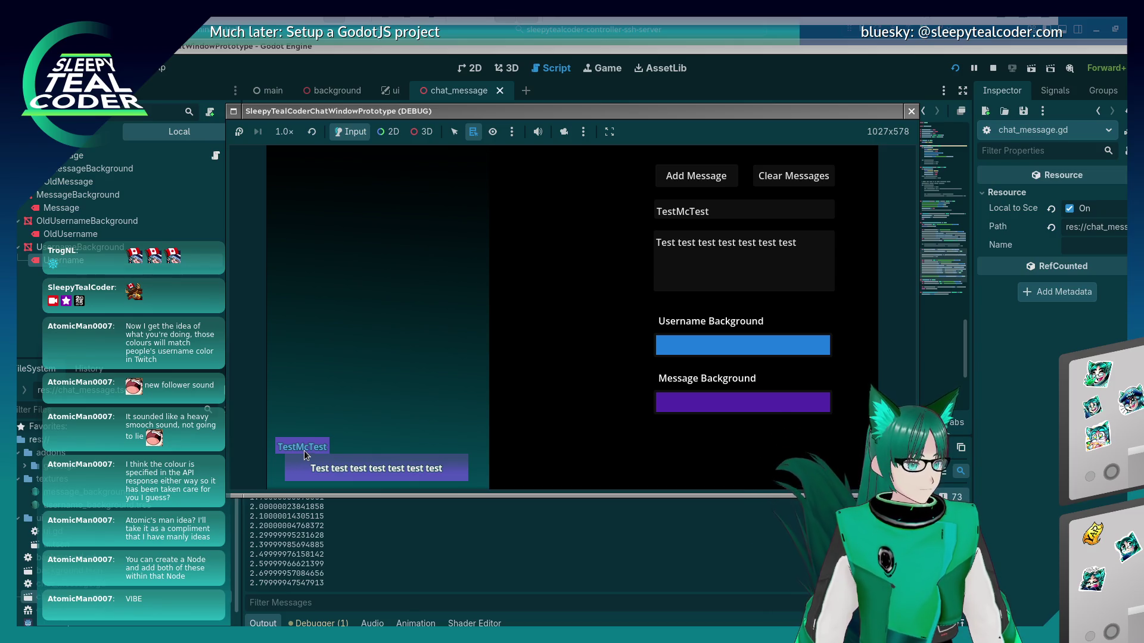
Add a message with a dark green username background and orange message background
left_click(690, 353)
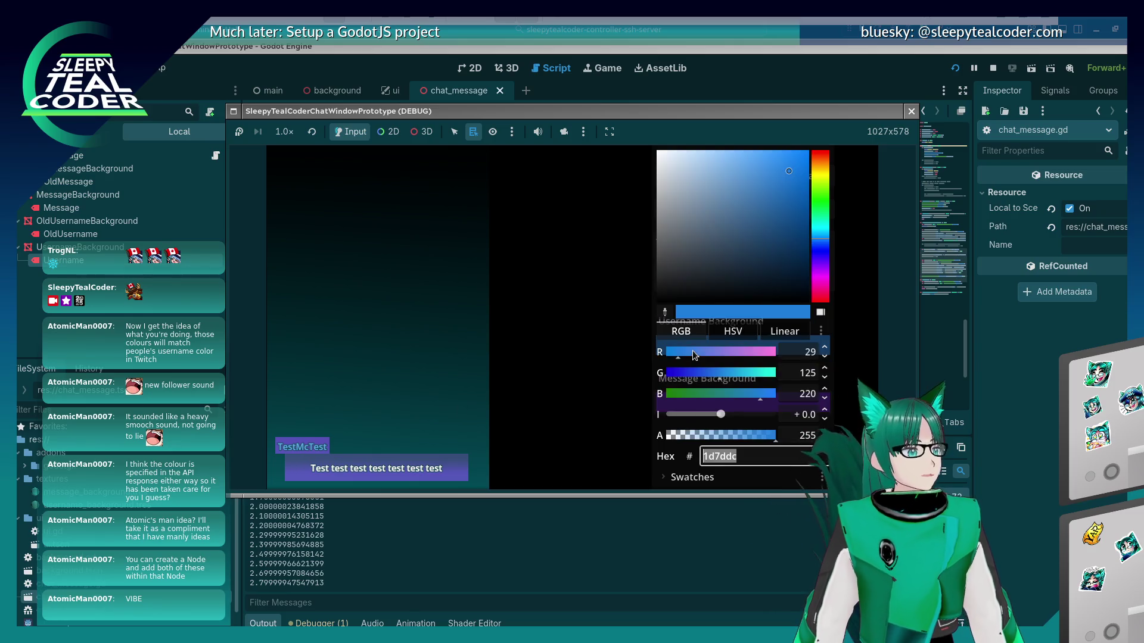
left_click(821, 201)
mouse_move(821, 201)
left_mouse_down()
mouse_move(821, 216)
mouse_move(790, 223)
mouse_move(789, 253)
mouse_move(818, 194)
mouse_move(820, 206)
mouse_move(791, 224)
mouse_move(809, 256)
left_mouse_up()
left_click(797, 197)
left_click(581, 311)
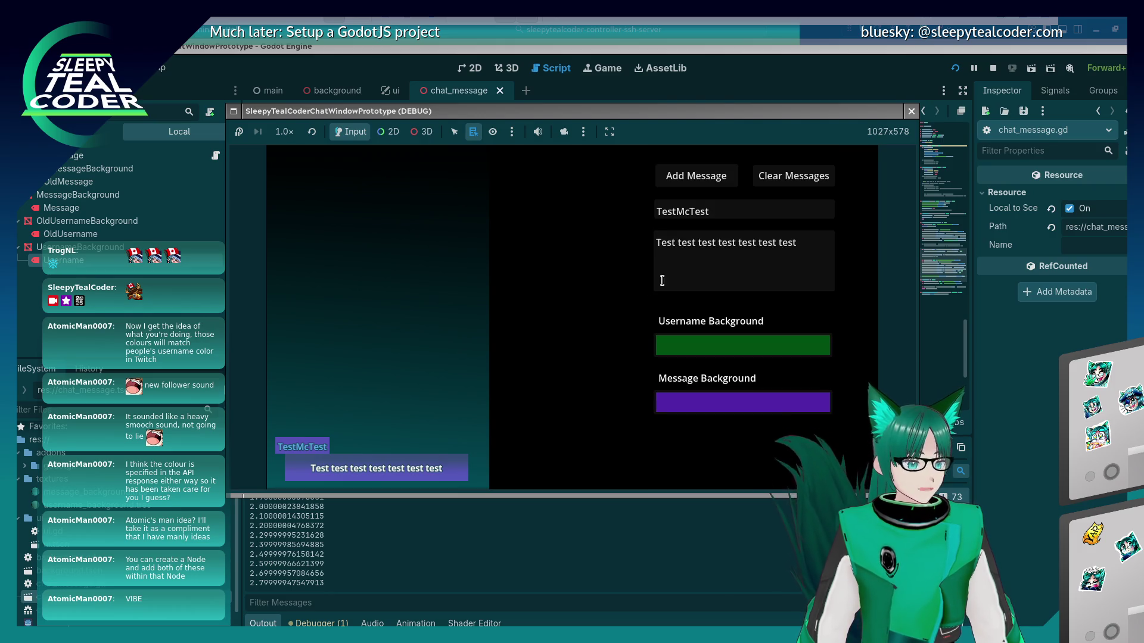
left_click(738, 400)
mouse_move(818, 182)
left_mouse_down()
mouse_move(820, 163)
mouse_move(778, 191)
mouse_move(810, 195)
mouse_move(813, 223)
mouse_move(815, 150)
left_mouse_up()
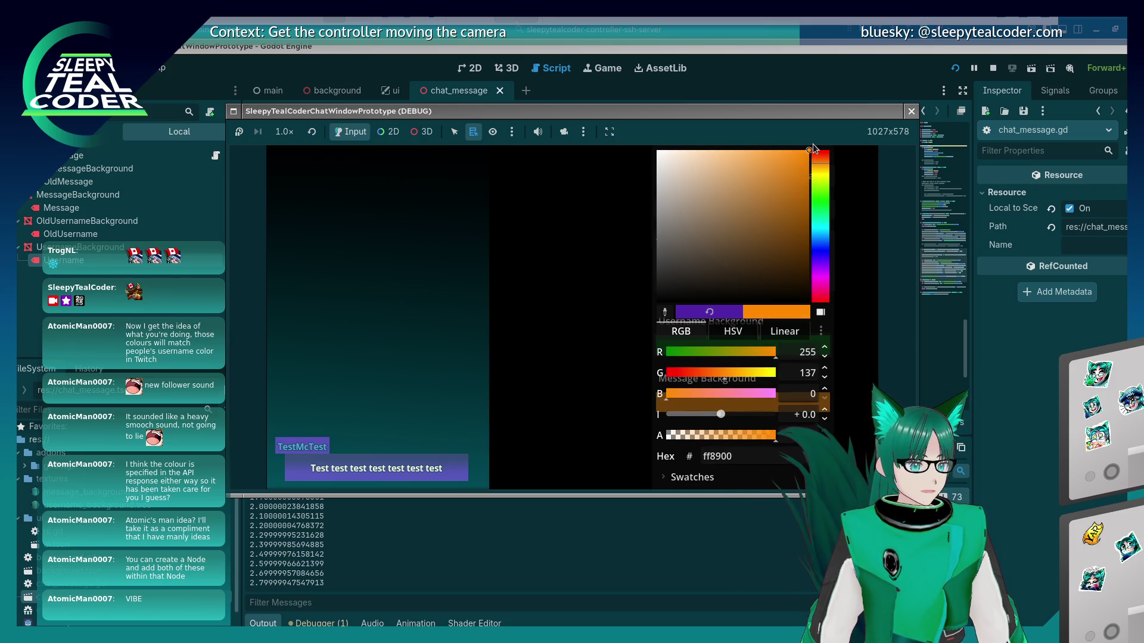
key("Escape")
left_click(700, 186)
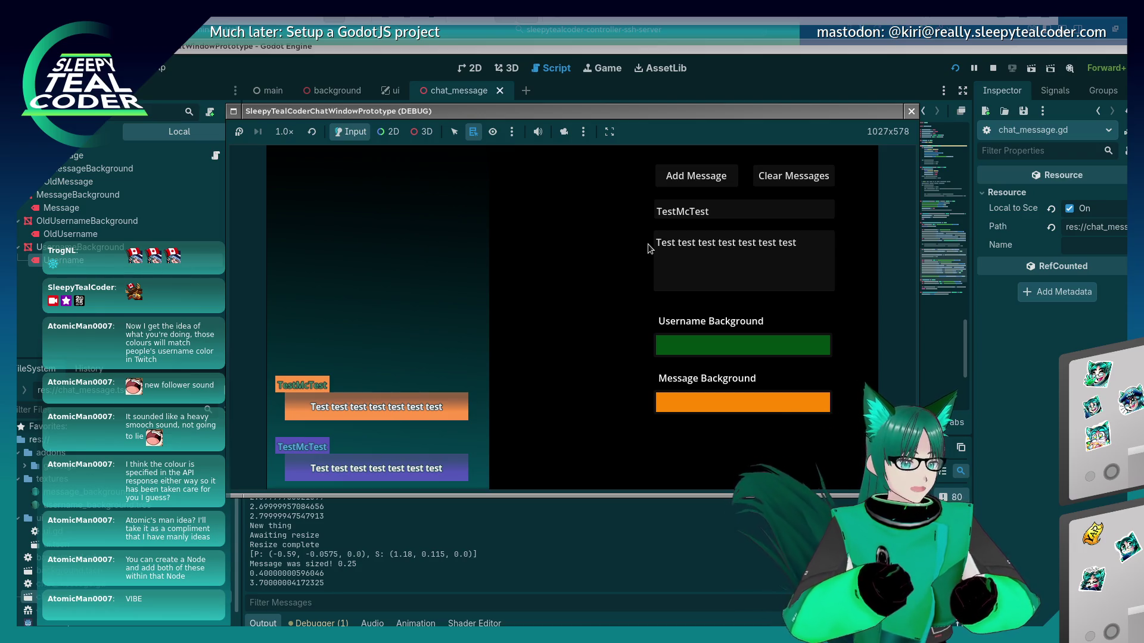
Add another orange message with a pale green username background
left_click(740, 342)
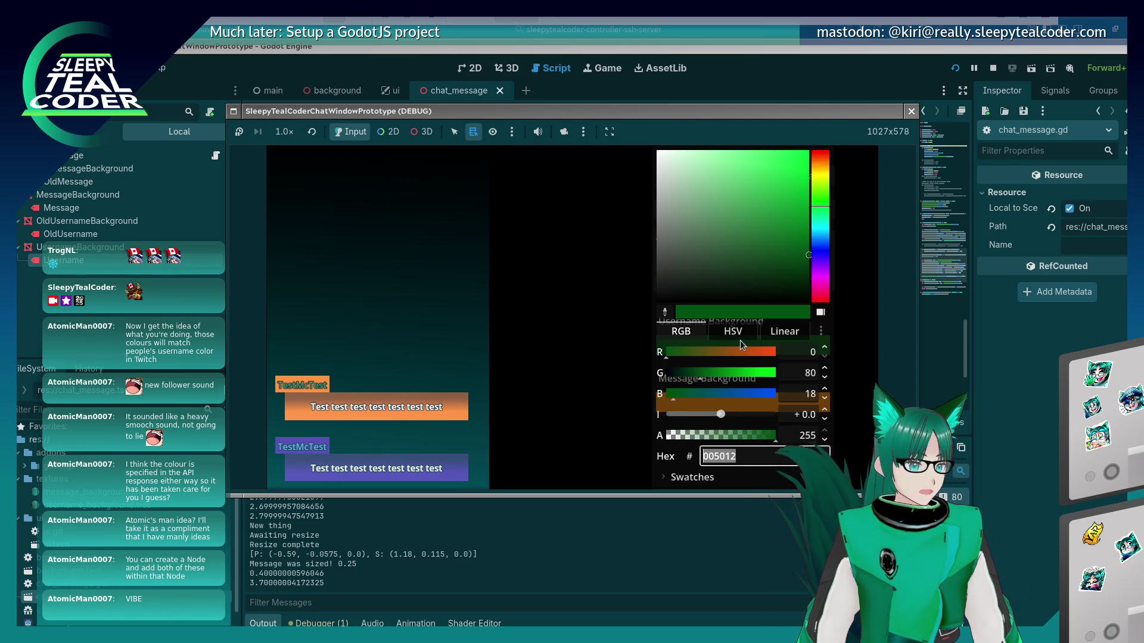
mouse_move(756, 197)
left_mouse_down()
mouse_move(735, 173)
mouse_move(735, 138)
mouse_move(721, 143)
mouse_move(809, 250)
mouse_move(692, 258)
mouse_move(694, 229)
left_mouse_up()
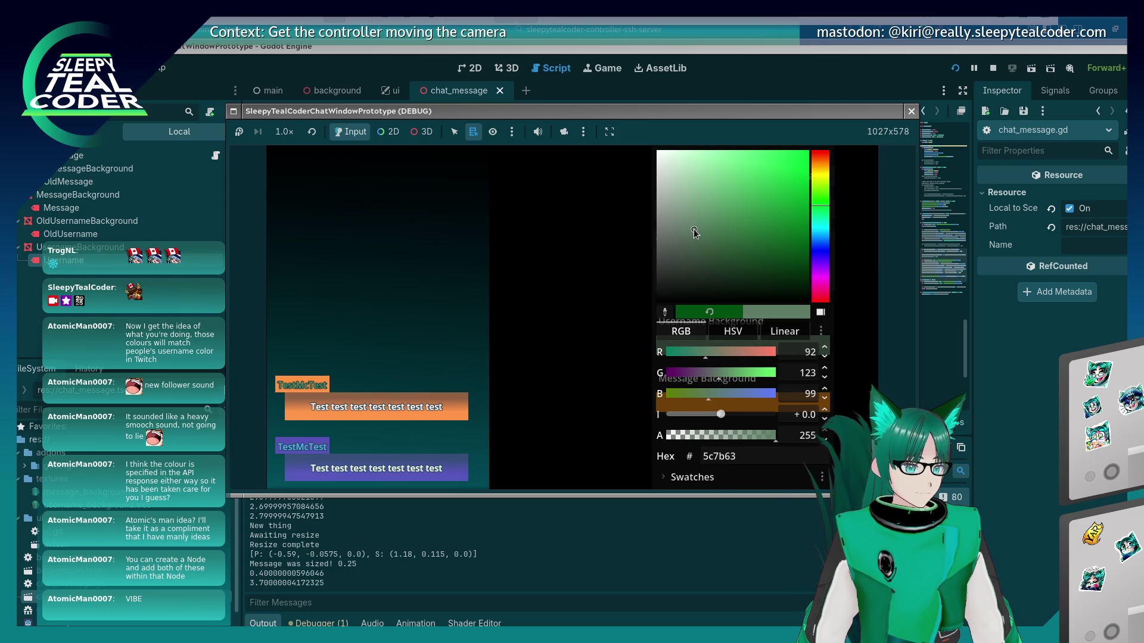
left_click(598, 309)
left_click(672, 182)
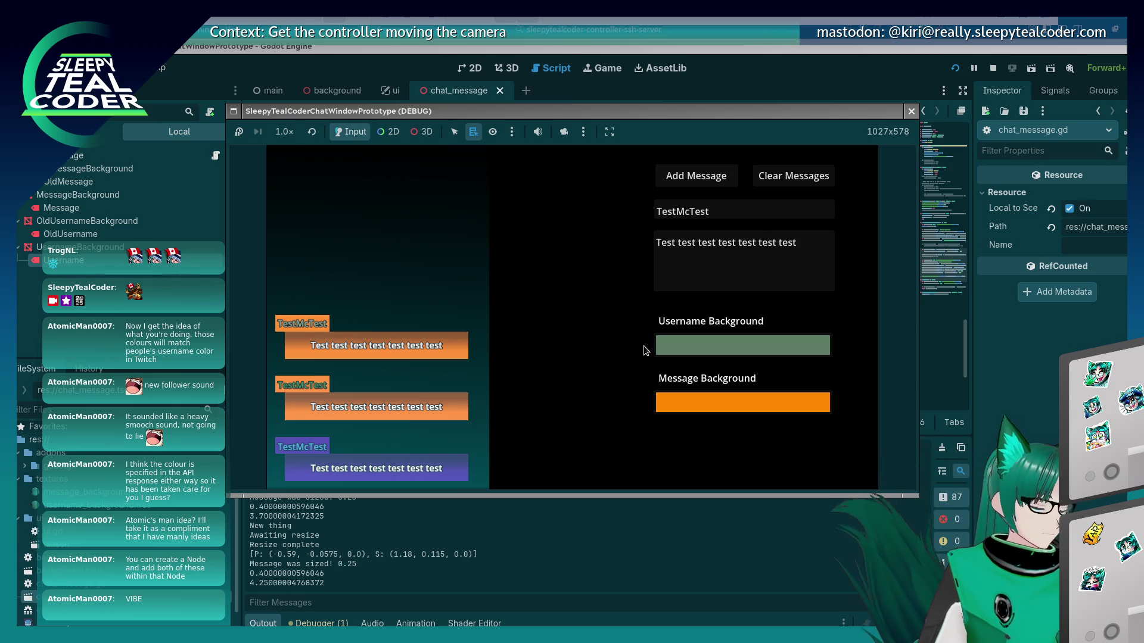
Stop the game, remove the lightening from line 87, and relaunch with F5
left_click(852, 362)
key("BackSpace")
key("BackSpace")
key("BackSpace")
key("BackSpace")
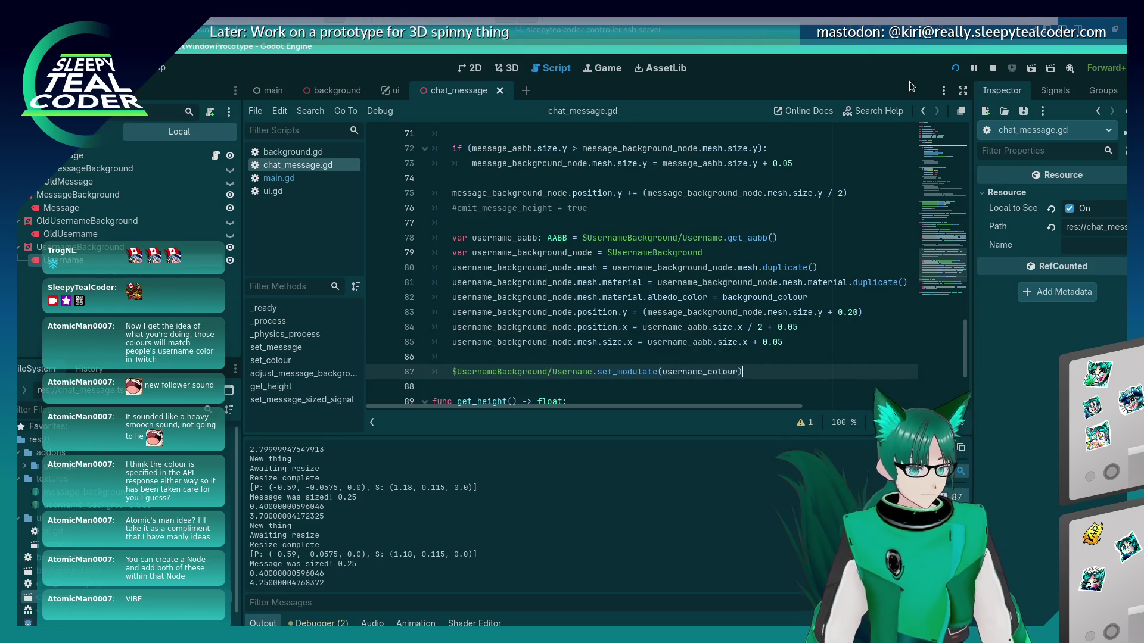
key("F5")
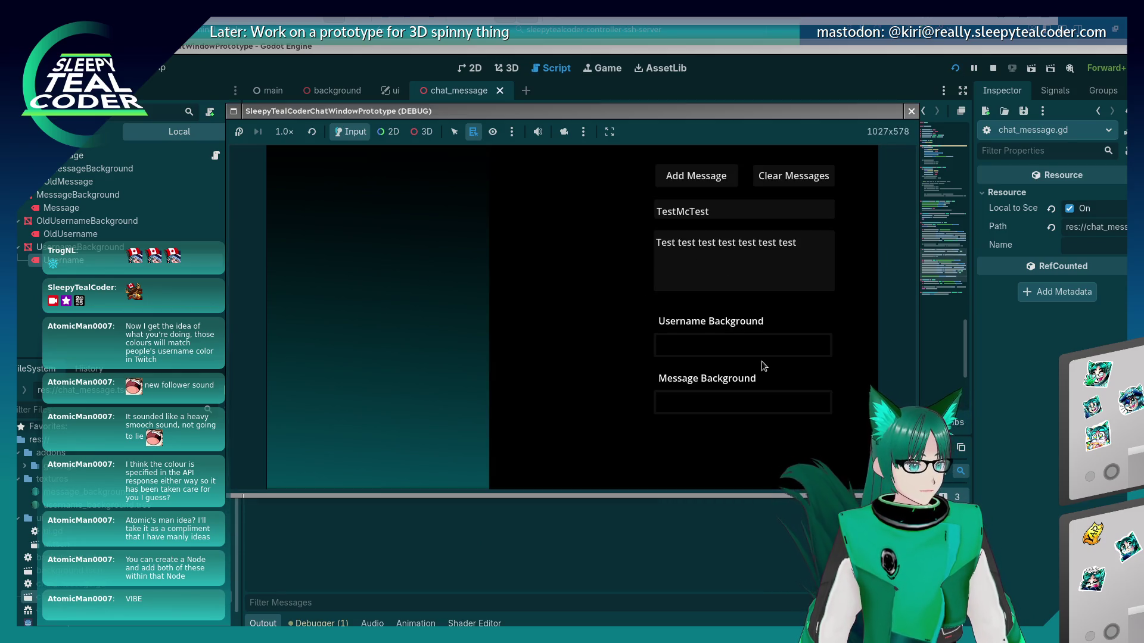
Add a test message with a bright green username background and a changed message background
left_click(760, 349)
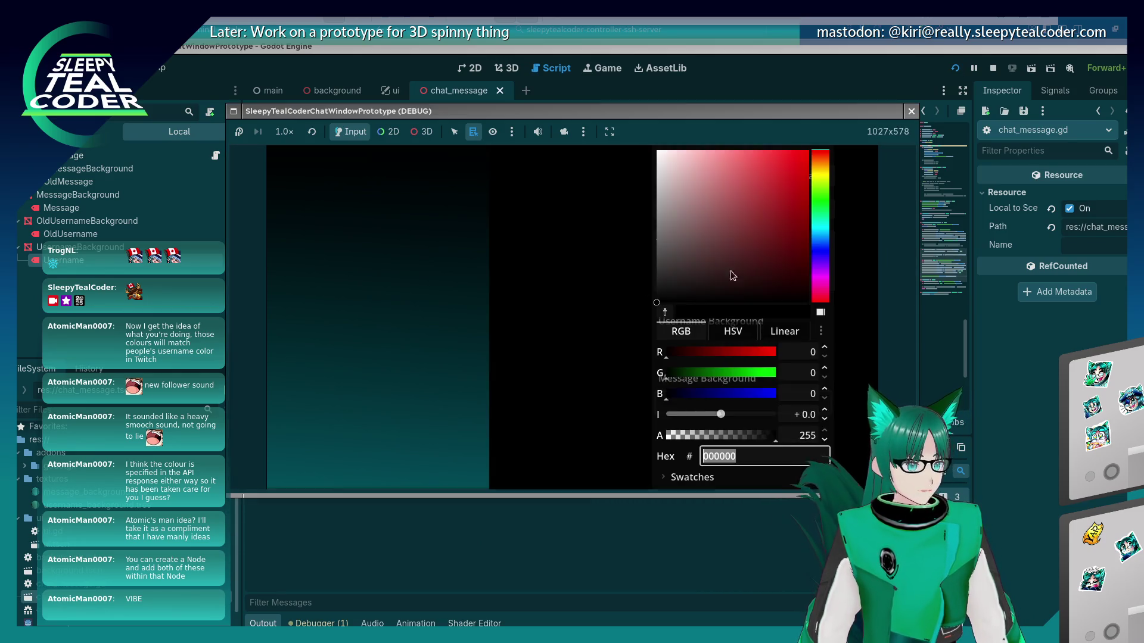
left_click(791, 159)
left_click(820, 209)
left_click(768, 186)
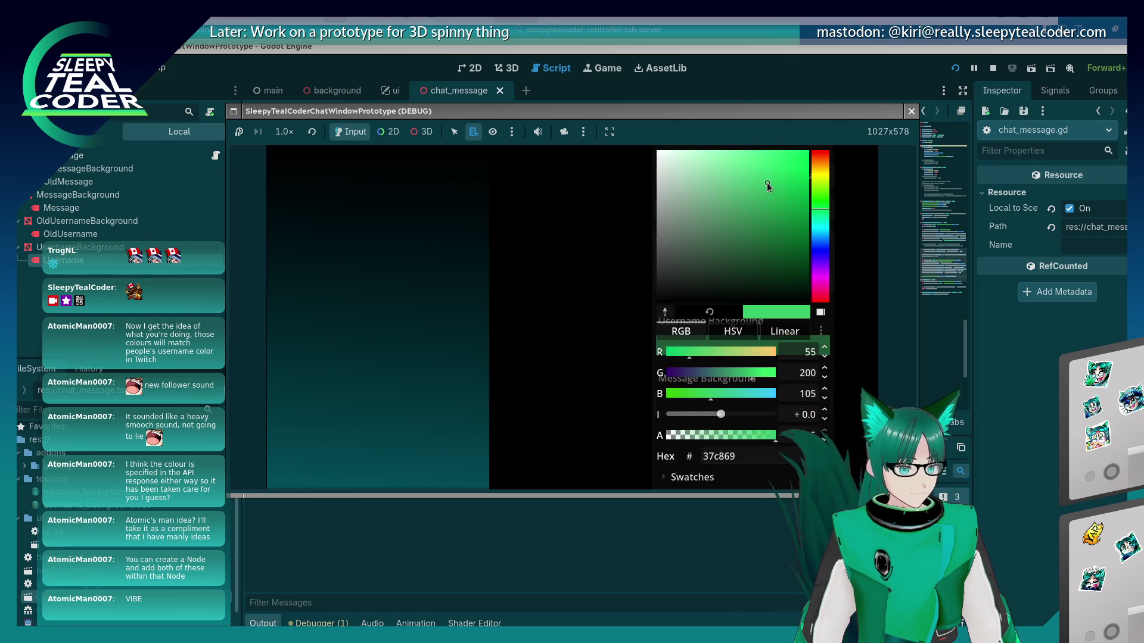
left_click(577, 279)
left_click(716, 406)
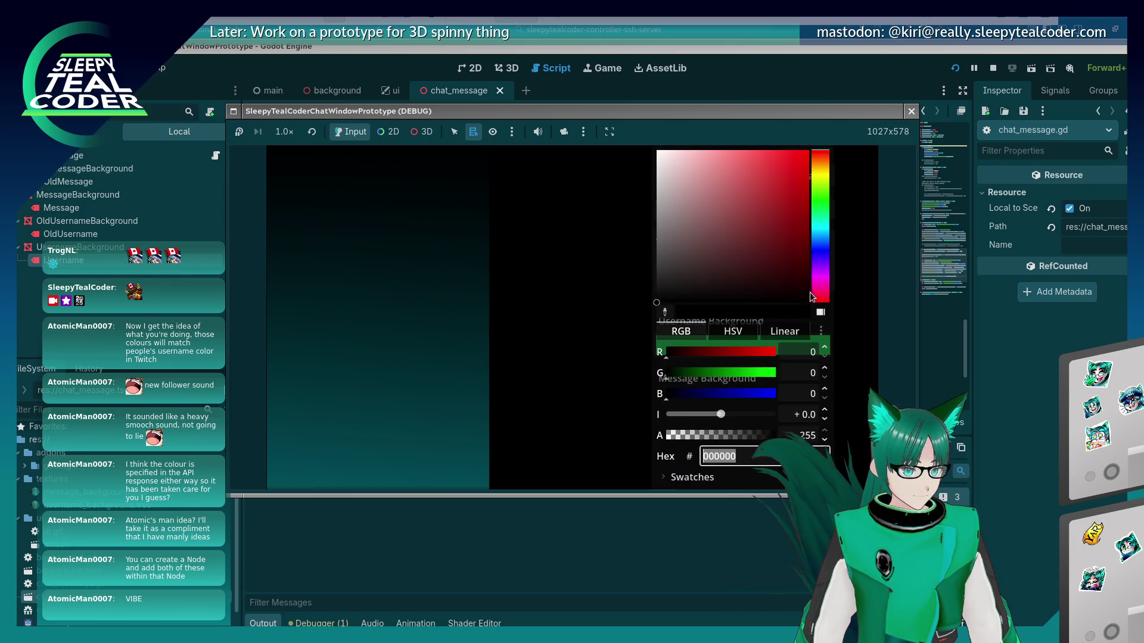
left_click(580, 255)
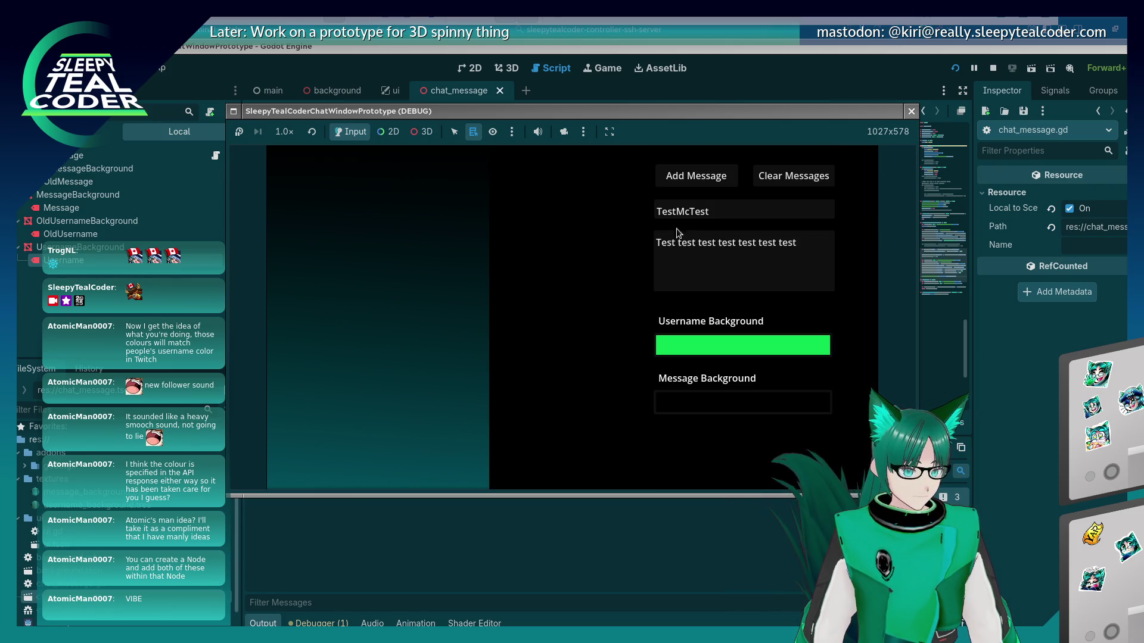
left_click(696, 187)
Set the message background to green and add a TestMcTest message
left_click(736, 402)
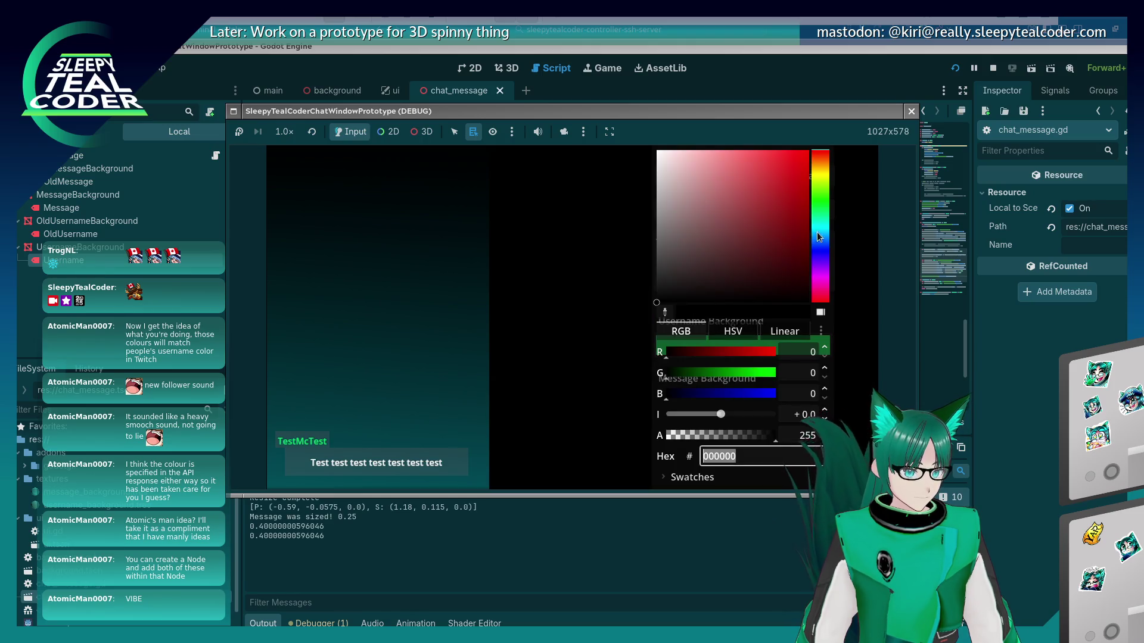
left_click(820, 199)
left_click(753, 217)
key("Escape")
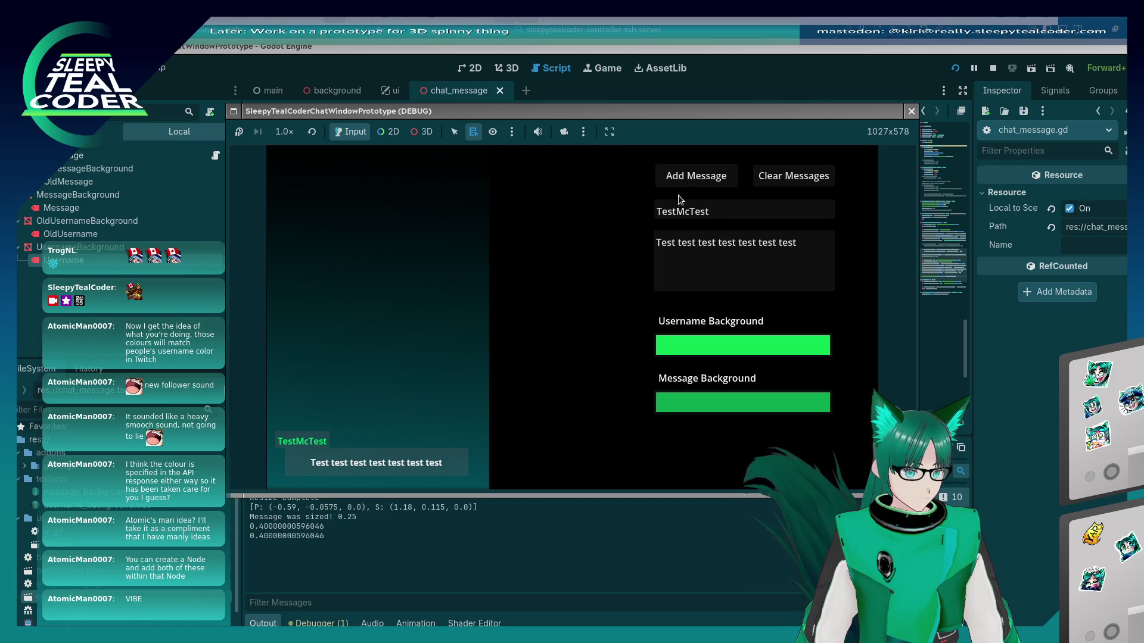
left_click(685, 178)
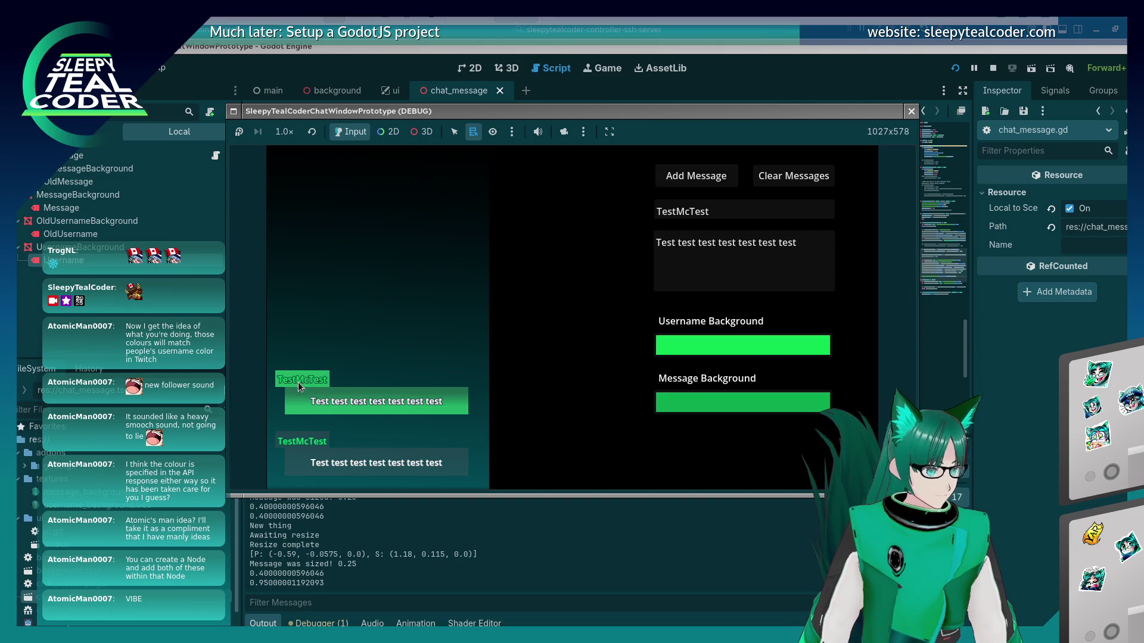
Add a message with a black (000000) username background
left_click(738, 348)
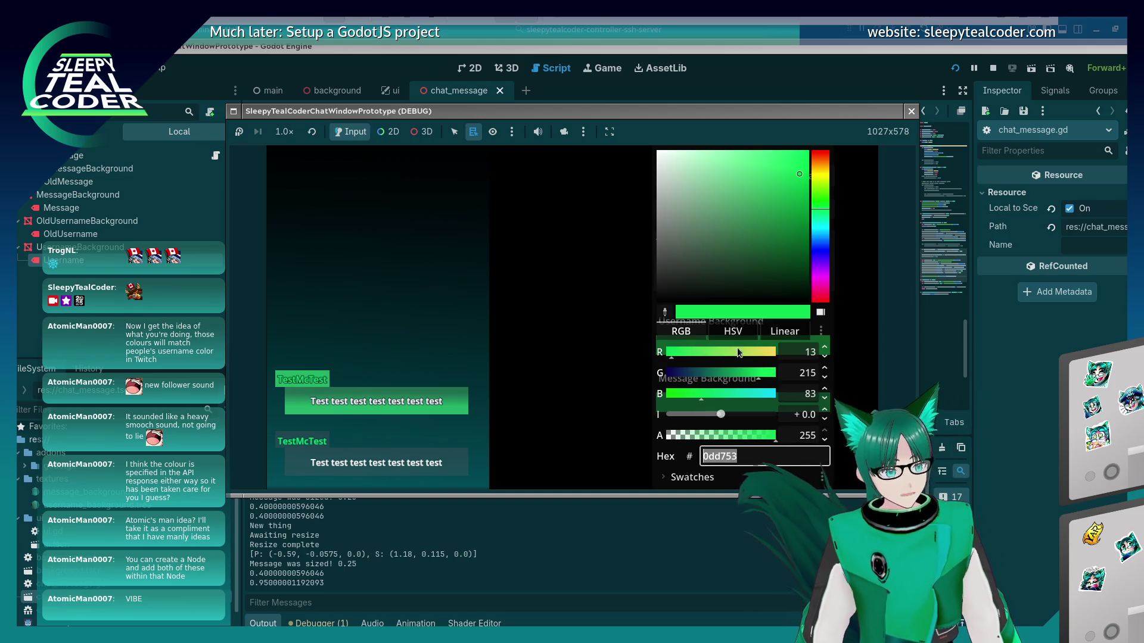
type("000000")
key("Return")
left_click(558, 369)
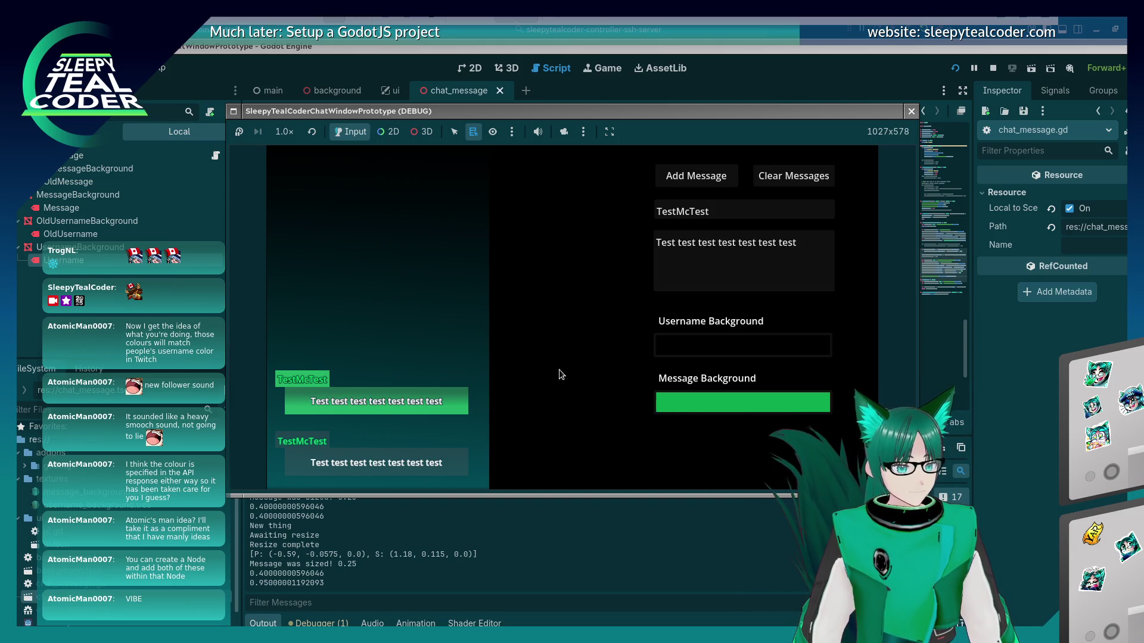
left_click(709, 180)
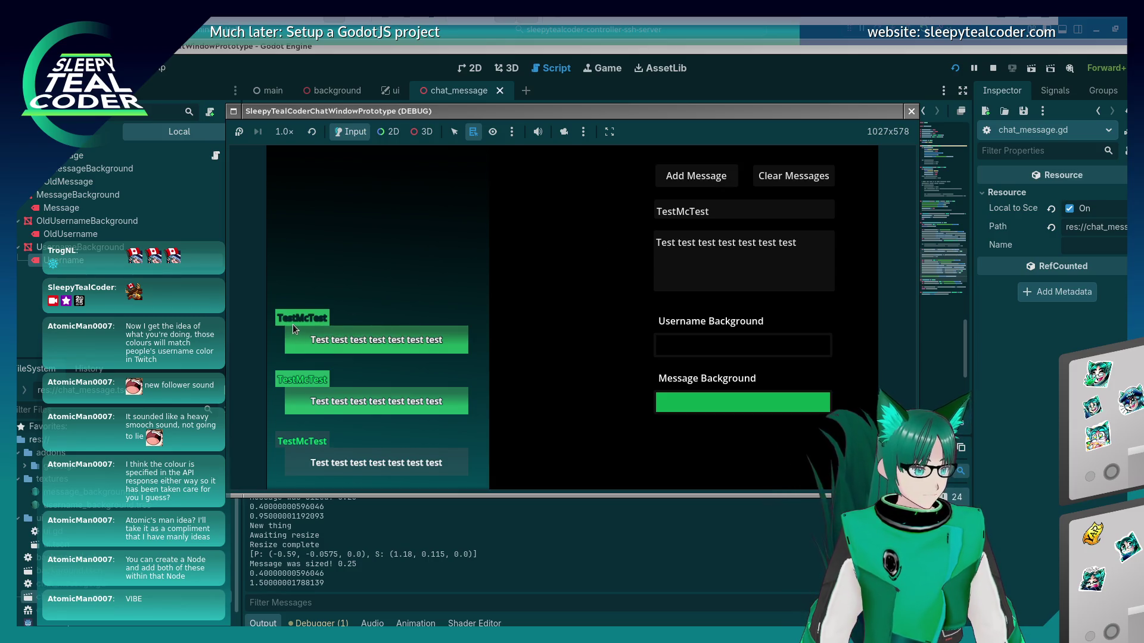
Add two messages, one with a teal and one with an orange username background
left_click(685, 346)
mouse_move(781, 248)
left_mouse_down()
mouse_move(779, 288)
mouse_move(732, 213)
mouse_move(703, 193)
left_mouse_up()
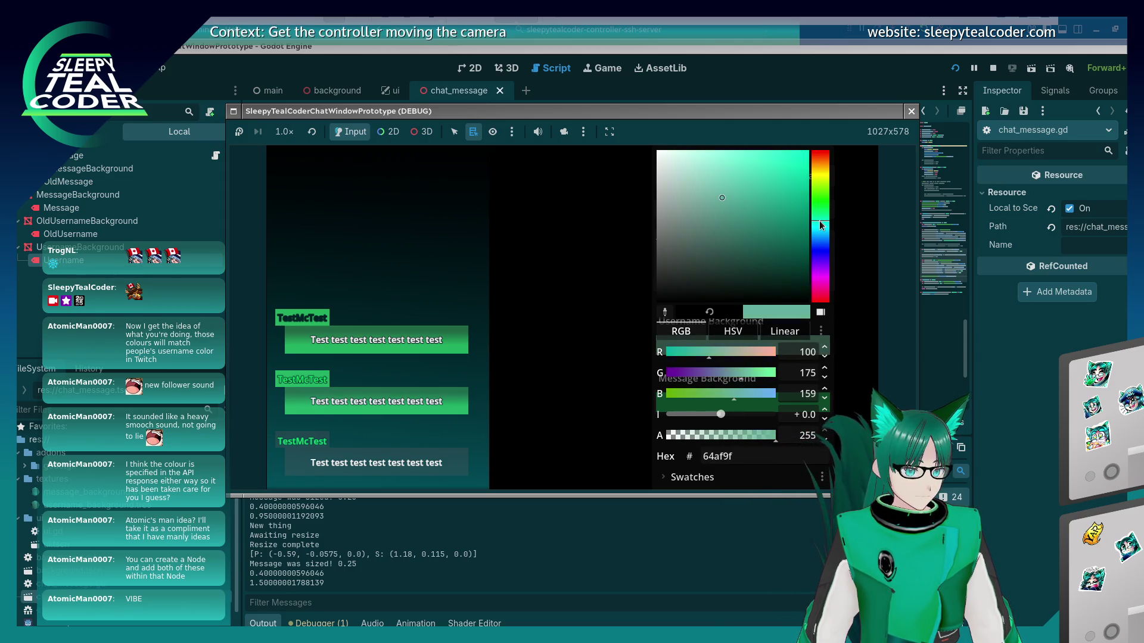
left_click(622, 234)
left_click(685, 182)
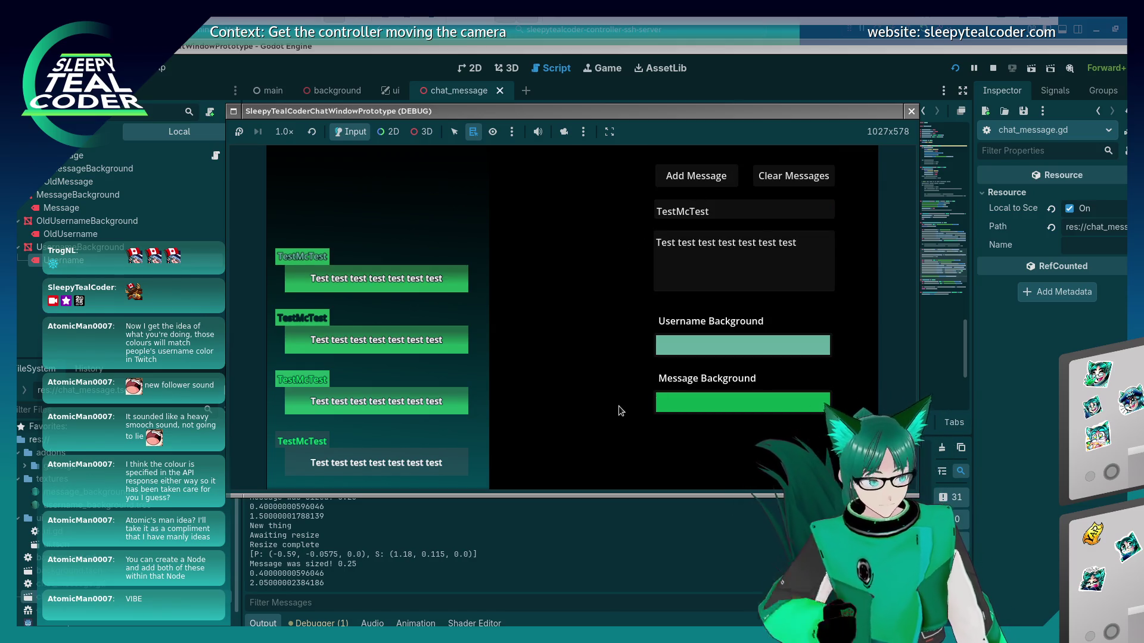
left_click(753, 351)
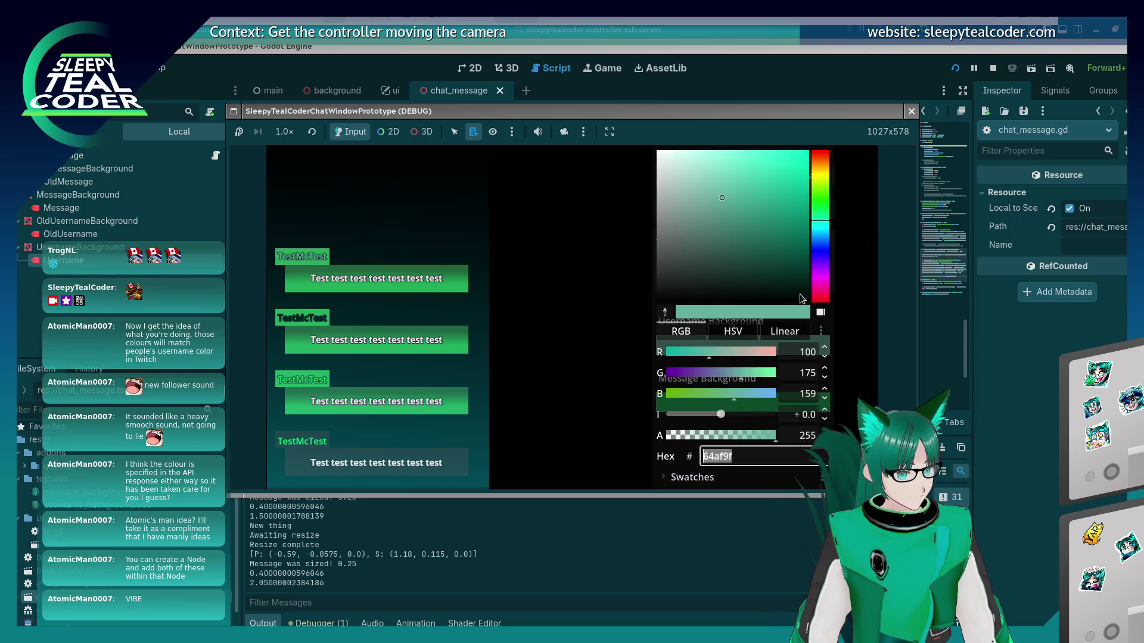
left_click_drag(821, 196, 822, 171)
key("Escape")
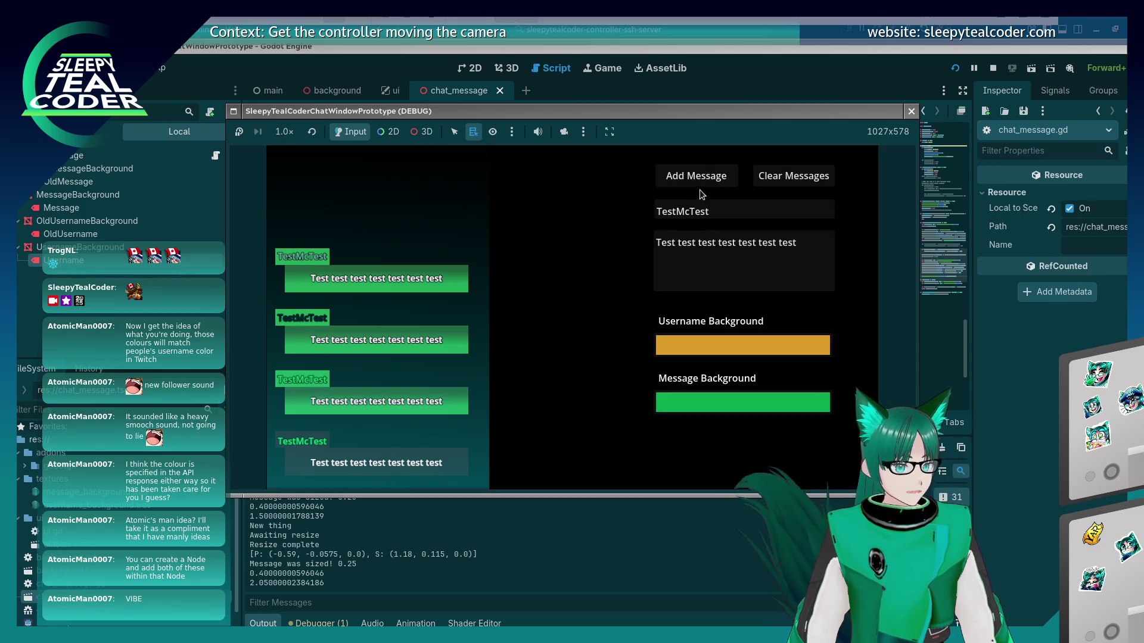
left_click(689, 185)
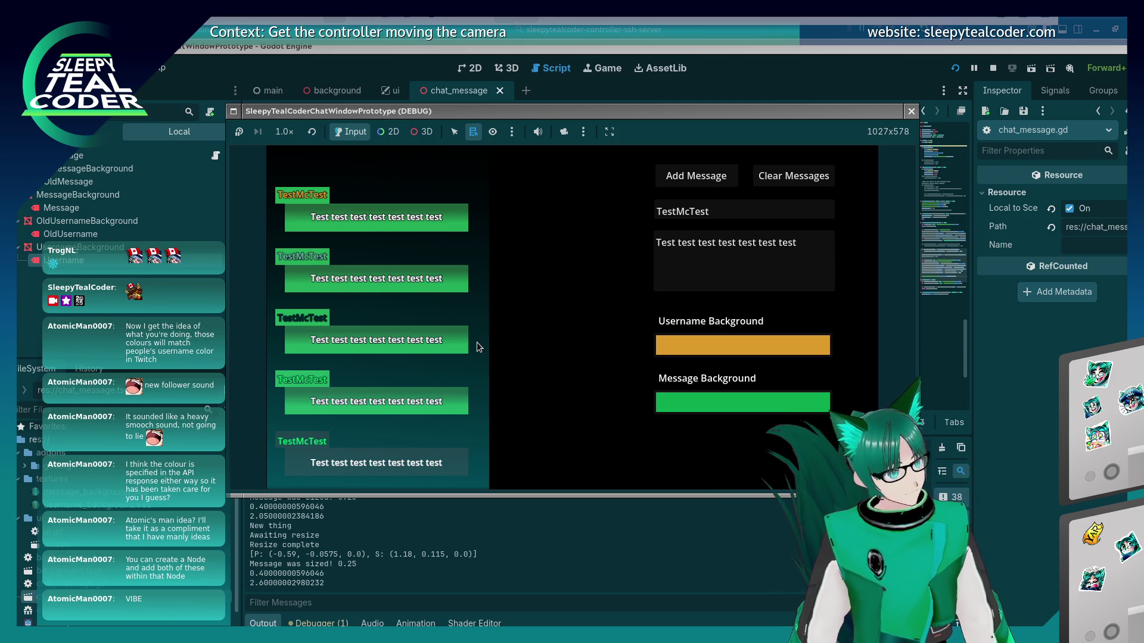
Set the message background to bright purple and add a message
left_click(707, 402)
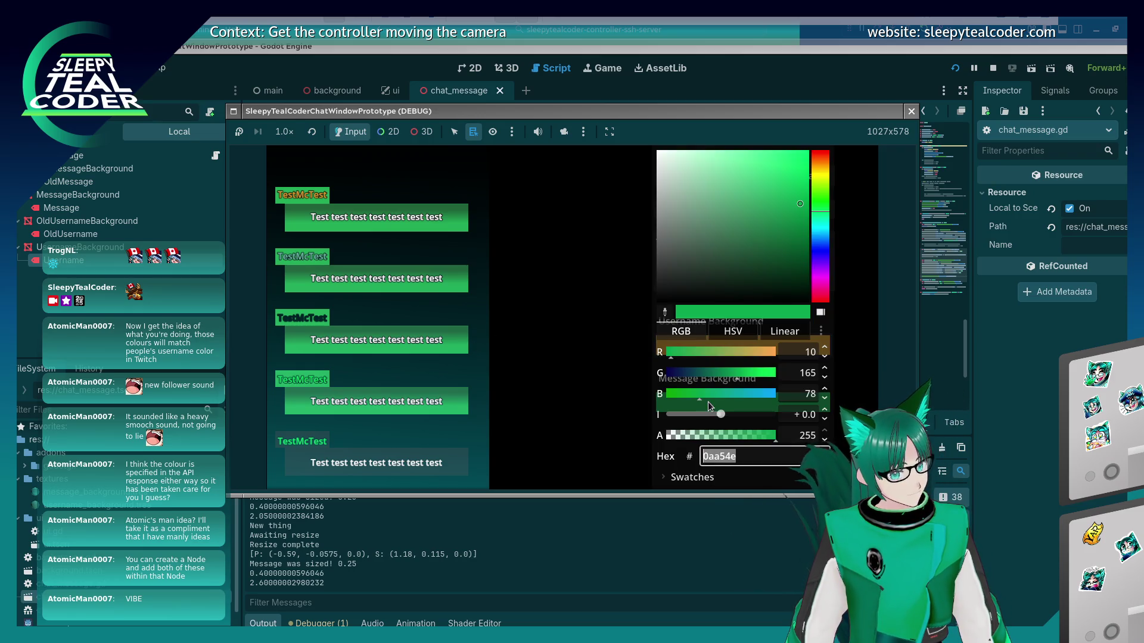
left_click(820, 268)
left_click_drag(776, 219, 788, 153)
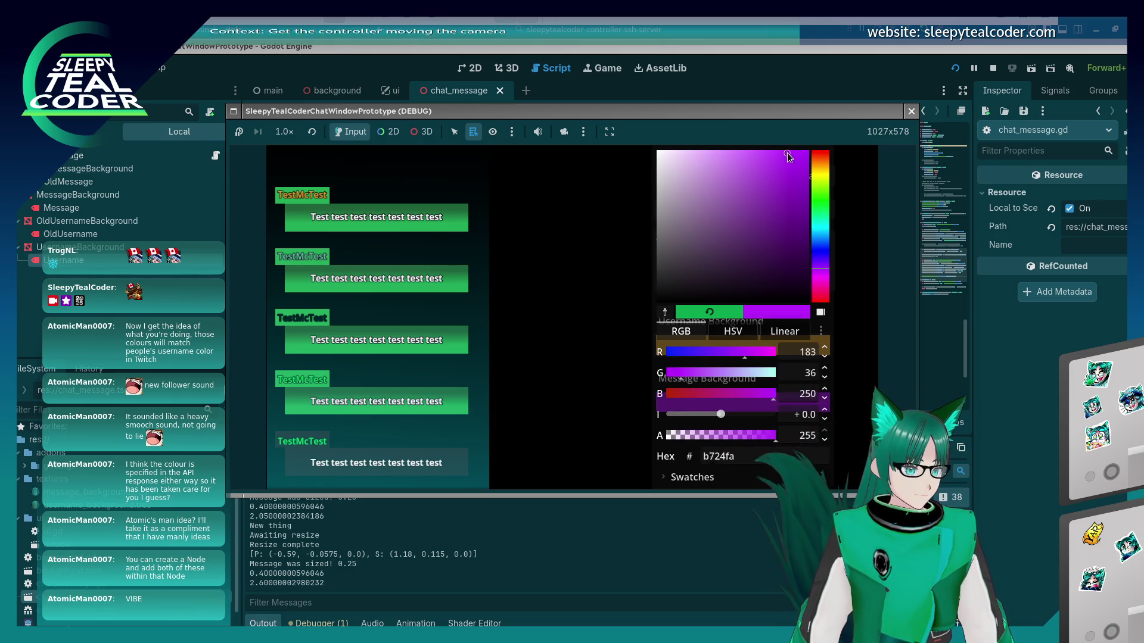
key("Escape")
left_click(704, 174)
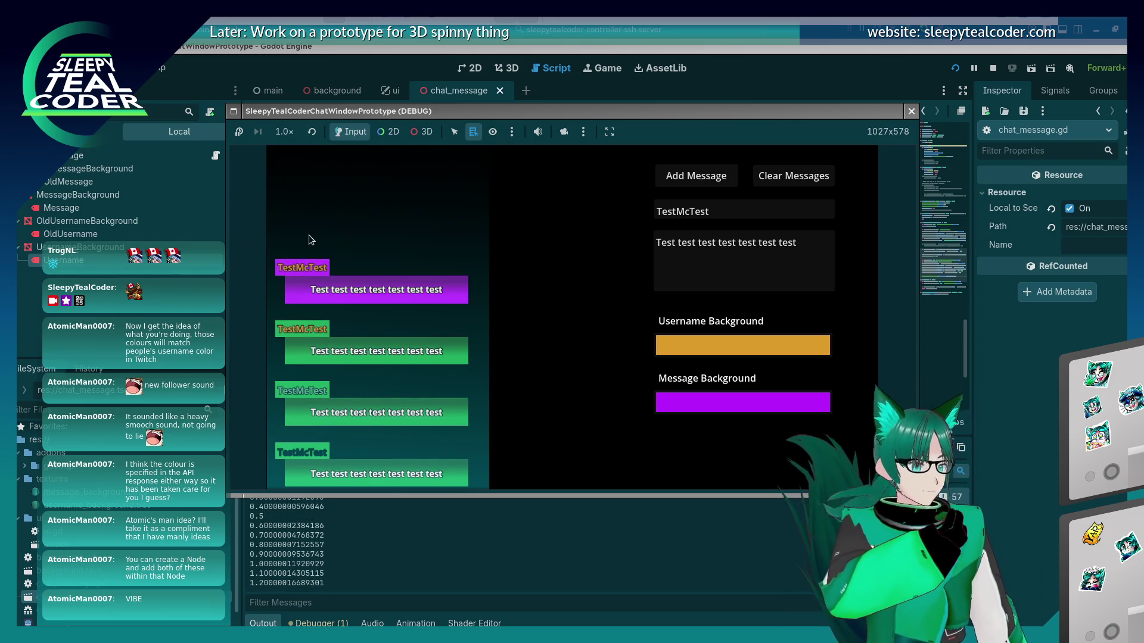
Add a message with username LooooonnnnggggUsername and a long 'Yaaaaaarrrr…' text
left_click(816, 260)
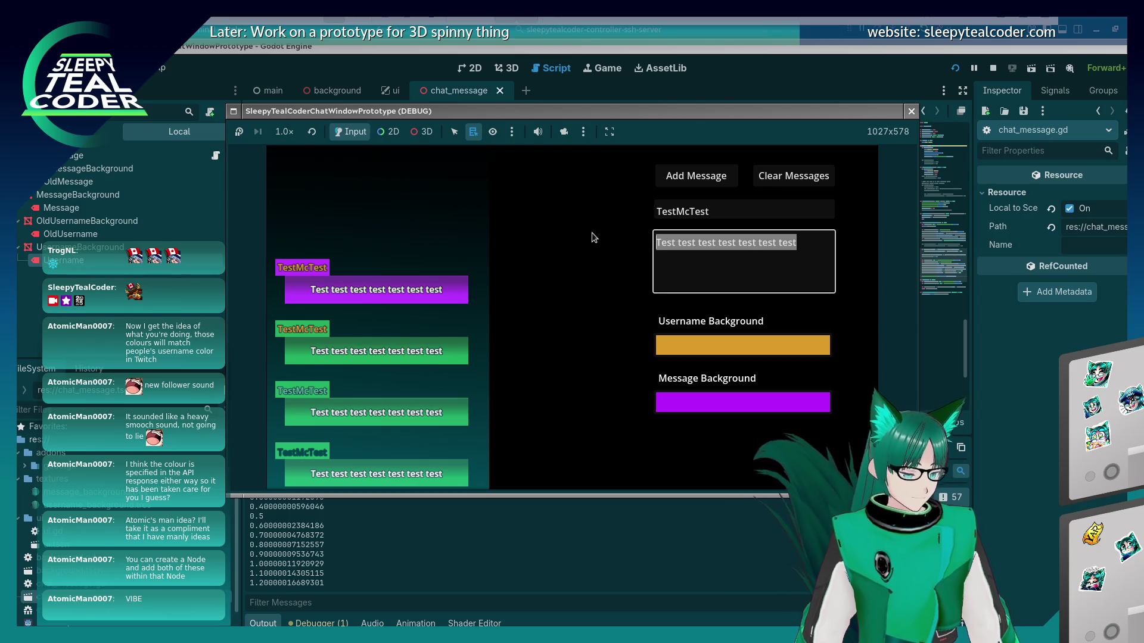
type("Yqaa")
key("BackSpace")
key("BackSpace")
key("BackSpace")
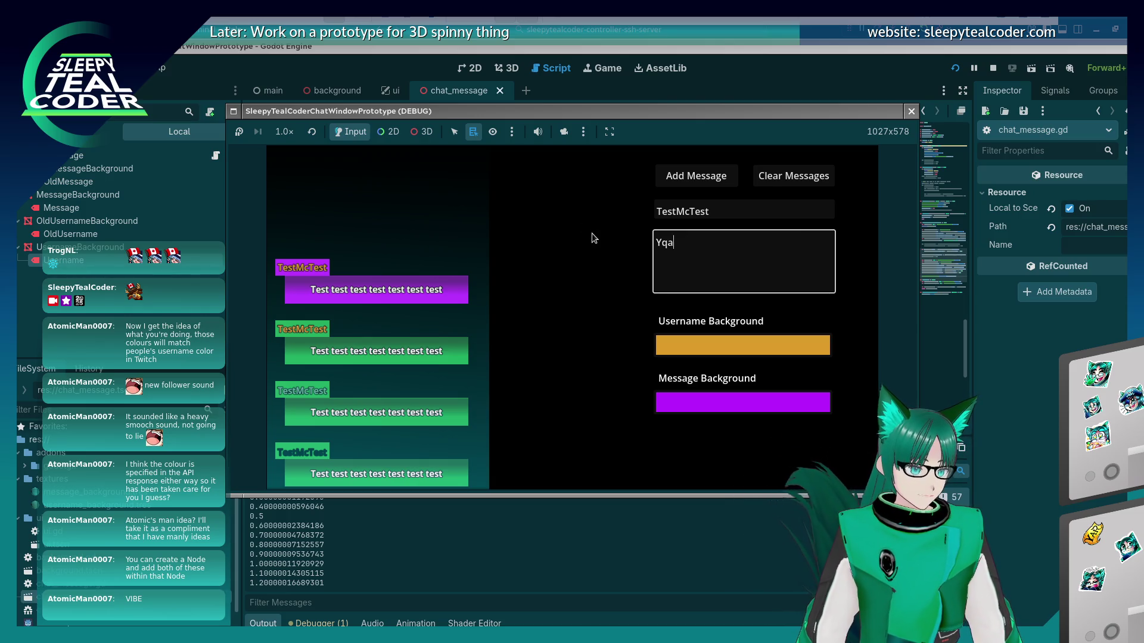
type("aaaaaarrrr")
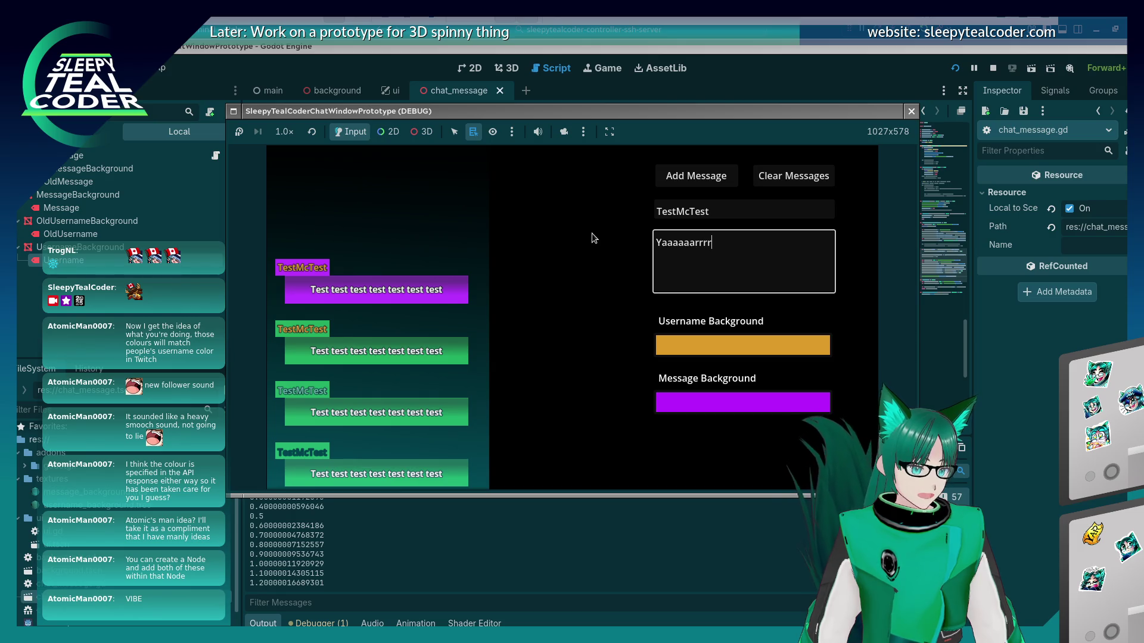
left_click(720, 210)
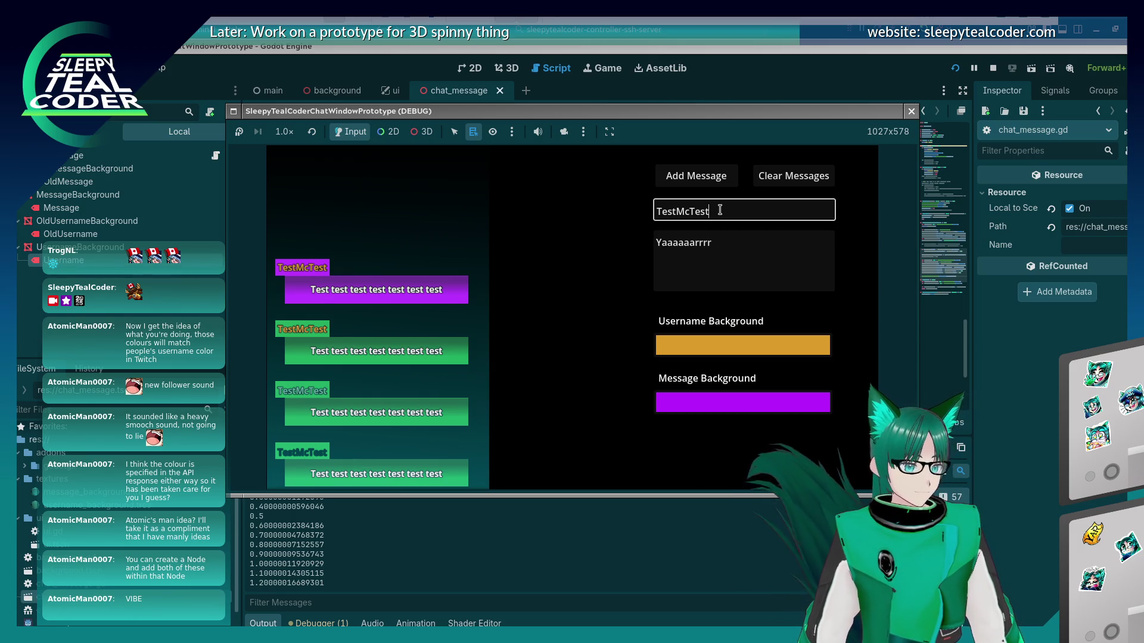
key("BackSpace")
key("BackSpace")
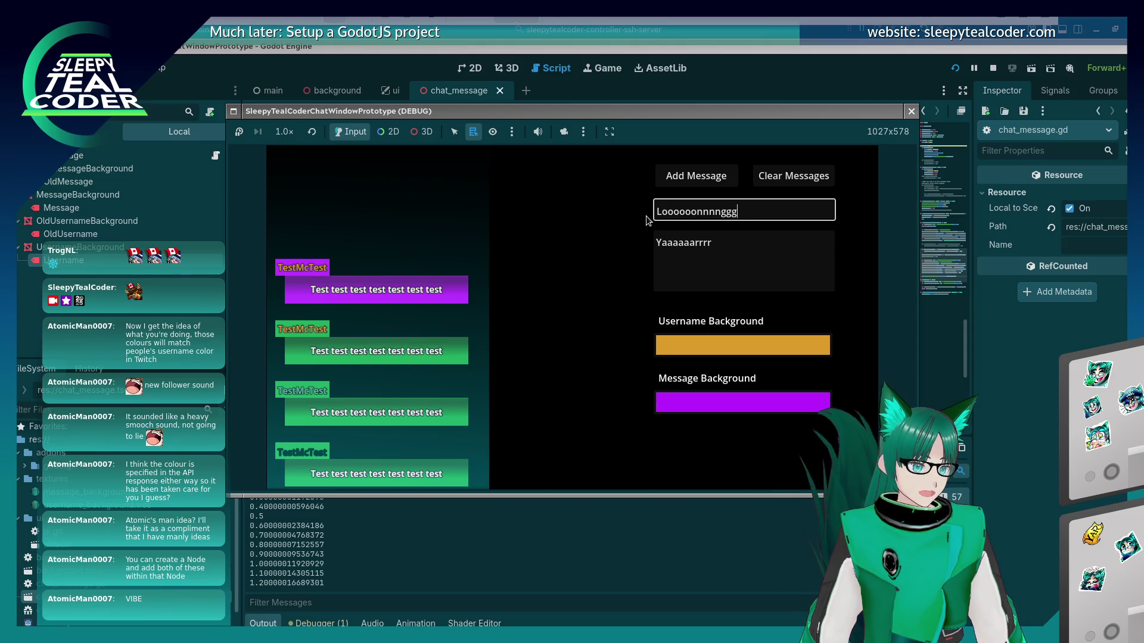
left_click(763, 272)
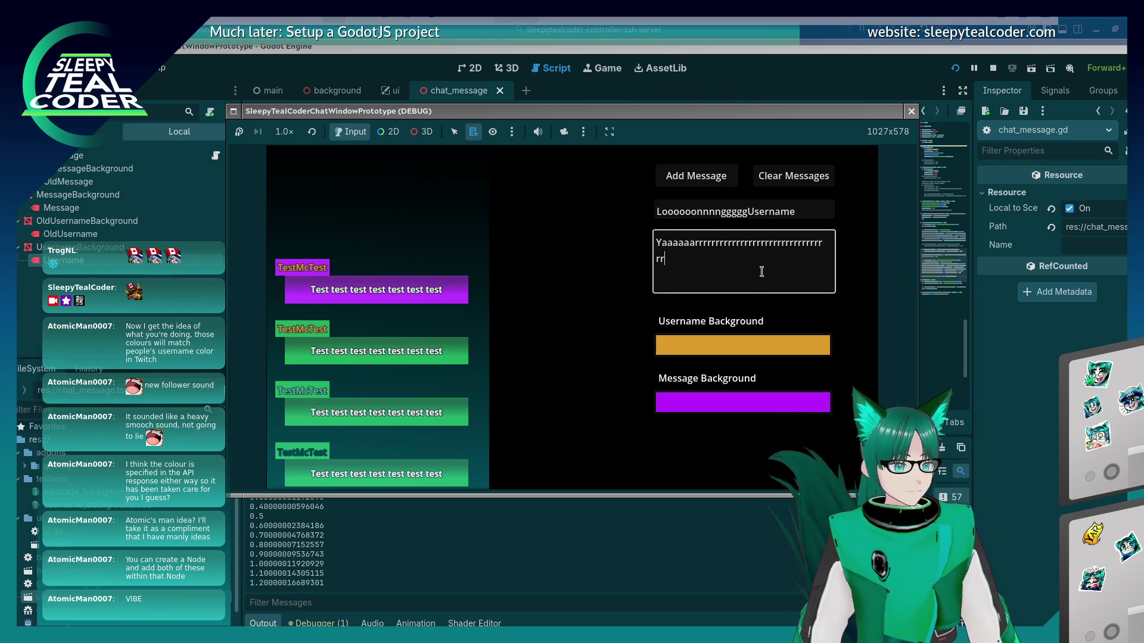
type("rrrrrrrrrrrrrrrrrrrrrrrrrrrrrrrrrrrrrrrrr")
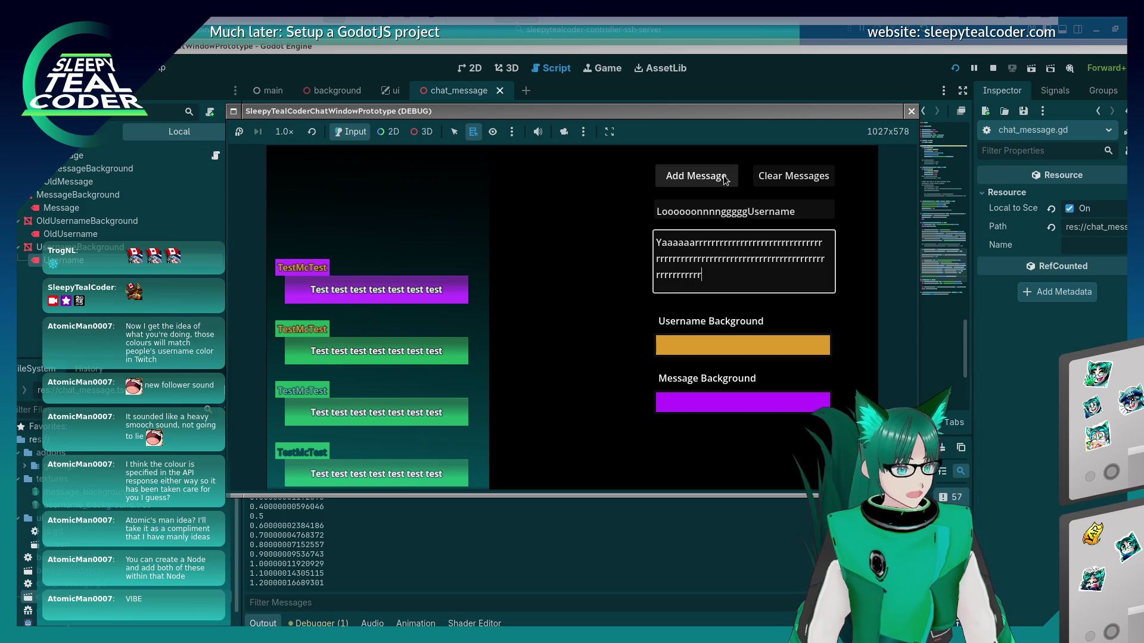
left_click(696, 176)
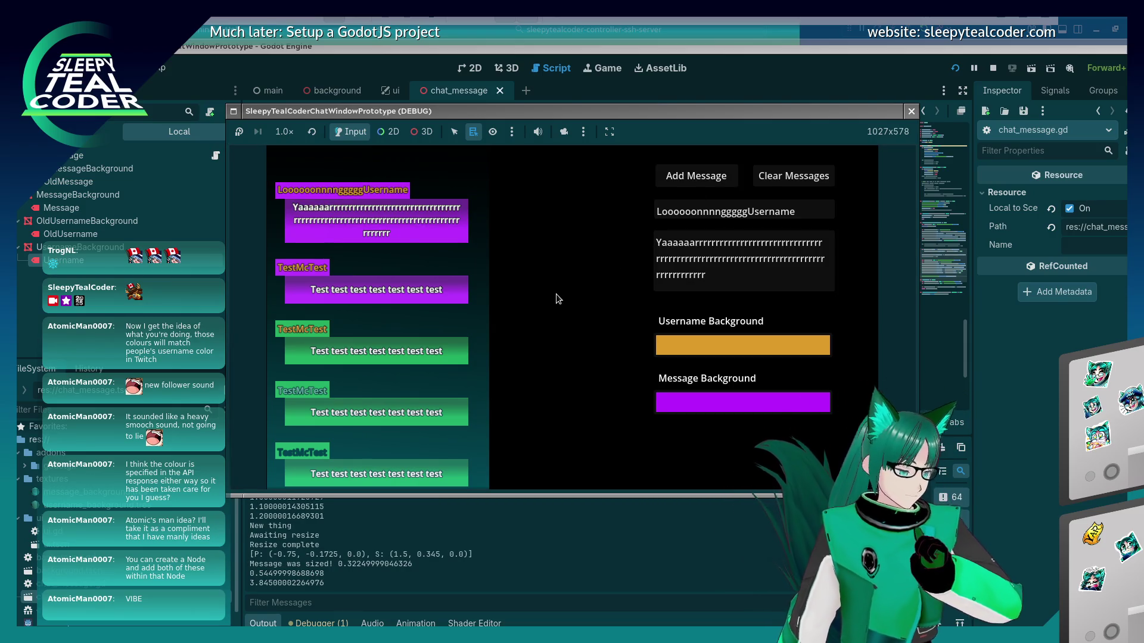
Add a long-username message with a teal message background and purple username background
left_click(703, 407)
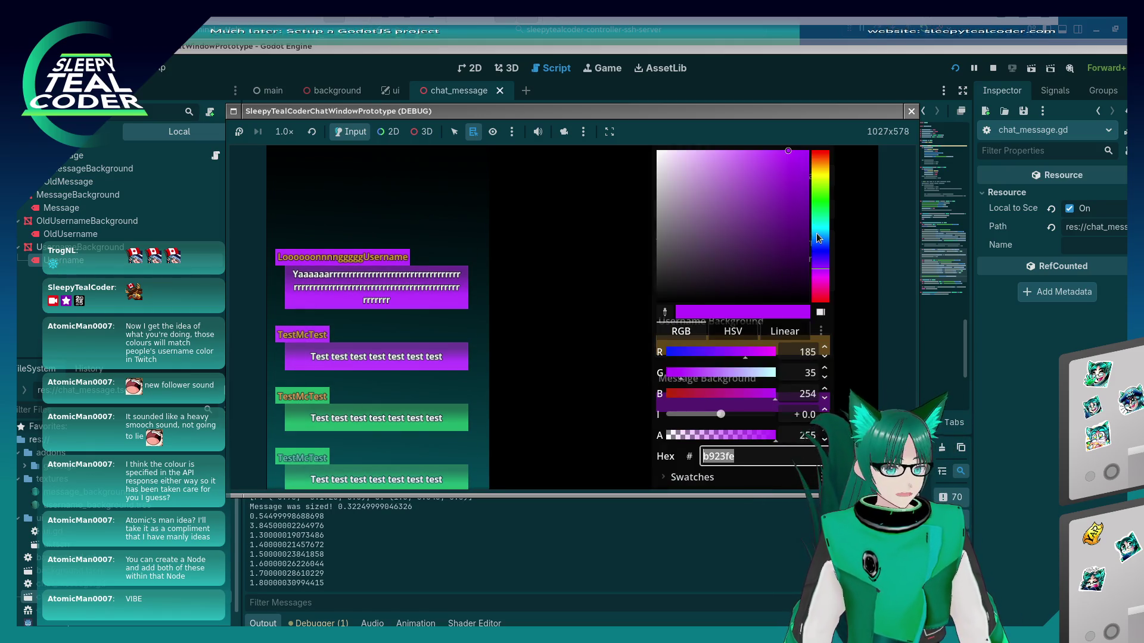
left_click(771, 188)
left_click(552, 221)
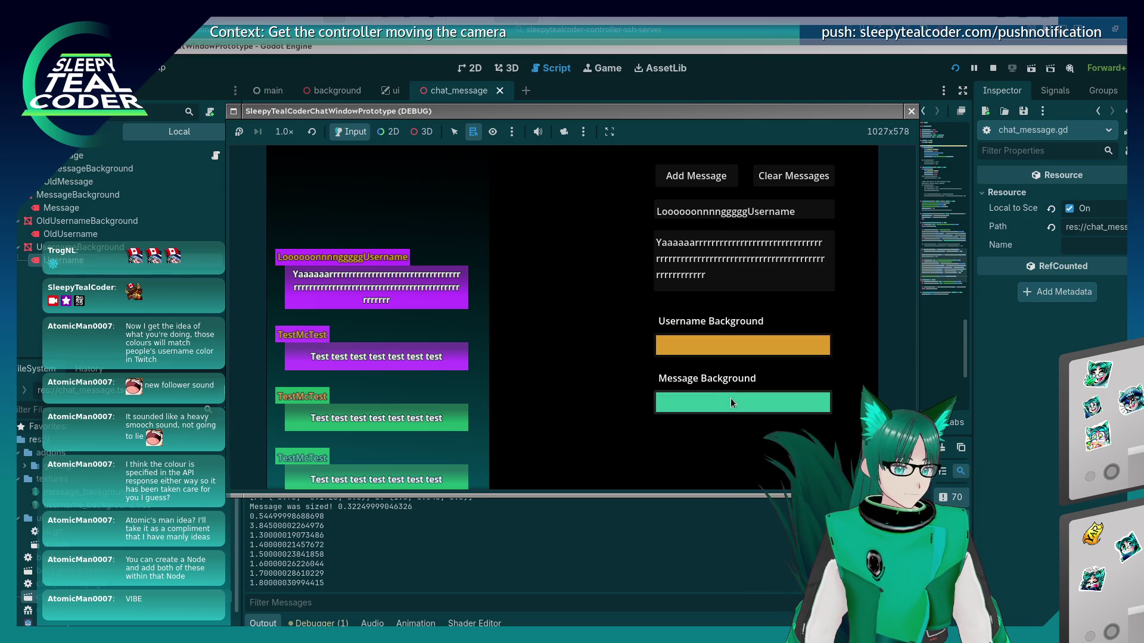
left_click(736, 341)
left_click_drag(821, 227, 828, 180)
left_click(824, 269)
left_click(765, 173)
left_click(656, 213)
left_click(712, 182)
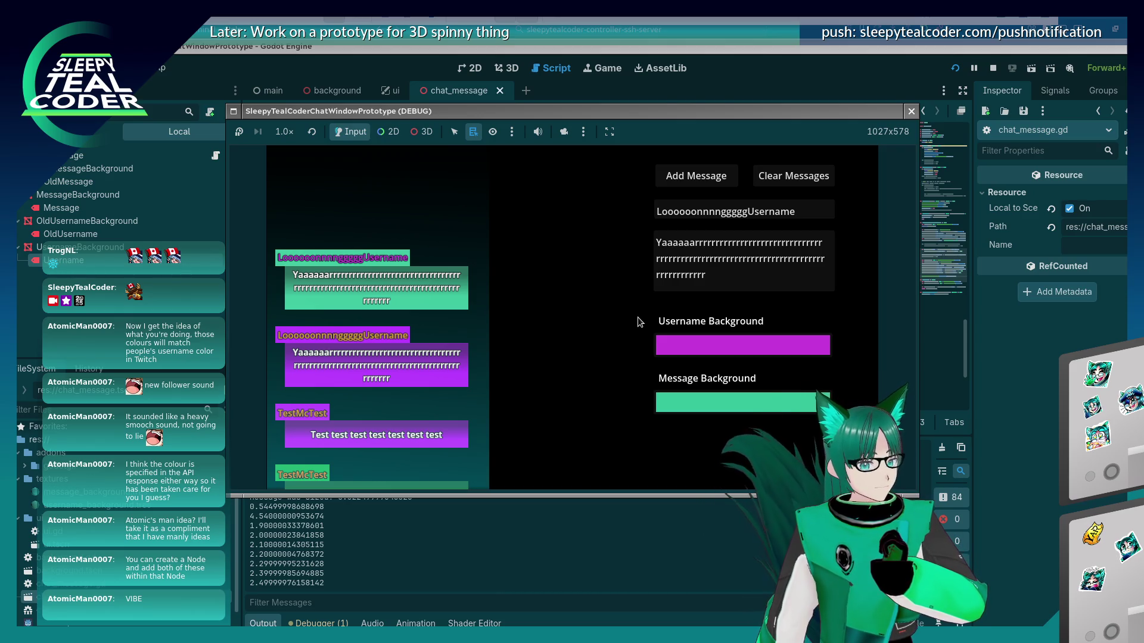
Set the username background to near-white and add another message
left_click(691, 398)
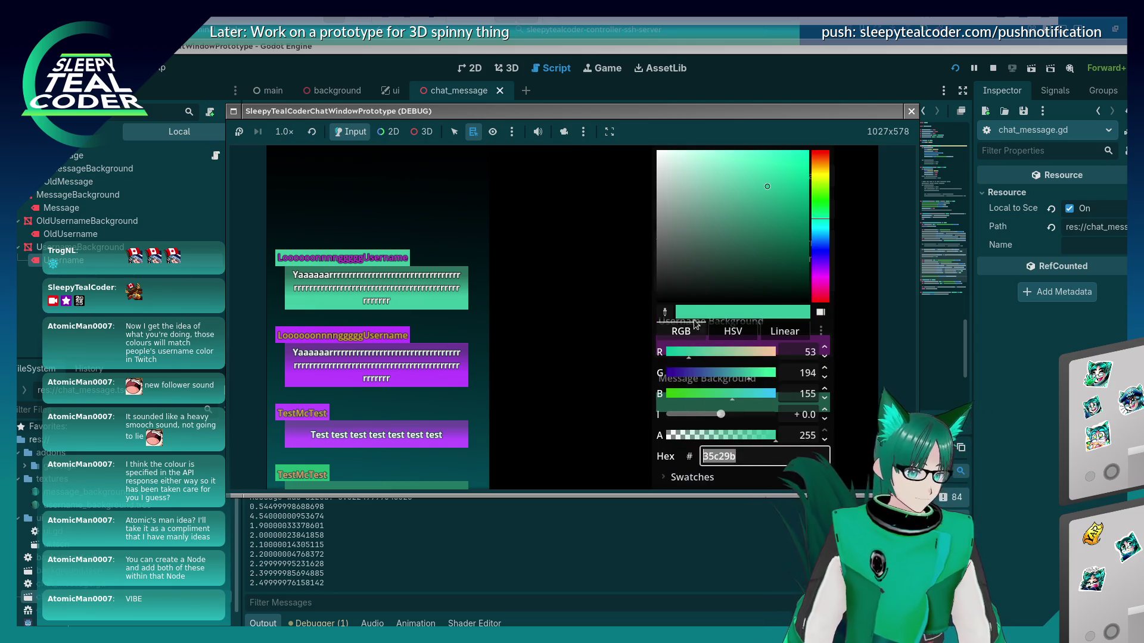
left_click(559, 257)
left_click(719, 347)
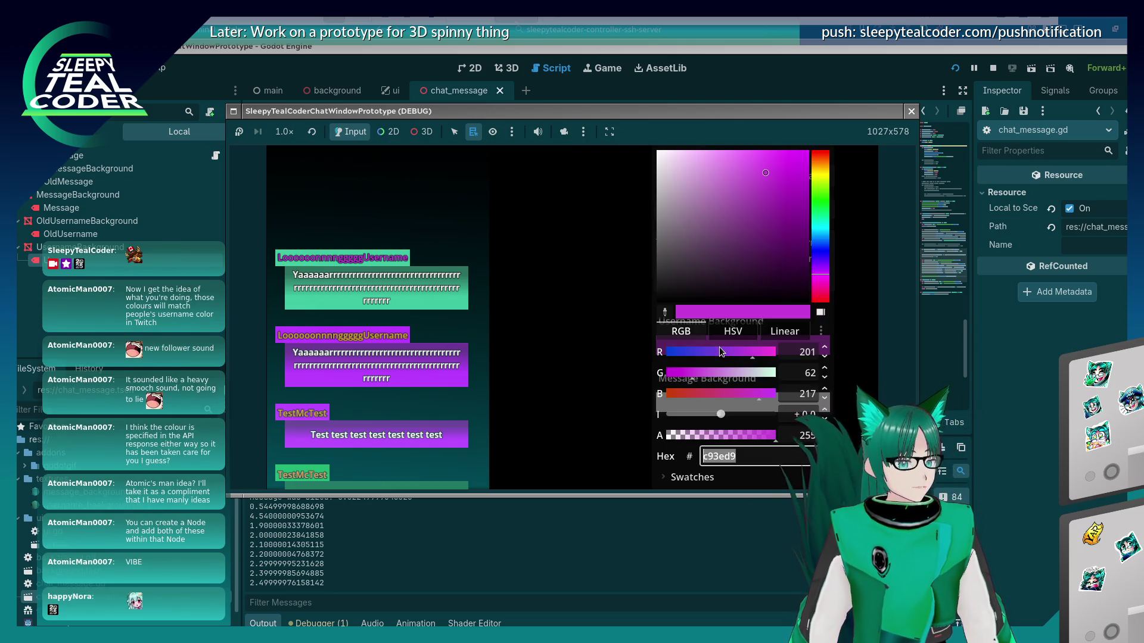
left_click(667, 175)
left_click(553, 223)
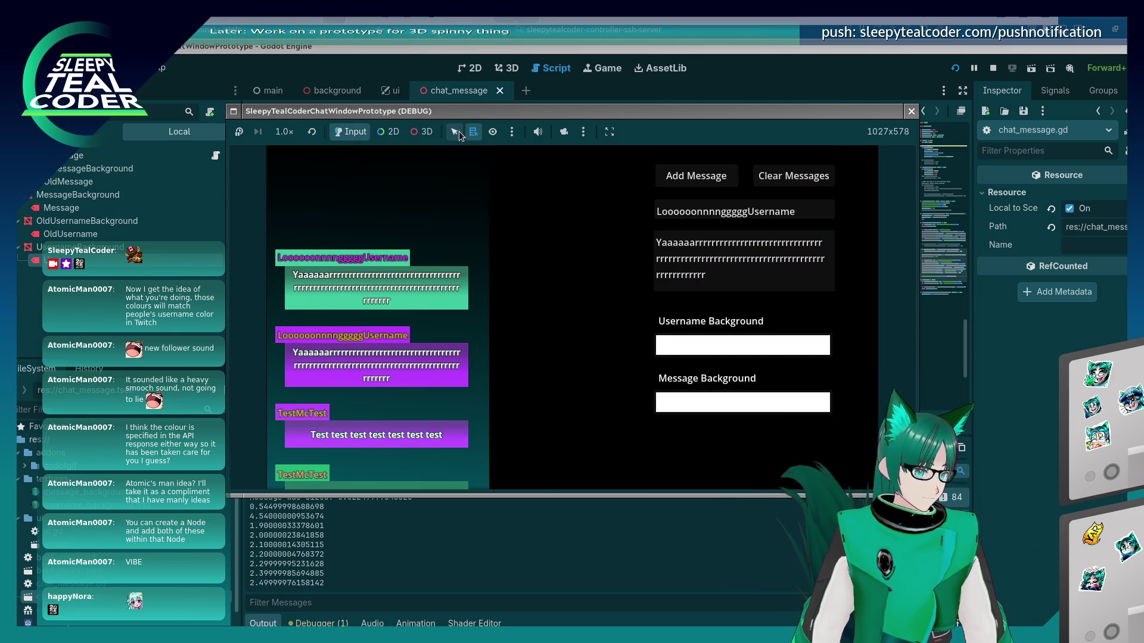
left_click(683, 183)
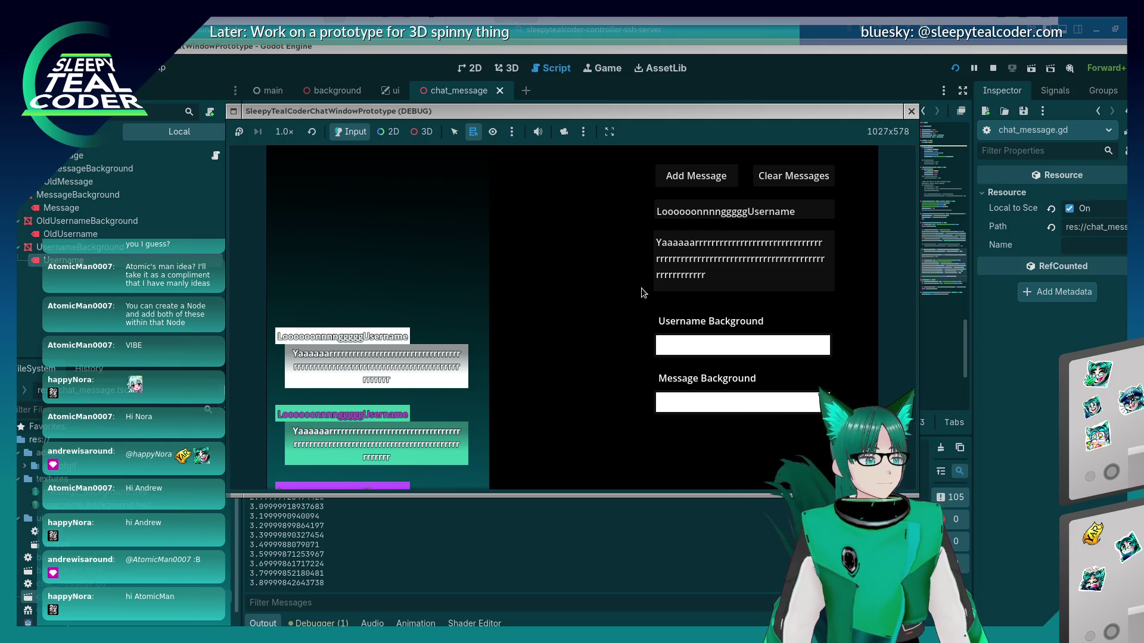
Add a message with a purple username background and an adjusted message background
left_click(692, 349)
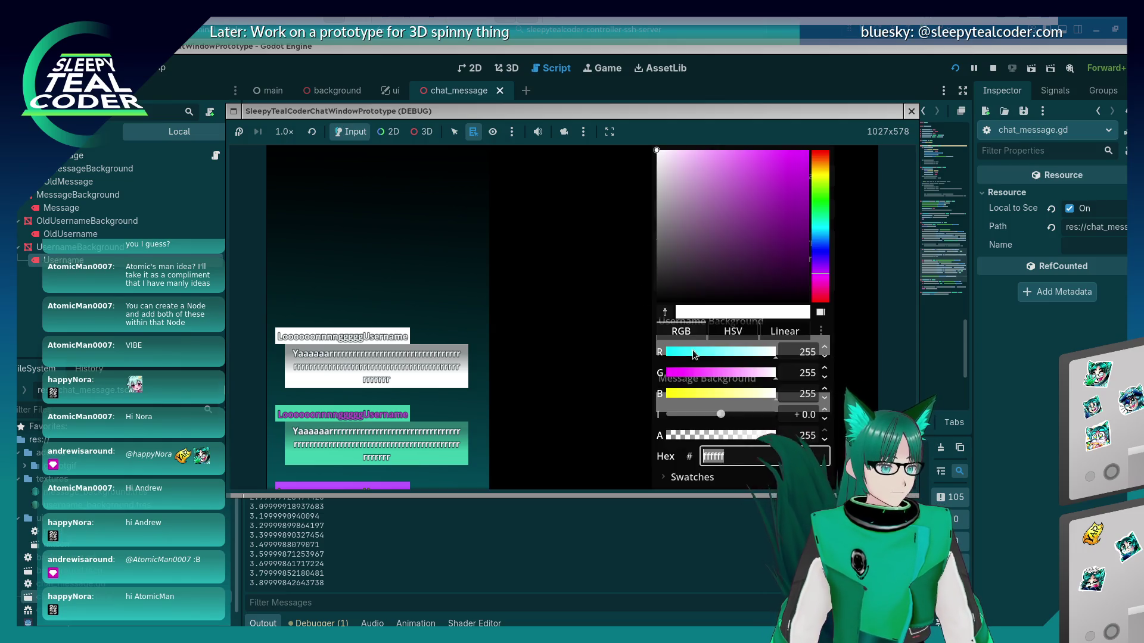
left_click(762, 213)
left_click(620, 225)
left_click(692, 401)
left_click(676, 251)
left_click(567, 248)
left_click(671, 179)
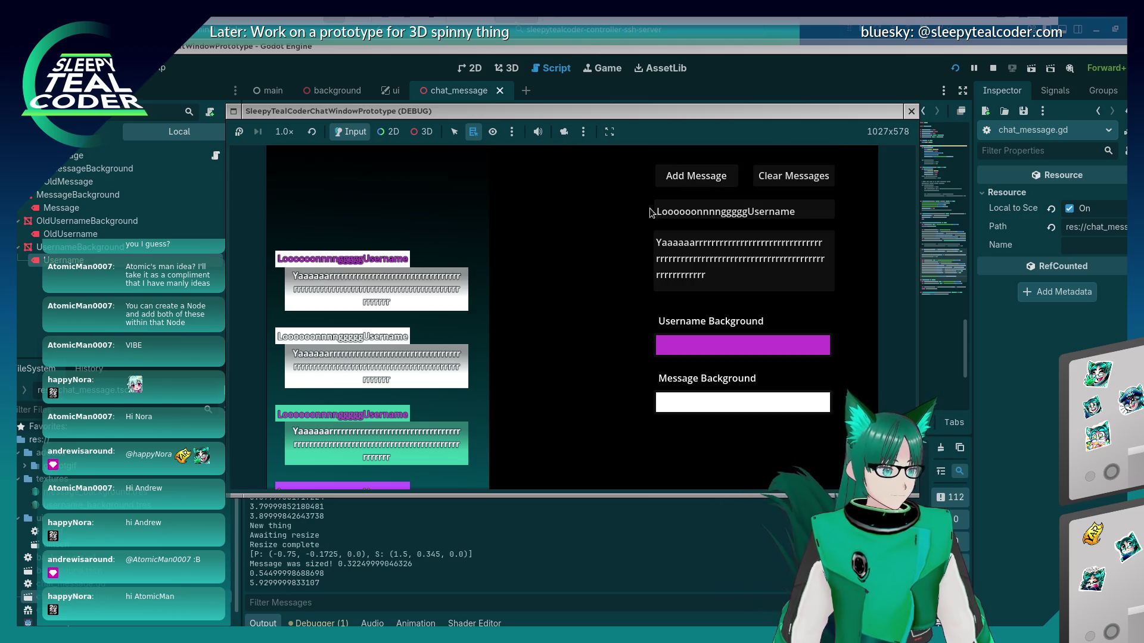
Set the username background to dark purple 47084e and add a new message
left_click(681, 341)
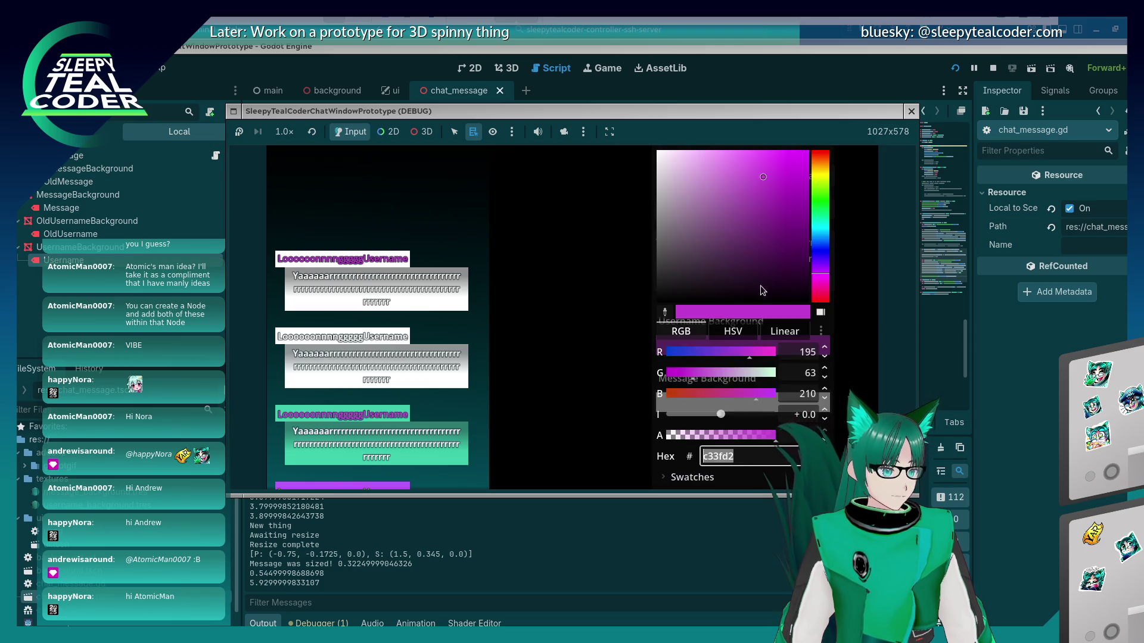
left_click(793, 260)
left_click(546, 263)
left_click(696, 176)
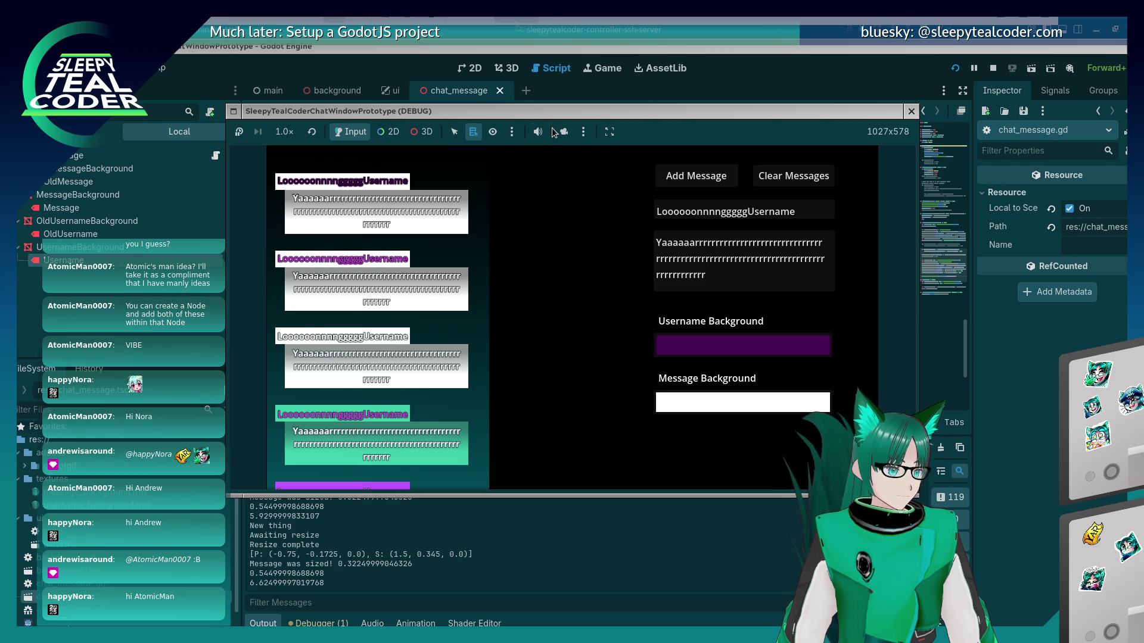
Select the first message's Username Label3D in the running game using 3D object picking
left_click(428, 132)
right_click(395, 181)
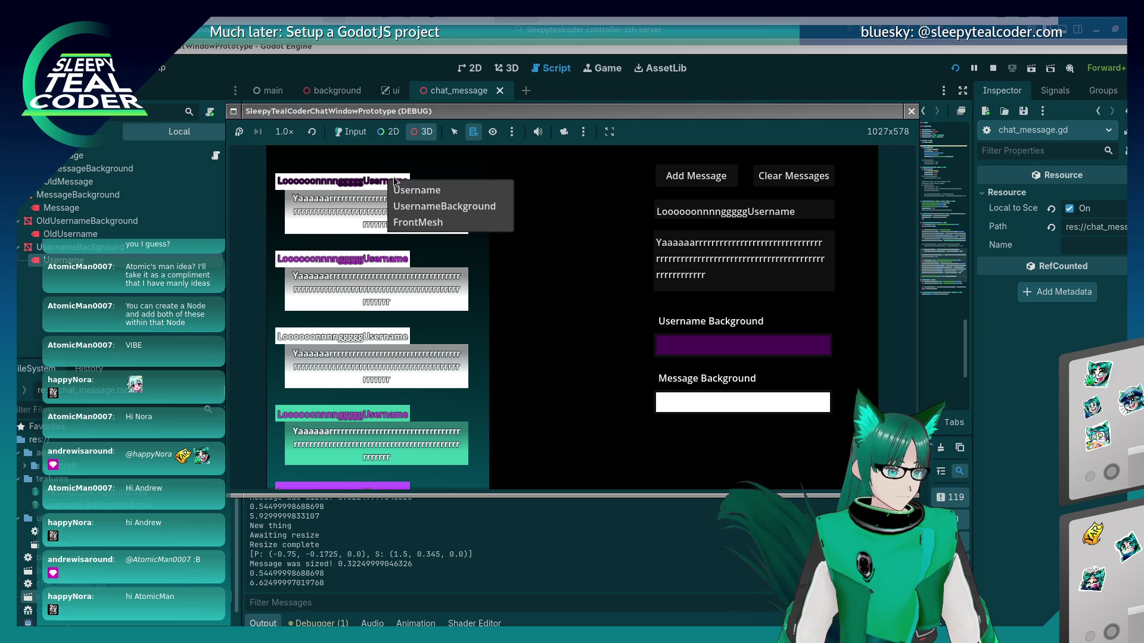
left_click(565, 132)
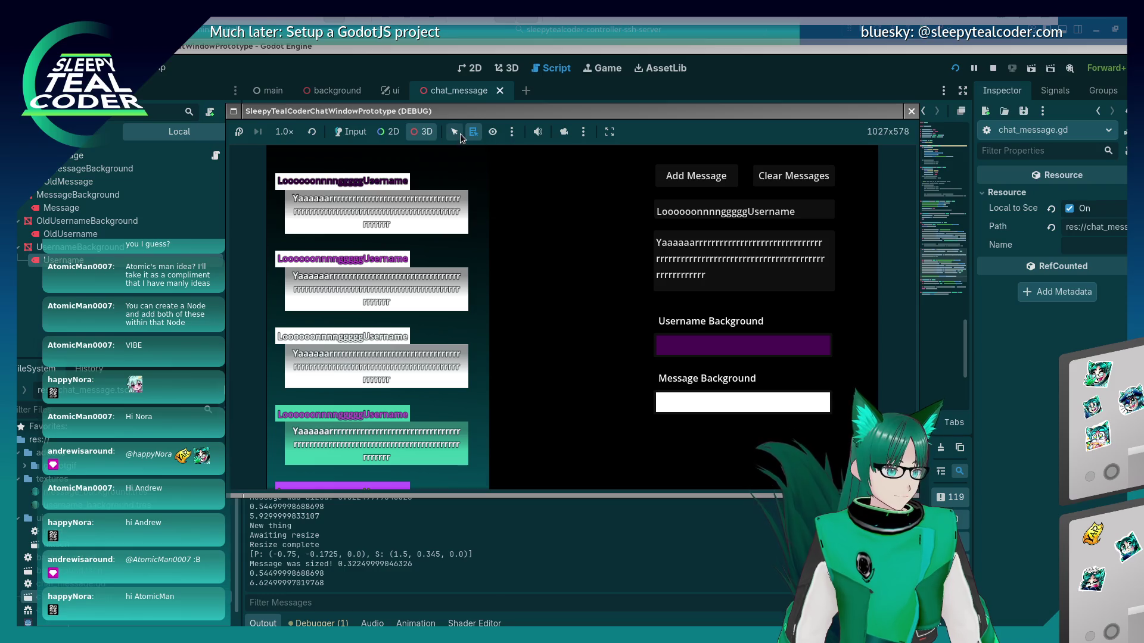
right_click(384, 186)
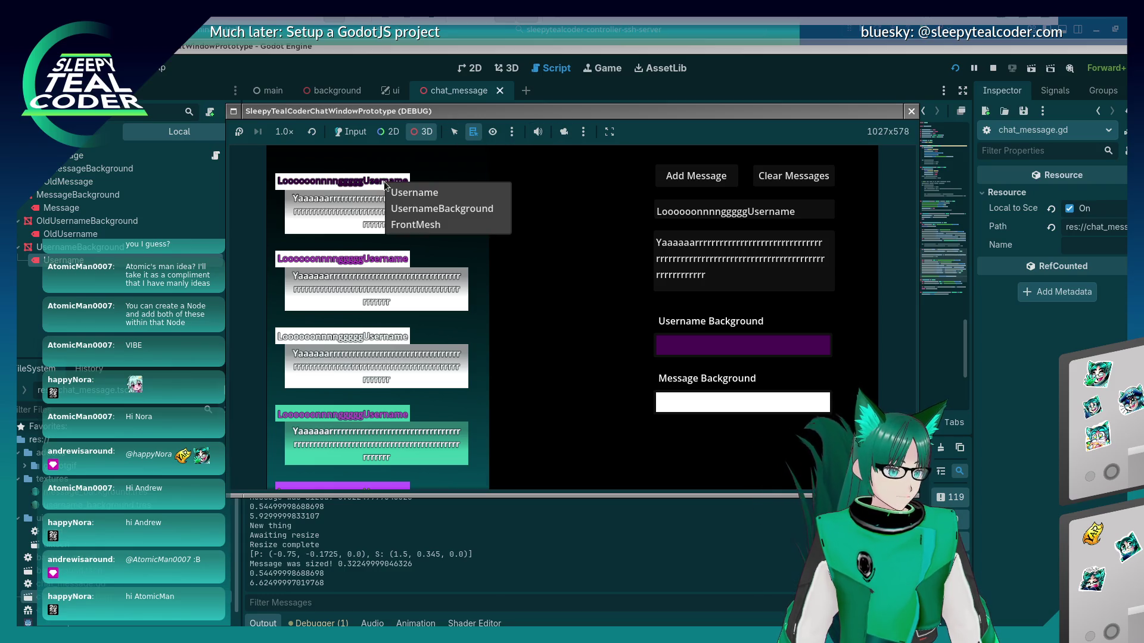
left_click(434, 199)
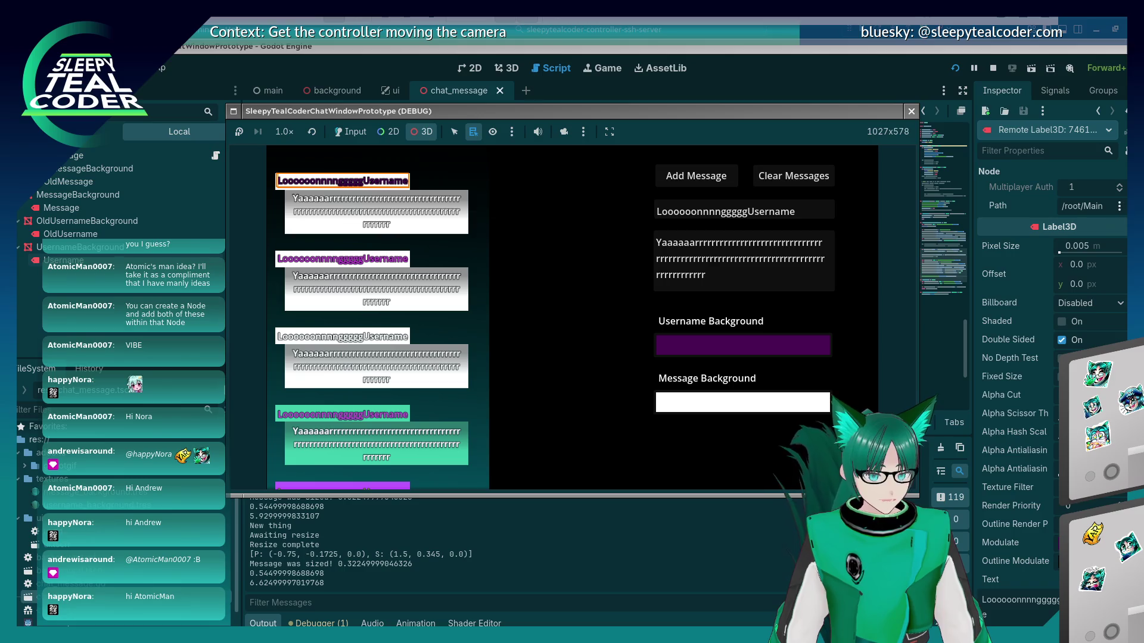
Set the label's Outline Modulate to transparent in the remote Inspector
scroll(1066, 306, "down", 10)
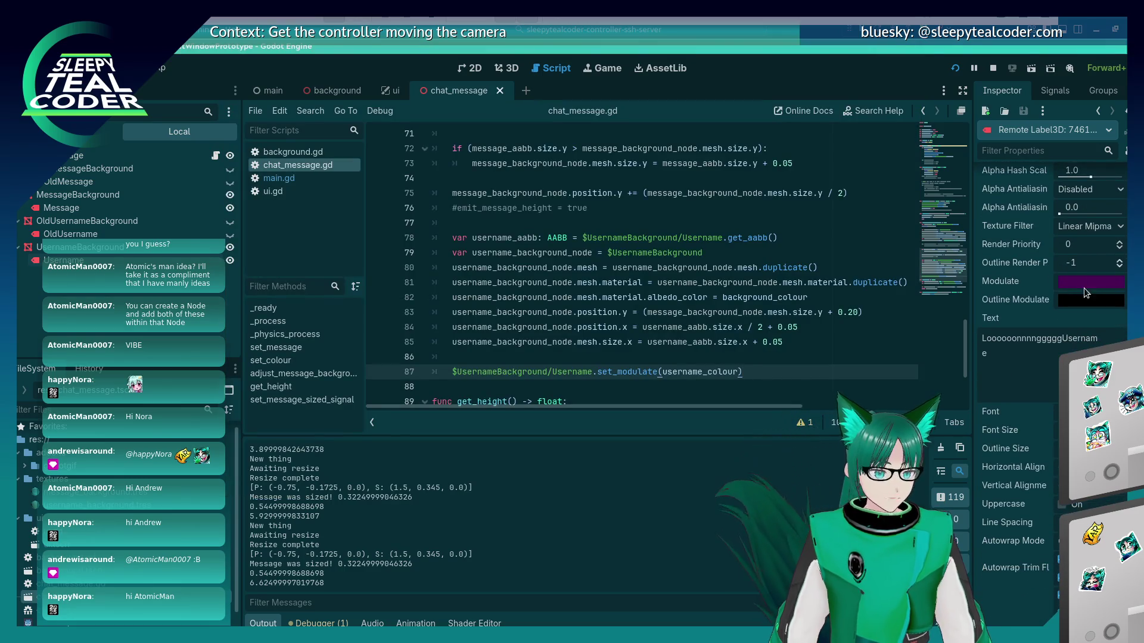
key("alt+Tab")
key("alt+Tab")
left_click(1079, 305)
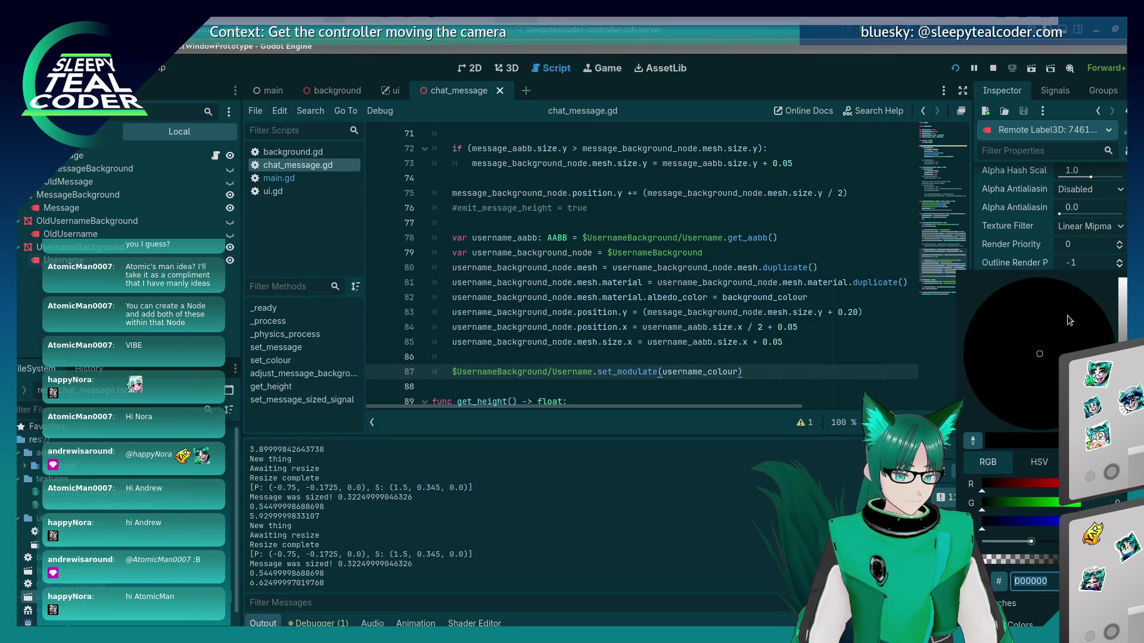
key("Escape")
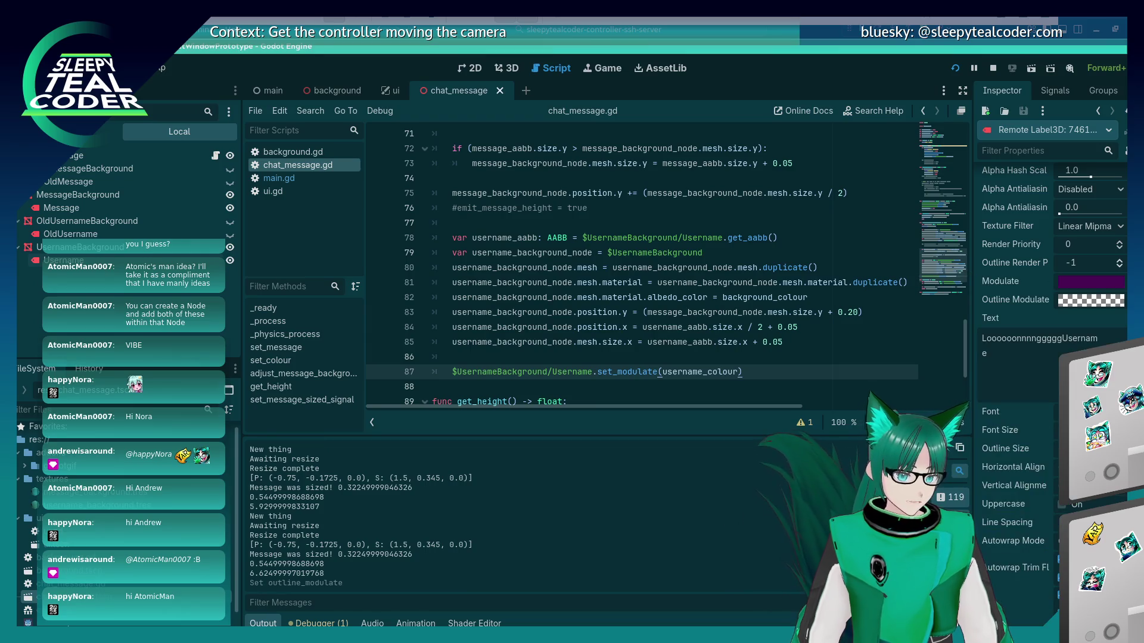
key("alt+Tab")
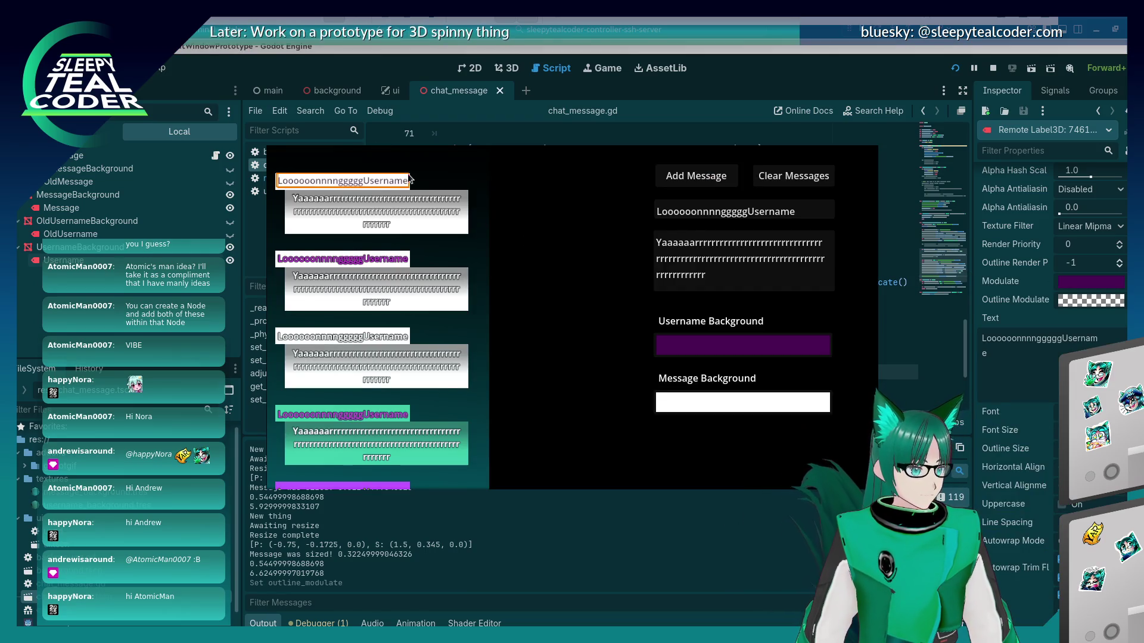
left_click(412, 218)
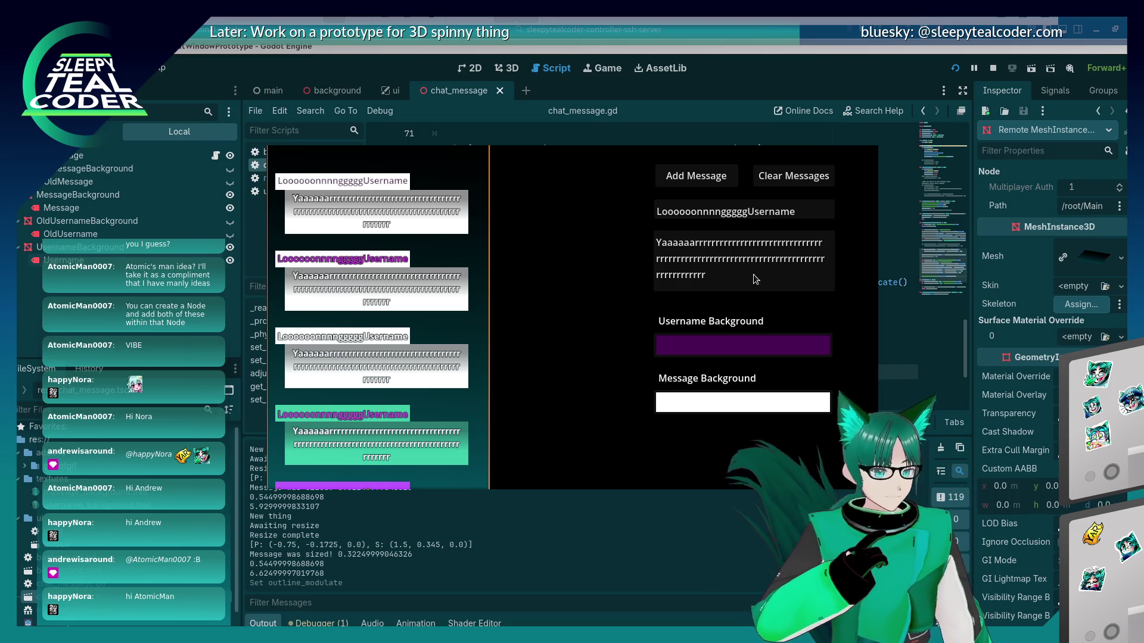
right_click(369, 178)
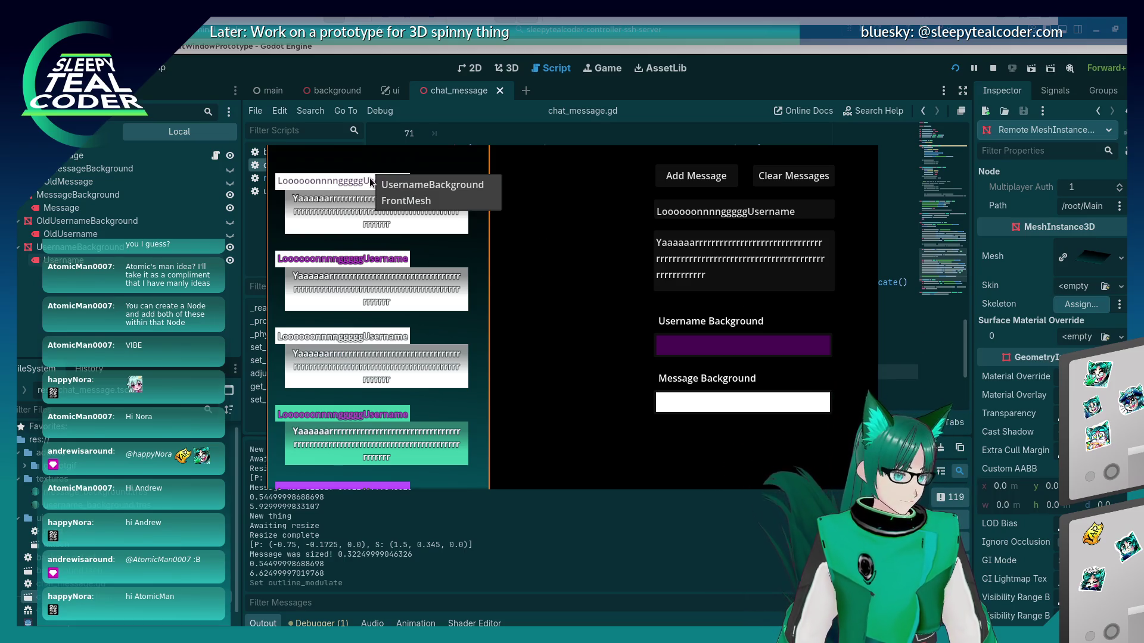
Reselect the first Username label and raise its outline alpha to a partly opaque 000000ba
right_click(339, 180)
right_click(338, 180)
left_click(355, 190)
left_click(1071, 307)
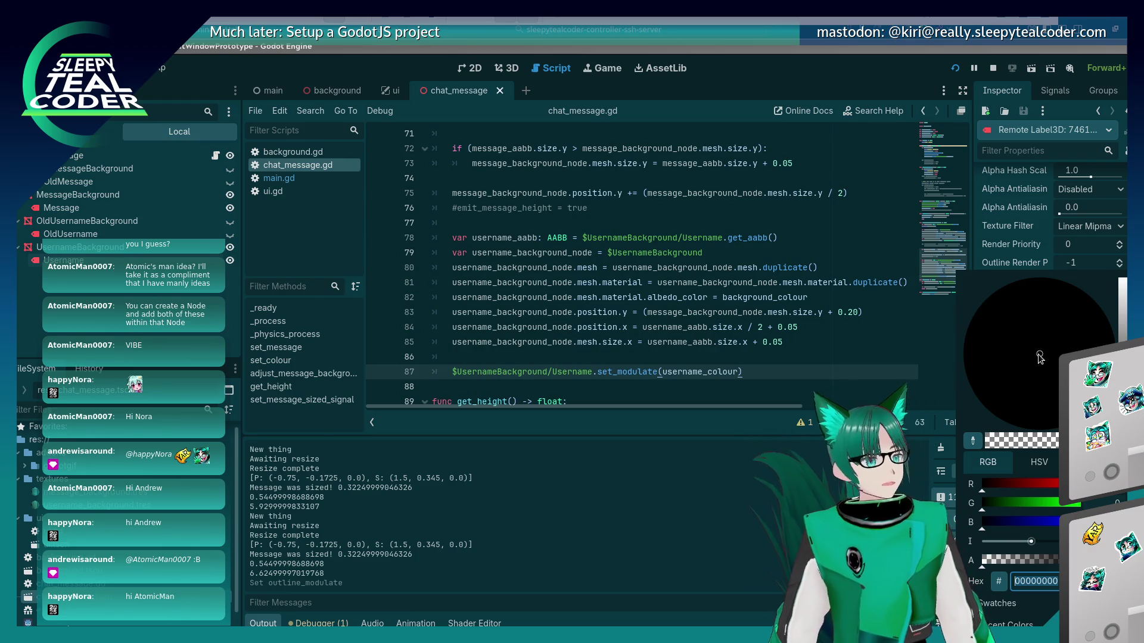
left_click_drag(1008, 566, 1053, 565)
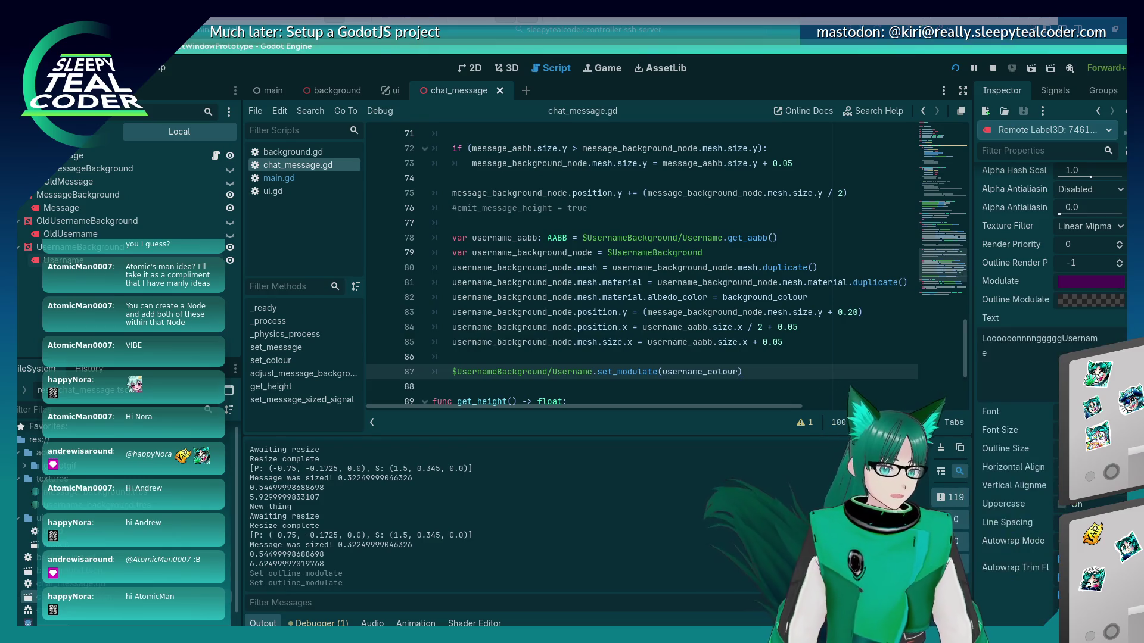
key("alt+Tab")
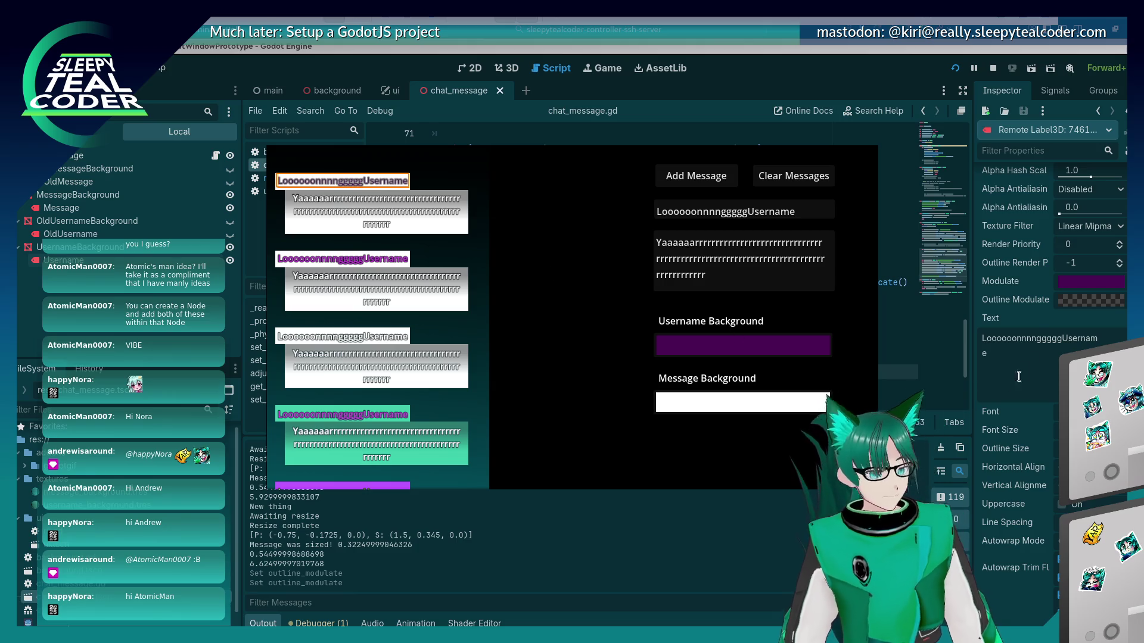
Reset the outline colour's alpha to transparent 00000000 and compare in the game
left_click(1073, 305)
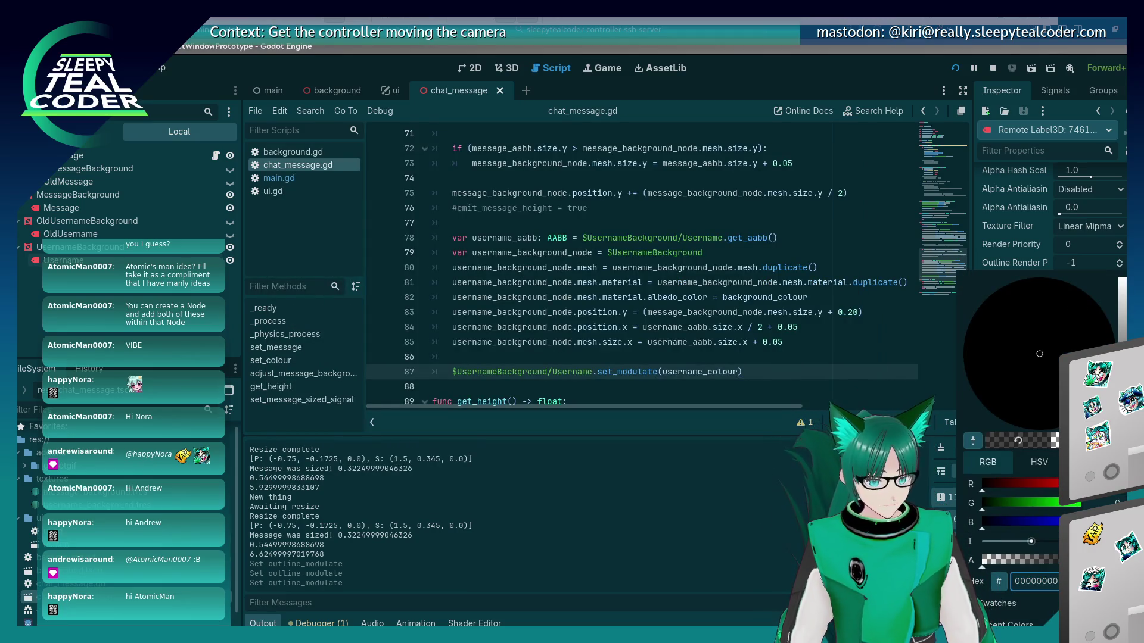
left_click(709, 373)
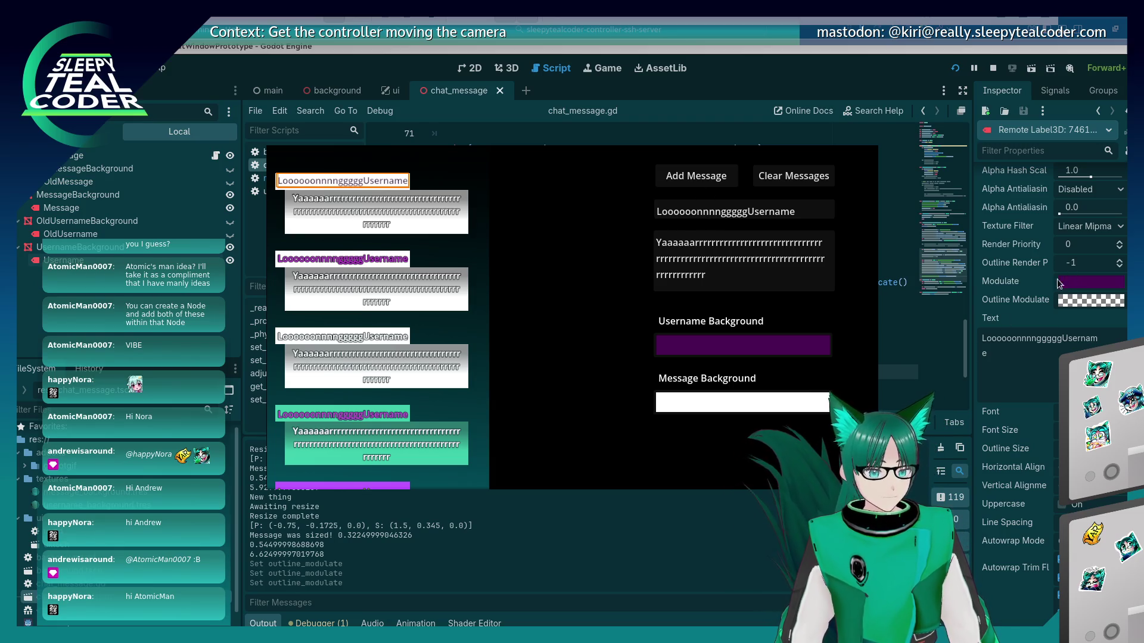
left_click(1034, 285)
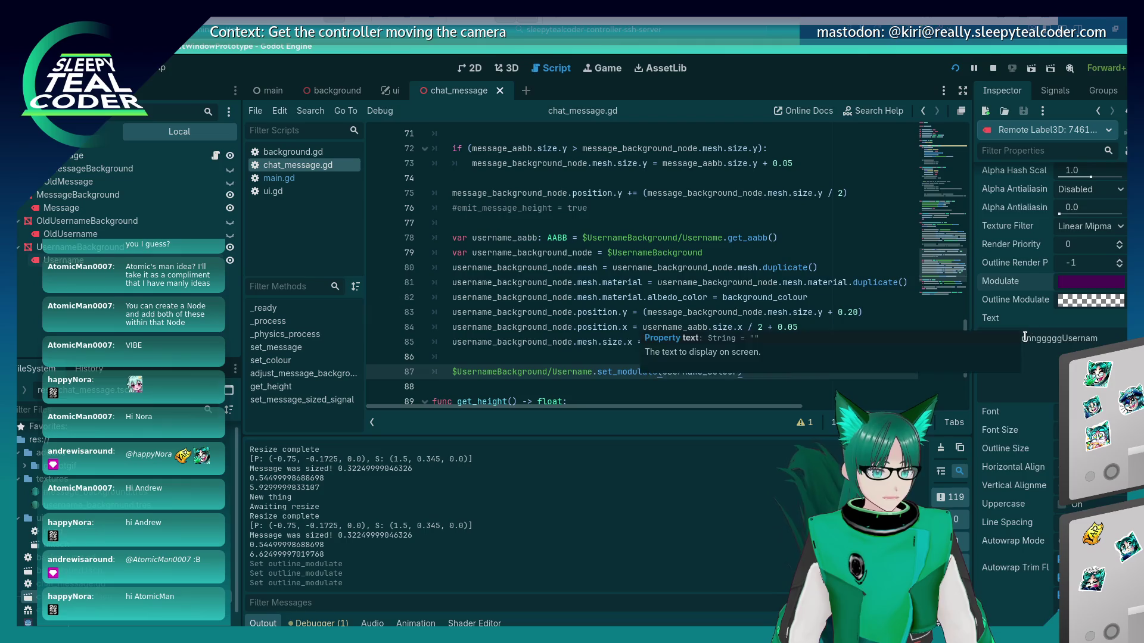
scroll(1022, 336, "up", 5)
scroll(1012, 420, "up", 2)
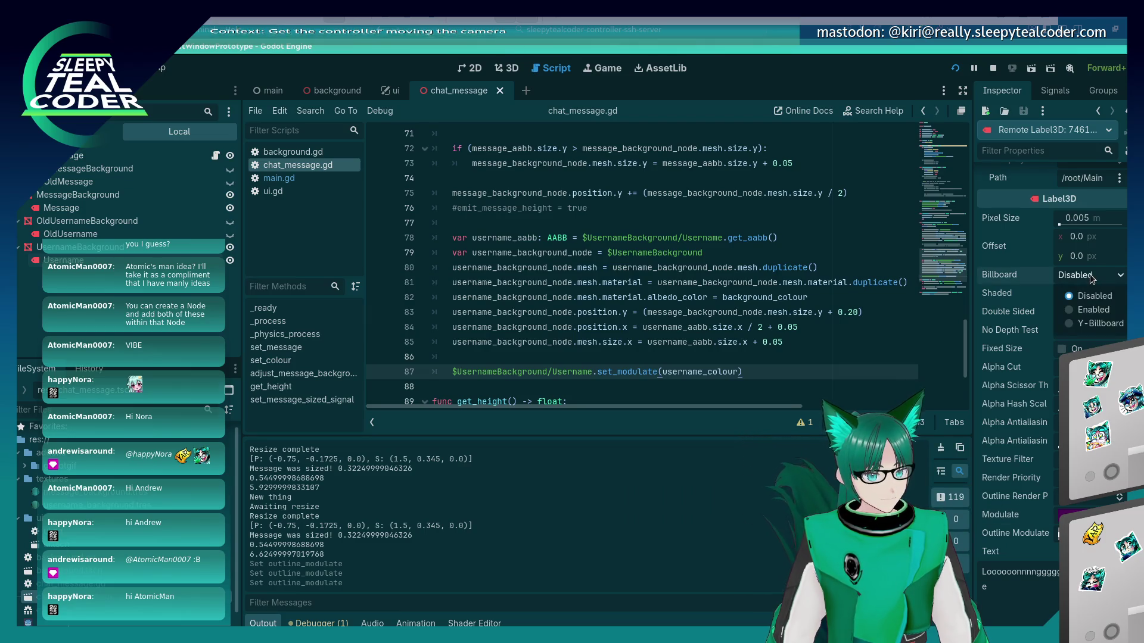
key("alt+Tab")
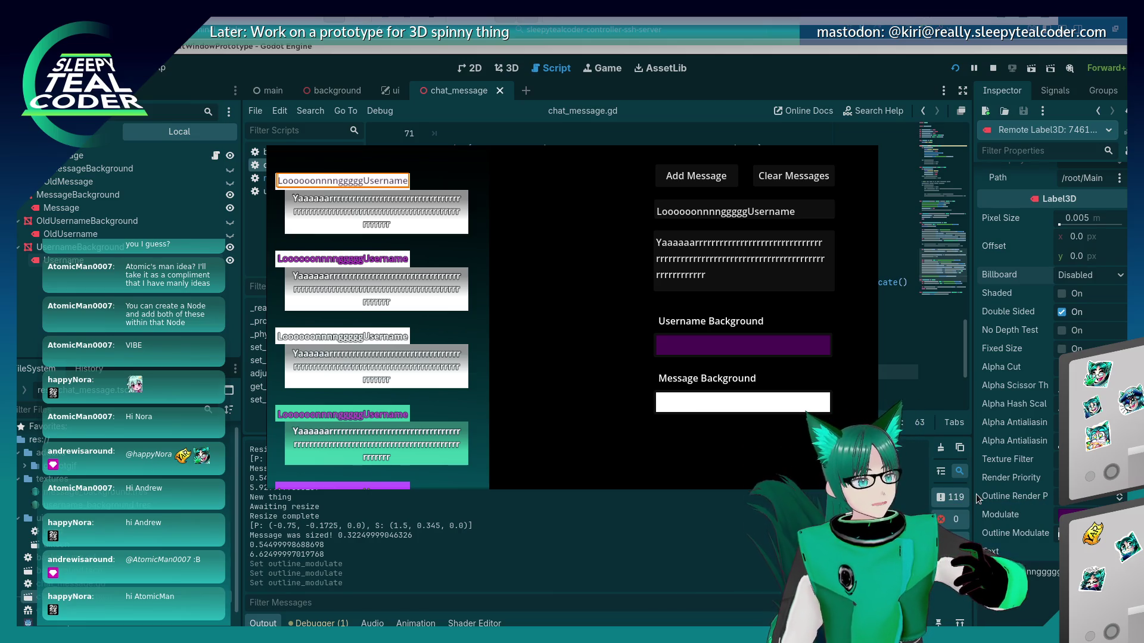
left_click(1081, 515)
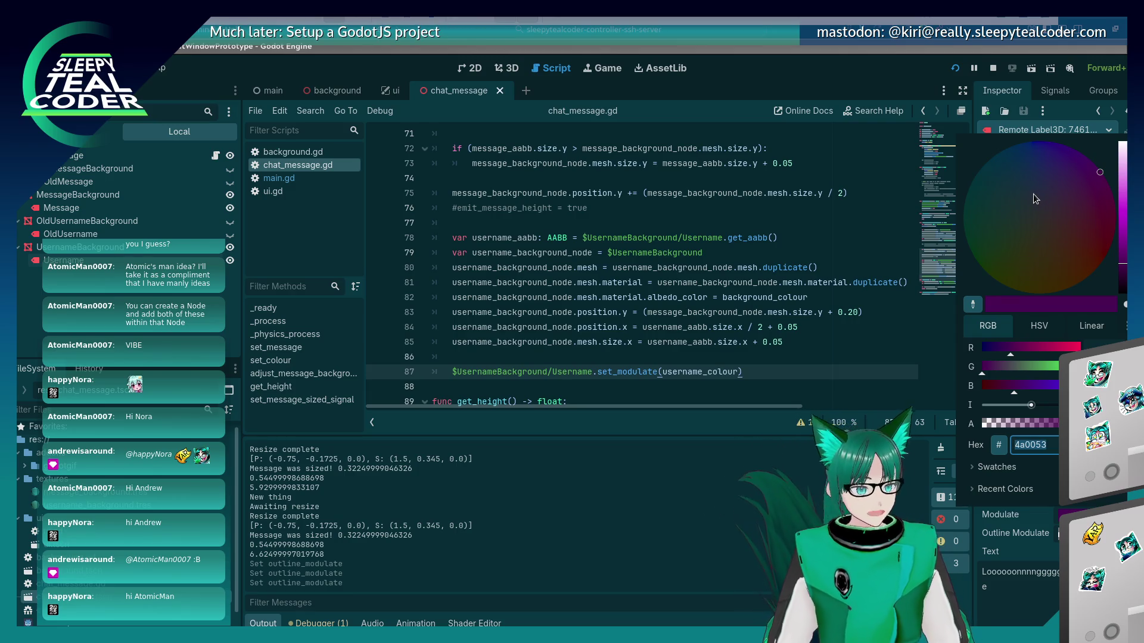
Apply the 4a0053 tint to the username label and raise its outline colour intensity
key("Escape")
left_click(1090, 533)
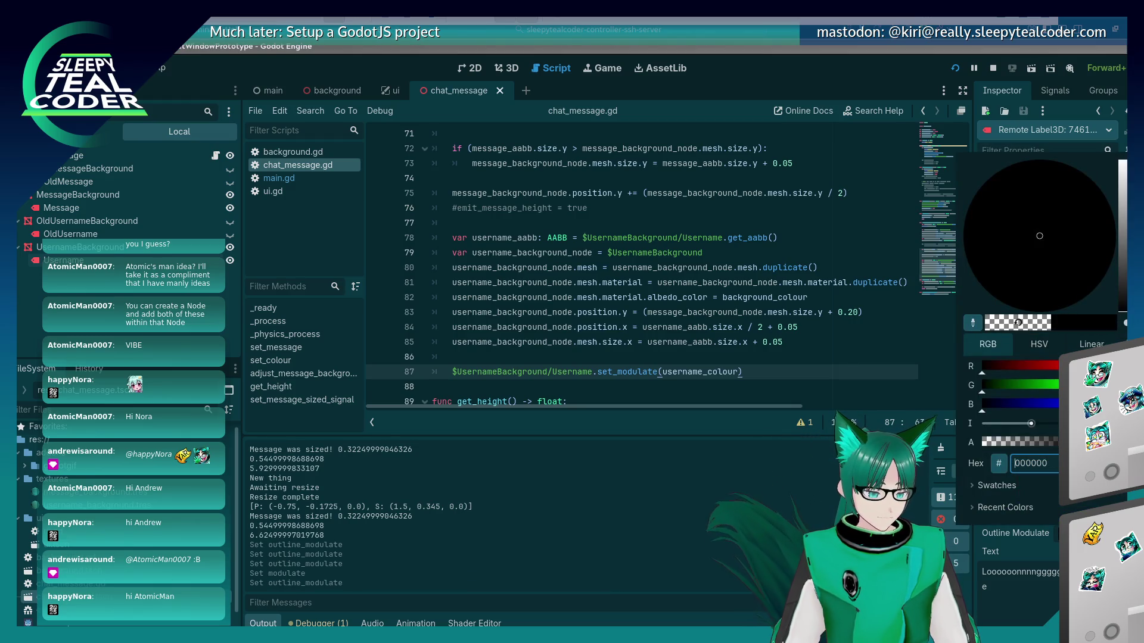
mouse_move(1030, 424)
left_mouse_down()
mouse_move(1056, 424)
mouse_move(1010, 429)
left_mouse_up()
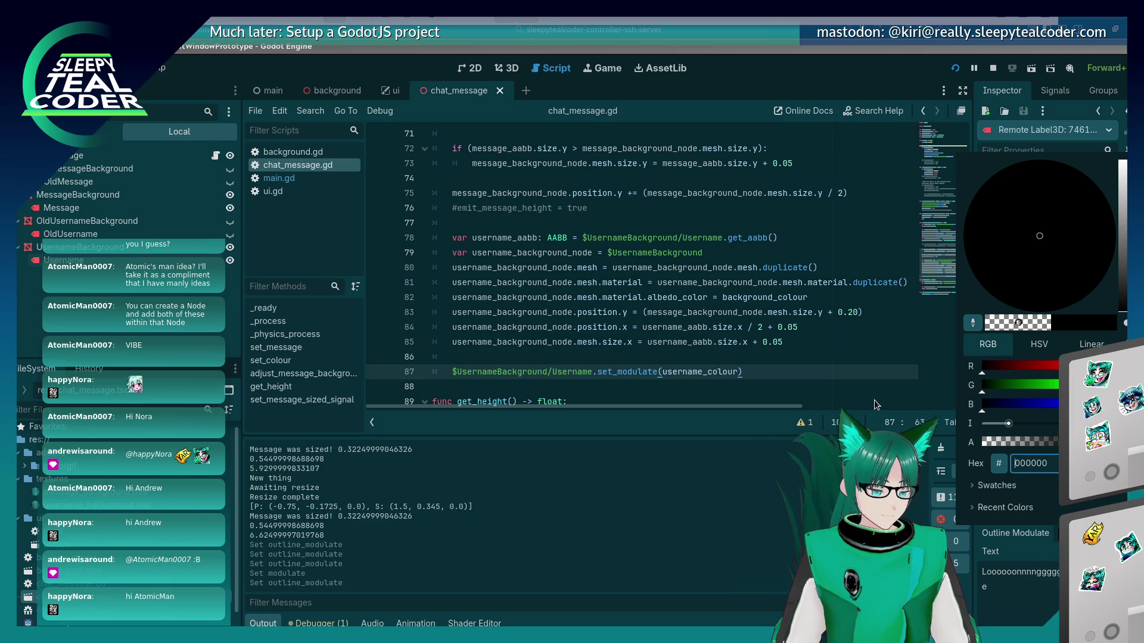
key("alt+Tab")
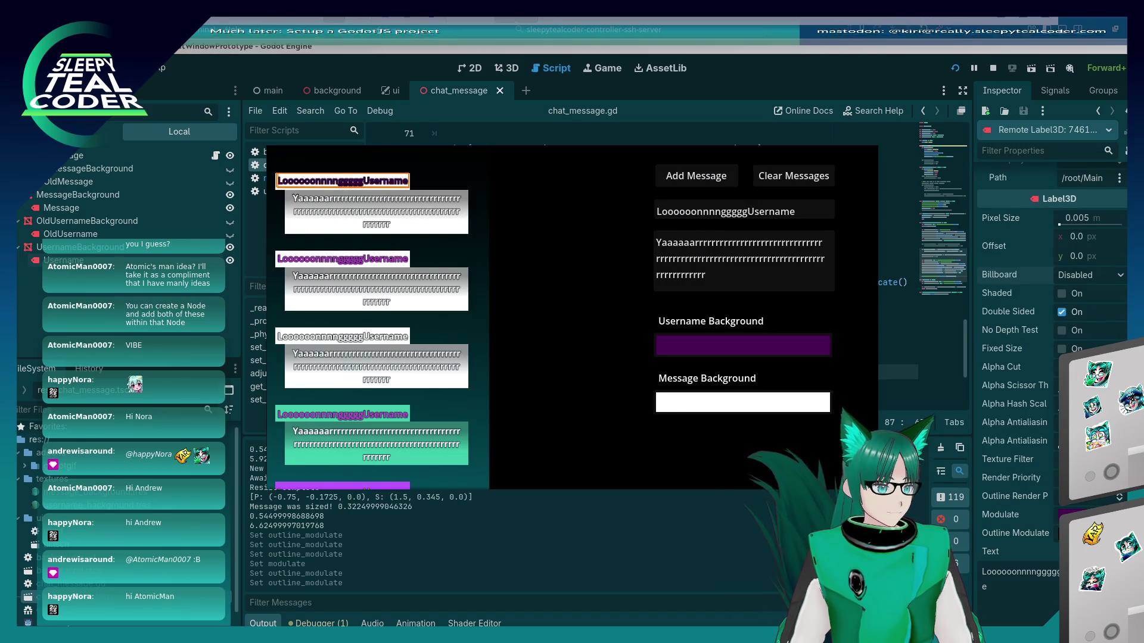
key("alt+Tab")
Push the outline colour intensity to maximum and check the result in the game
left_click_drag(1008, 424, 1067, 424)
key("alt+Tab")
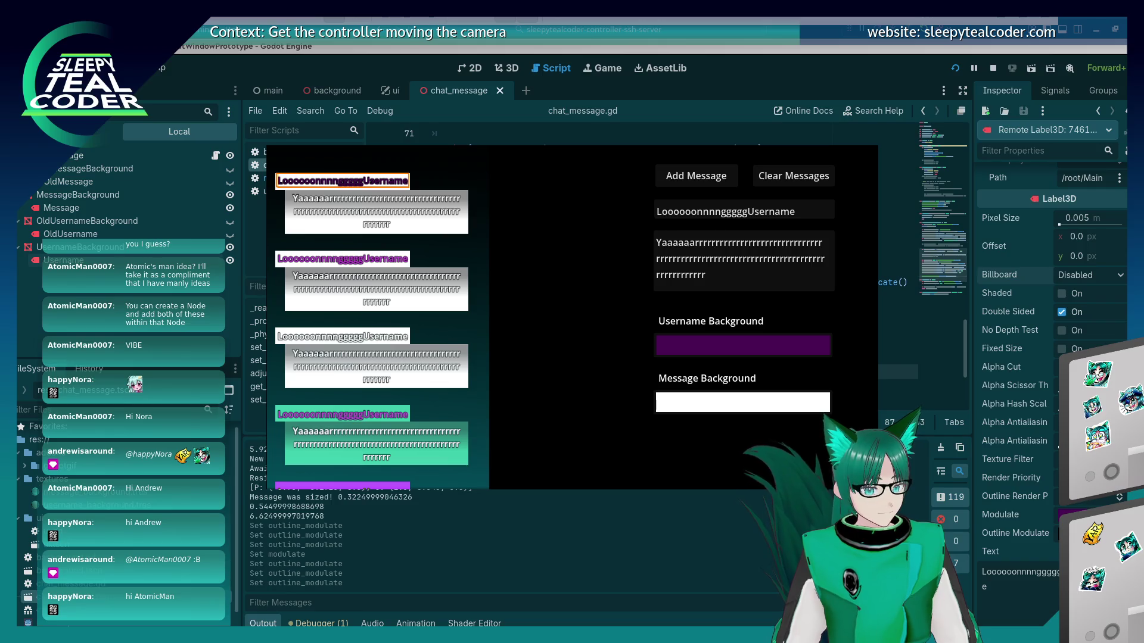
left_click(1091, 533)
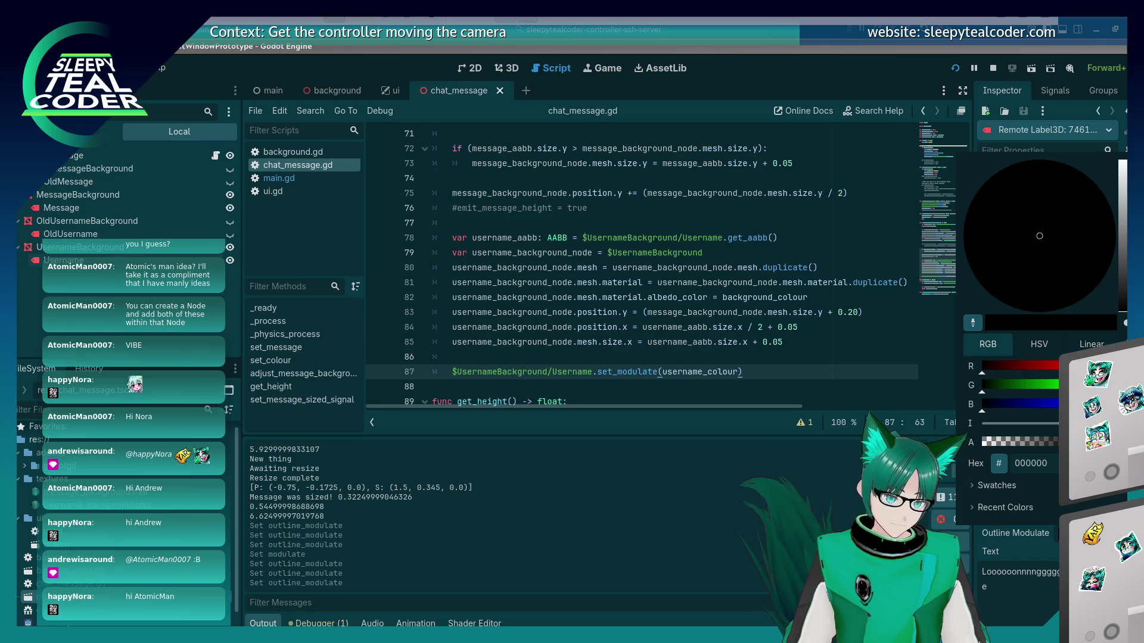
key("Escape")
key("alt+Tab")
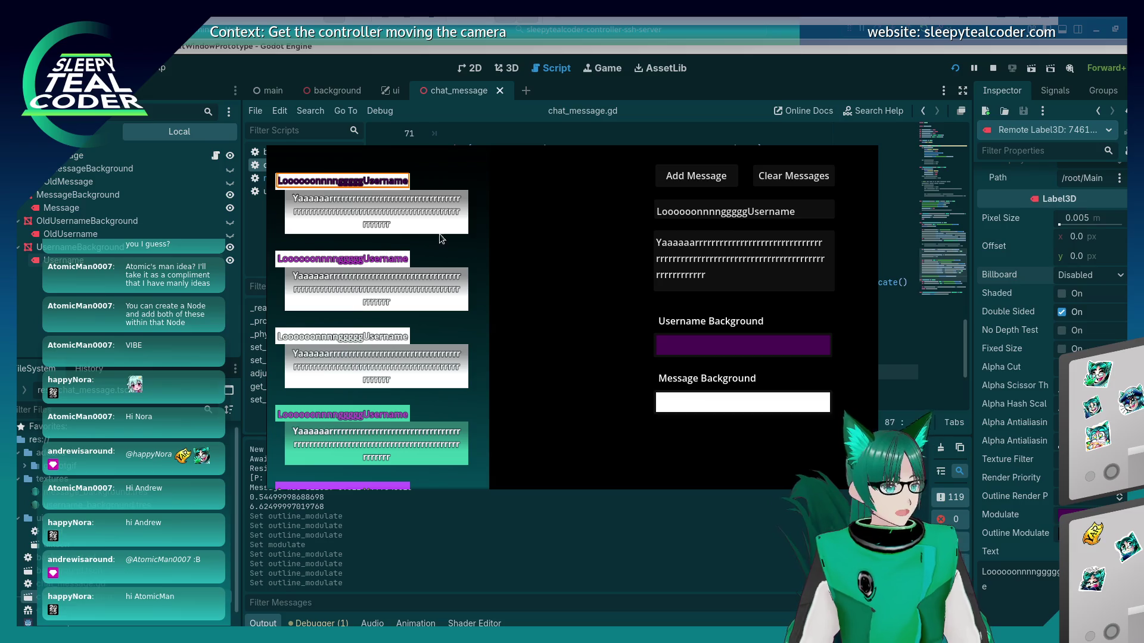
right_click(382, 260)
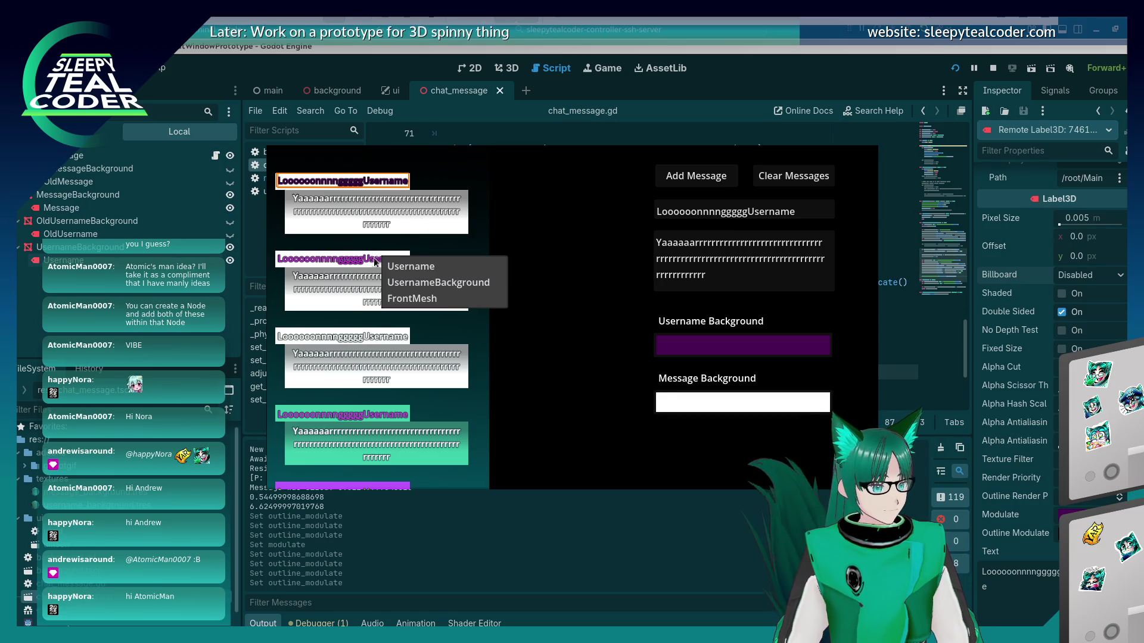
Inspect the second username's tint, then select the first message's Username label
left_click(406, 270)
left_click(1055, 543)
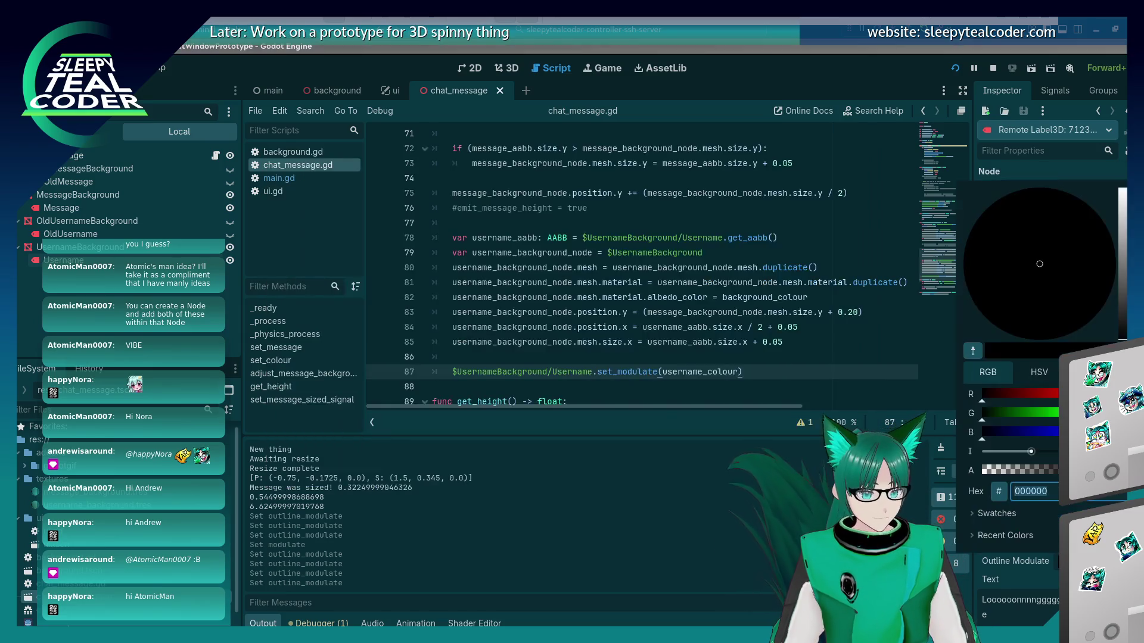
key("alt+Tab")
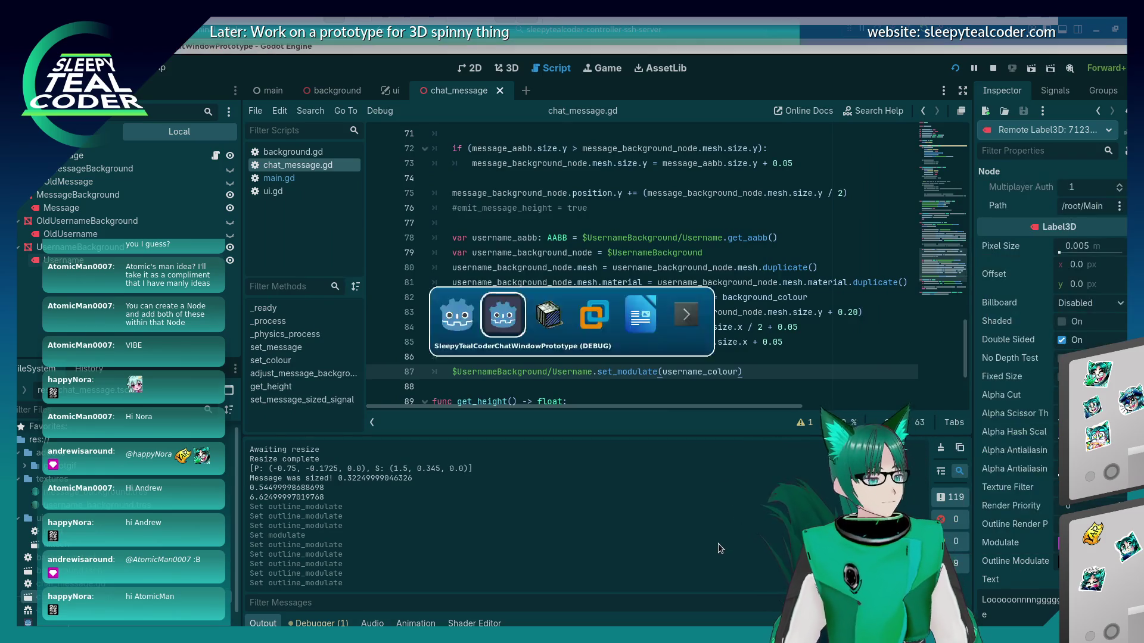
right_click(361, 182)
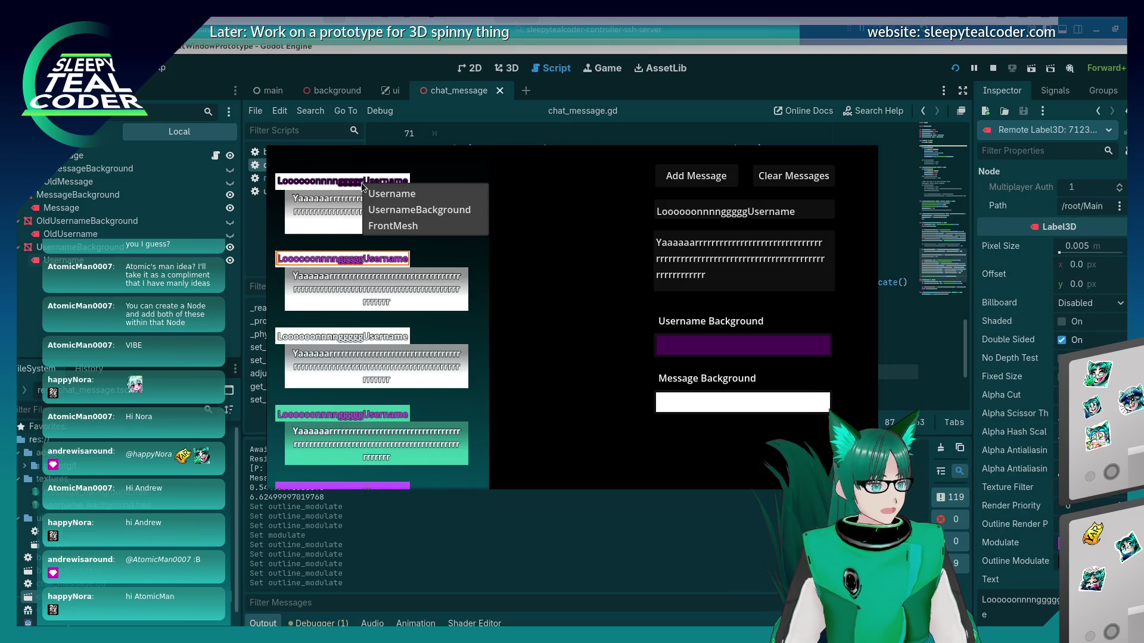
left_click(411, 194)
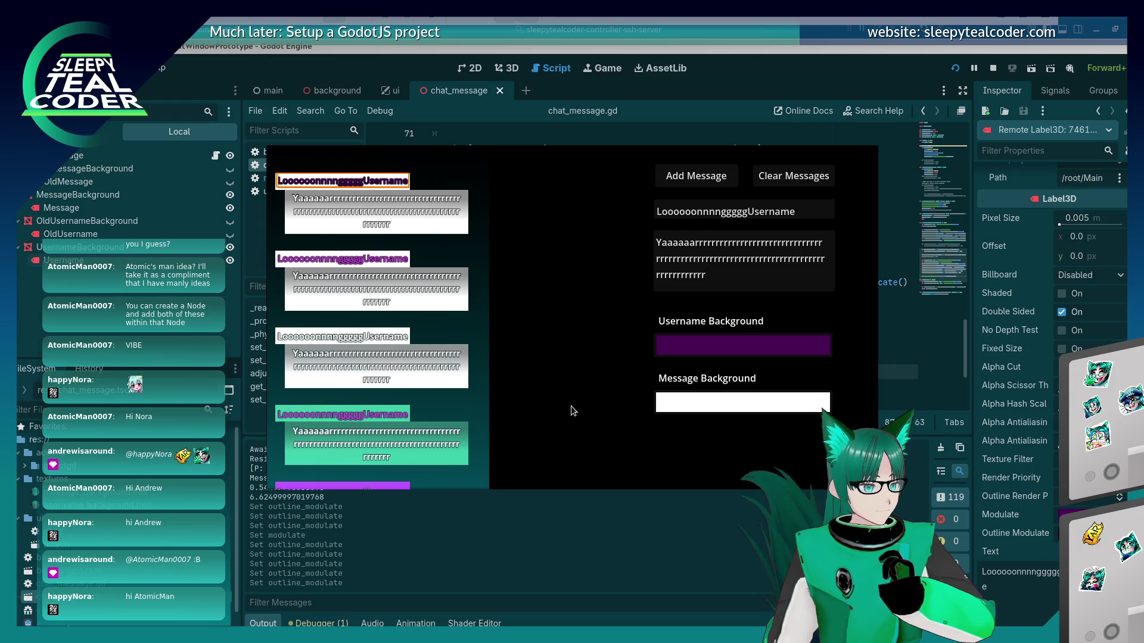
Tint the username grey 444444, then try black and white, ending dark
left_click(1072, 514)
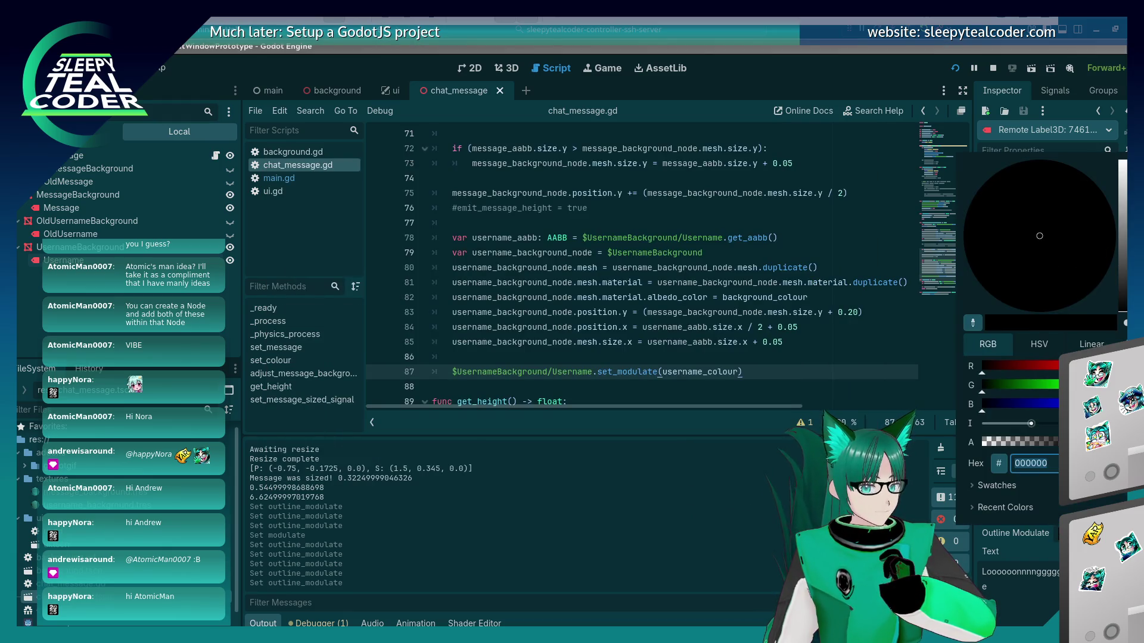
type("444444")
key("Return")
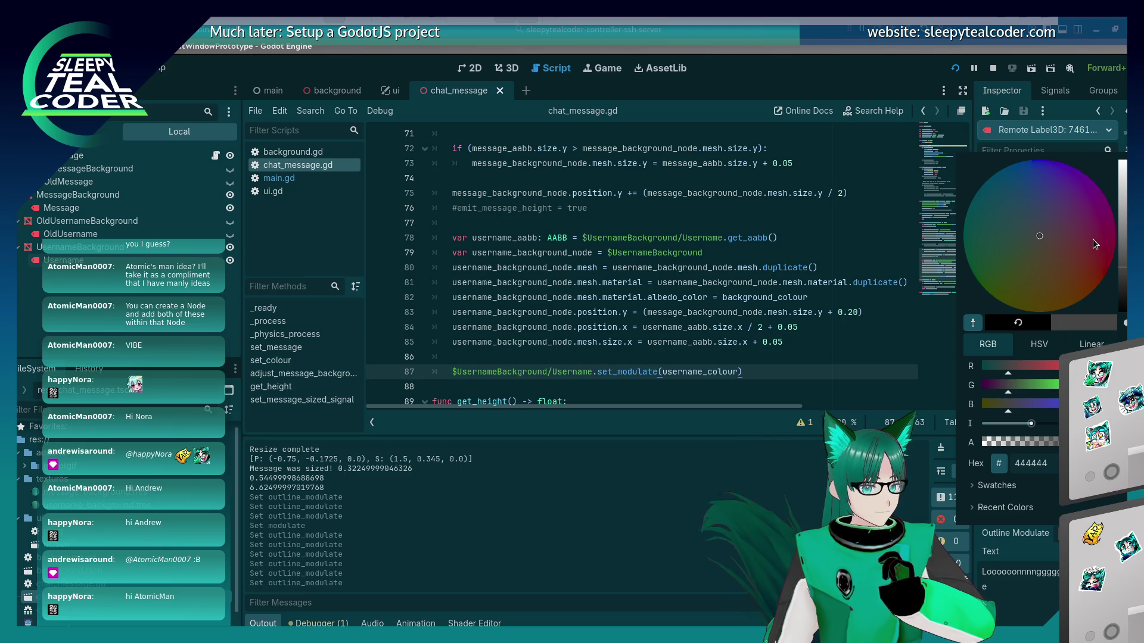
mouse_move(1123, 266)
left_mouse_down()
mouse_move(1122, 313)
mouse_move(1122, 161)
left_mouse_up()
key("alt+Tab")
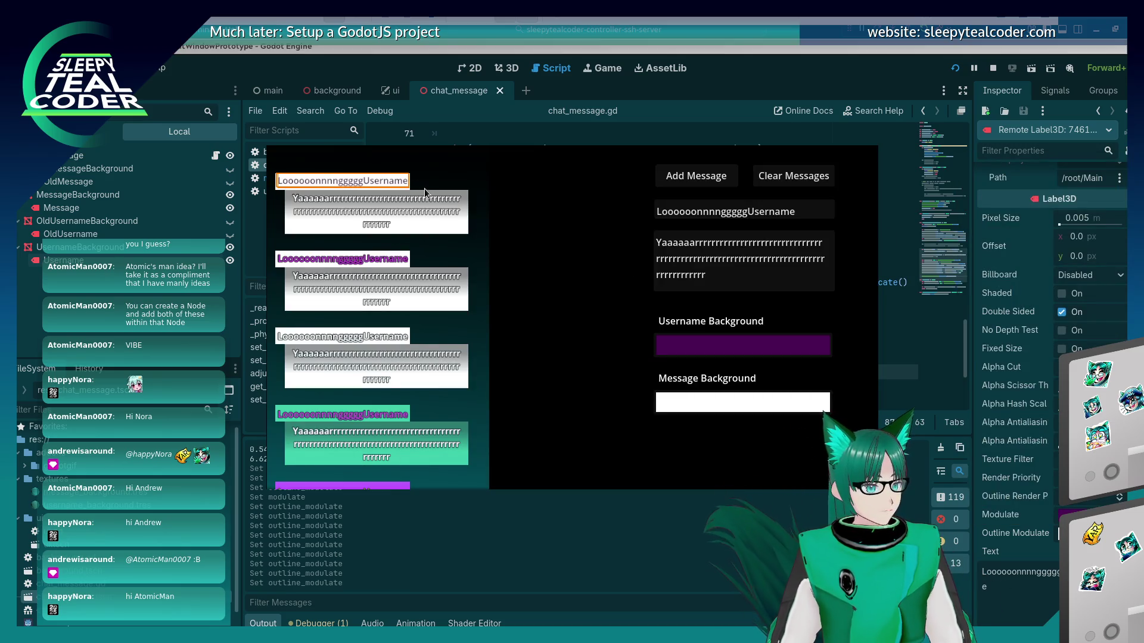
key("alt+Tab")
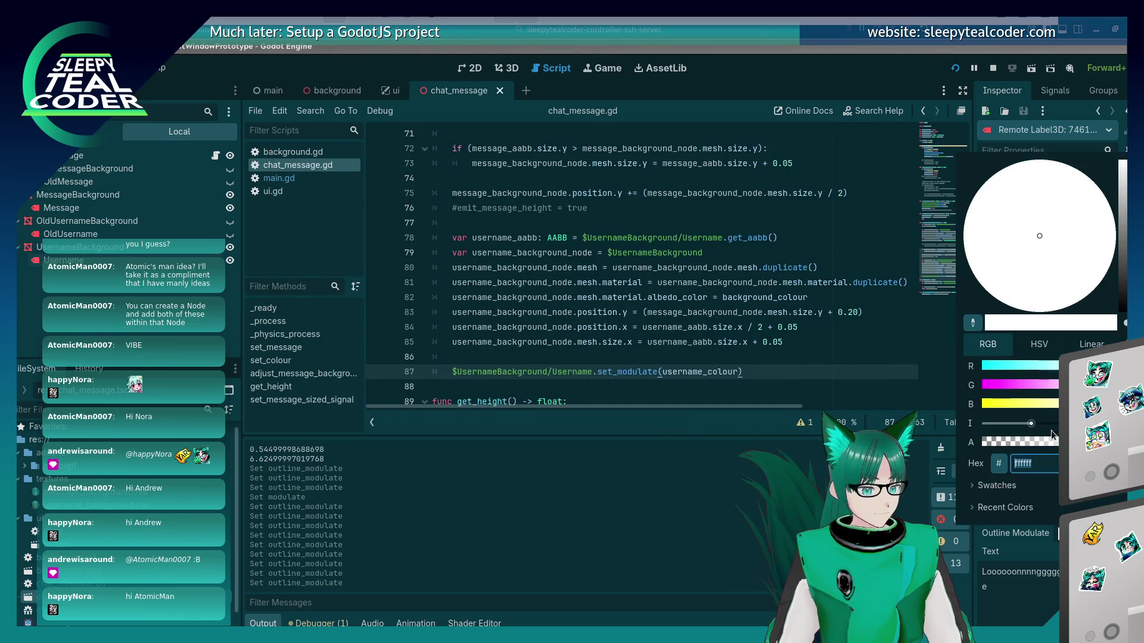
left_click_drag(1123, 161, 1122, 313)
key("alt+Tab")
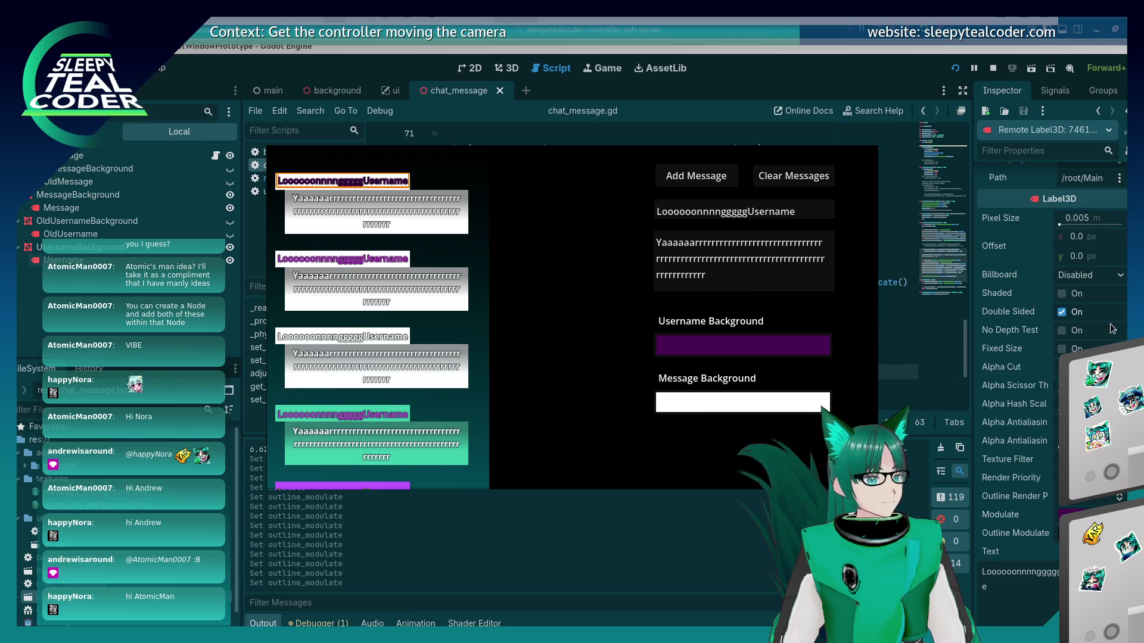
left_click(1063, 295)
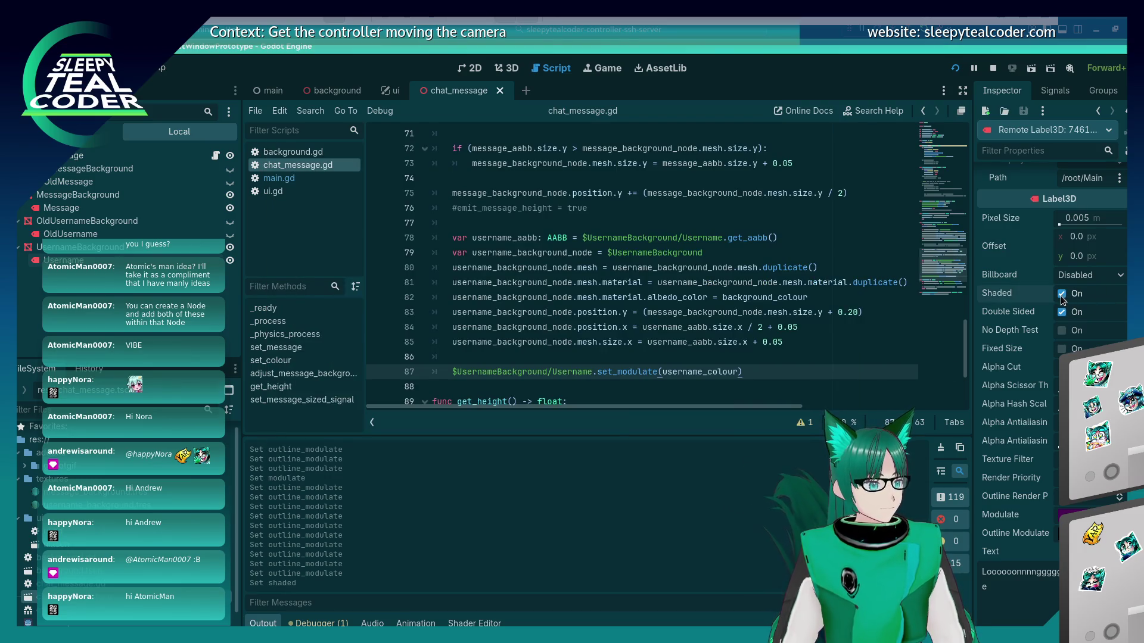
key("alt+Tab")
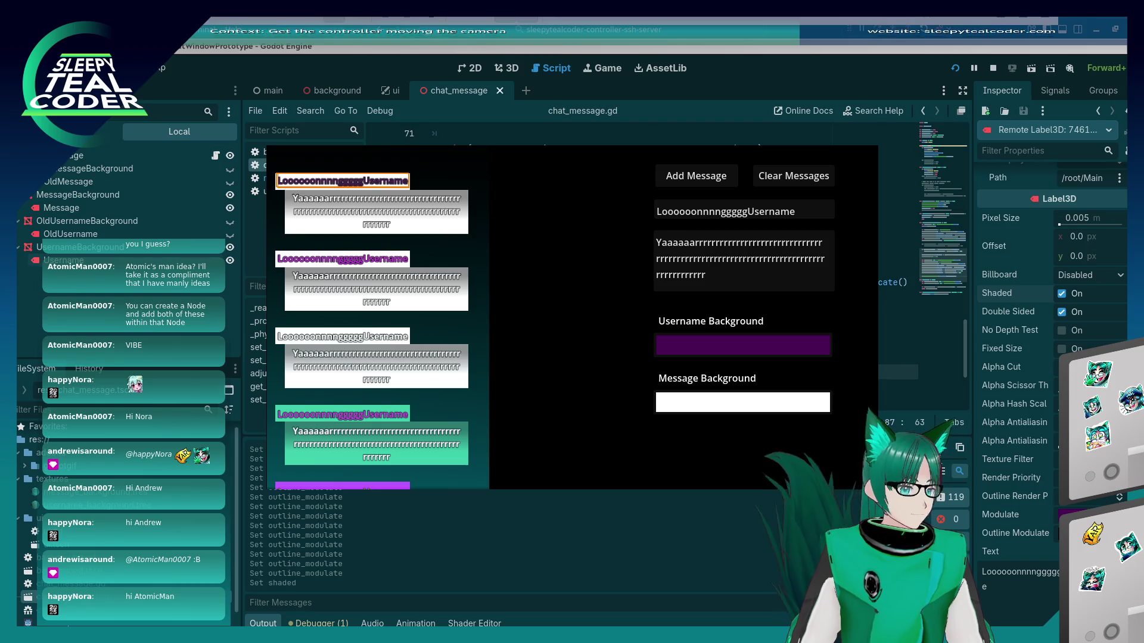
key("alt+Tab")
key("alt+Tab")
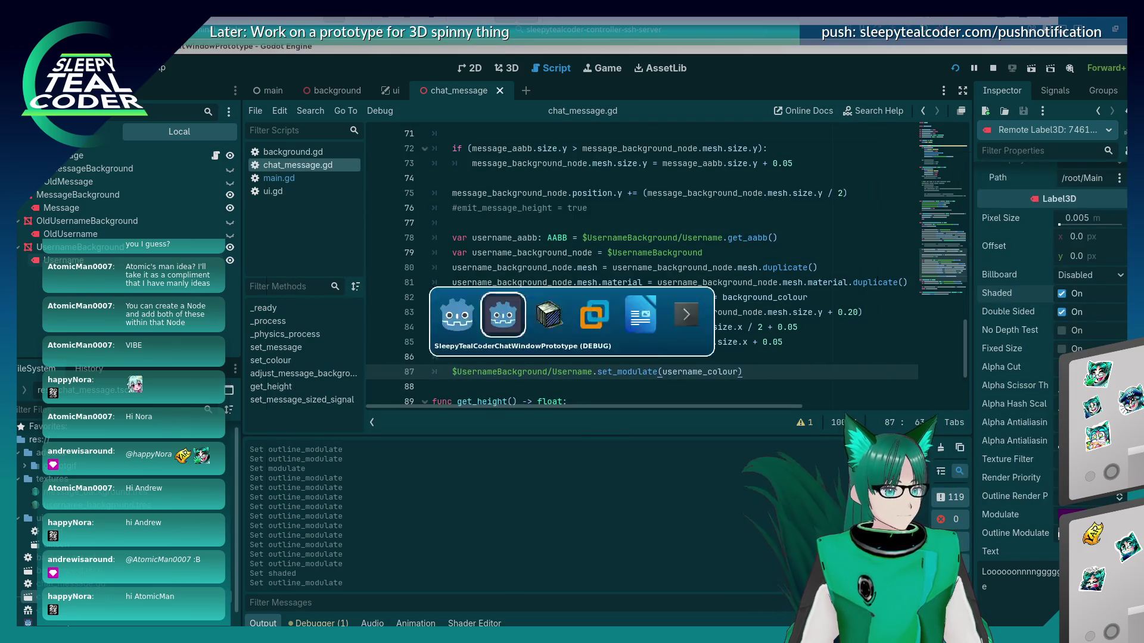
left_click(1062, 295)
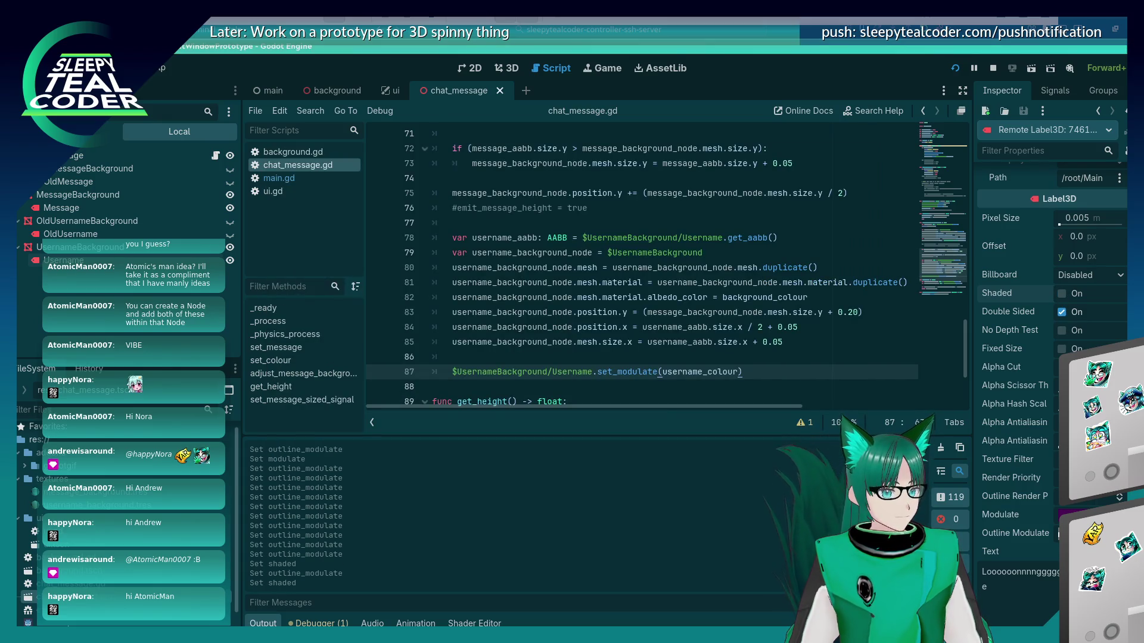
left_click(1055, 422)
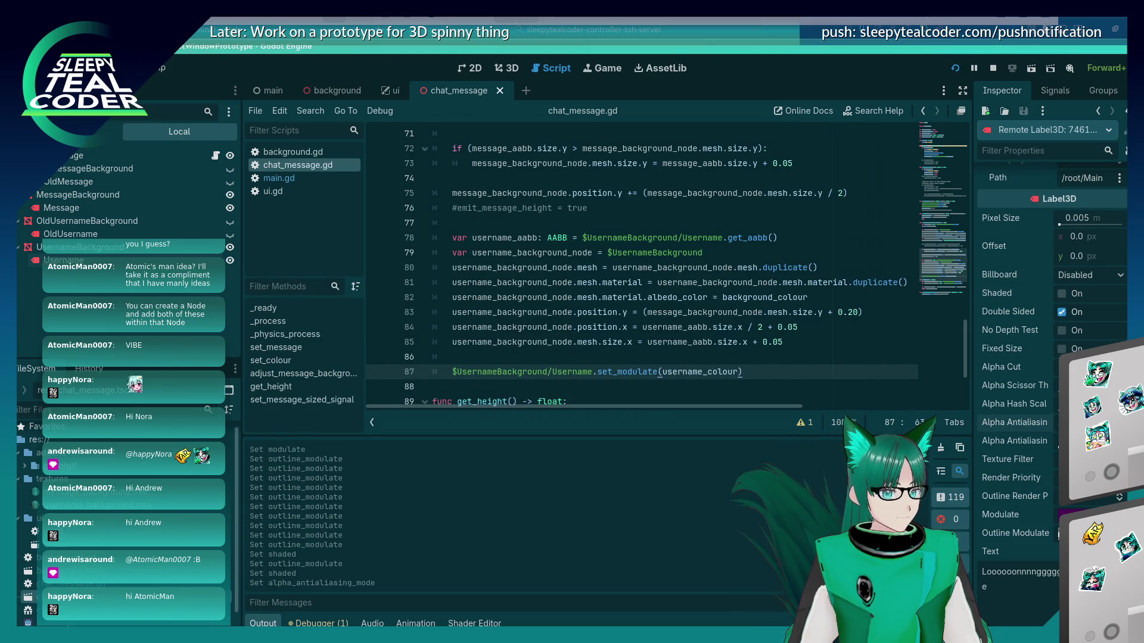
key("alt+Tab")
key("alt+Tab")
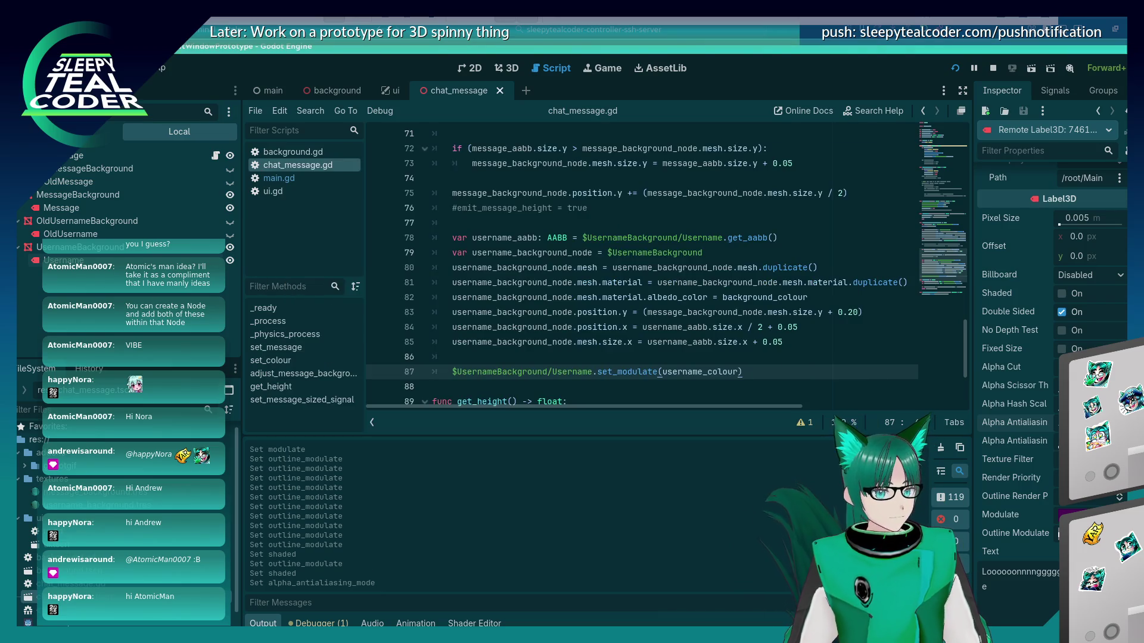
key("alt+Tab")
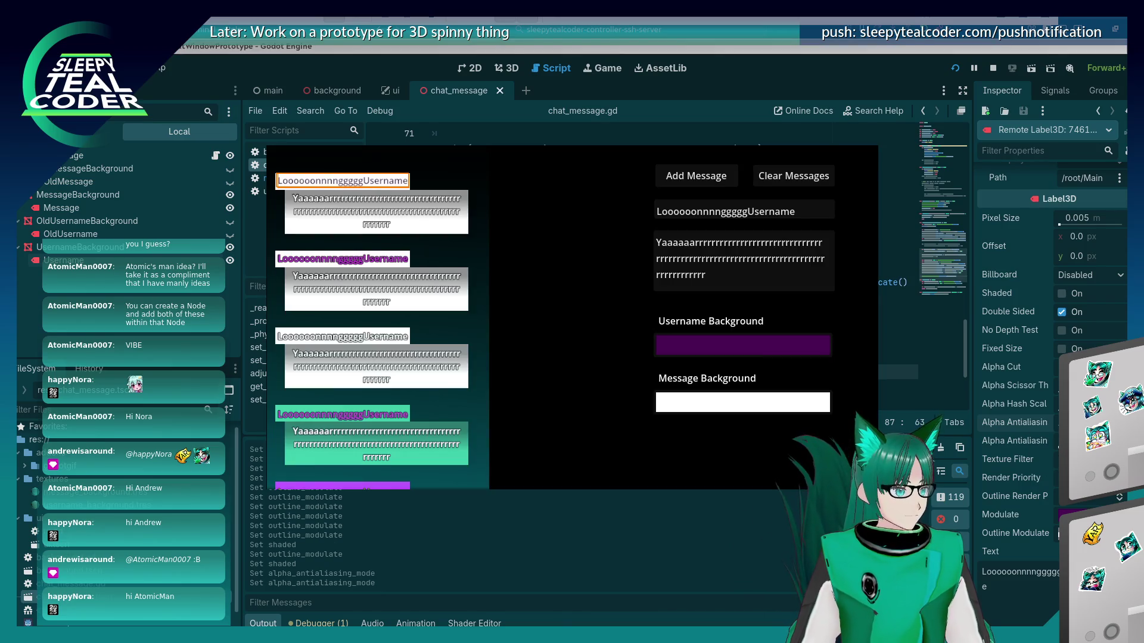
key("alt+Tab")
key("alt+Tab")
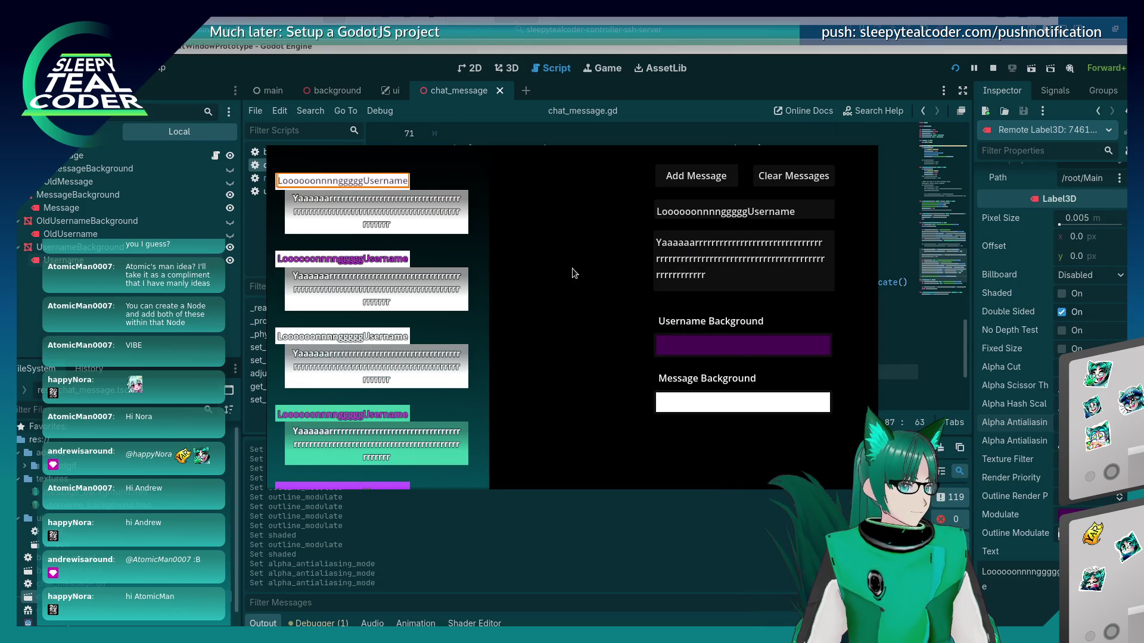
left_click(486, 183)
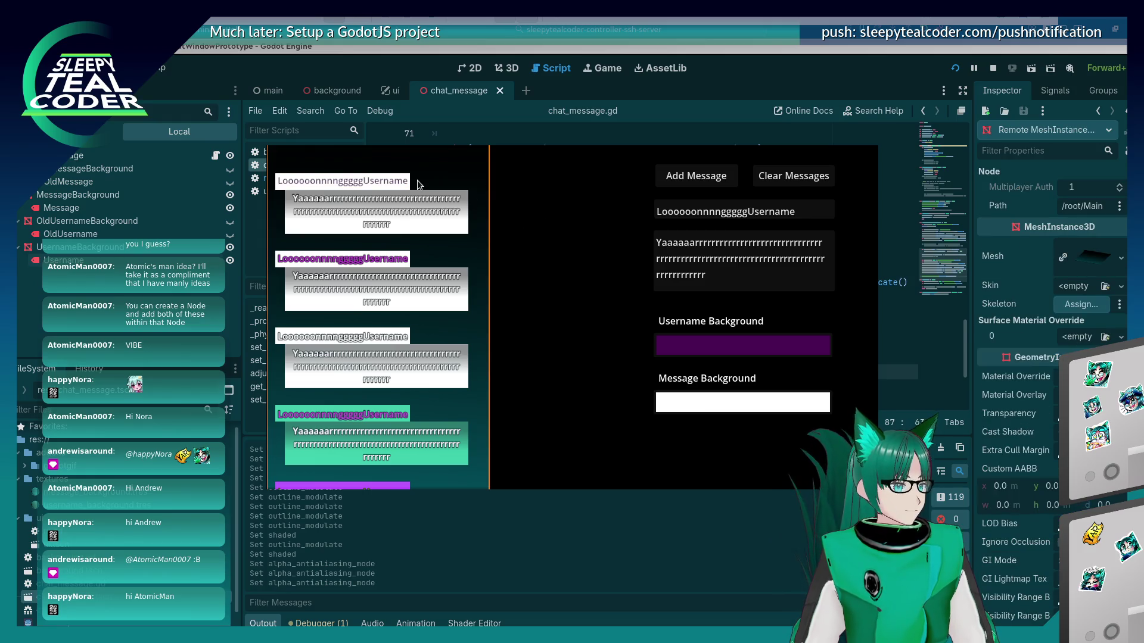
right_click(388, 186)
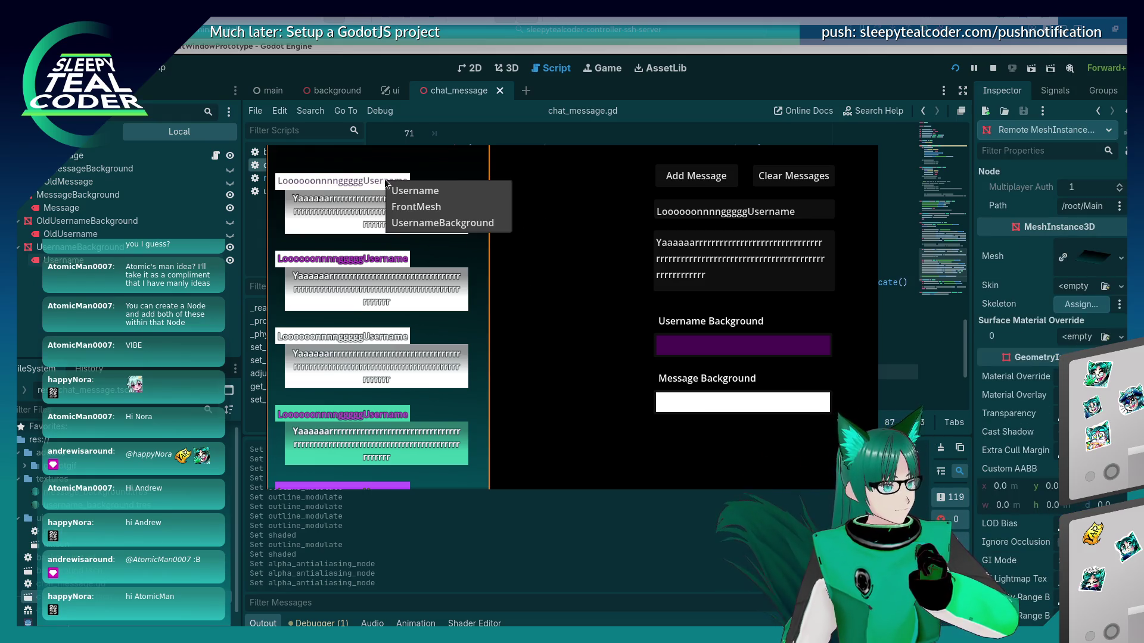
left_click(409, 189)
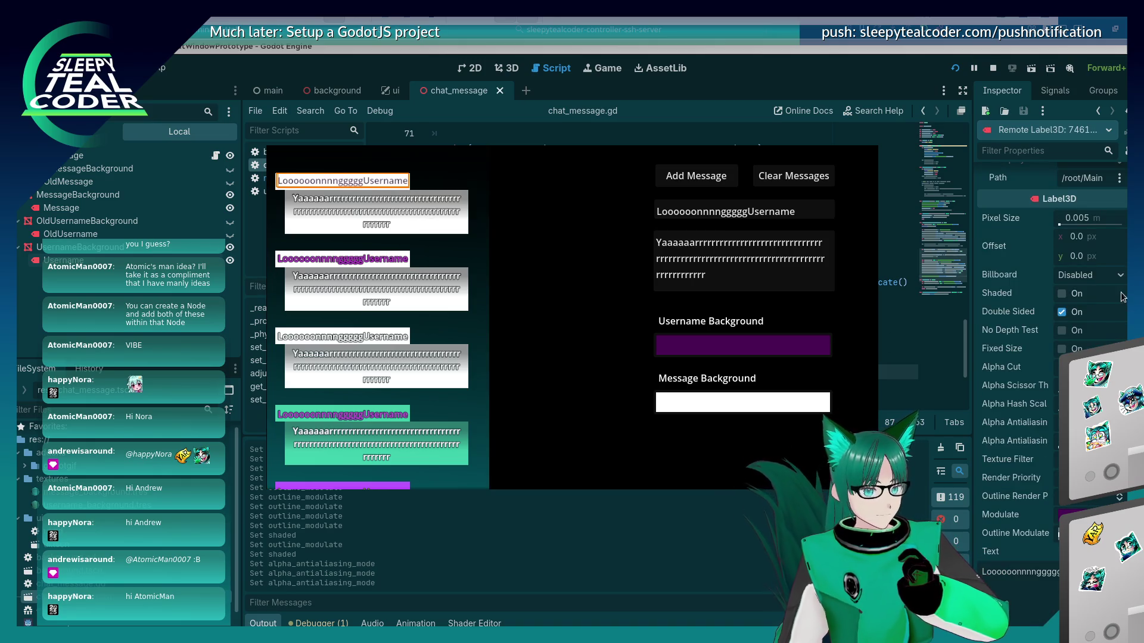
key("alt+Tab")
scroll(1048, 357, "down", 10)
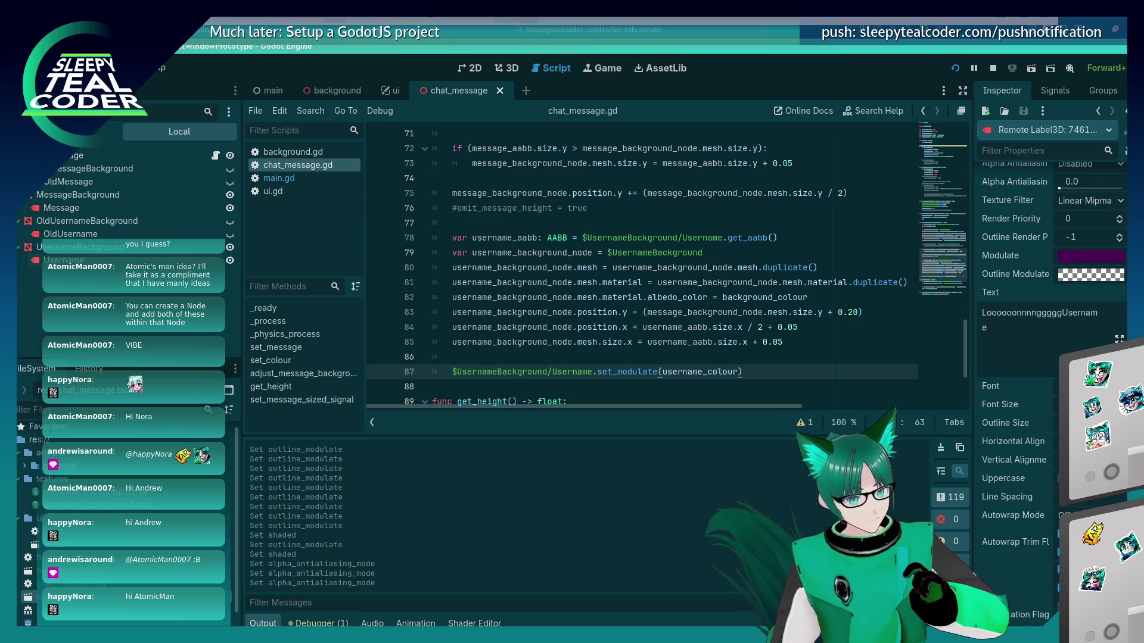
Increase the first username label's Outline Size in the remote Inspector
scroll(1049, 298, "down", 2)
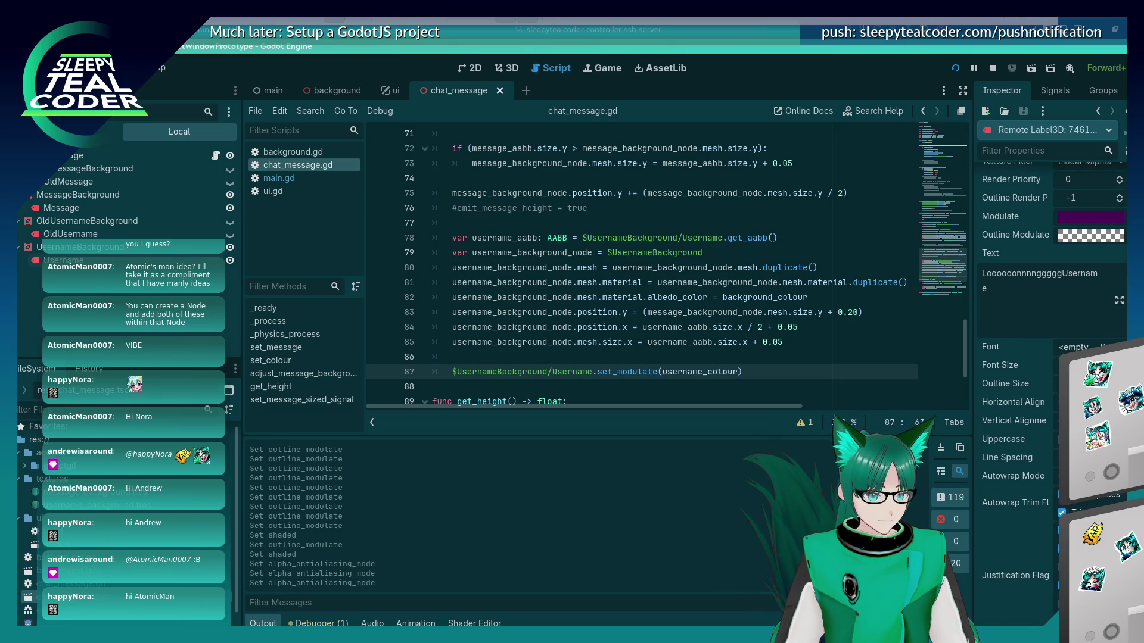
left_click(1019, 373)
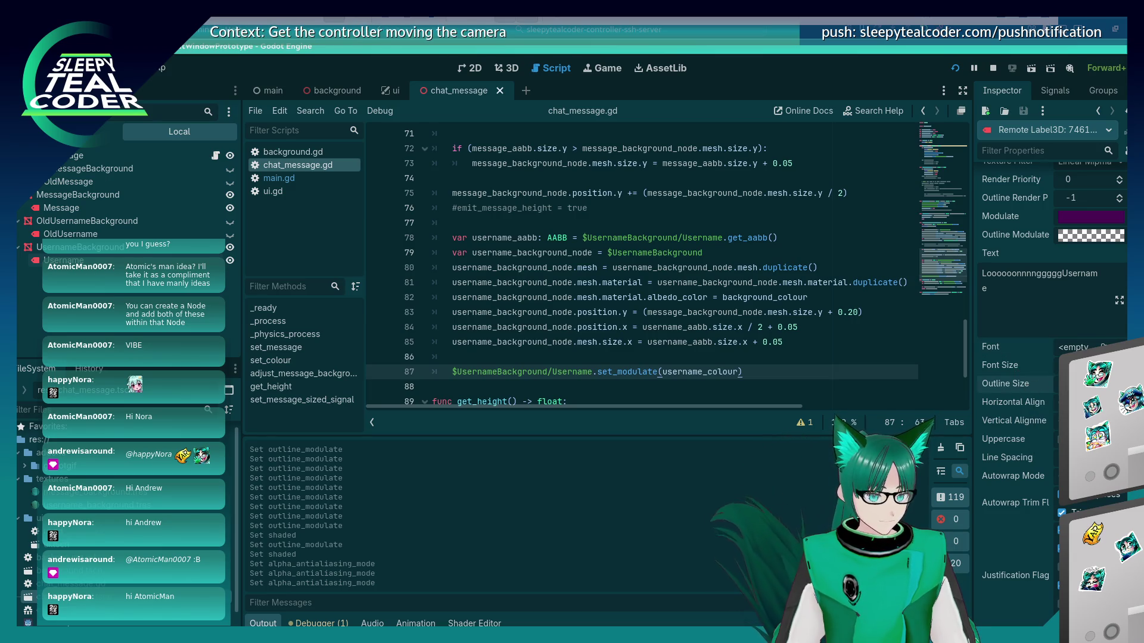
left_click_drag(1020, 383, 1048, 383)
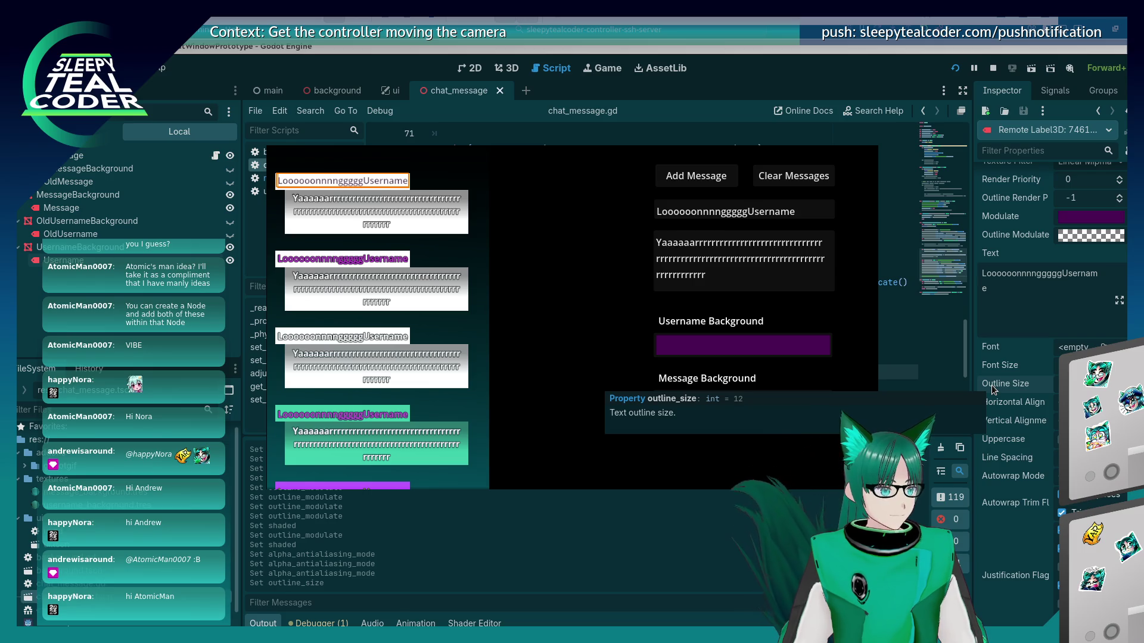
left_click(1056, 386)
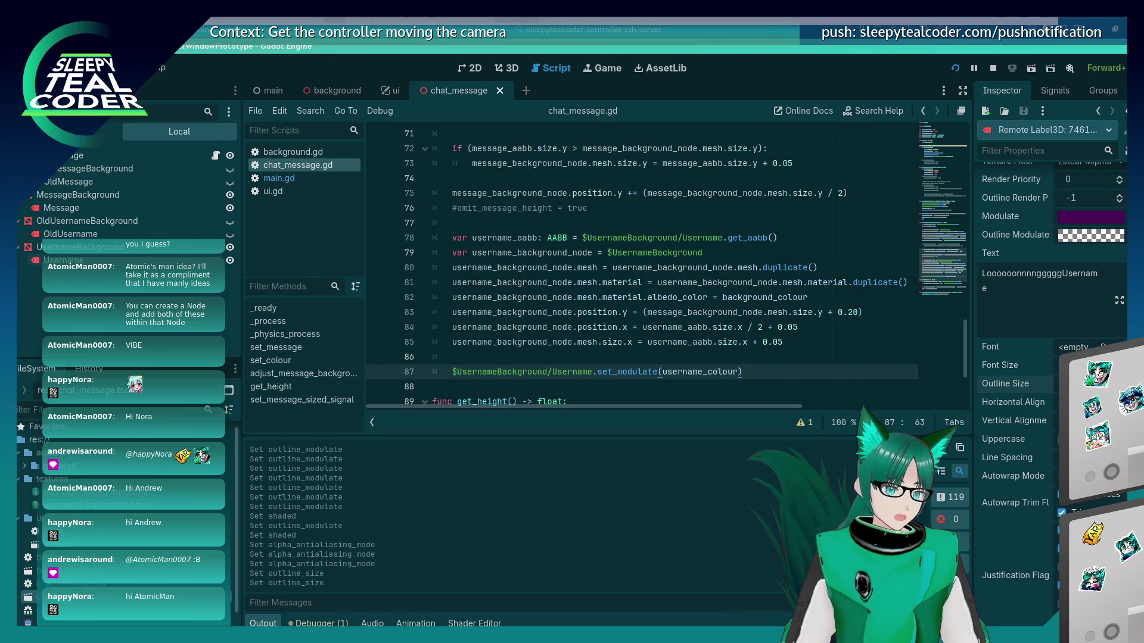
left_click_drag(1056, 386, 1067, 386)
Make the username outline colour black and compare it in the running game
left_click(780, 526)
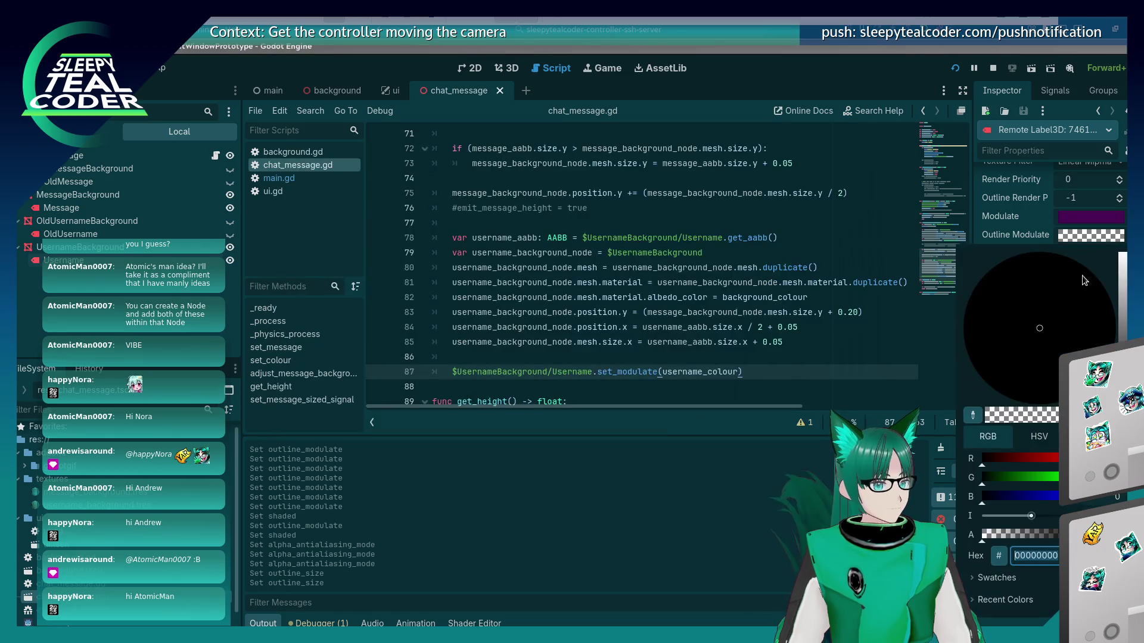
key("alt+Tab")
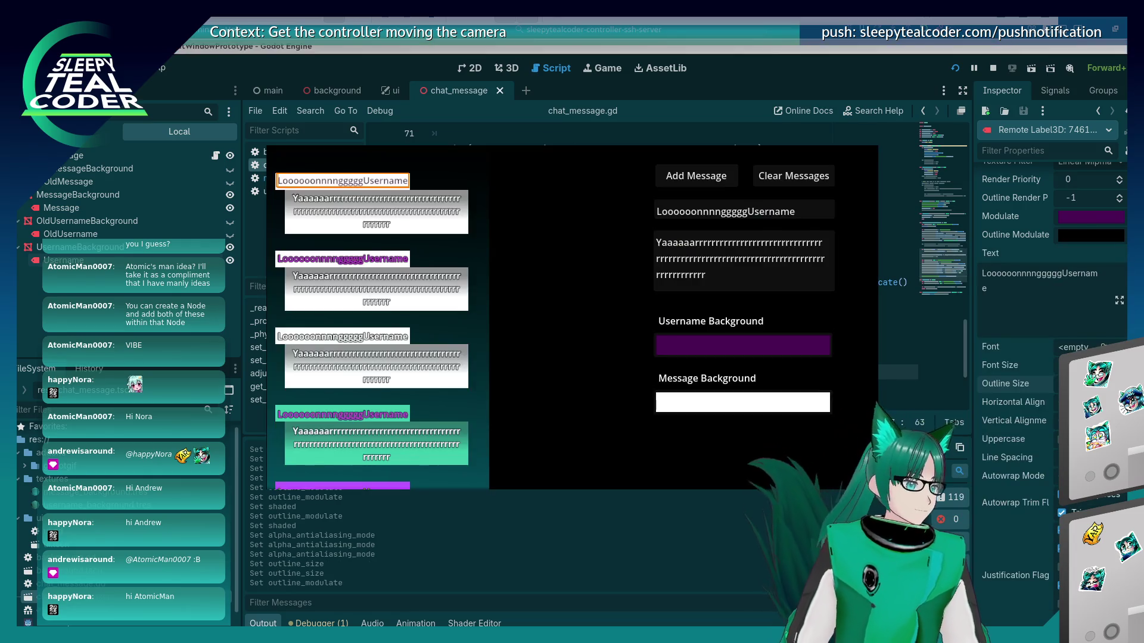
key("alt+Tab")
key("alt+Tab")
key("alt+Tab")
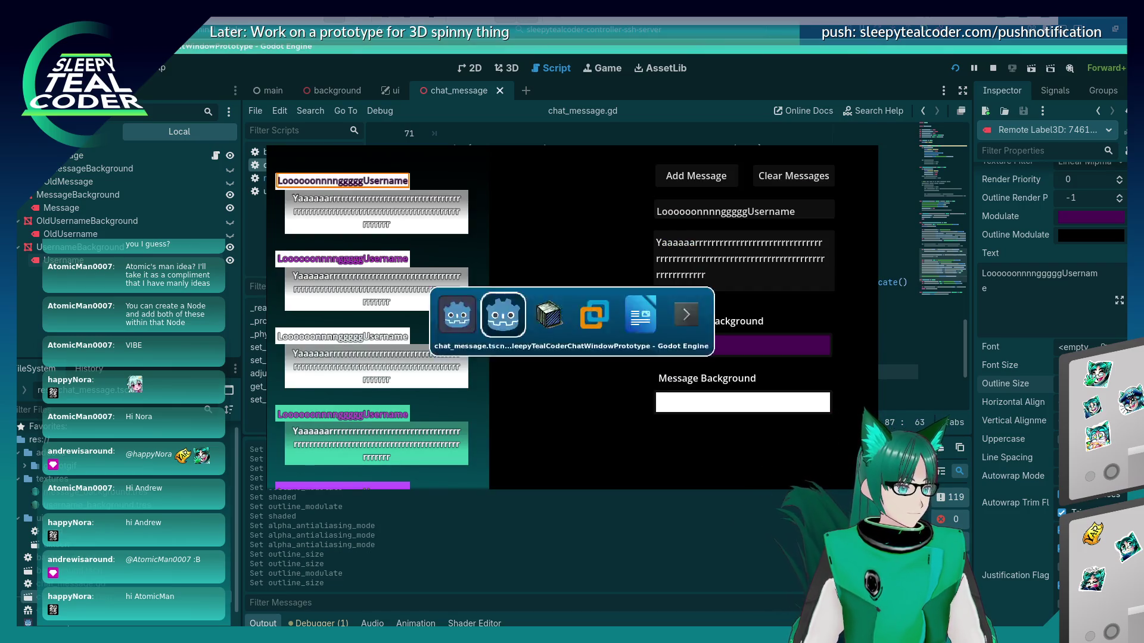
key("alt+Tab")
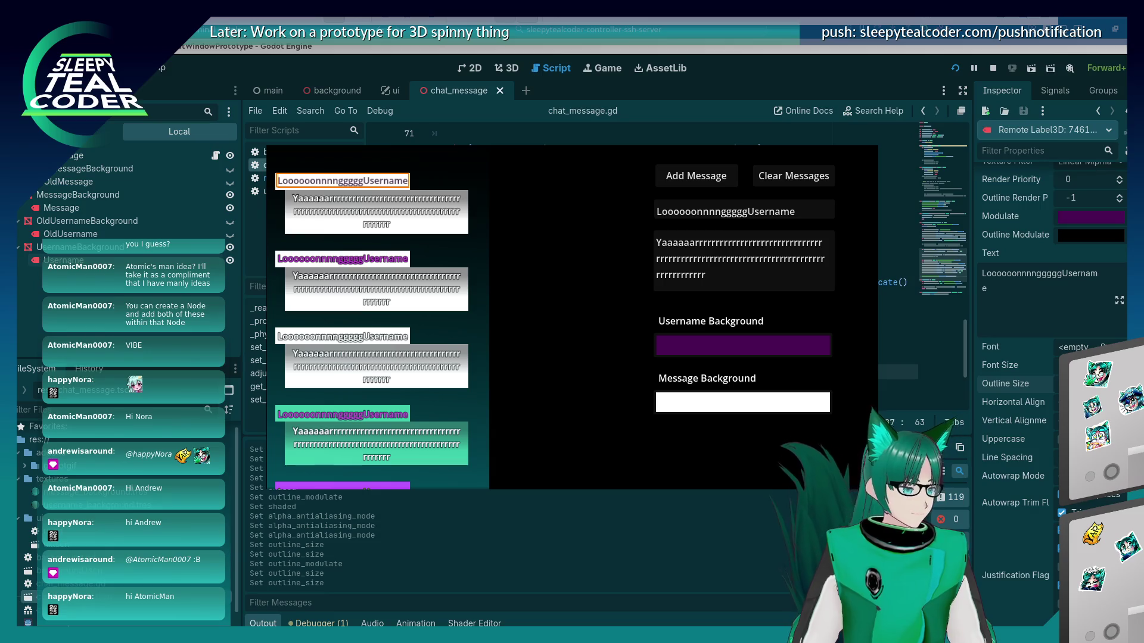
left_click(459, 169)
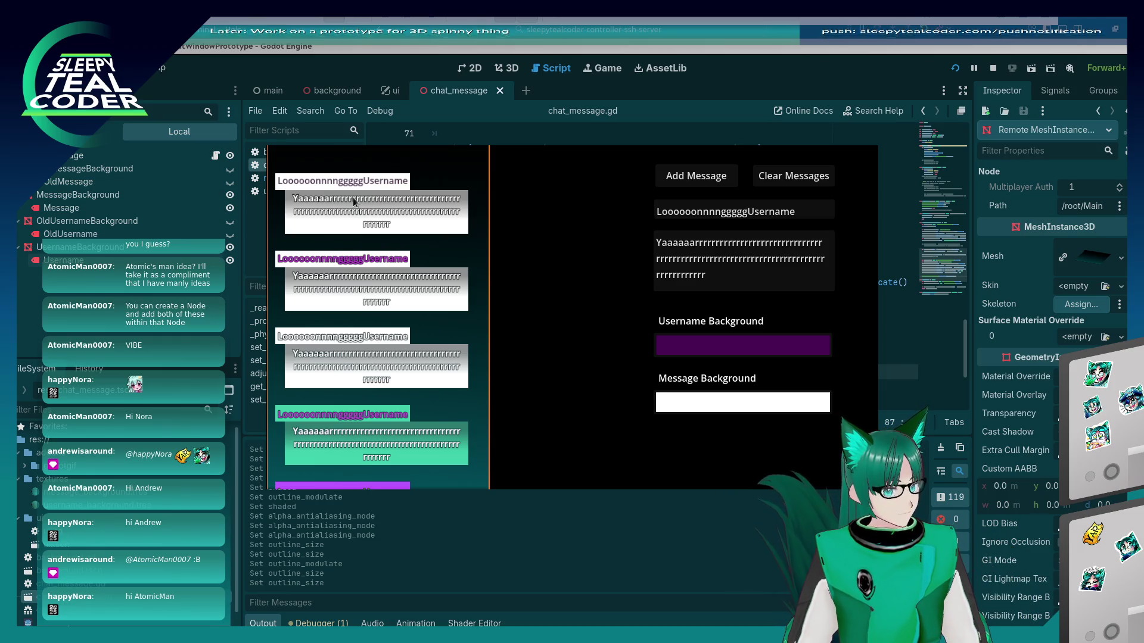
Pick the first message's Username label from the running game's node list
right_click(372, 174)
right_click(360, 181)
right_click(360, 181)
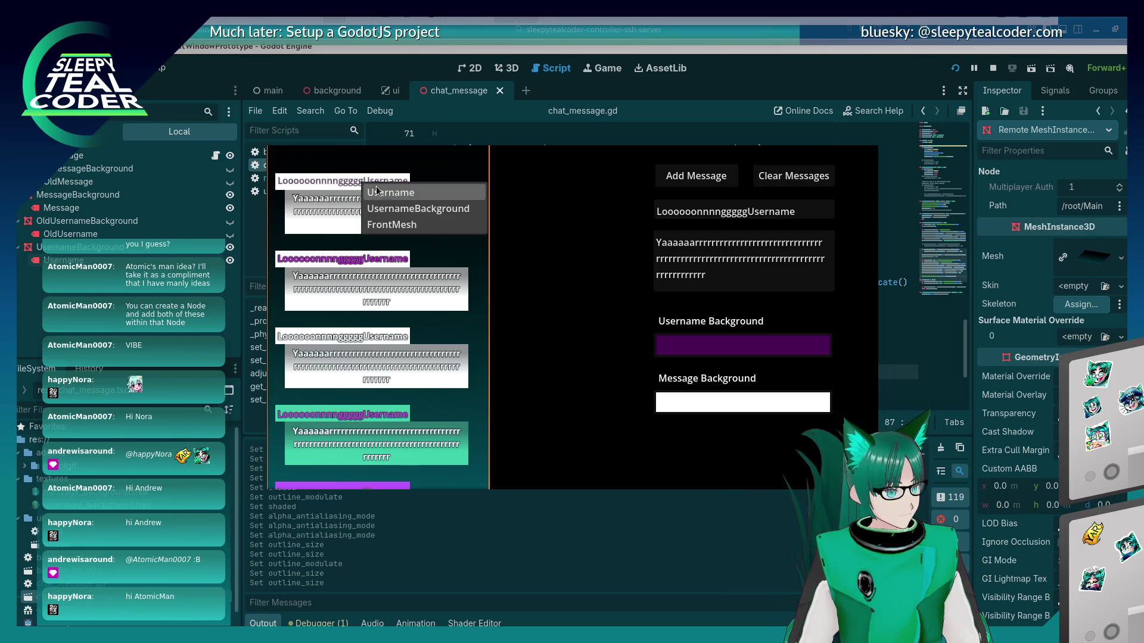
left_click(382, 186)
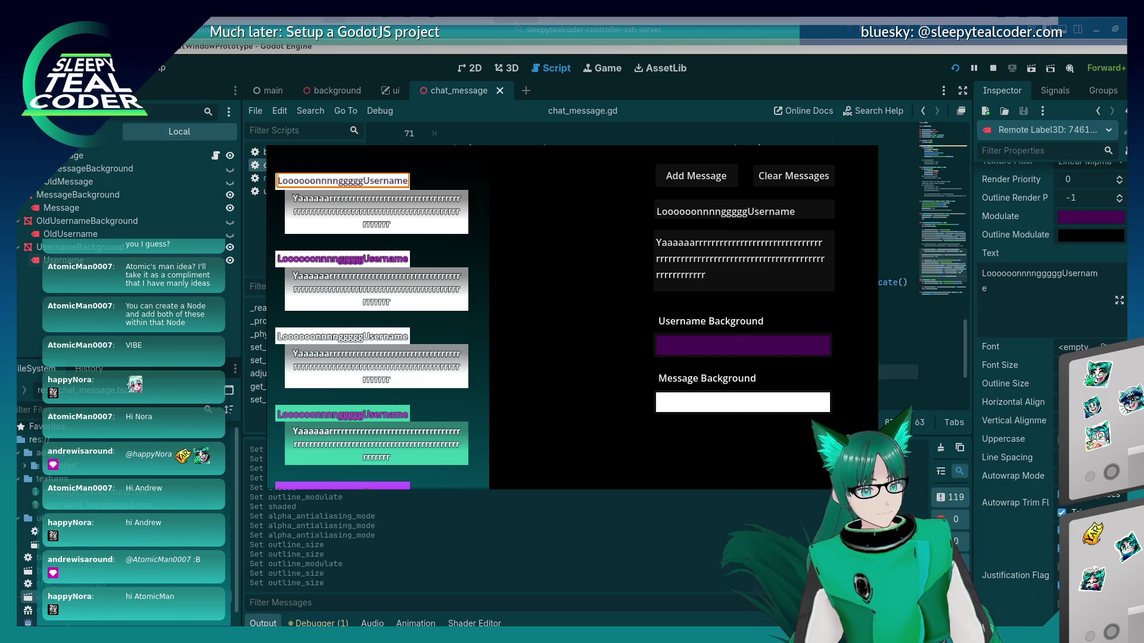
Restart the game and check the Username label's tint colour in the remote Inspector
key("F8")
key("F5")
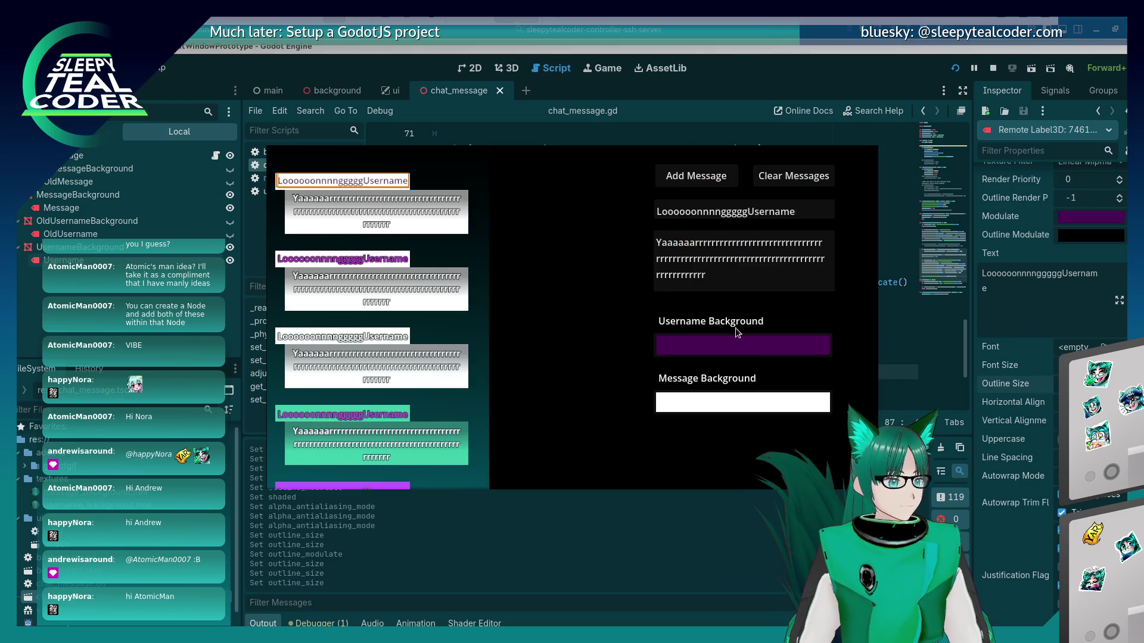
left_click(1089, 216)
left_click(1088, 216)
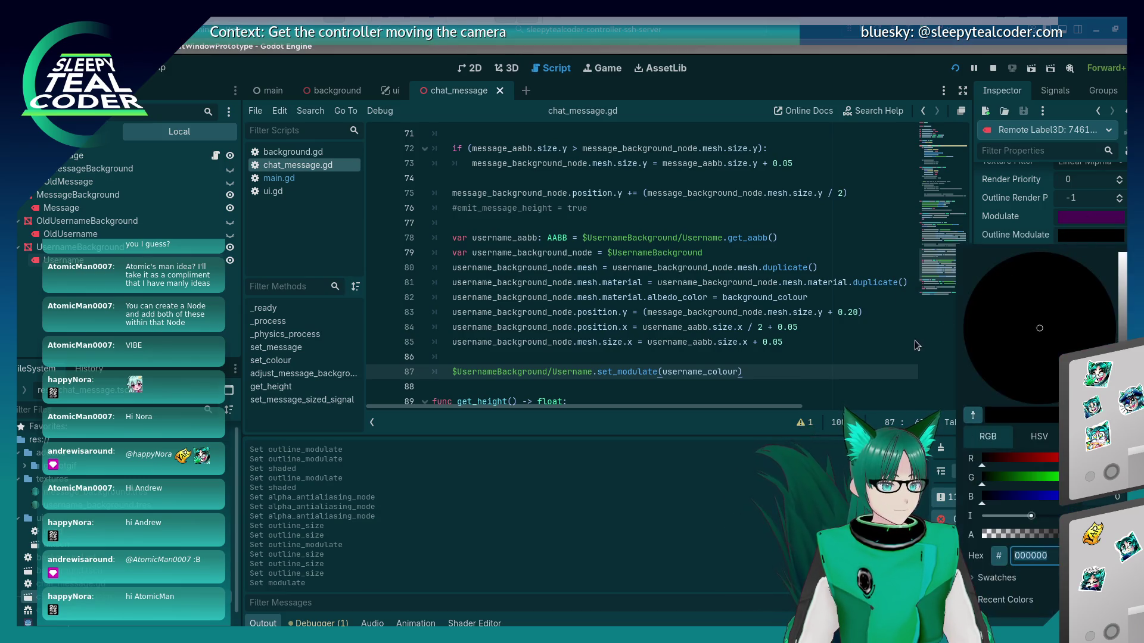
key("alt+Tab")
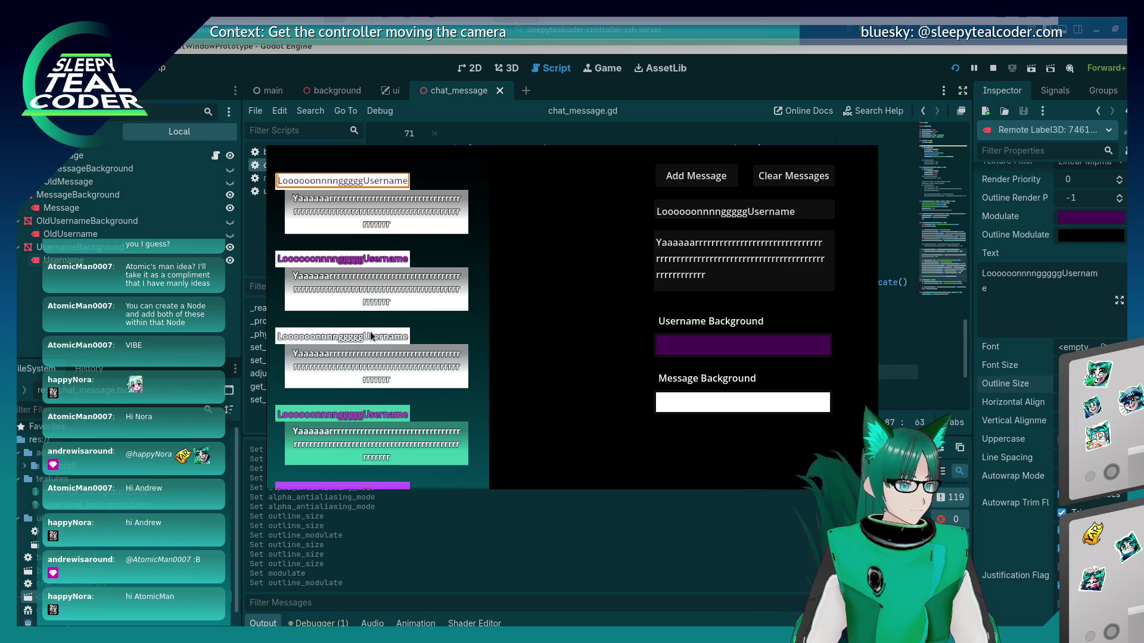
Set the Username label's Outline Modulate alpha to 0 for a fully transparent outline
left_click(1074, 235)
key("alt+Tab")
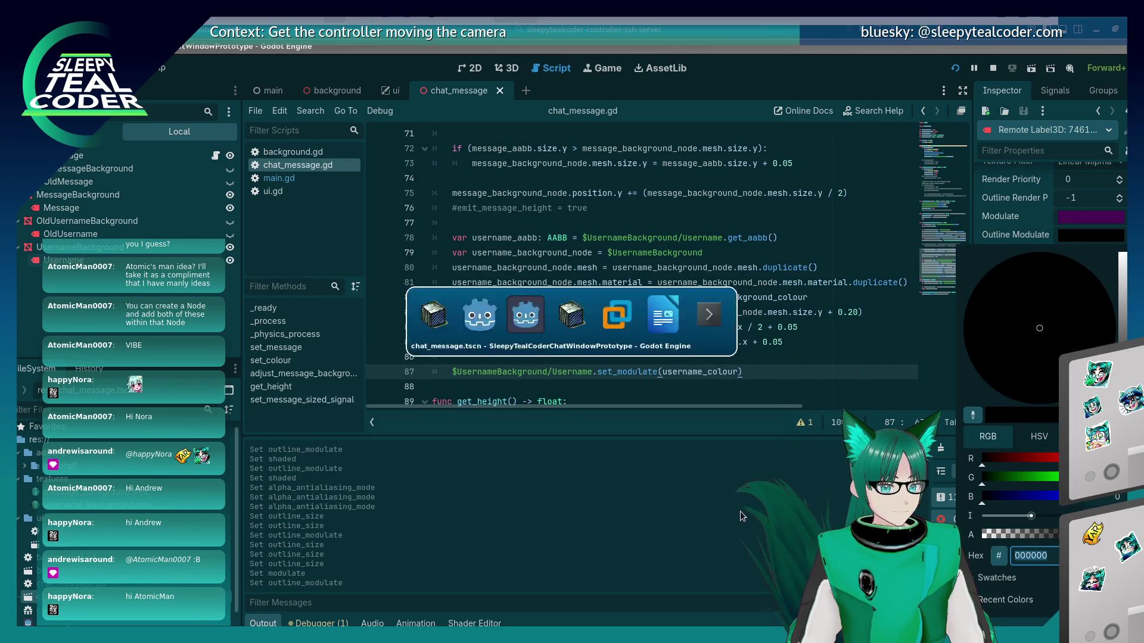
left_click(1079, 237)
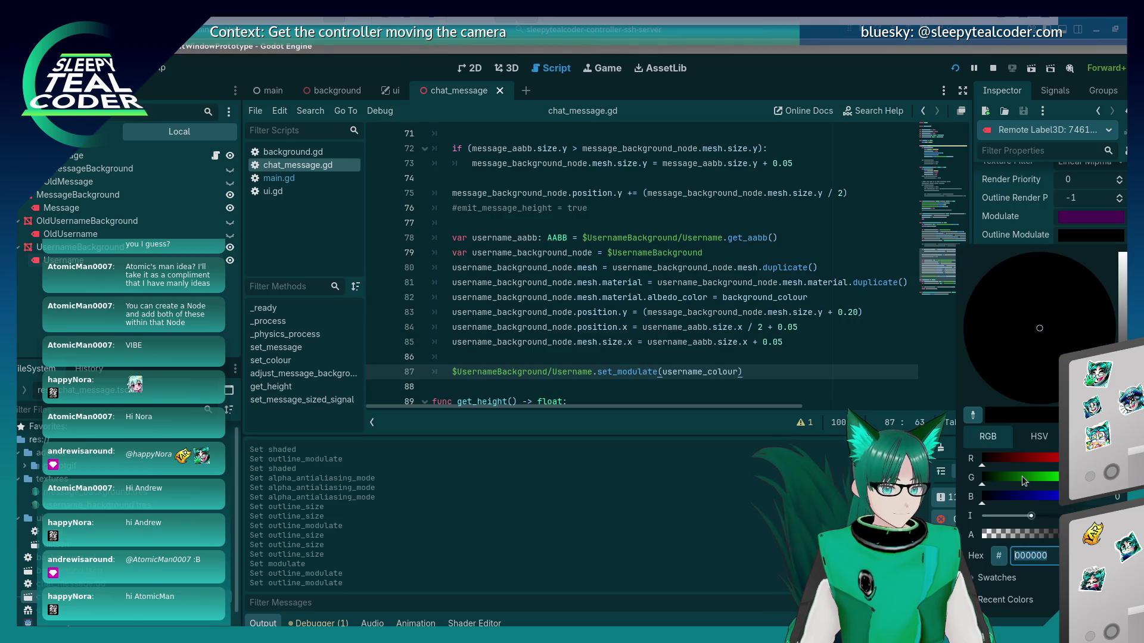
key("Escape")
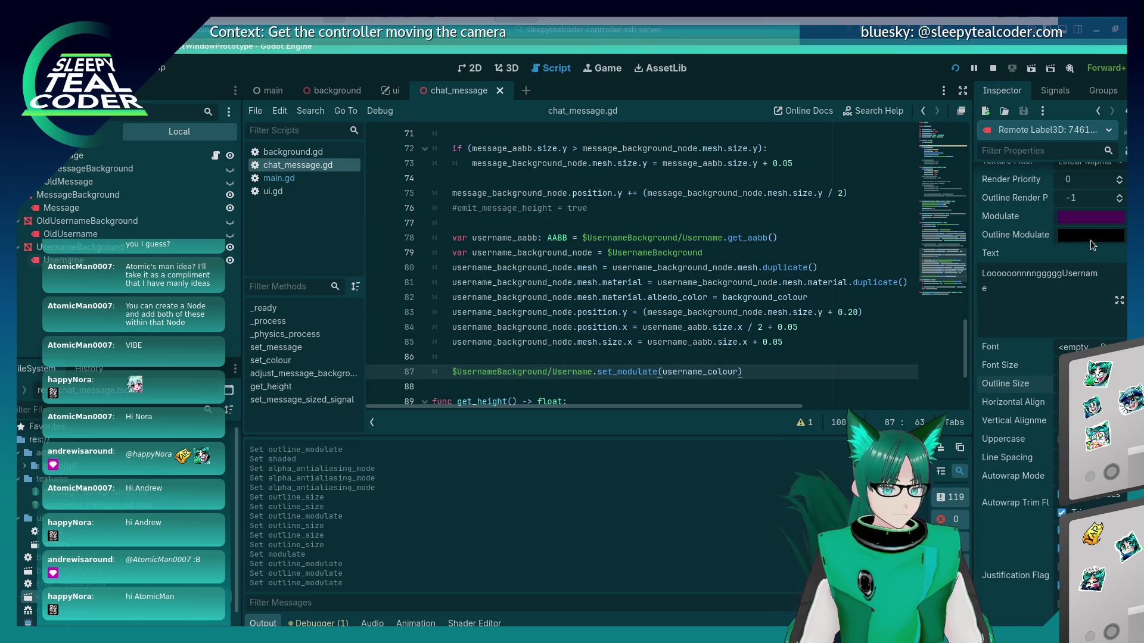
left_click(1091, 238)
left_click(996, 531)
key("alt+Tab")
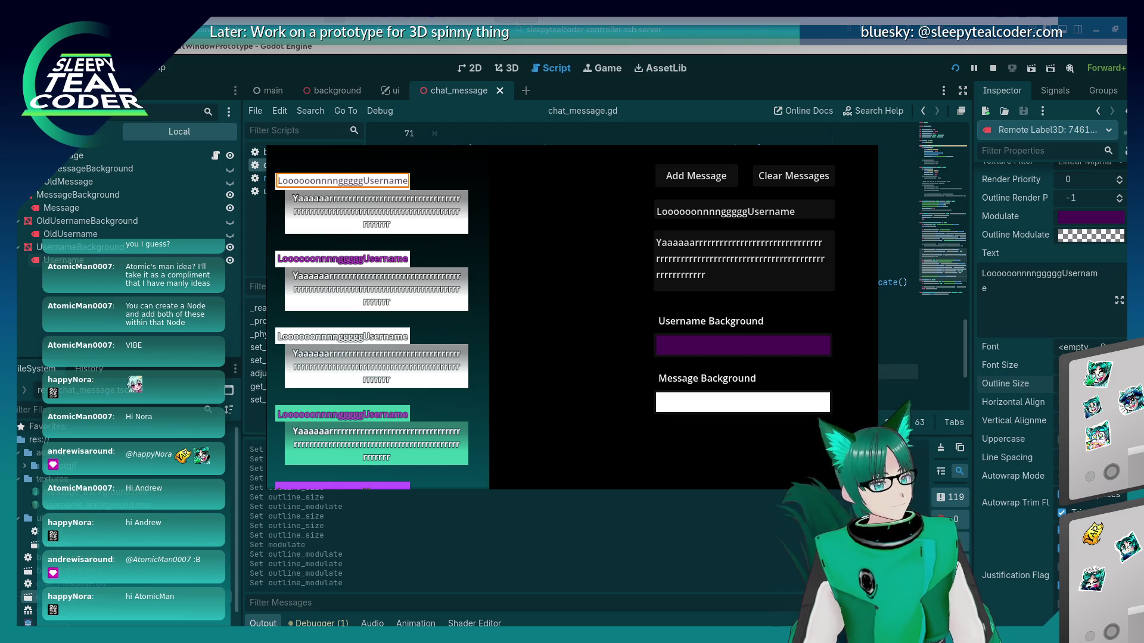
Inspect the FrontMesh node, then the third message's username label, in the running game
key("alt+Tab")
key("alt+Tab")
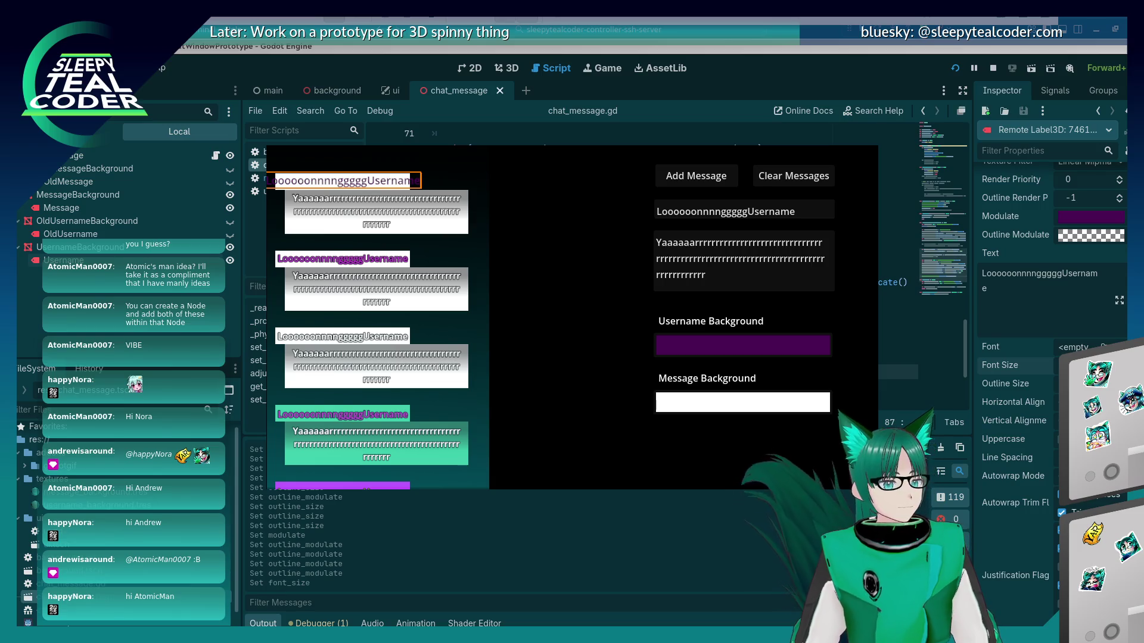
key("alt+Tab")
key("alt+Tab")
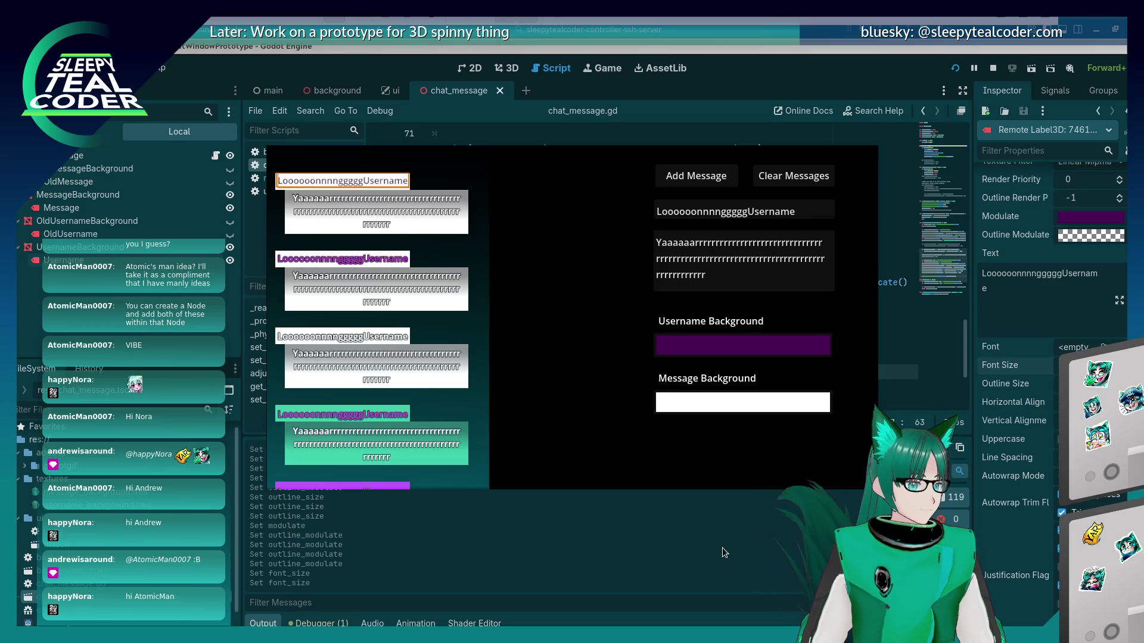
key("alt+Tab")
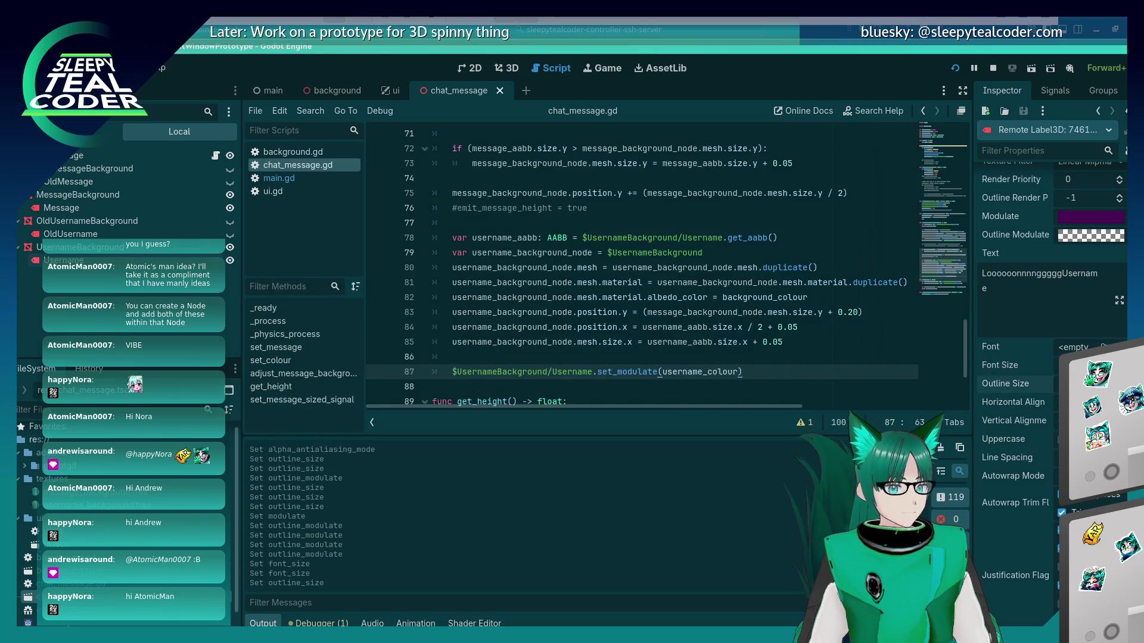
key("alt+Tab")
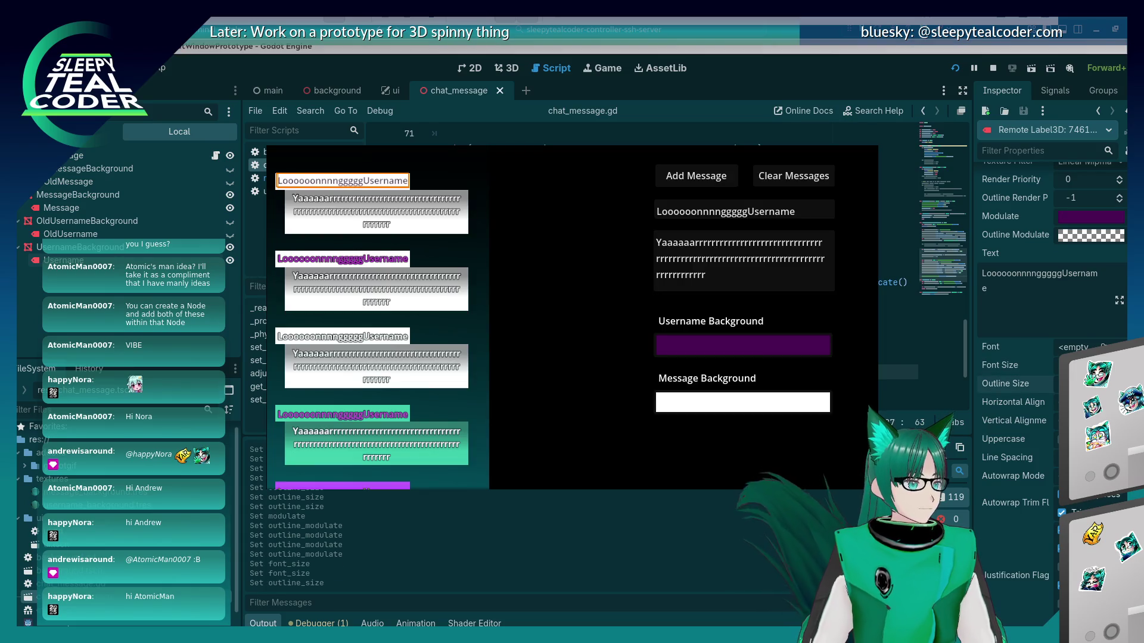
right_click(336, 331)
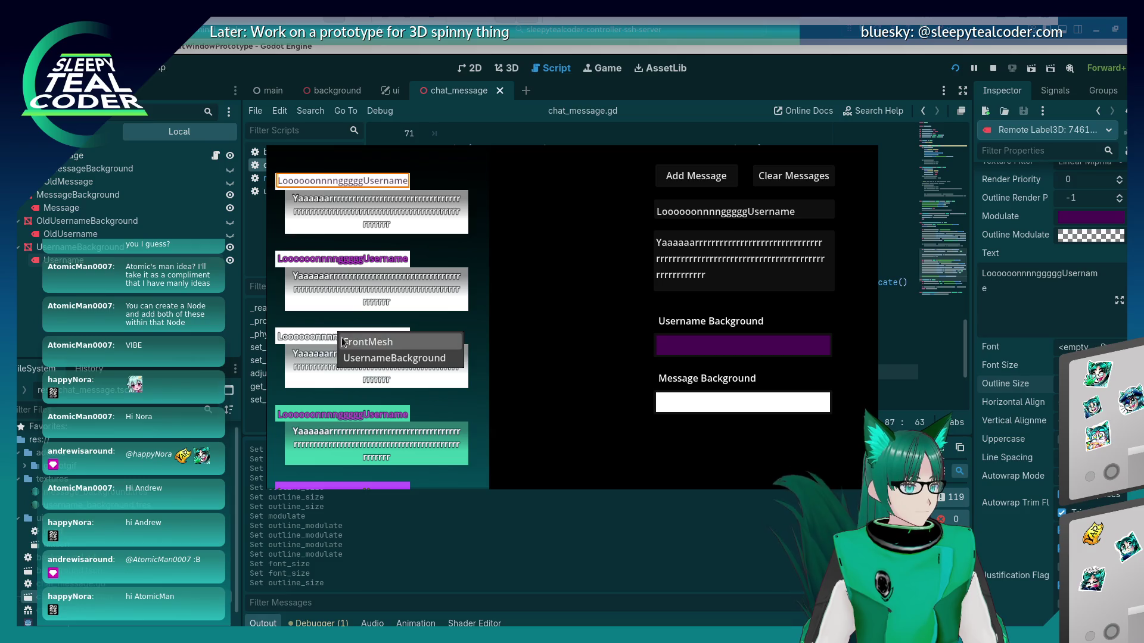
left_click(353, 337)
right_click(353, 335)
left_click(377, 346)
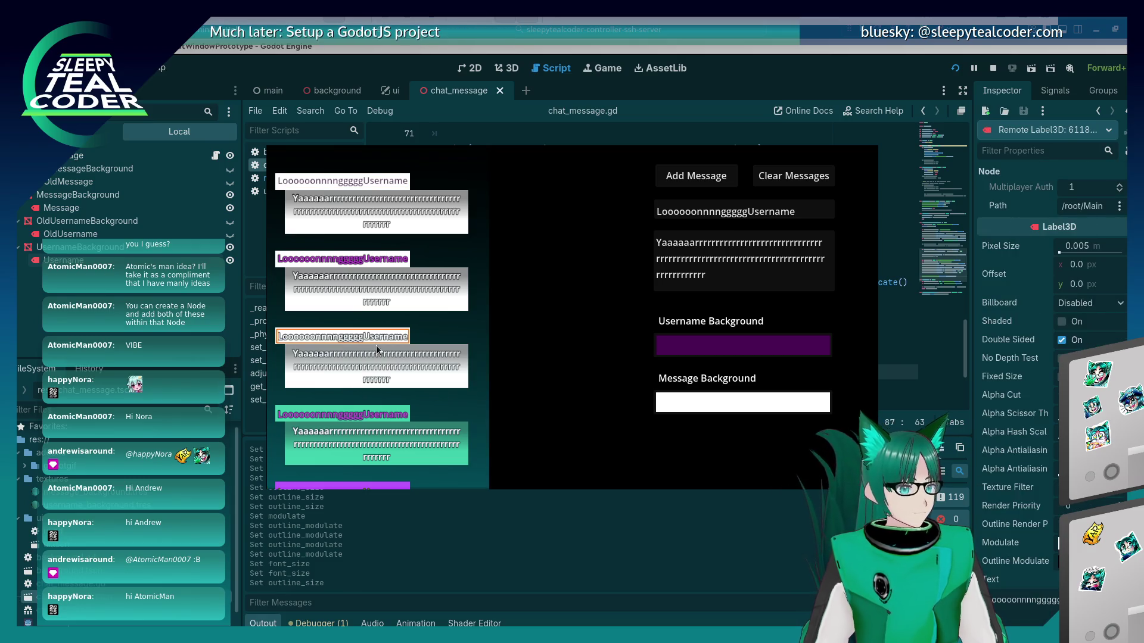
Inspect the first Username label node, then the third username label again
left_click(370, 181)
right_click(370, 181)
left_click(378, 192)
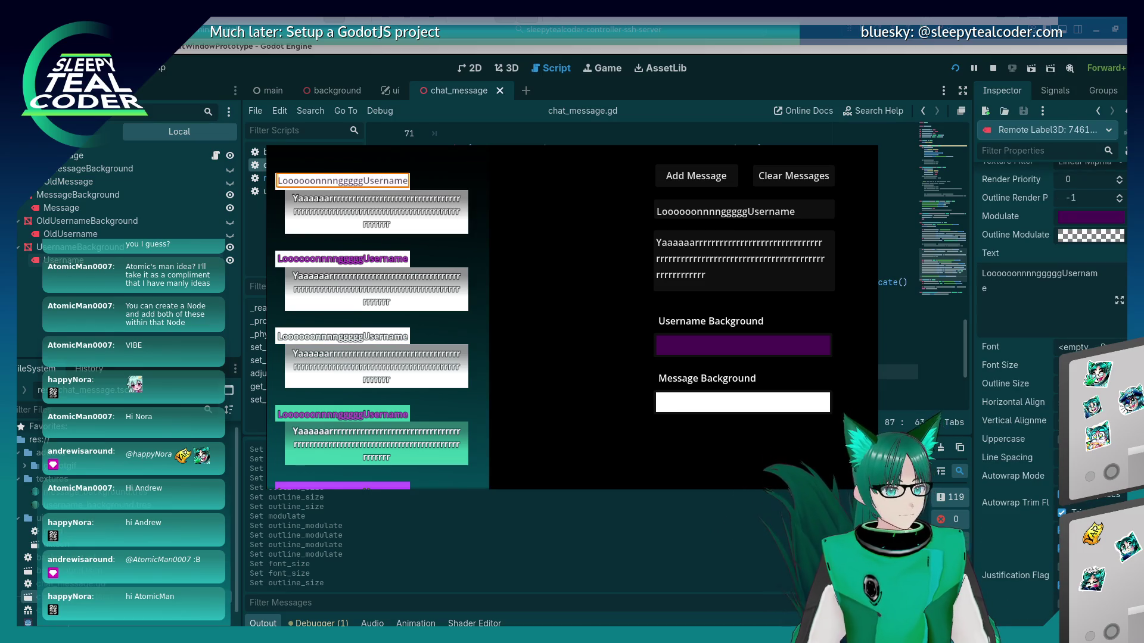
key("alt+Tab")
scroll(1049, 357, "up", 4)
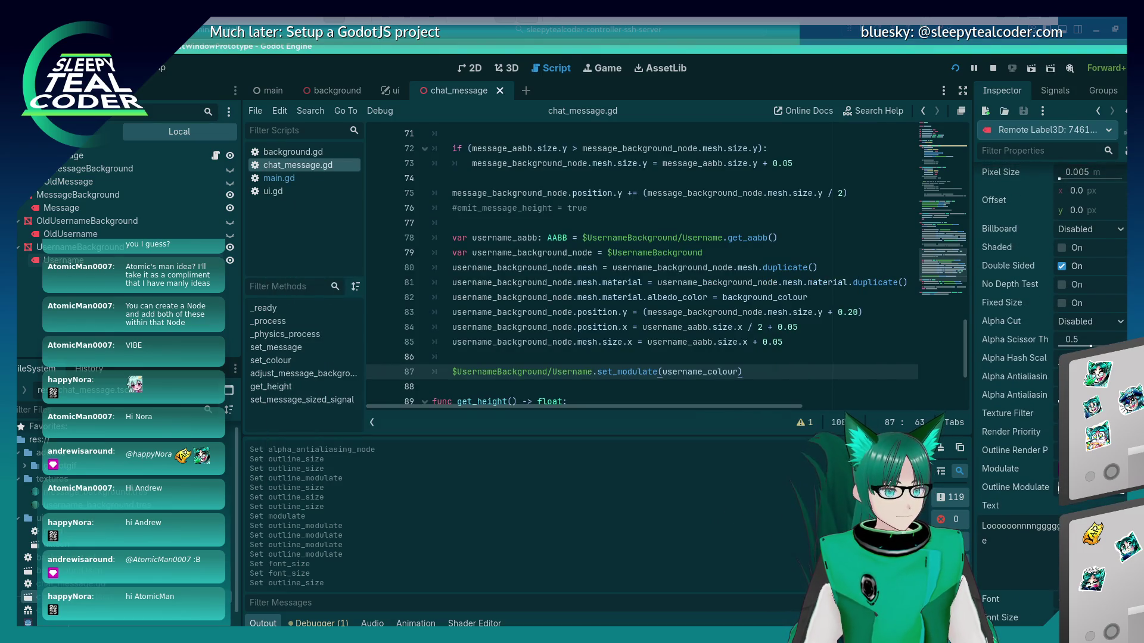
key("alt+Tab")
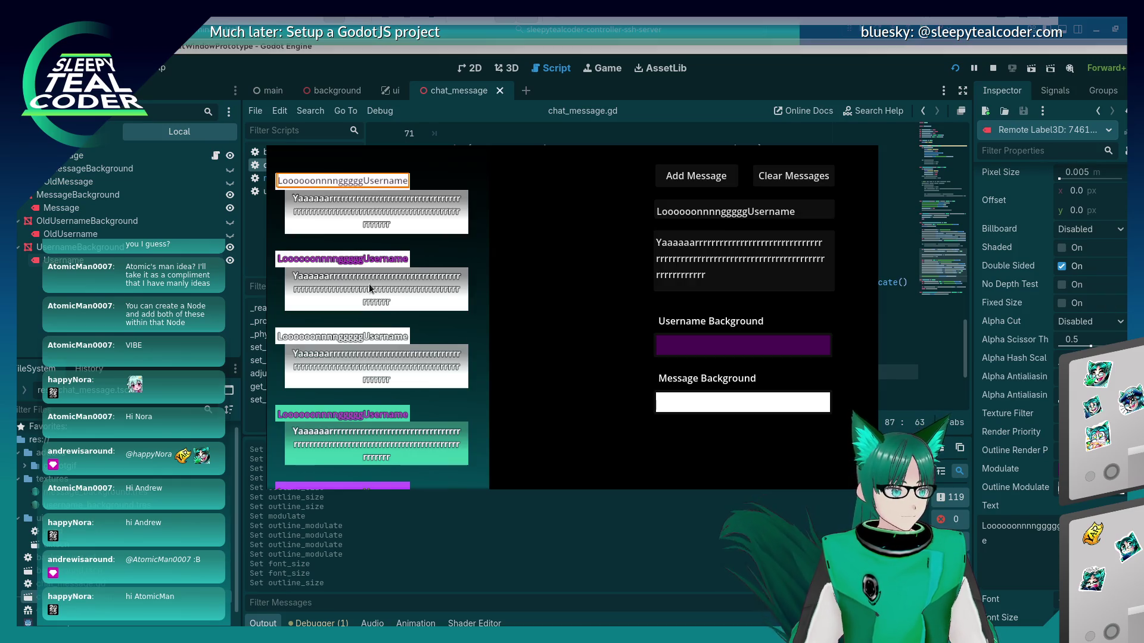
right_click(364, 340)
left_click(377, 345)
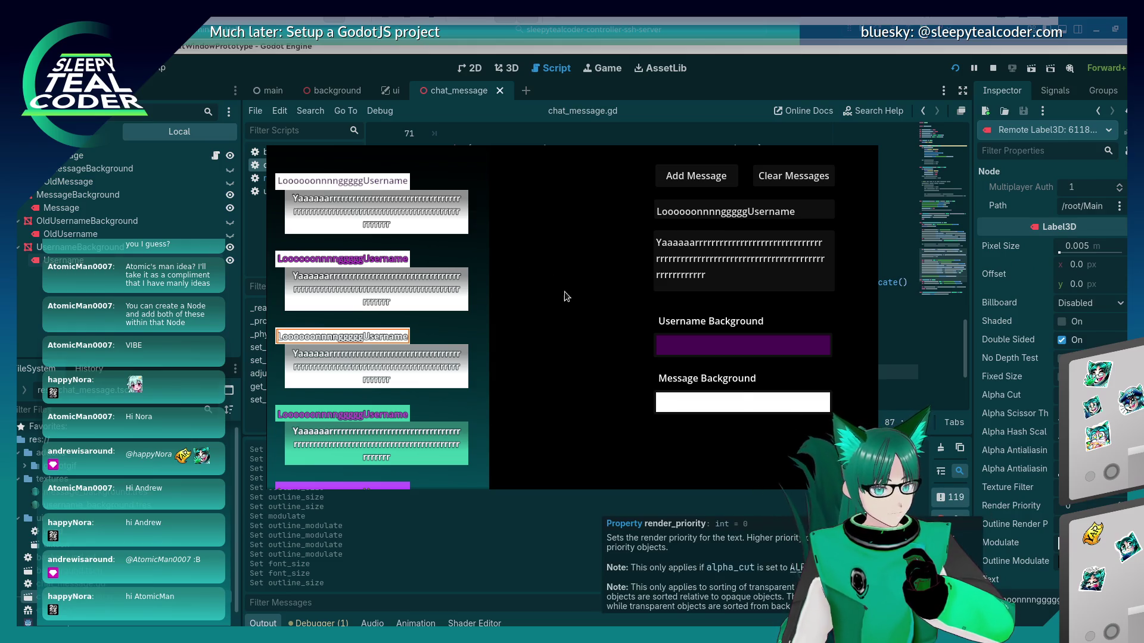
Inspect the first username label's 16 px text and 6 px outline, then select the left chat panel mesh
right_click(393, 185)
left_click(417, 195)
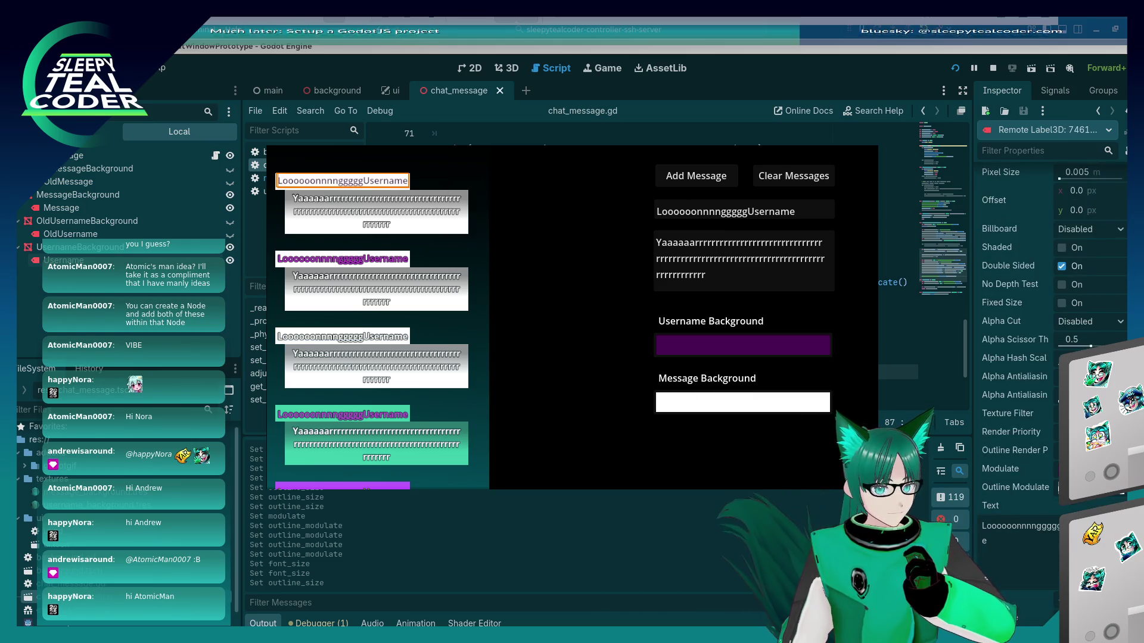
scroll(1034, 447, "down", 3)
scroll(1036, 475, "down", 2)
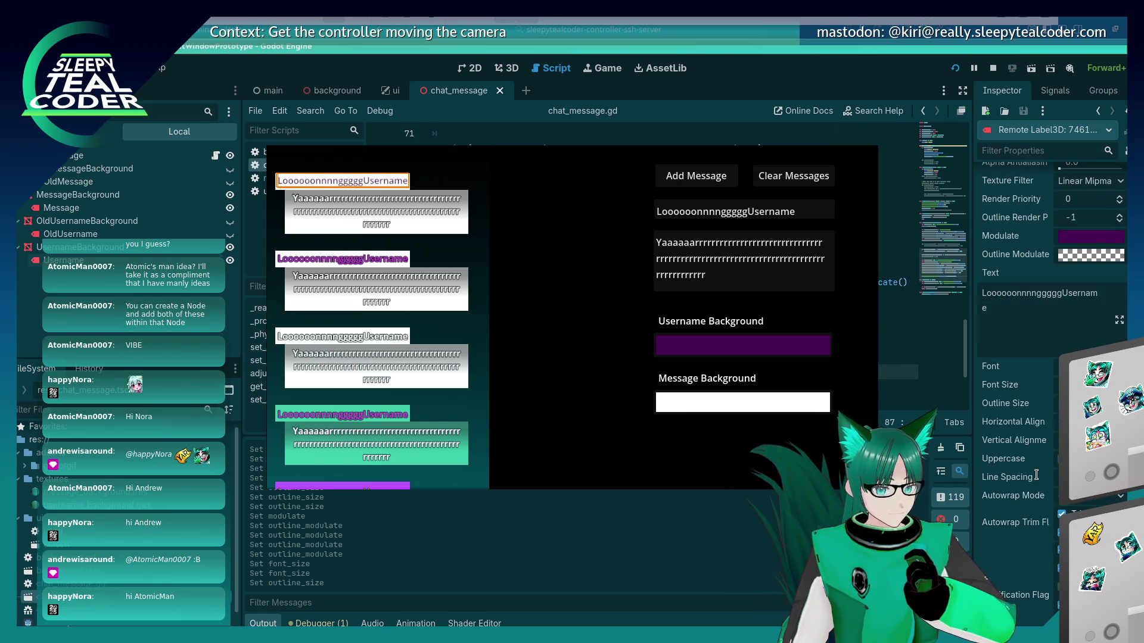
scroll(1013, 502, "down", 2)
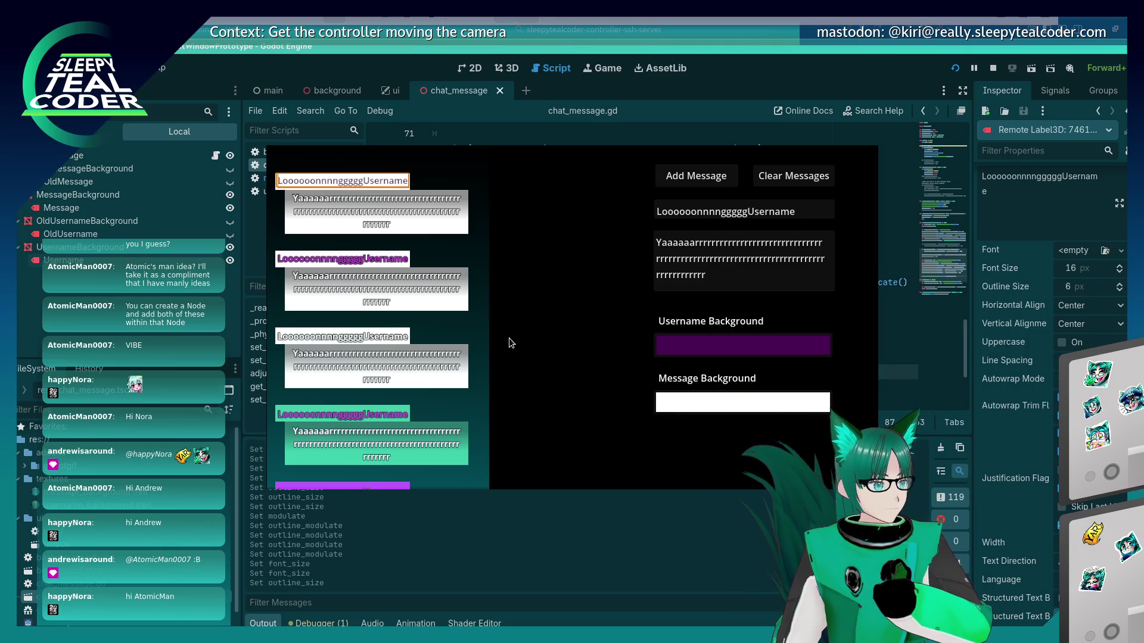
left_click(461, 173)
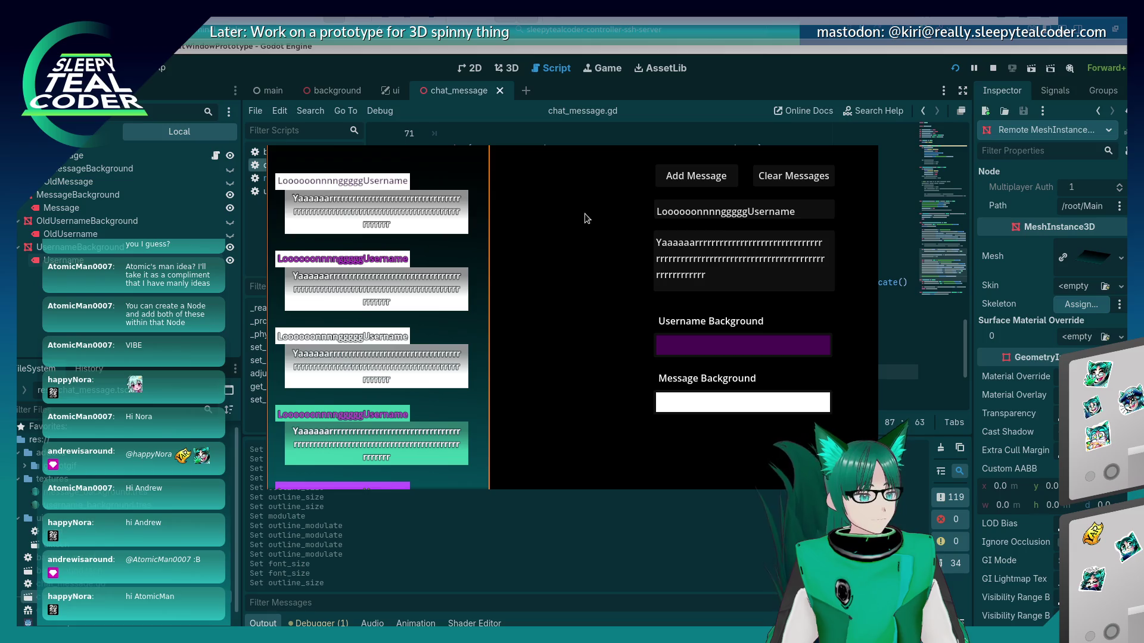
In Input mode, set Message Background to teal and add a new chat message
key("alt+Tab")
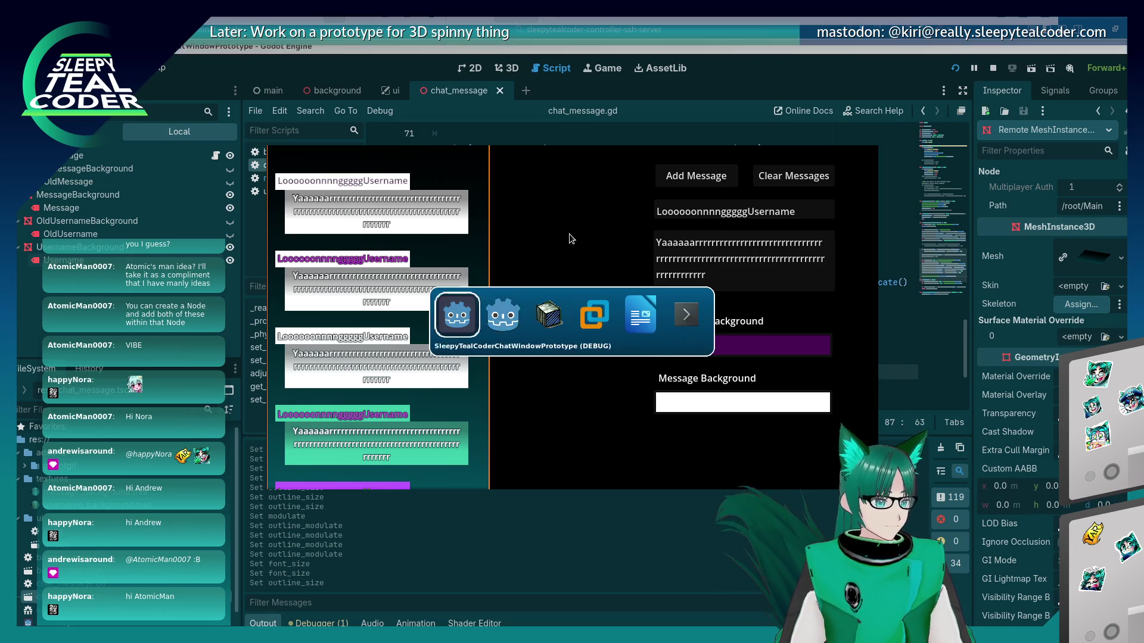
key("alt+Tab")
key("alt+Tab")
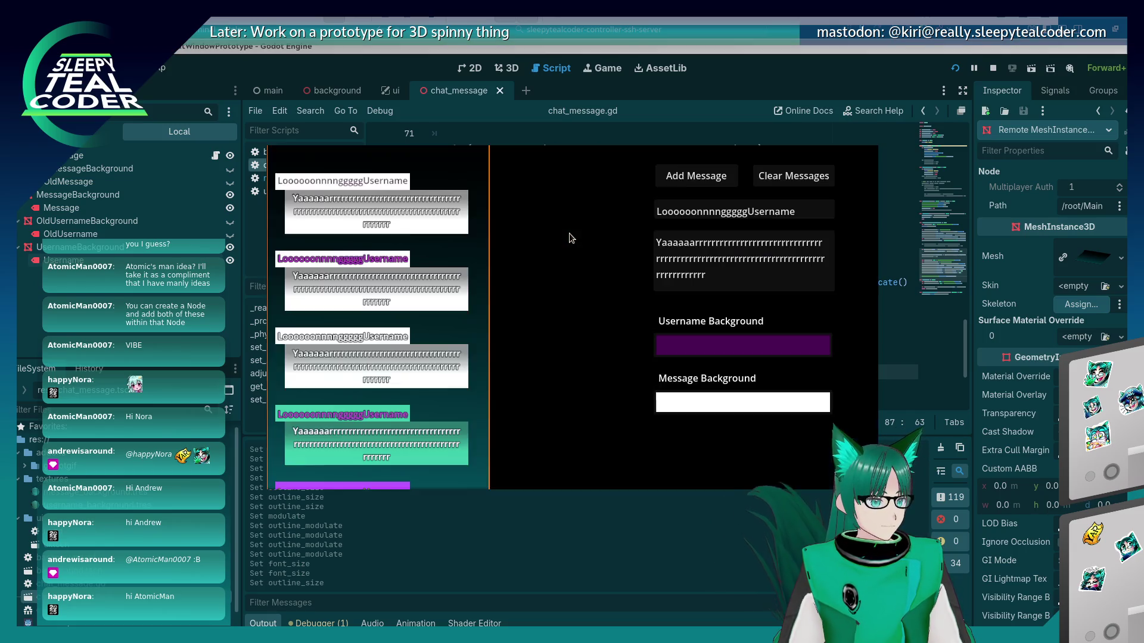
key("alt+Tab")
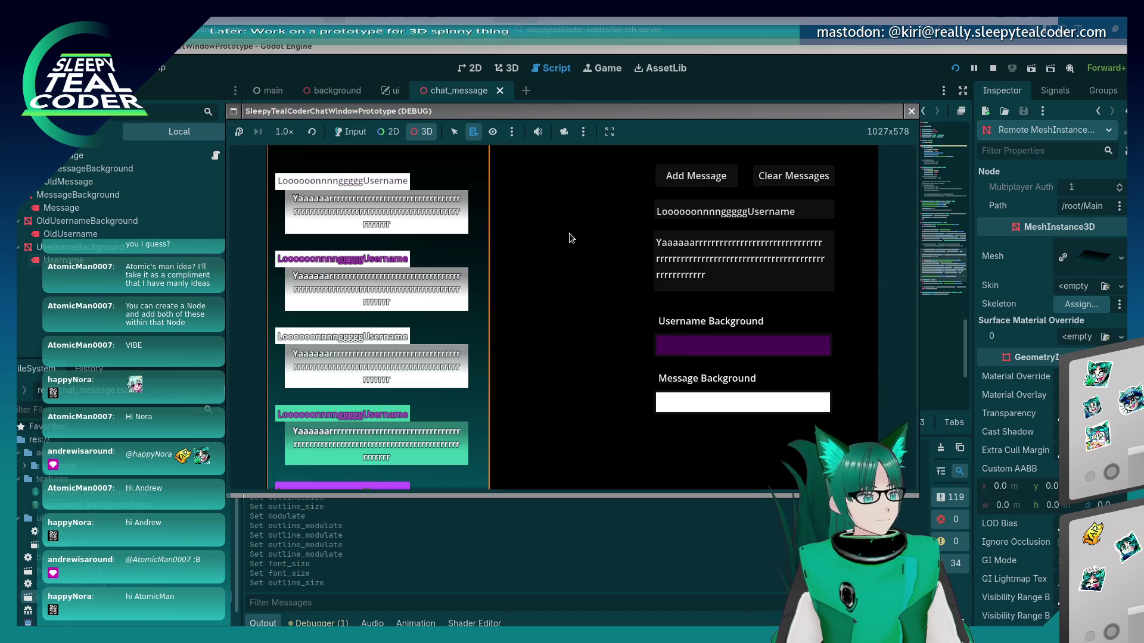
left_click(697, 350)
left_click(741, 350)
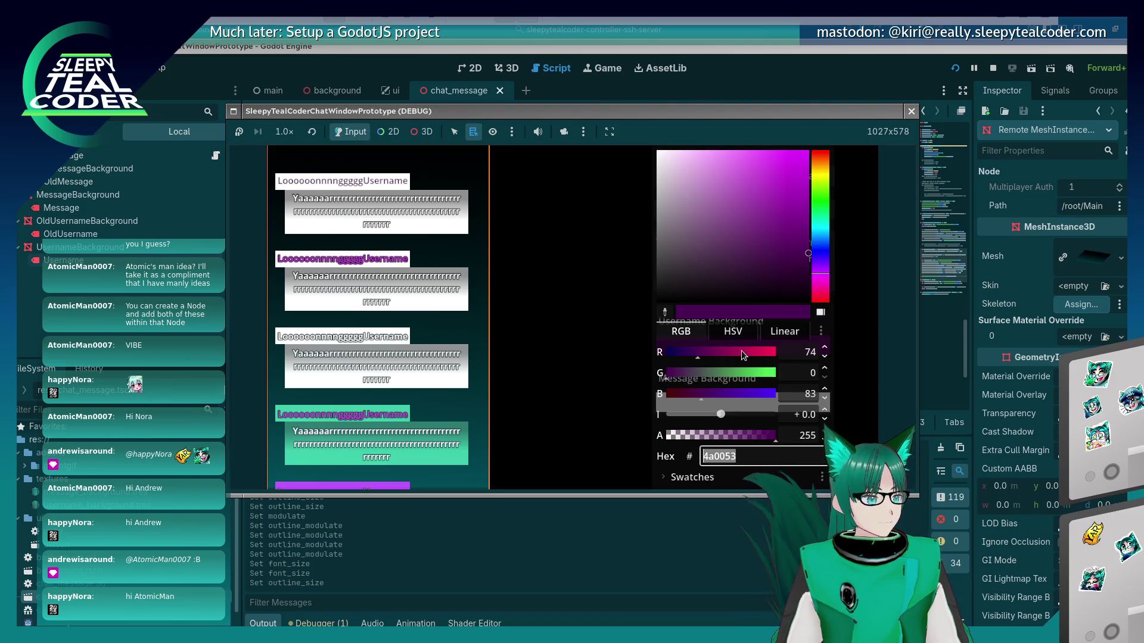
key("Escape")
left_click(746, 400)
left_click_drag(766, 210, 763, 224)
key("Escape")
left_click(692, 187)
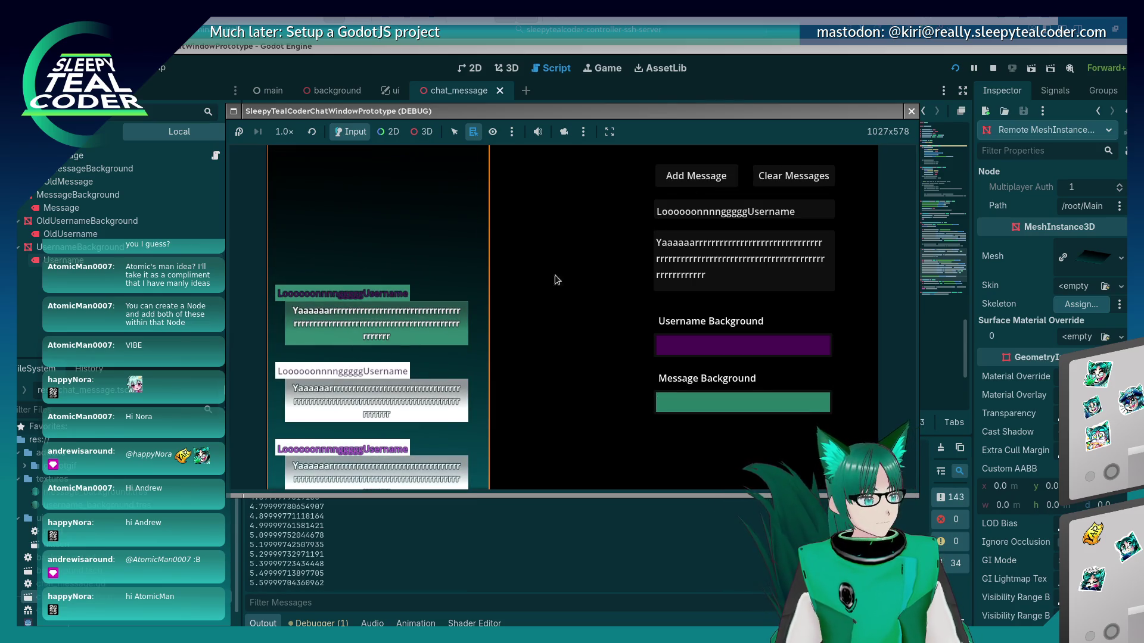
Set Username Background to pale yellow and add another chat message
left_click(695, 342)
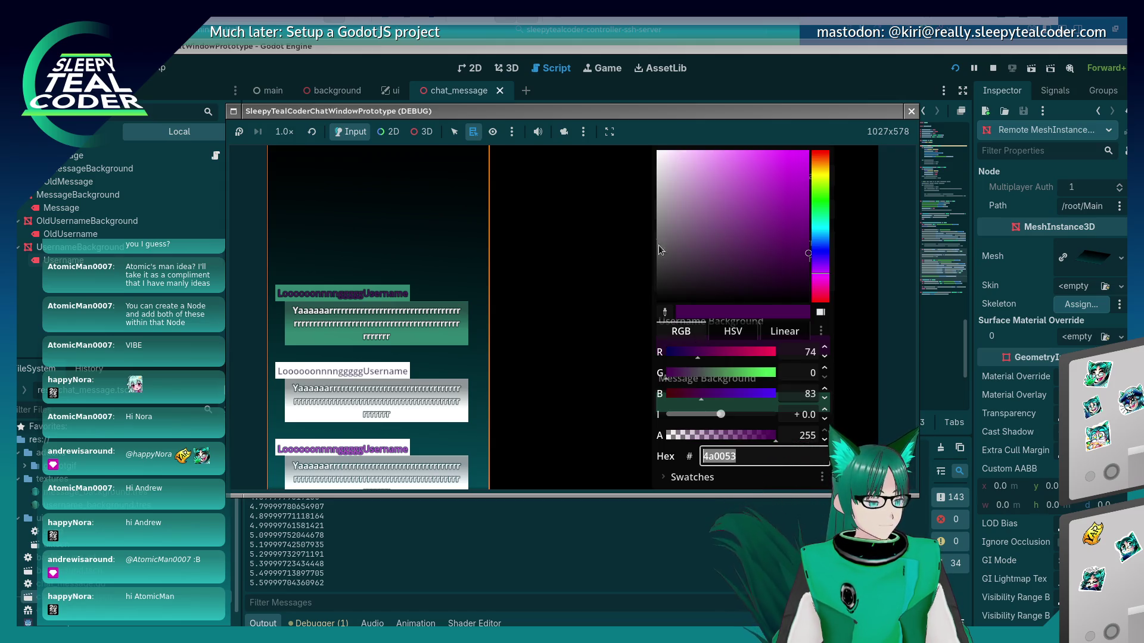
left_click(643, 250)
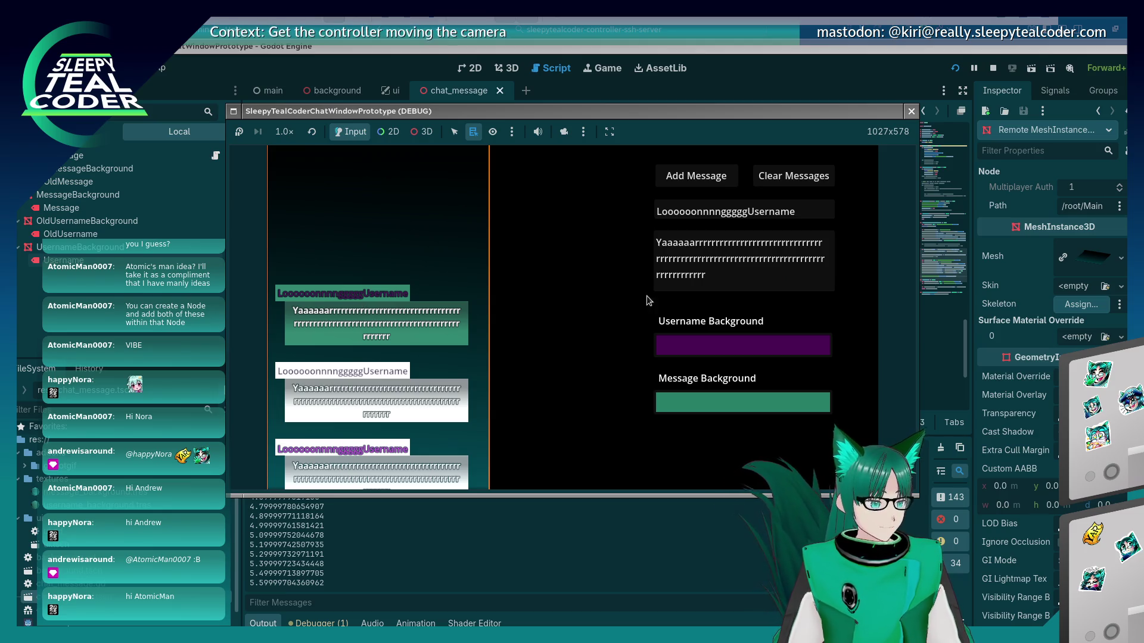
left_click(715, 344)
left_click(820, 172)
left_click(726, 203)
left_click(492, 282)
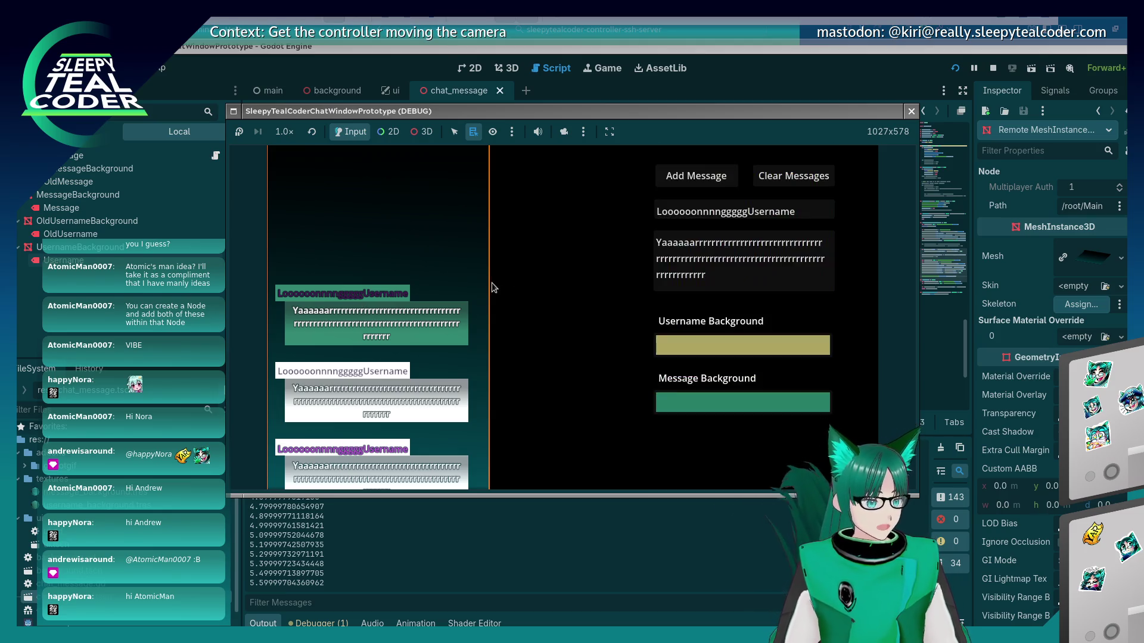
left_click(673, 174)
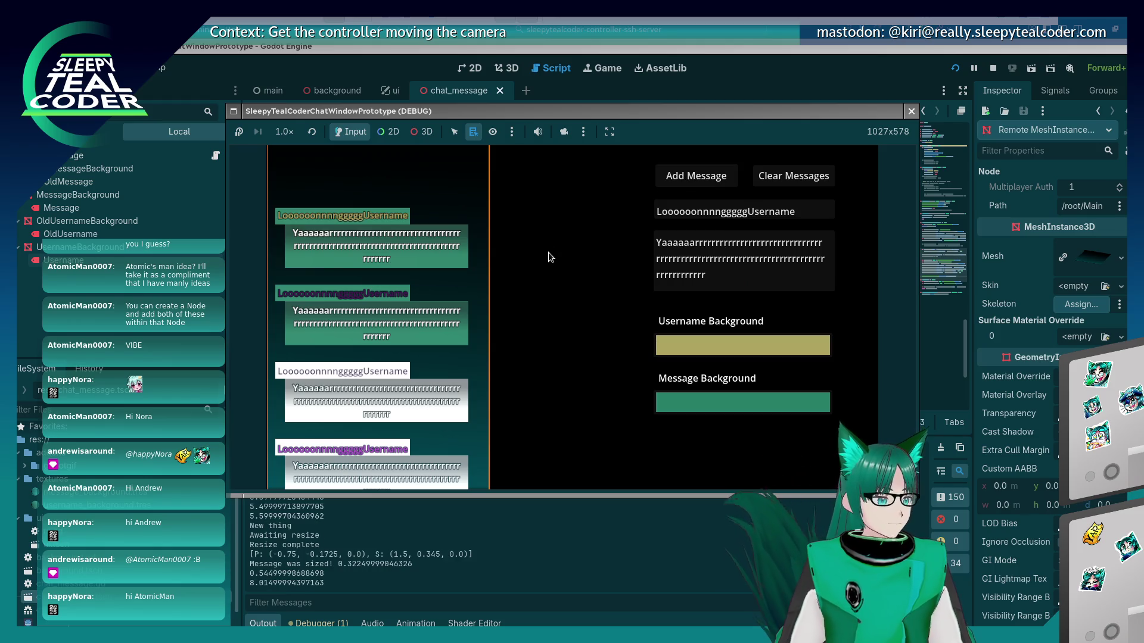
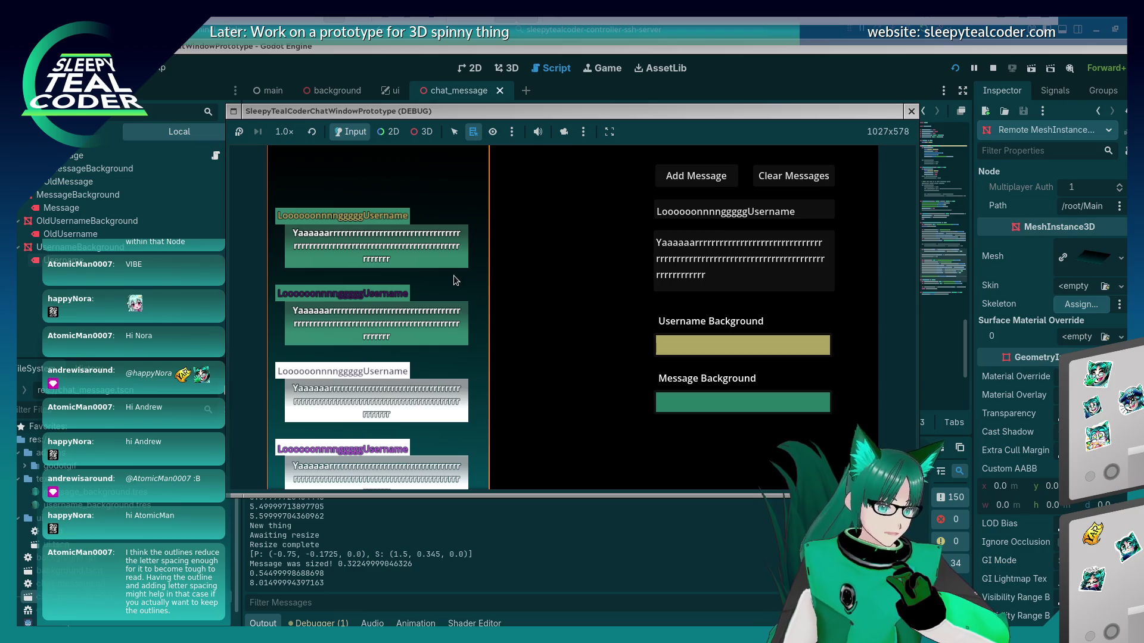
Bring the running chat game forward and pick its first username label with 3D-only selection
key("F8")
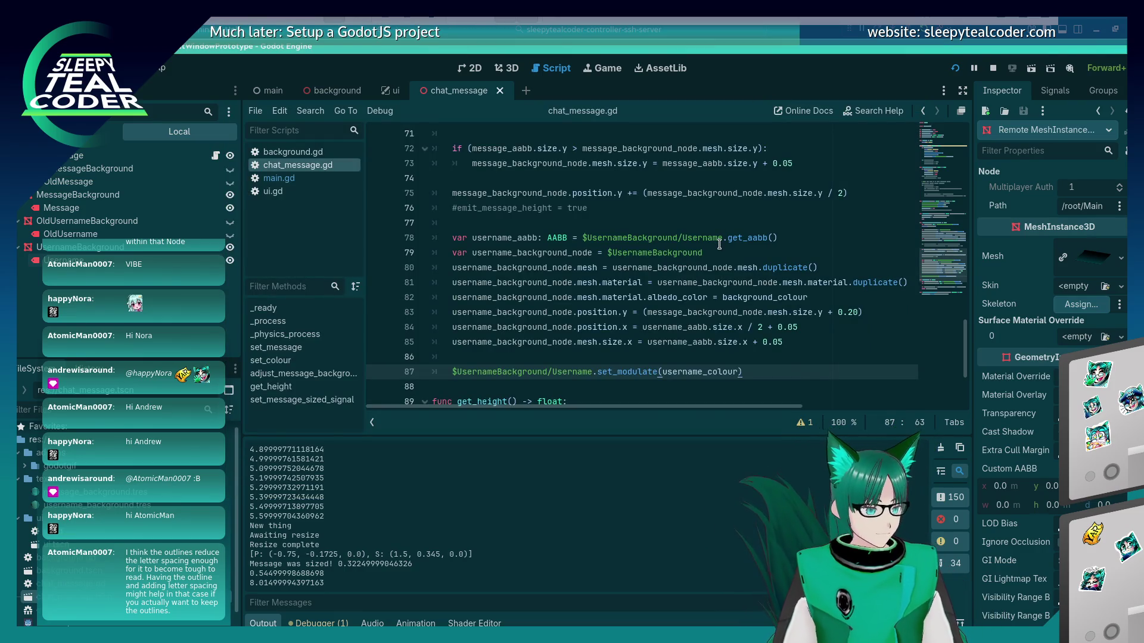
key("alt+Tab")
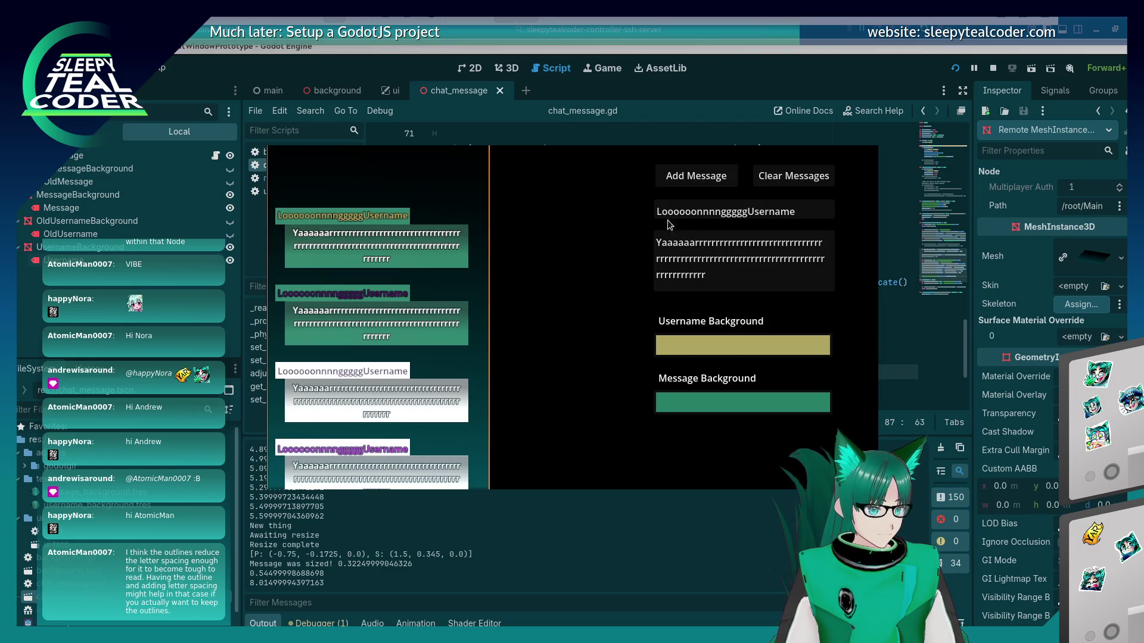
key("alt+Tab")
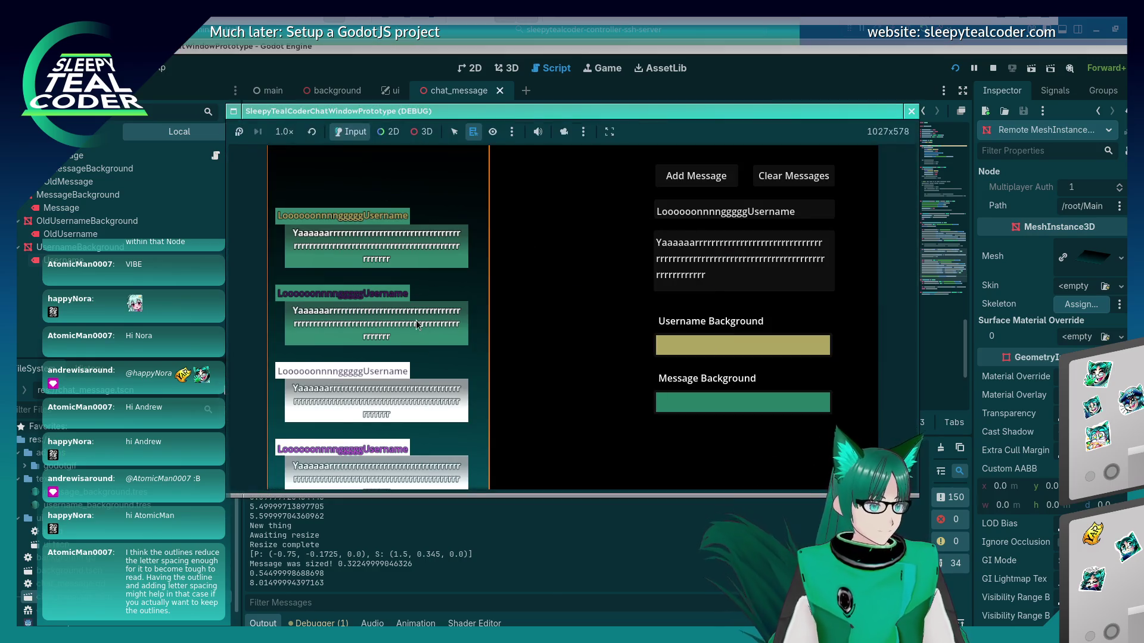
left_click(454, 132)
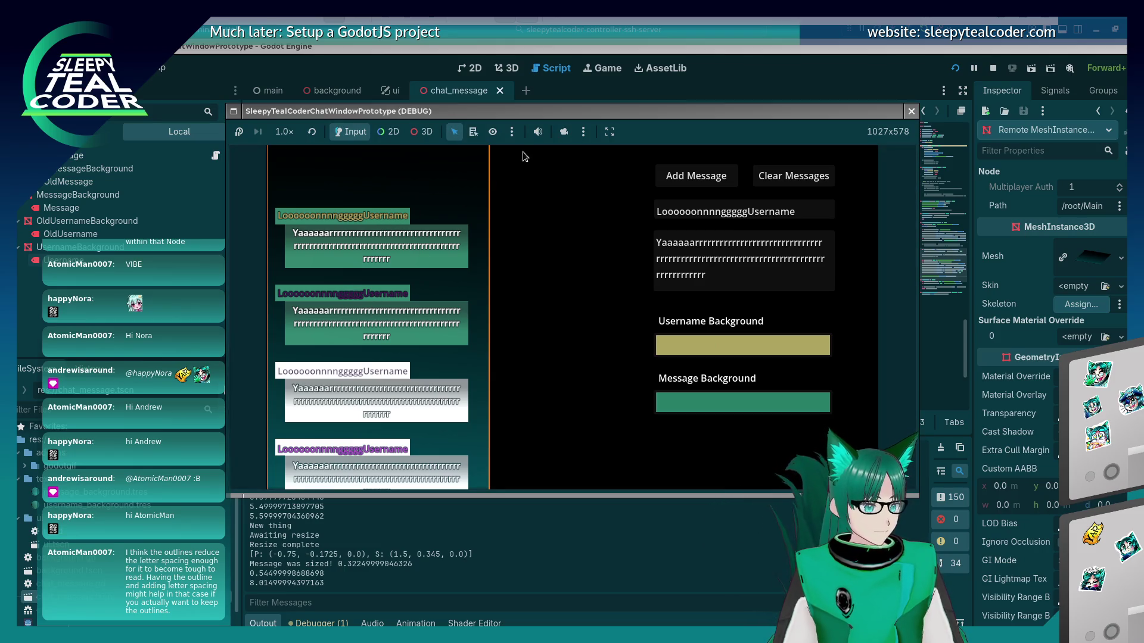
left_click(422, 132)
left_click(344, 222)
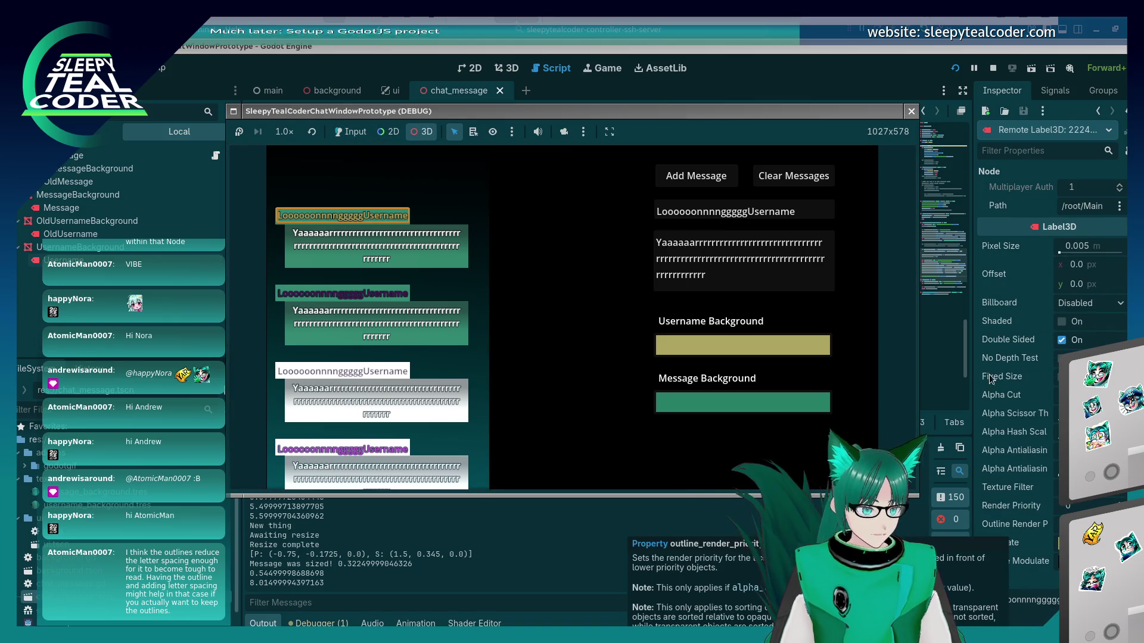
Turn Uppercase on the username label on and back off, then filter properties by 'spacing'
scroll(1002, 366, "down", 5)
scroll(1001, 365, "down", 3)
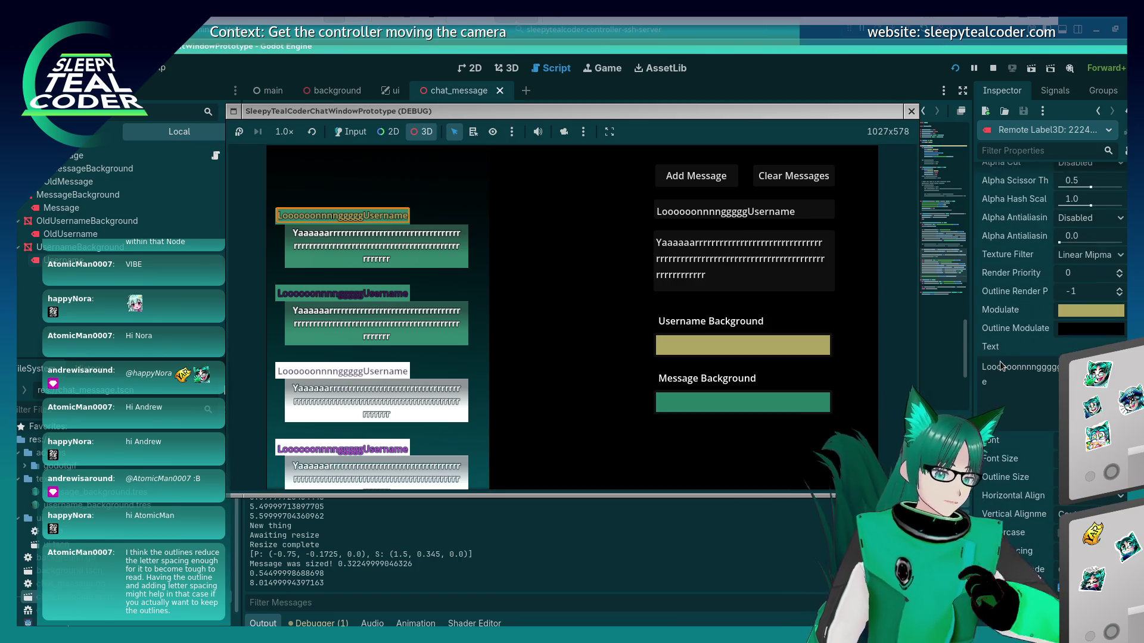
scroll(1001, 361, "down", 2)
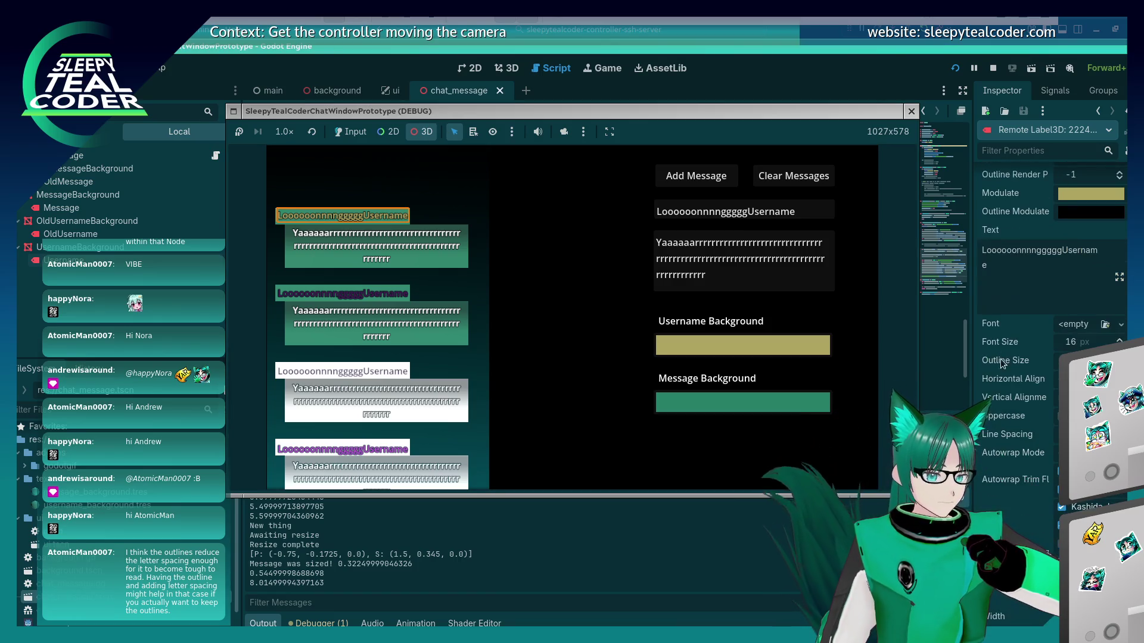
scroll(1055, 448, "down", 3)
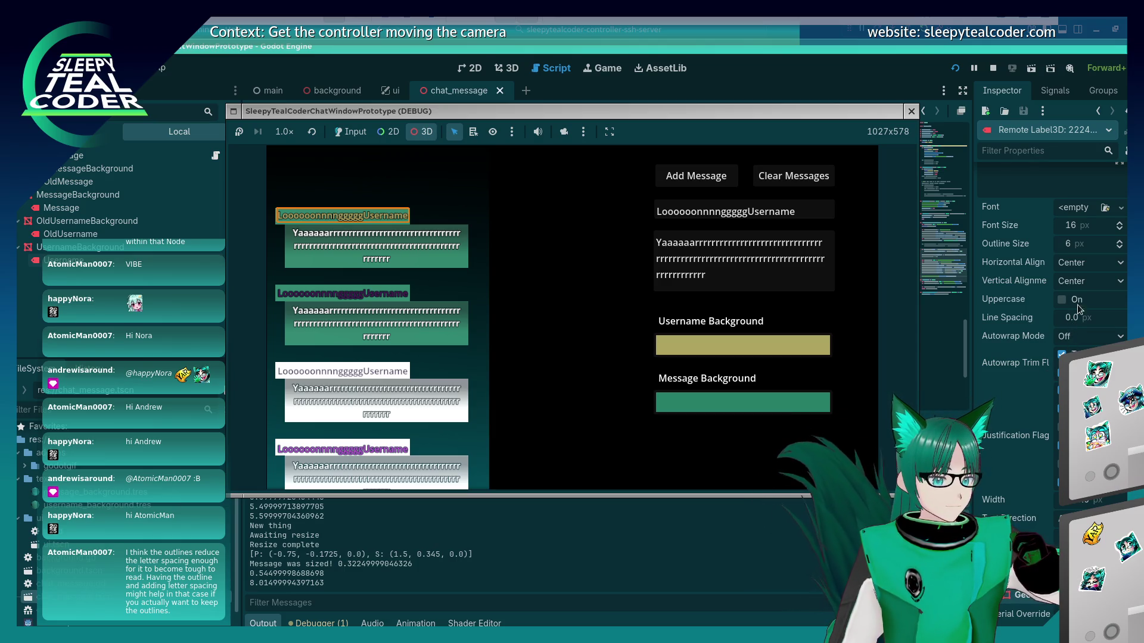
scroll(1078, 309, "up", 3)
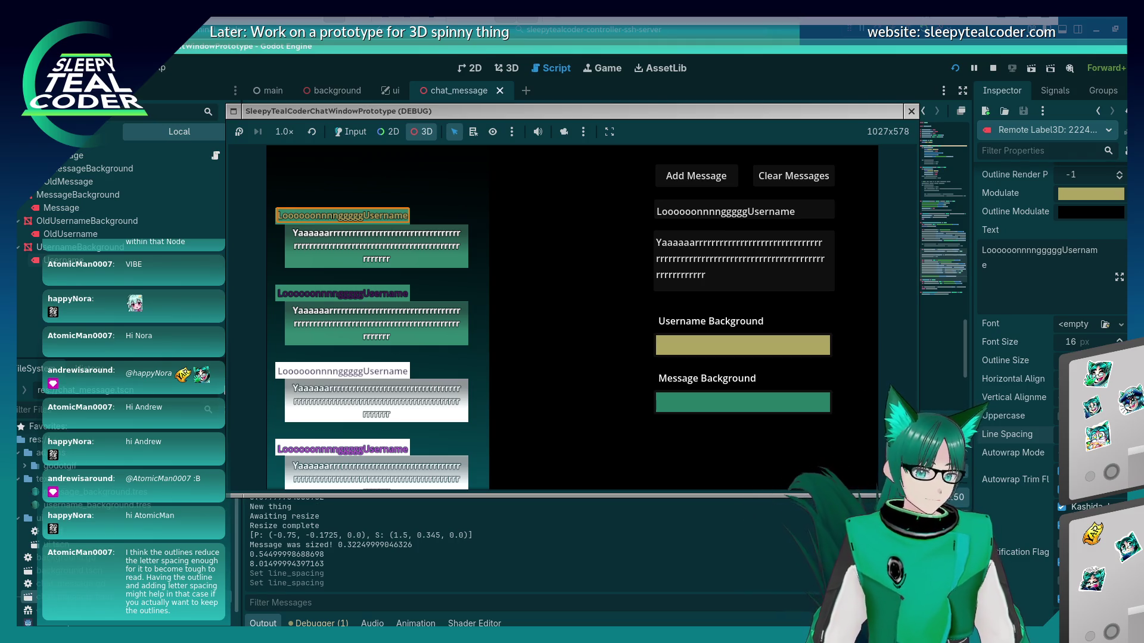
left_click(1061, 416)
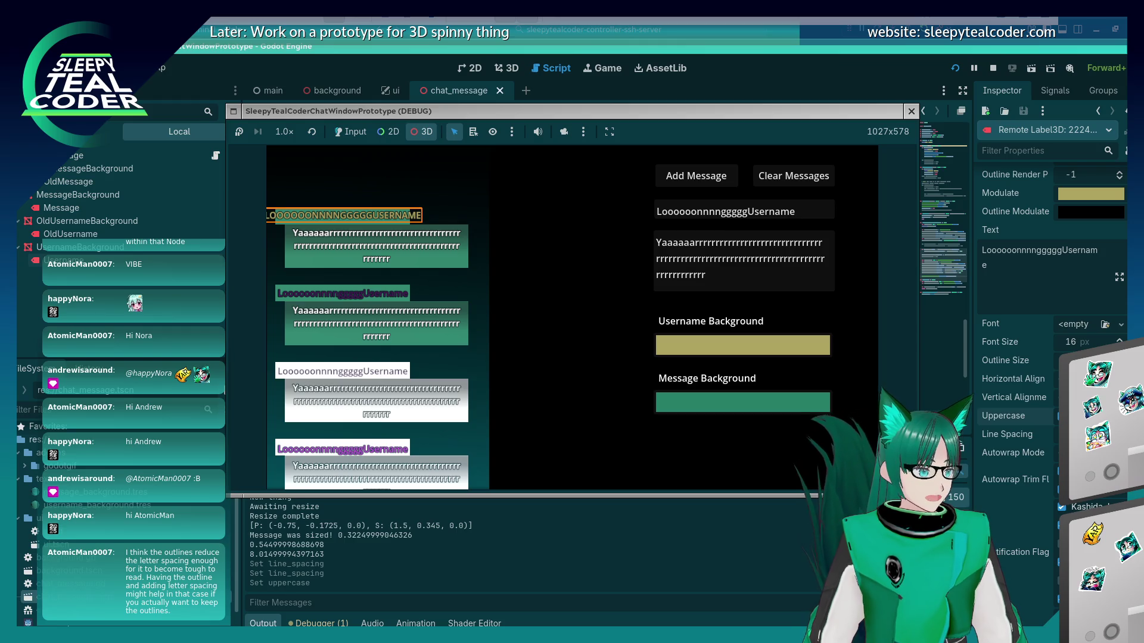
left_click(1061, 415)
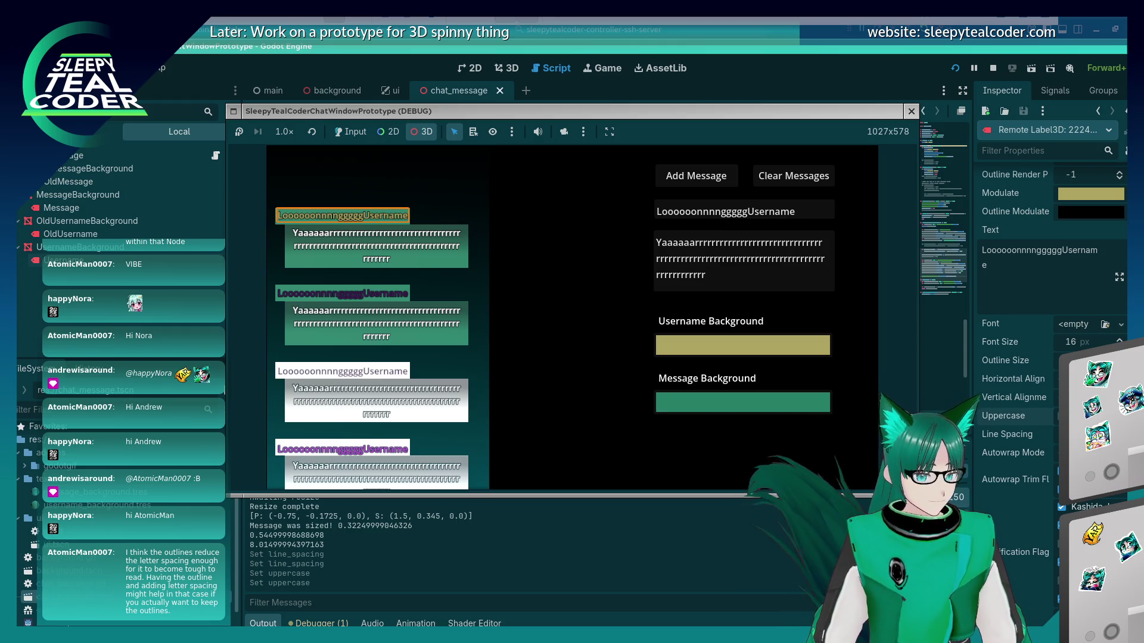
scroll(998, 439, "up", 4)
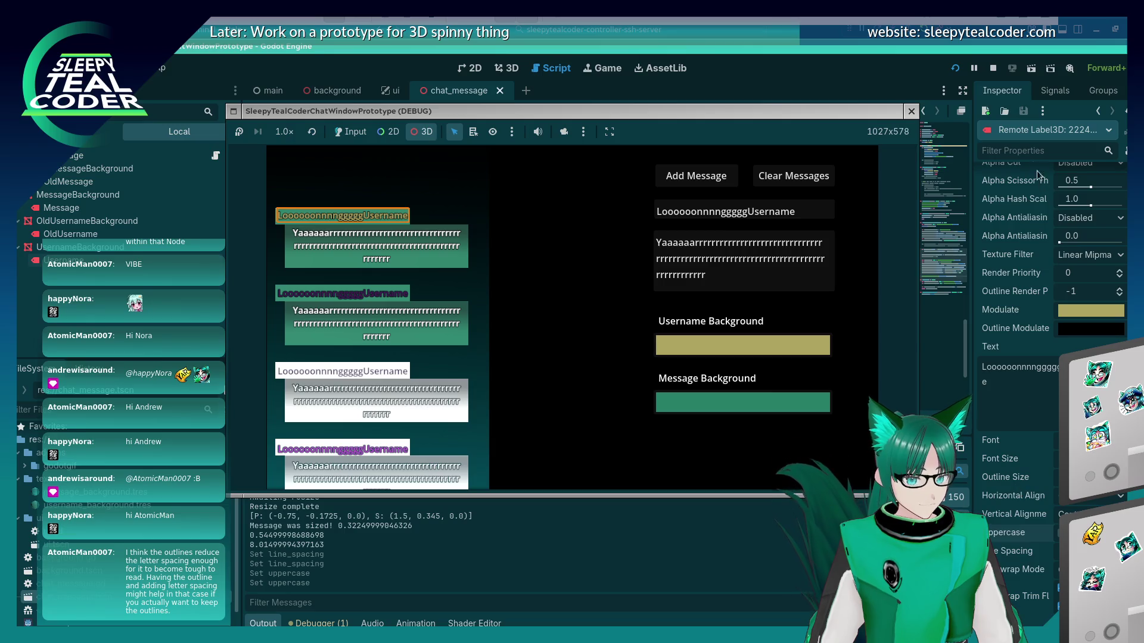
type("spacing")
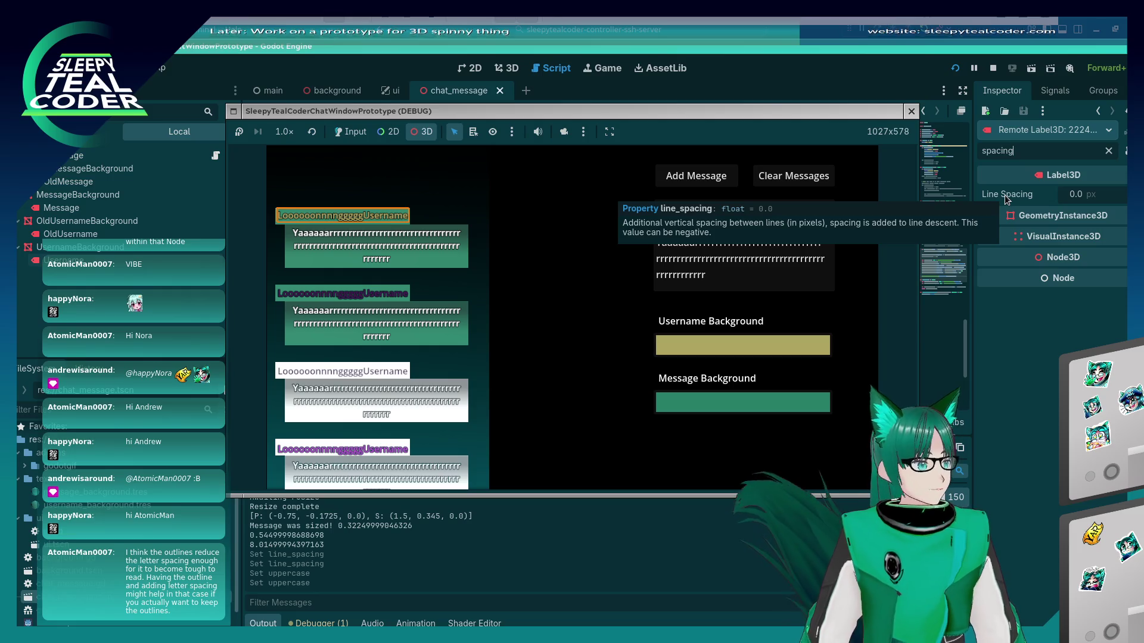
Try property filters 'lett' and 'spac', then toggle the label's Fixed Size on and back off
key("BackSpace")
key("BackSpace")
key("BackSpace")
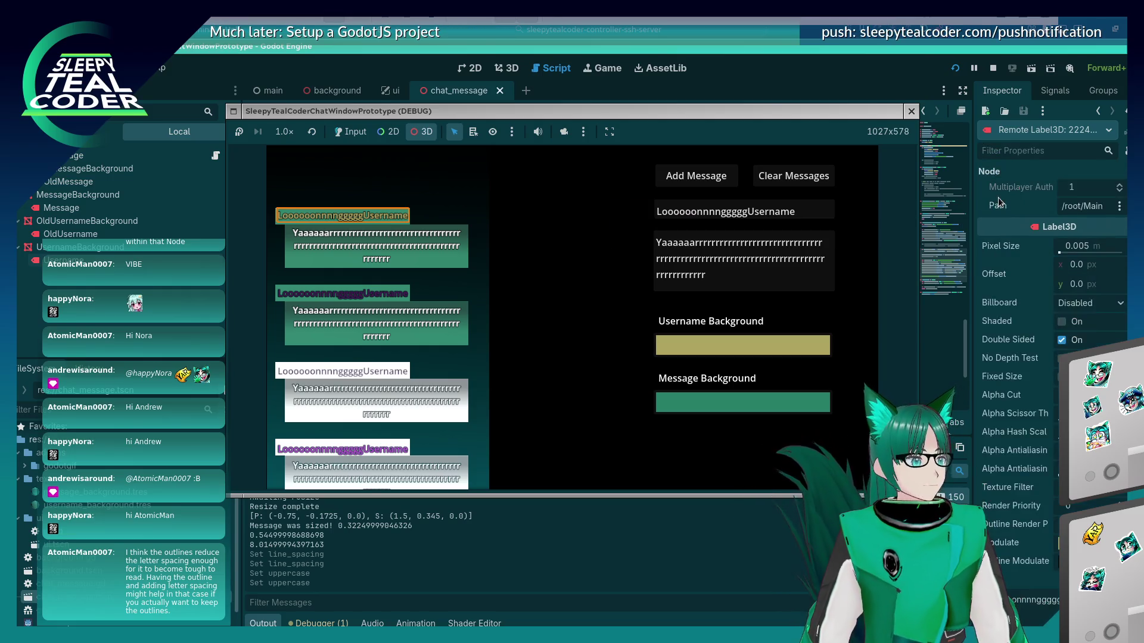
type("lett")
key("BackSpace")
key("BackSpace")
key("BackSpace")
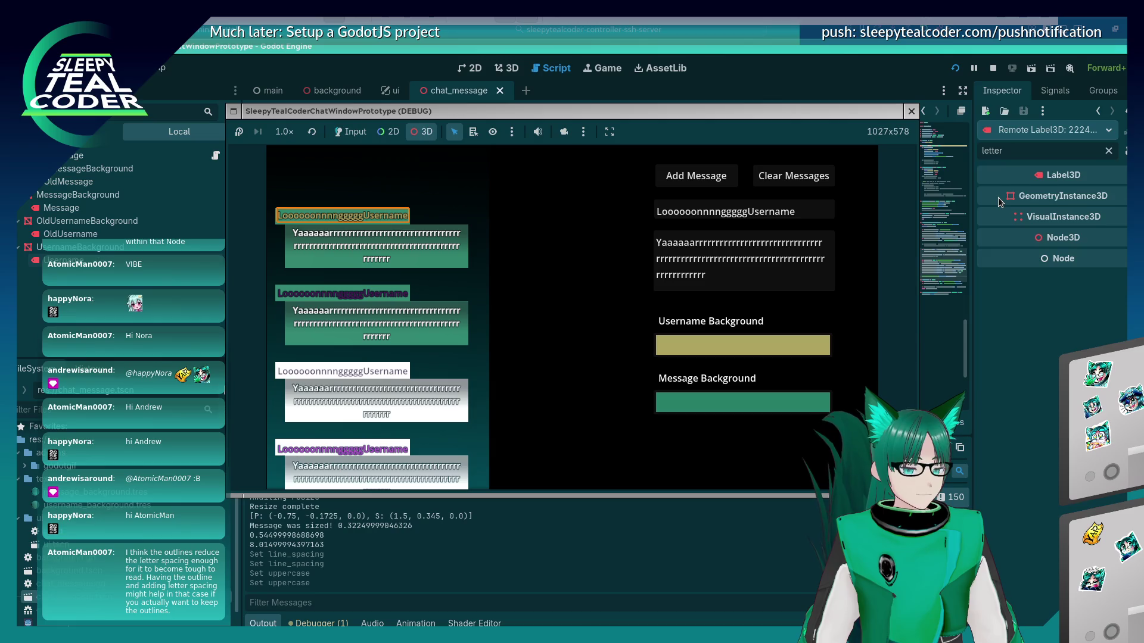
type("spac")
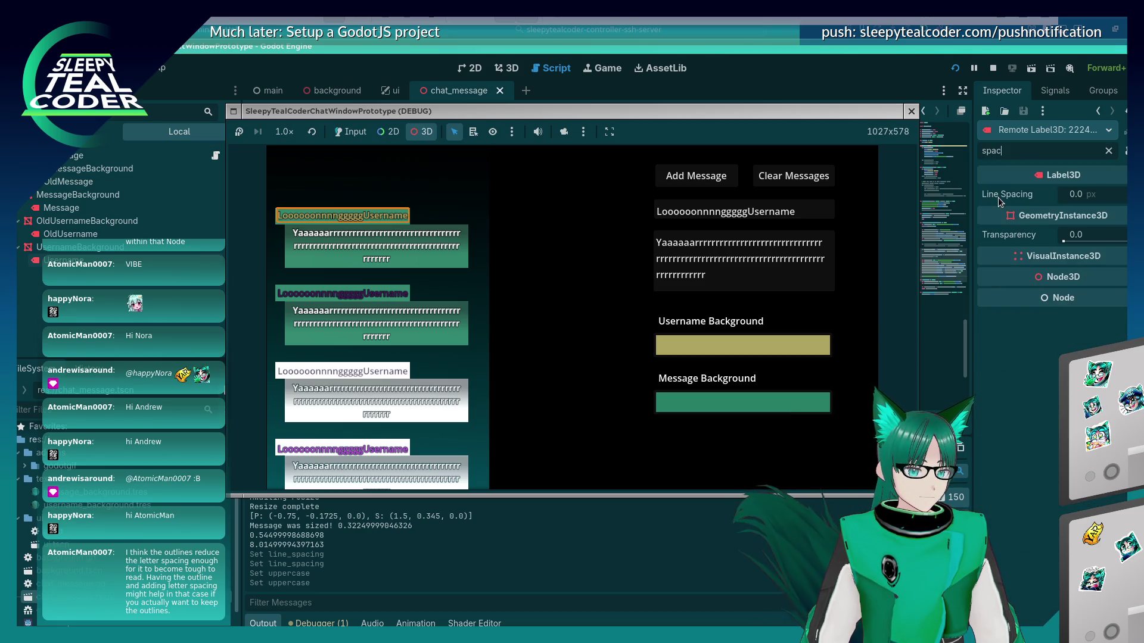
key("BackSpace")
key("BackSpace")
key("BackSpace")
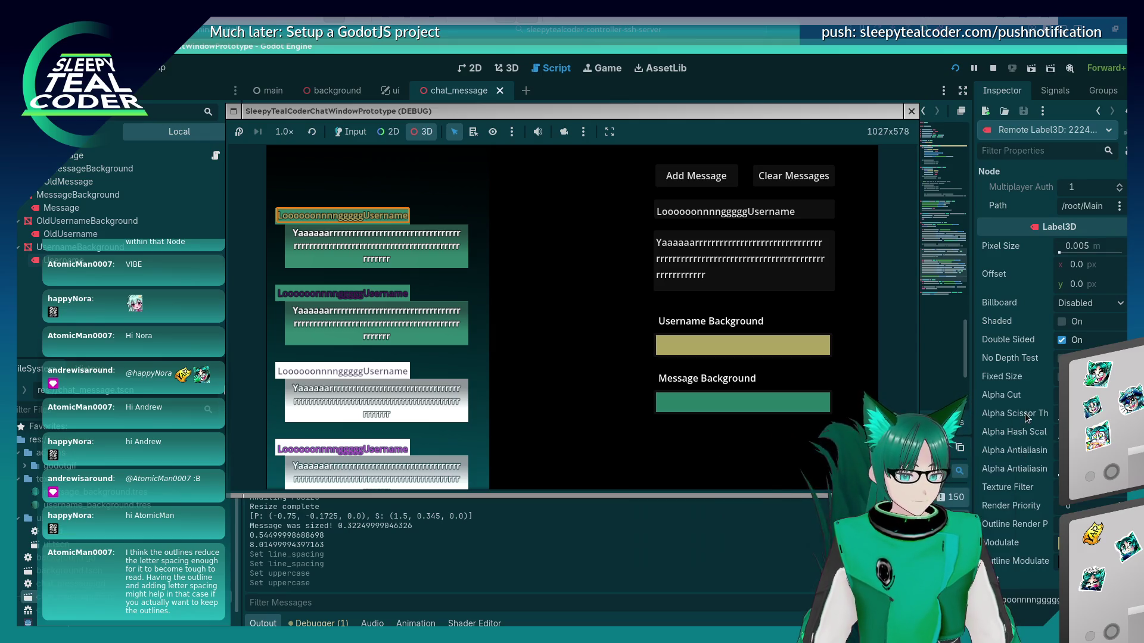
mouse_move(1028, 404)
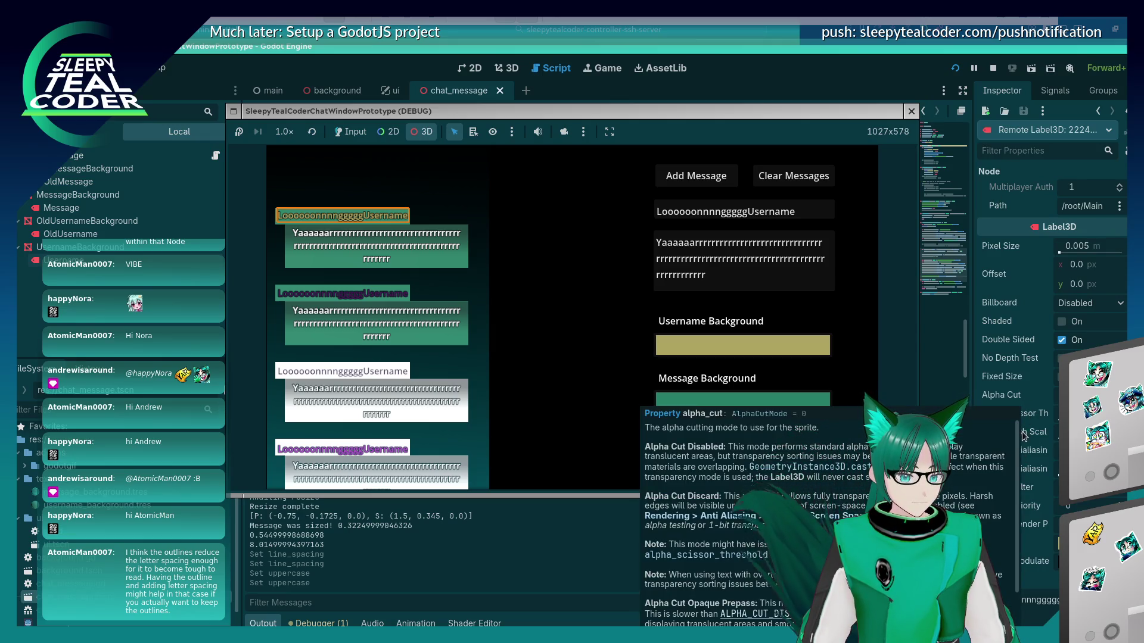
left_click(1062, 377)
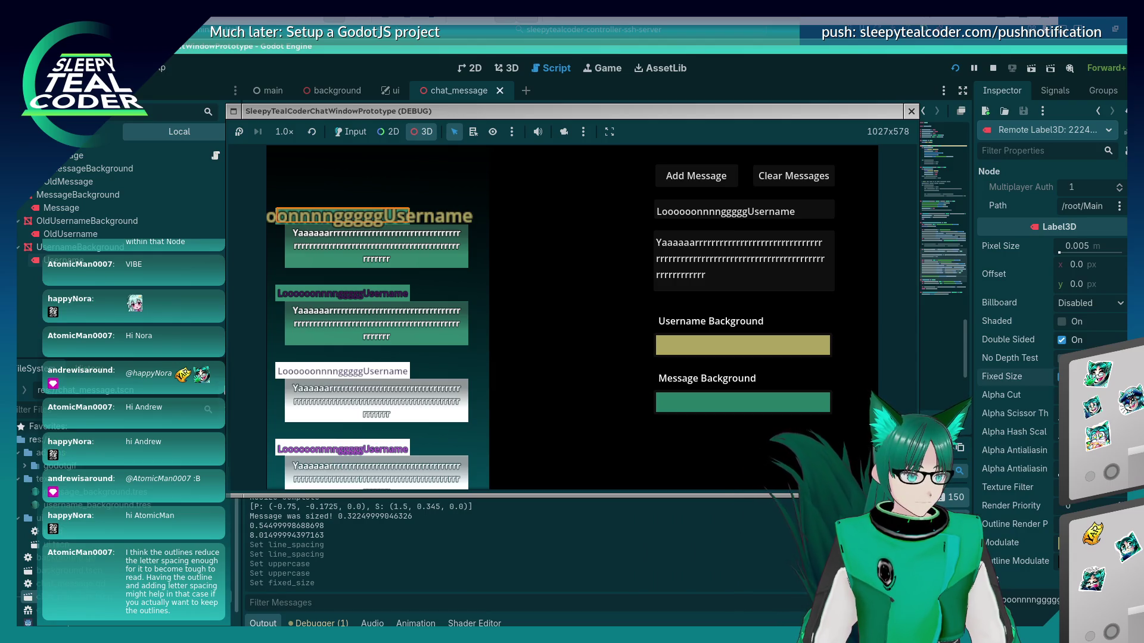
left_click(1061, 377)
Browse the username label's text properties, then stop the running game
scroll(1032, 426, "down", 2)
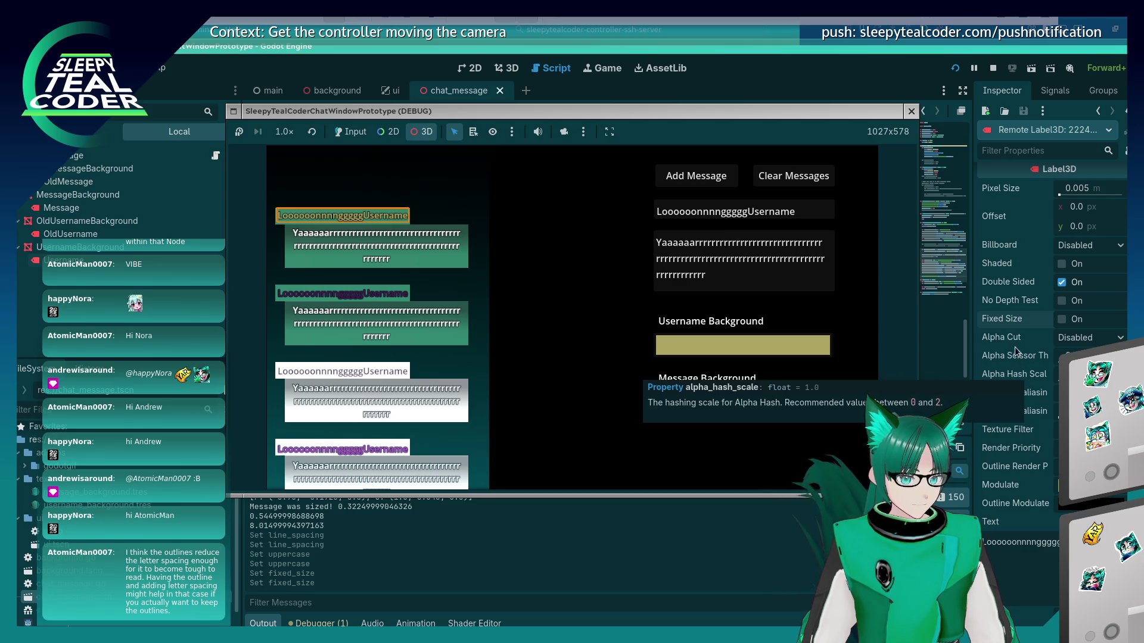
scroll(1023, 412, "down", 2)
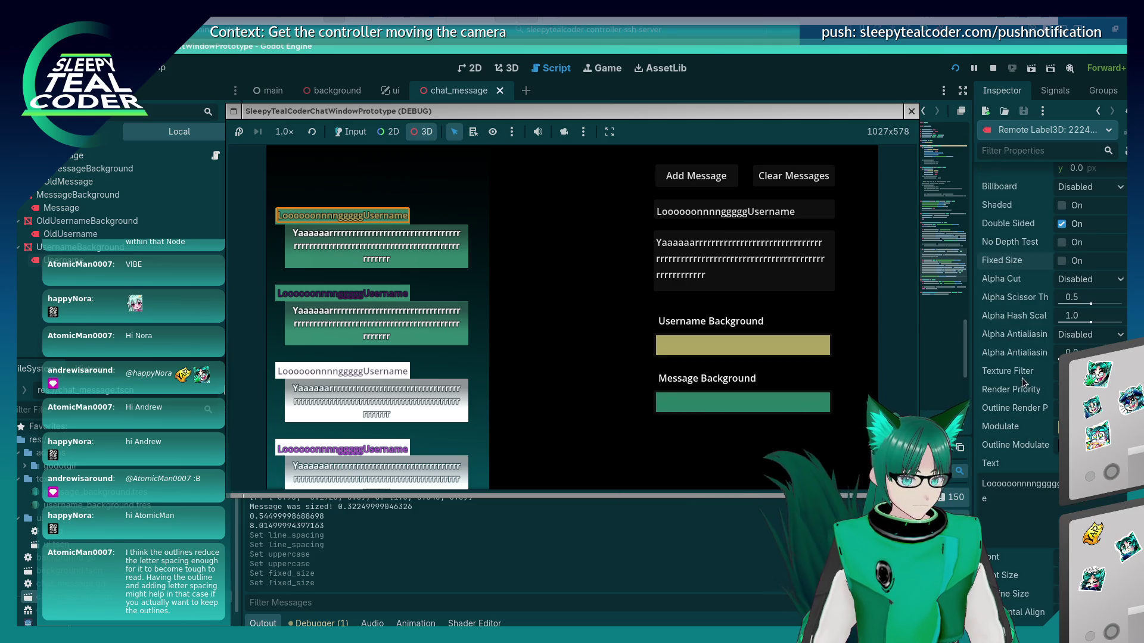
scroll(1023, 379, "down", 6)
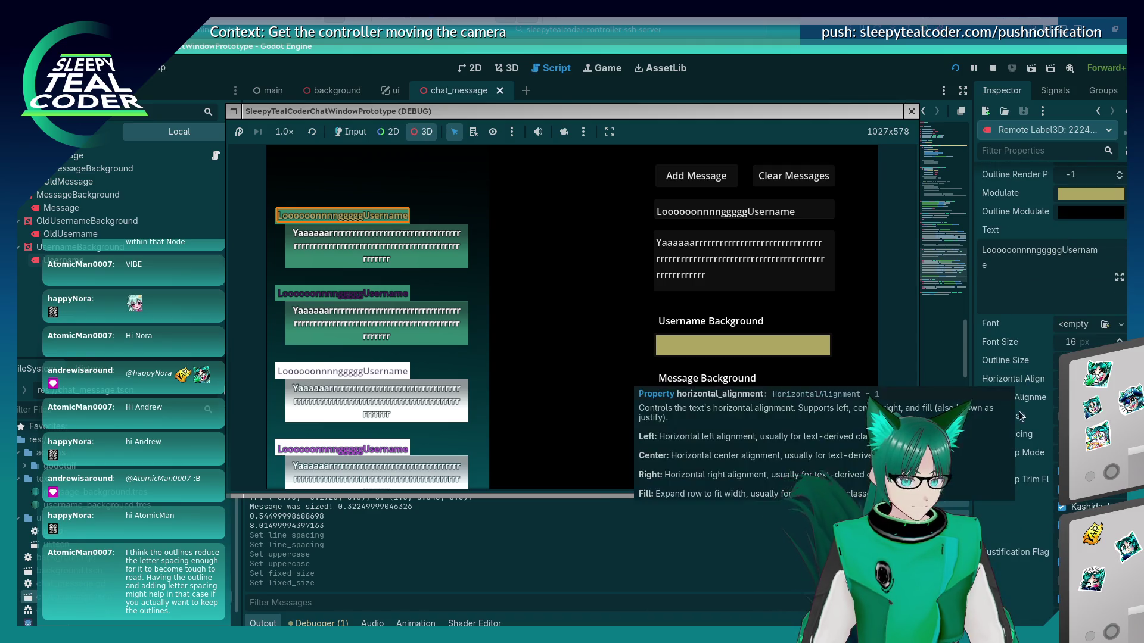
scroll(1022, 417, "down", 2)
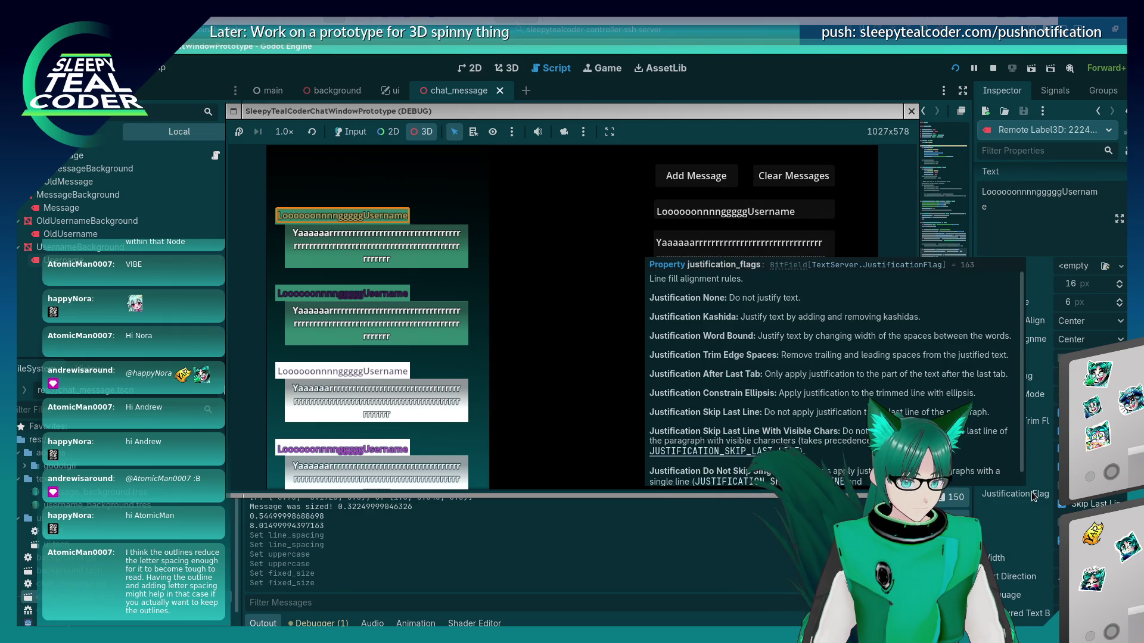
scroll(1034, 497, "down", 2)
scroll(1033, 497, "down", 2)
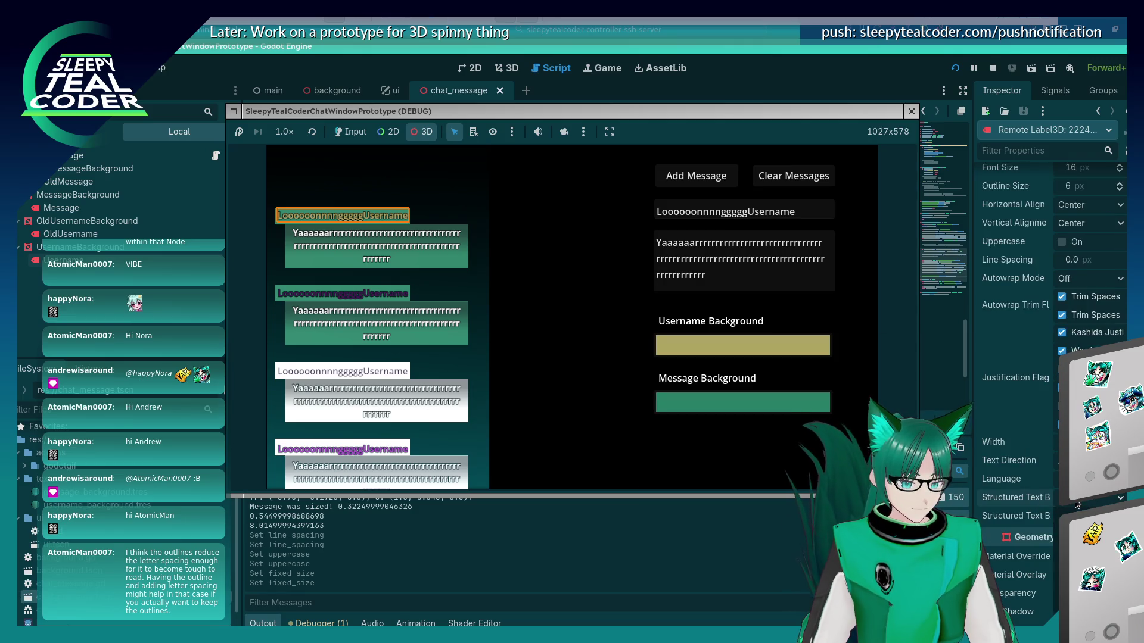
key("F8")
scroll(1031, 503, "down", 2)
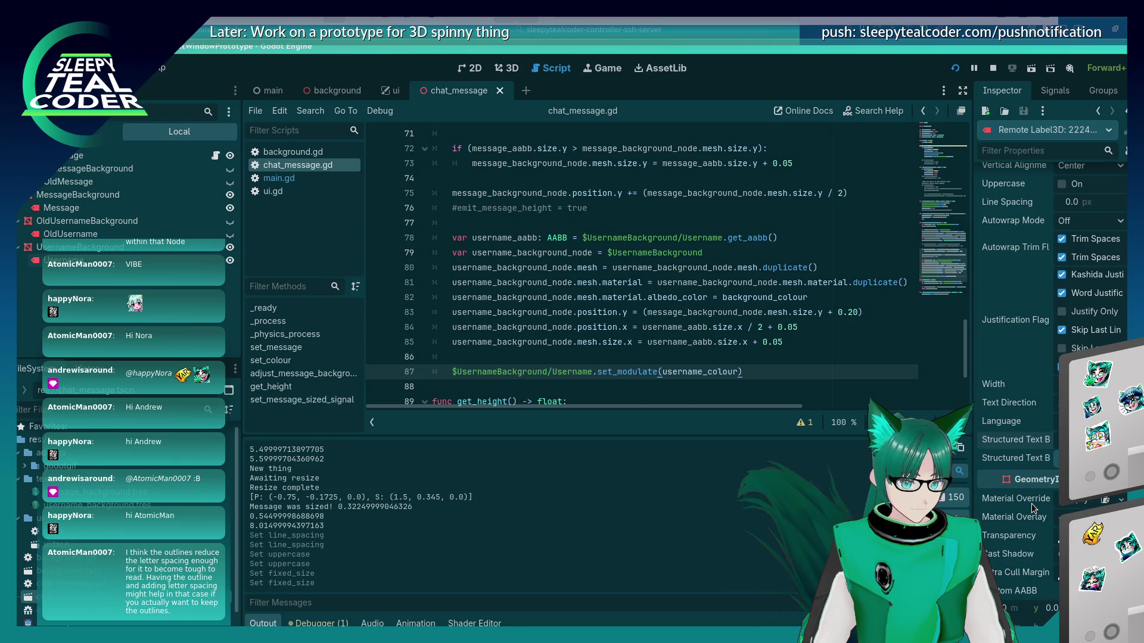
Cycle past VS Code and the Label3D docs to the debug game, inspect the first username, then stop it
scroll(1032, 502, "down", 2)
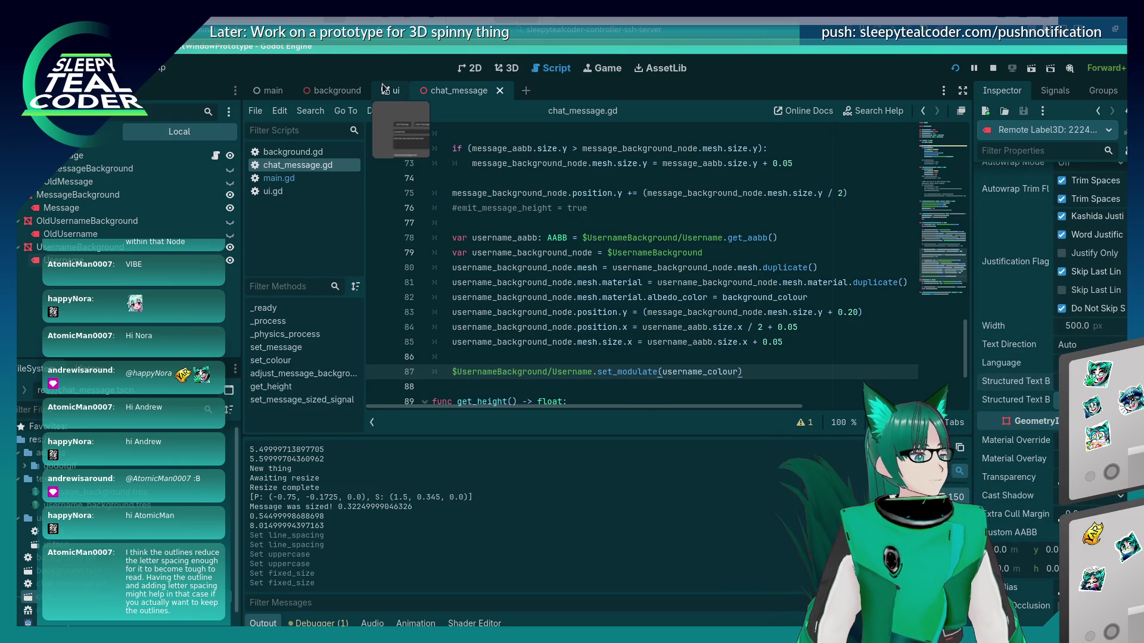
key("alt+Tab")
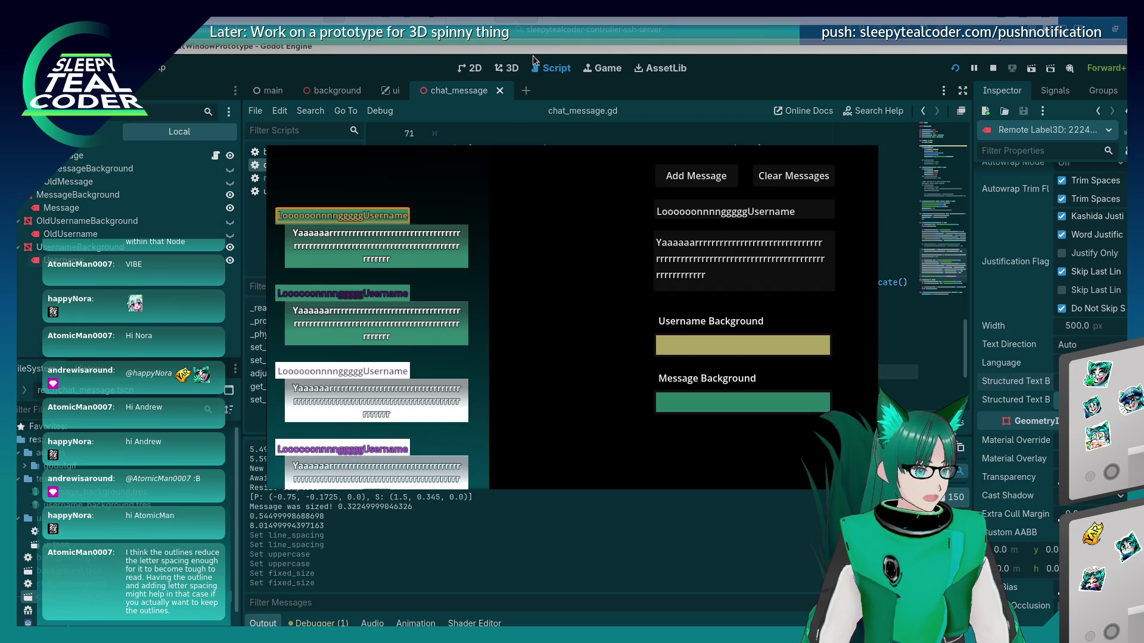
key("alt+Tab")
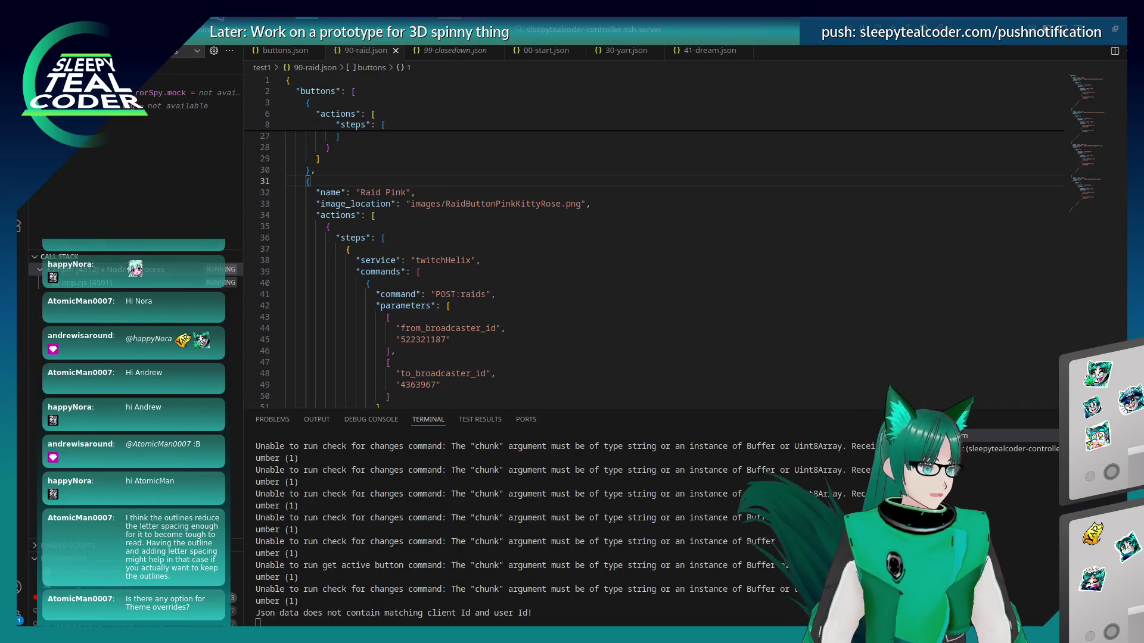
key("alt+Tab")
key("alt+Tab")
key("alt+Tab")
key("alt+Tab")
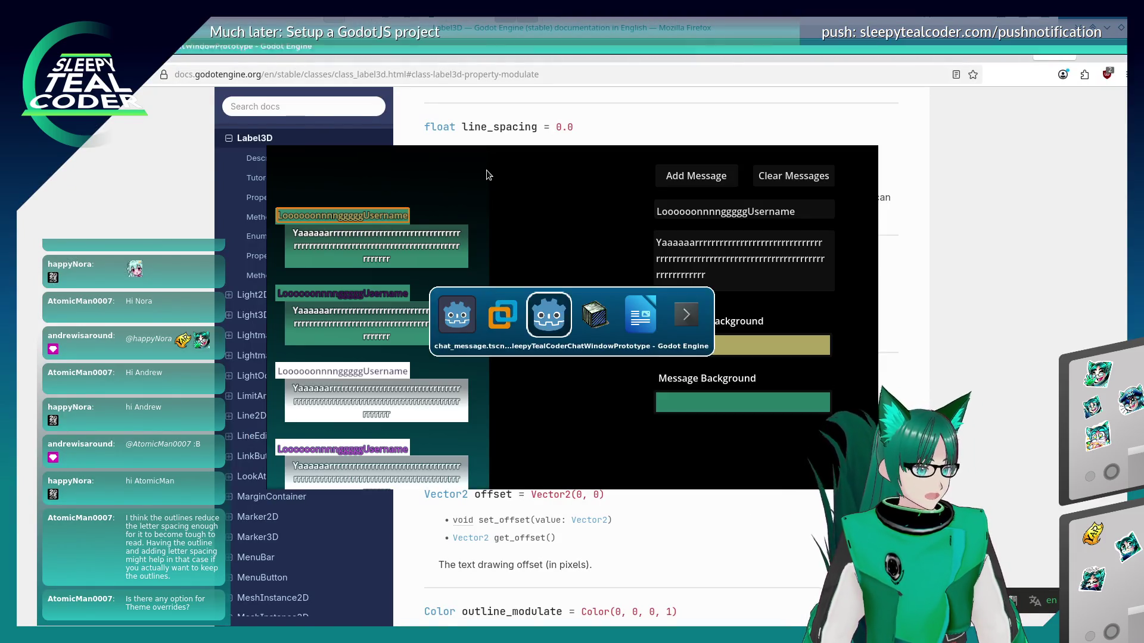
scroll(1005, 434, "down", 10)
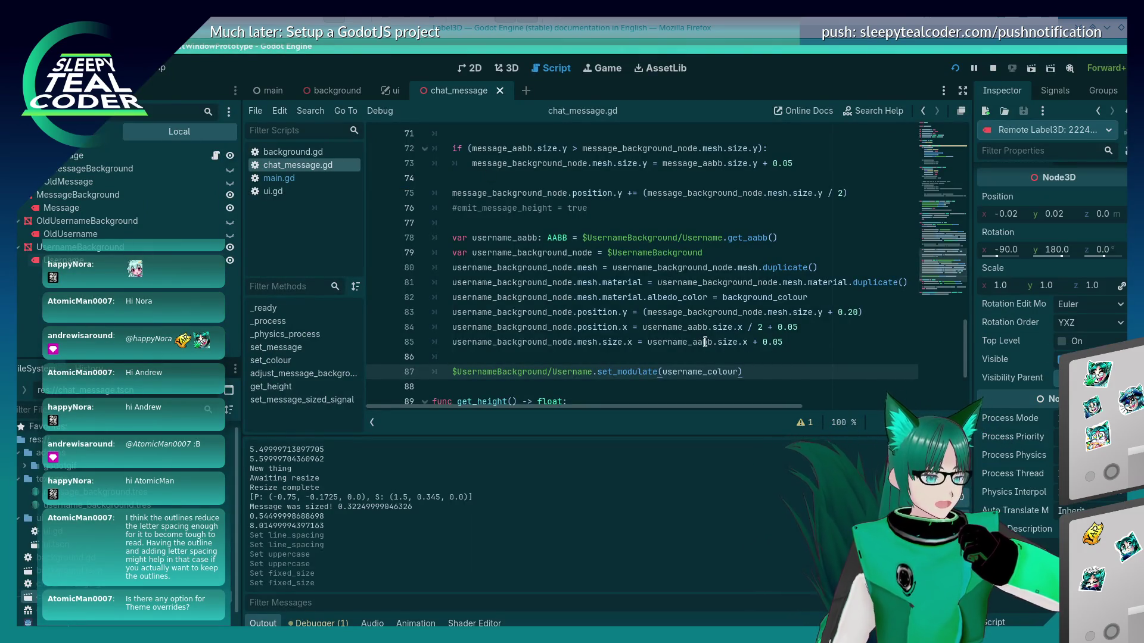
key("alt+Tab")
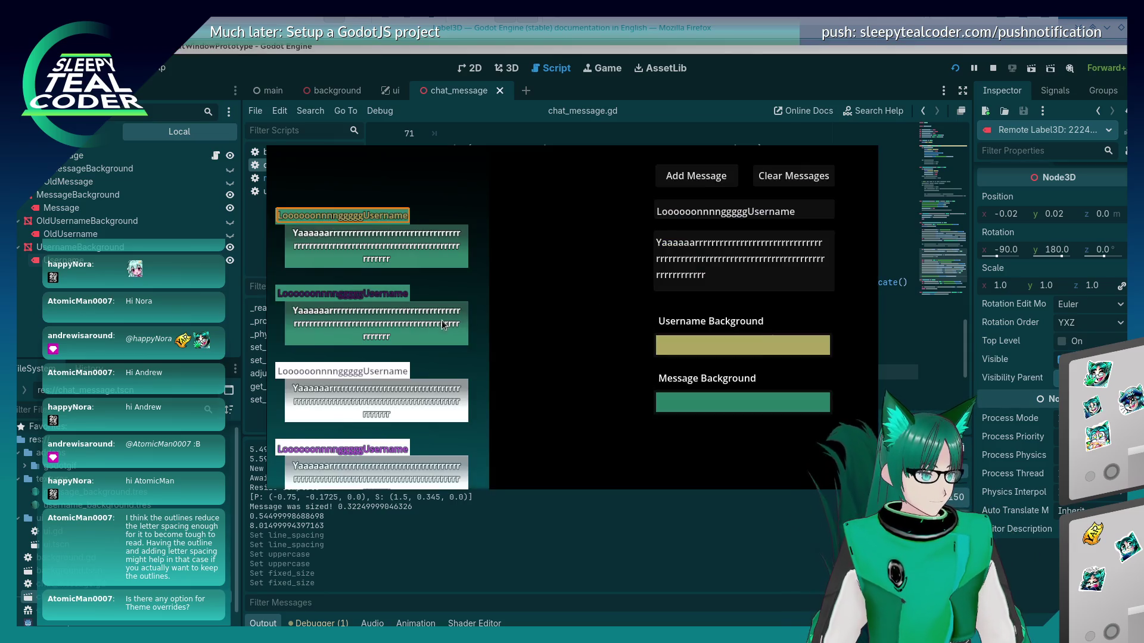
left_click(387, 216)
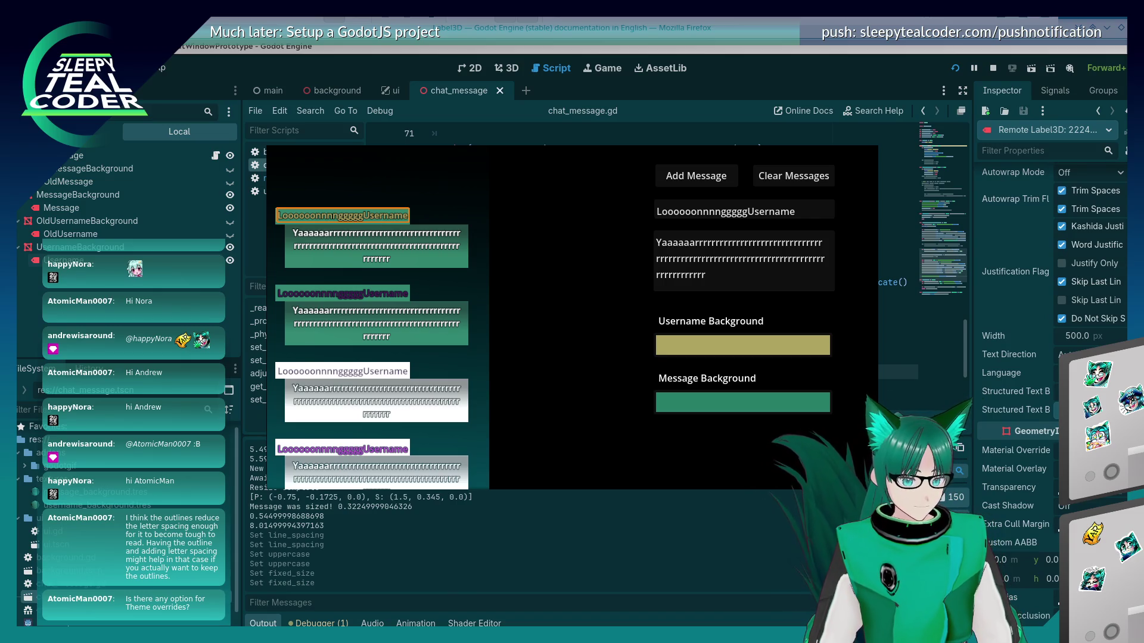
left_click(993, 68)
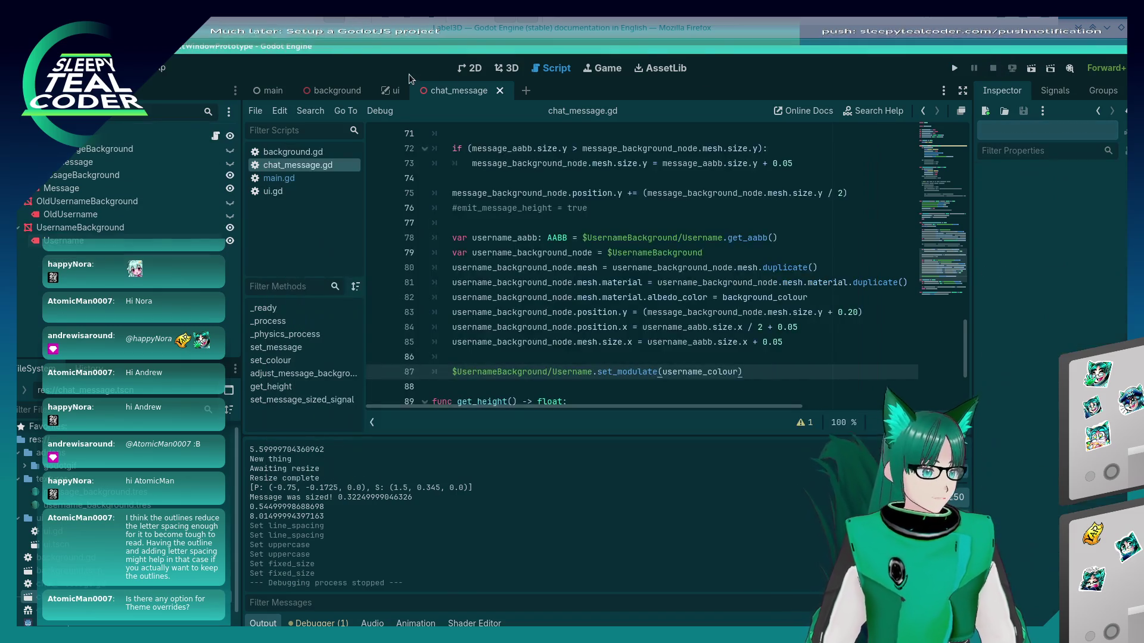
In the 3D view, filter Username properties by 'theme', clear it, then select the Message label
left_click(506, 71)
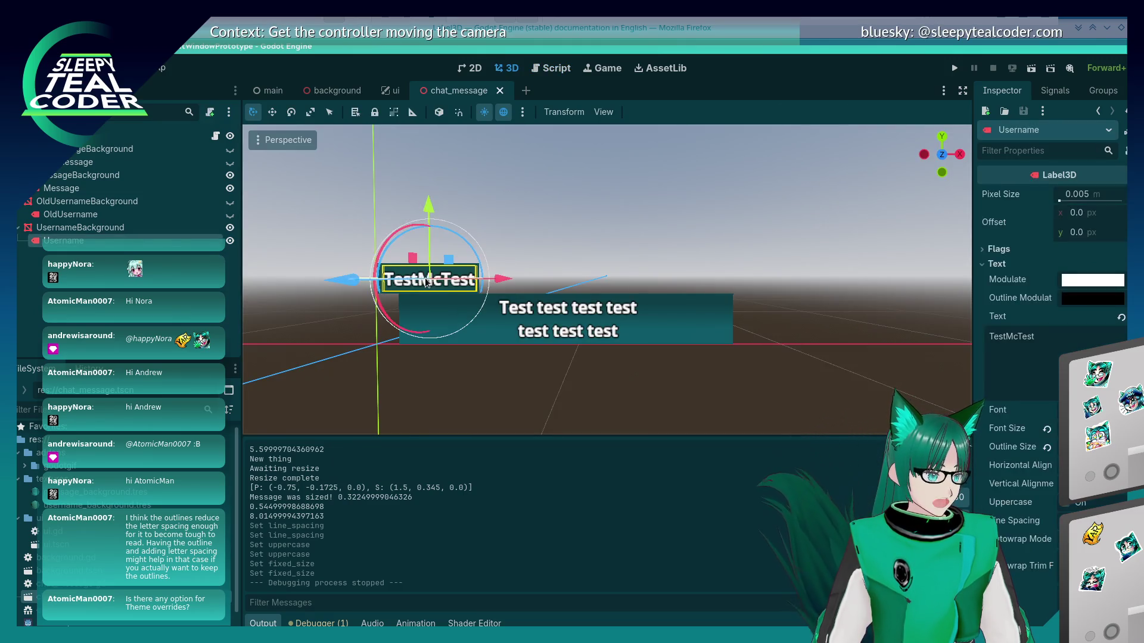
scroll(1019, 490, "down", 10)
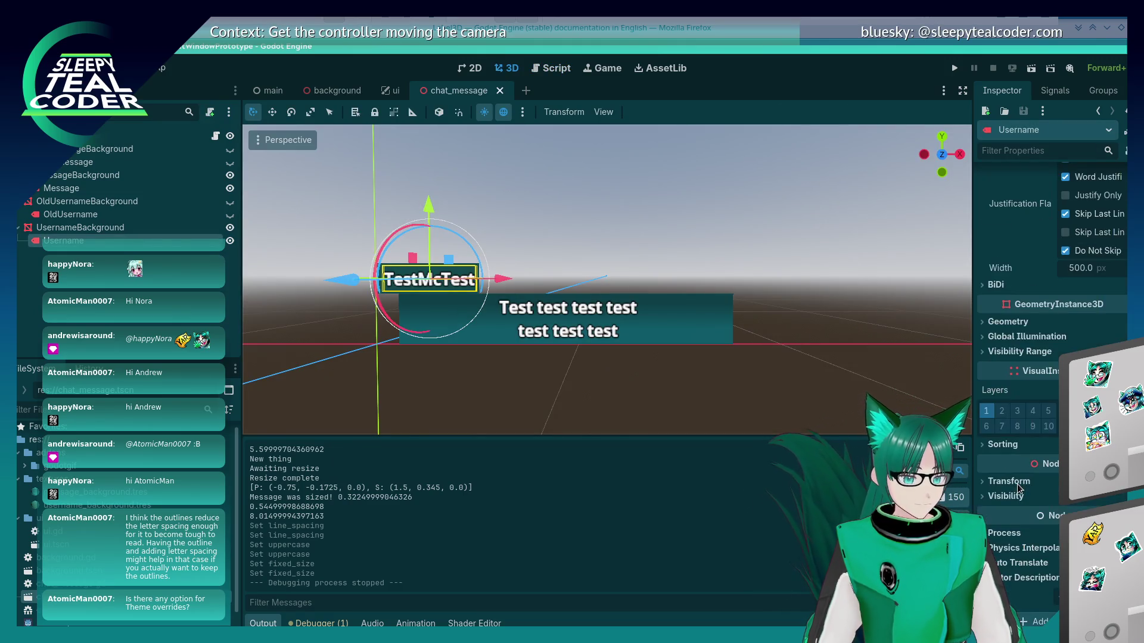
scroll(996, 551, "up", 10)
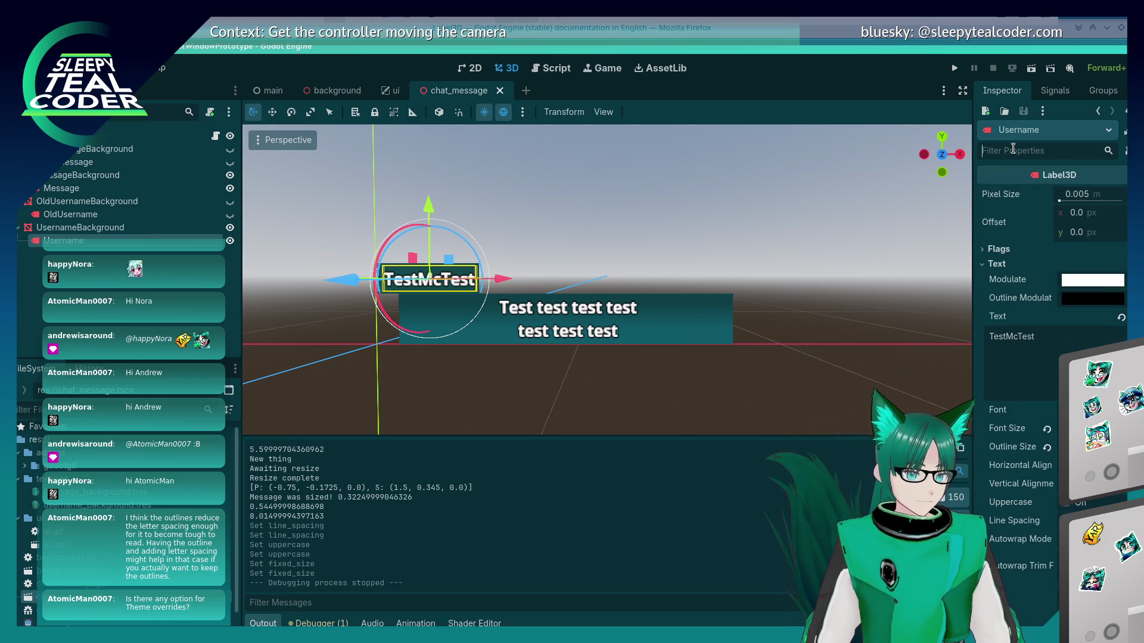
type("theme")
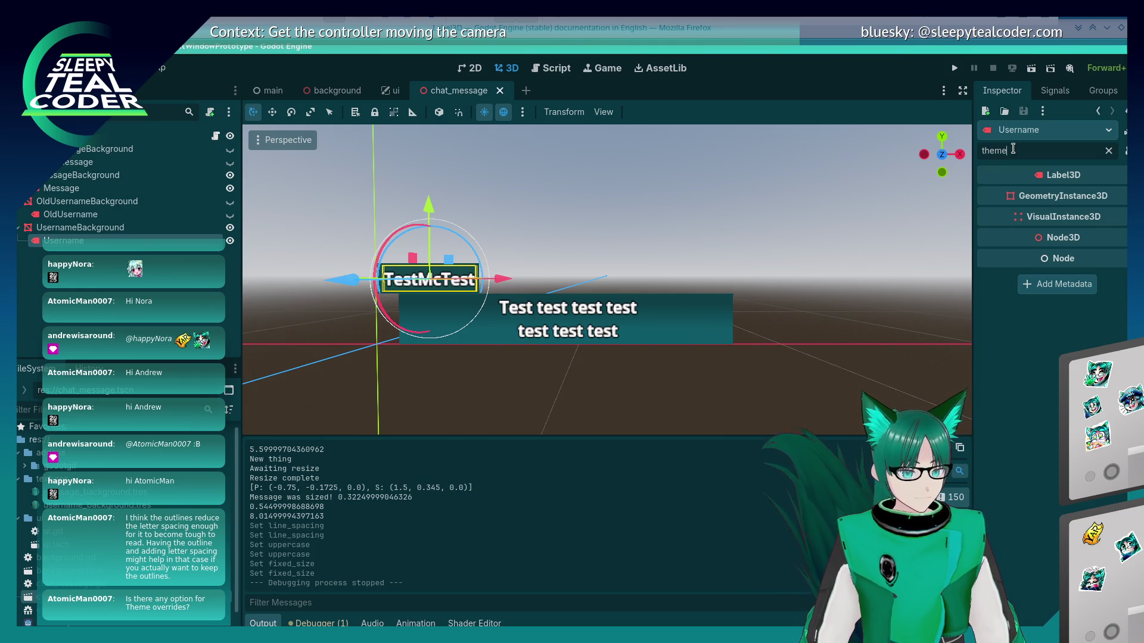
key("ctrl+a")
key("BackSpace")
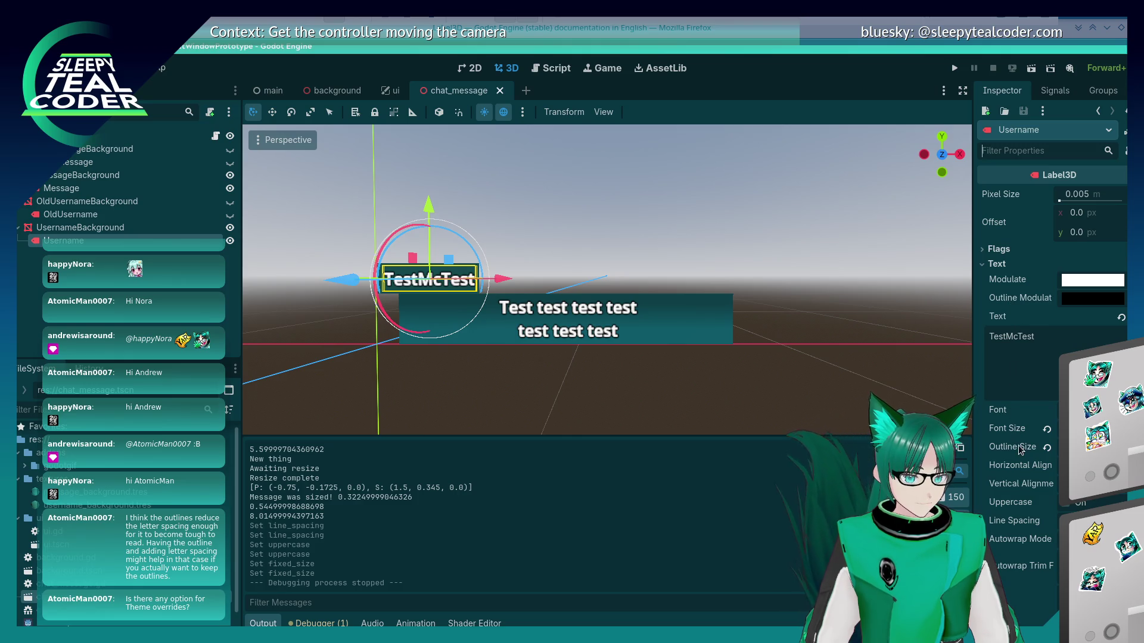
scroll(1019, 450, "down", 3)
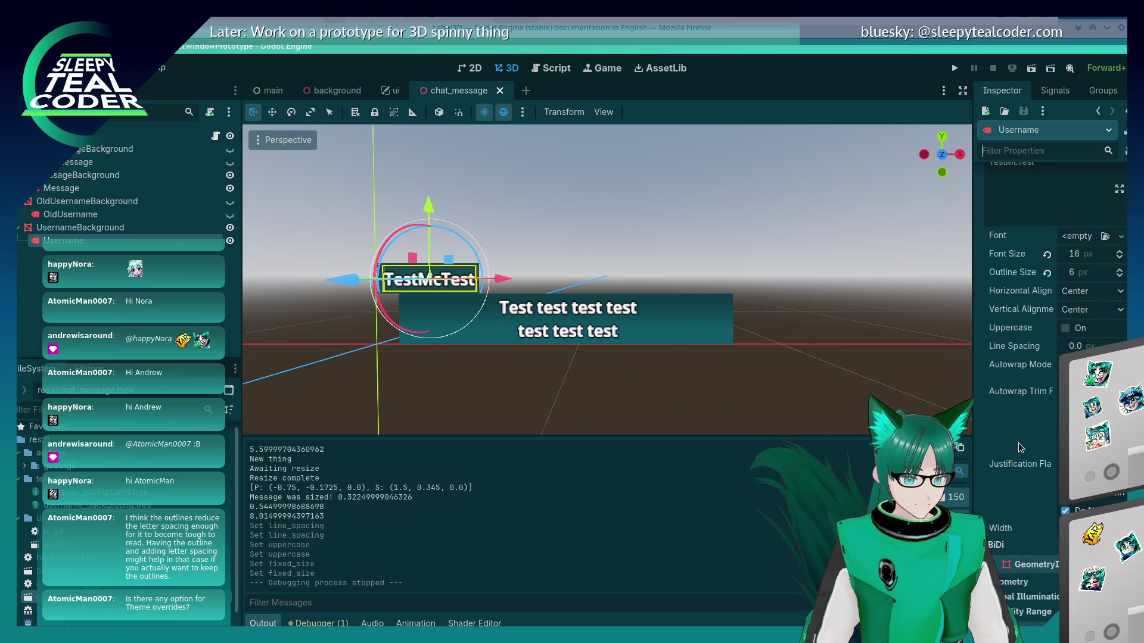
scroll(1019, 448, "down", 4)
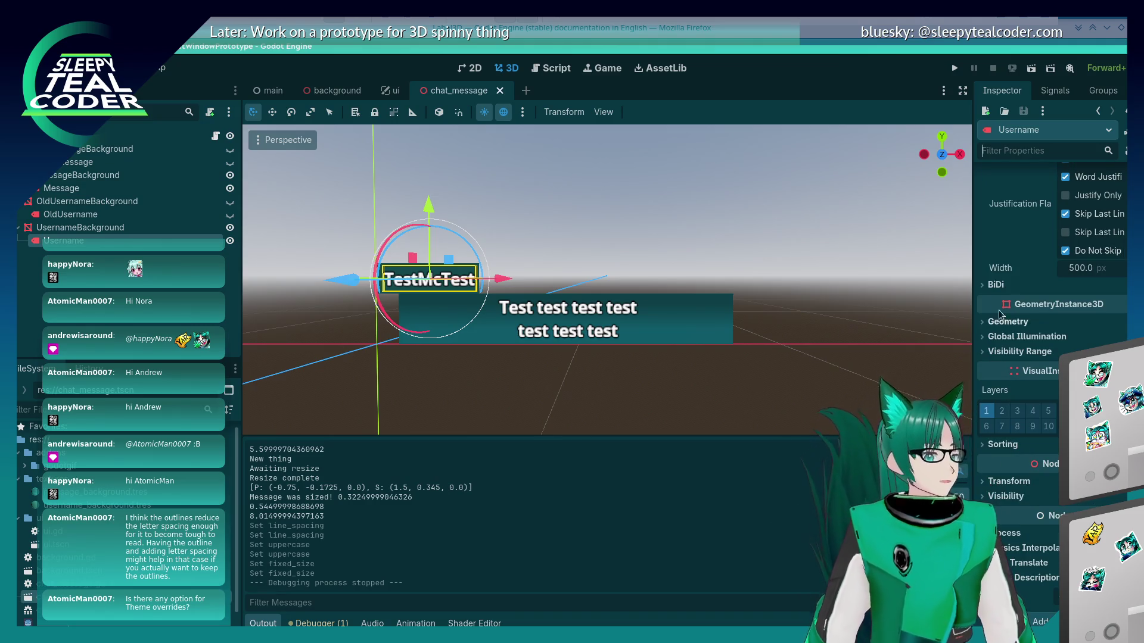
left_click(552, 324)
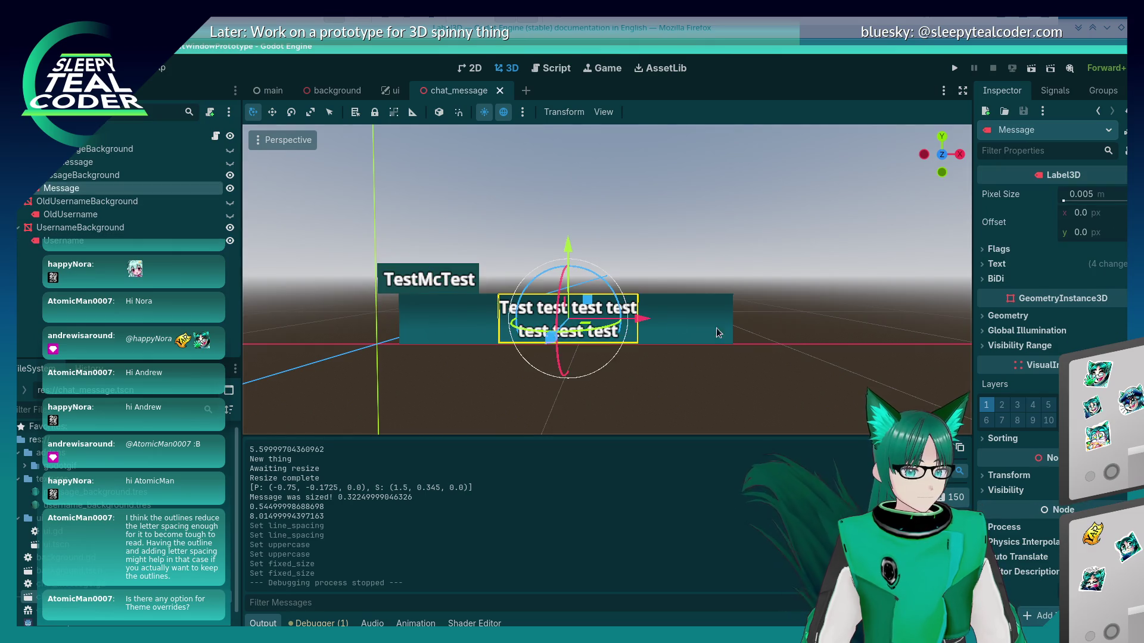
left_click(721, 333)
left_click(1016, 148)
type("th")
key("BackSpace")
key("BackSpace")
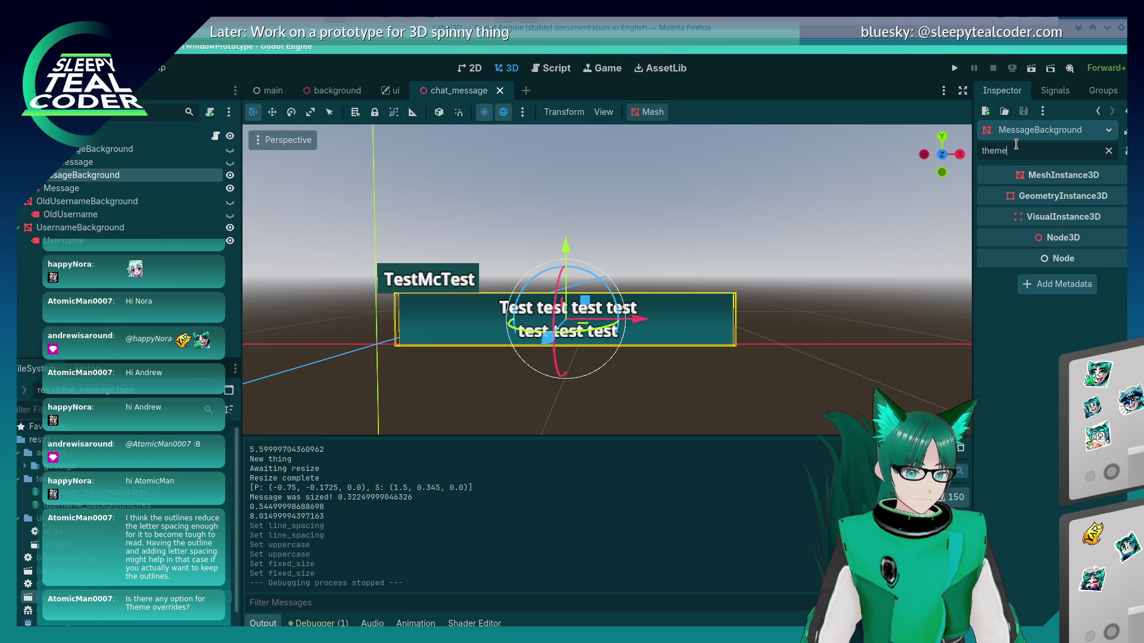
scroll(1025, 407, "down", 15)
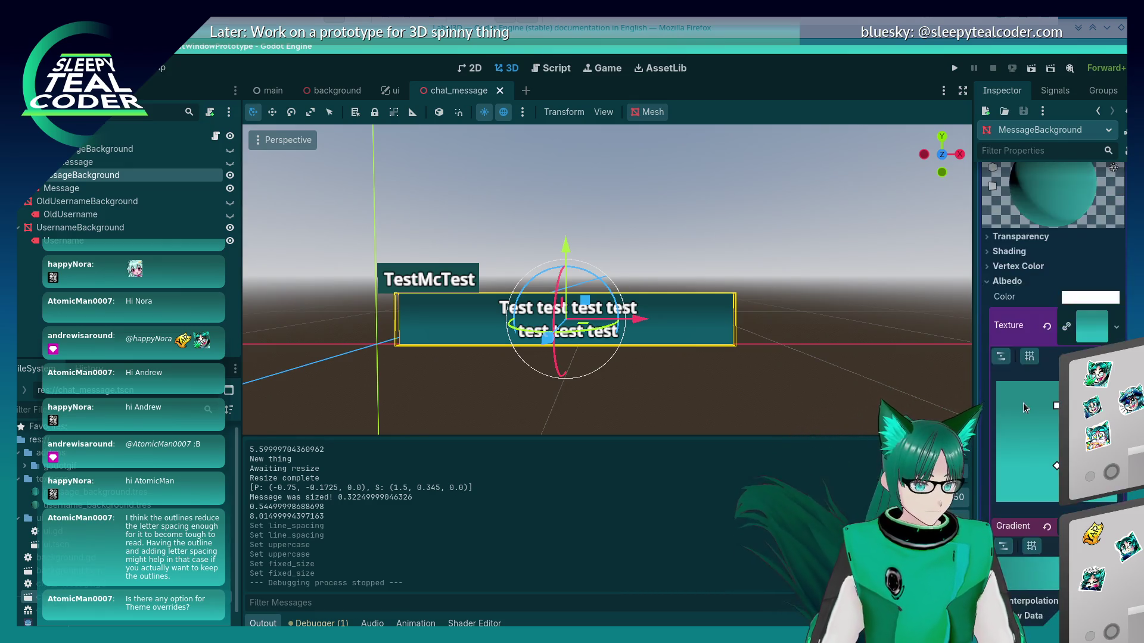
scroll(1024, 407, "down", 10)
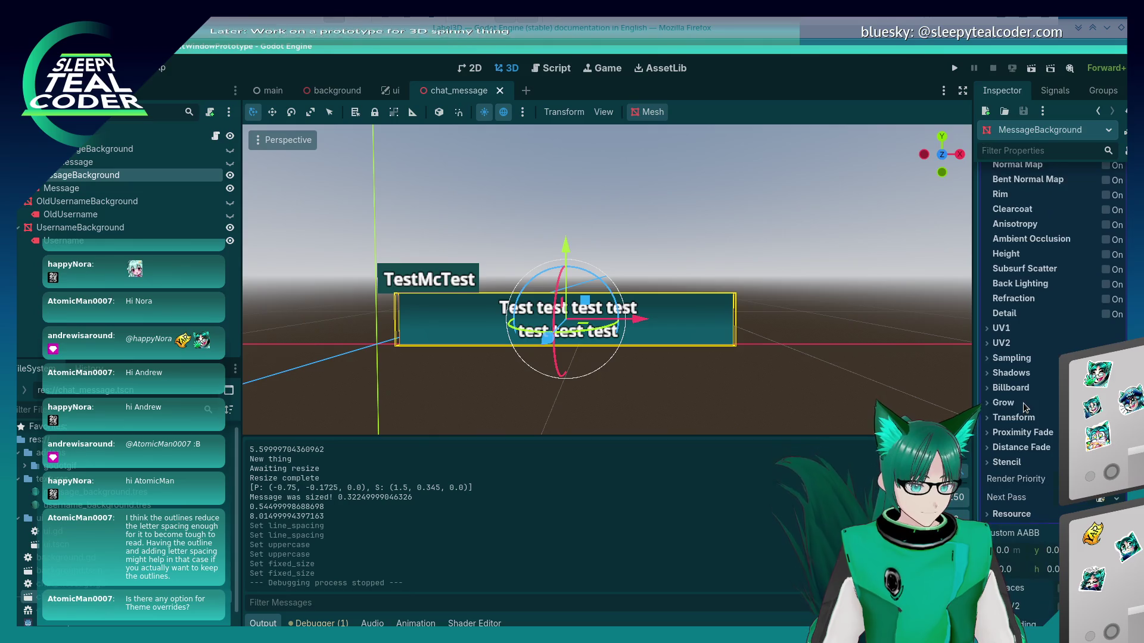
scroll(1024, 407, "down", 5)
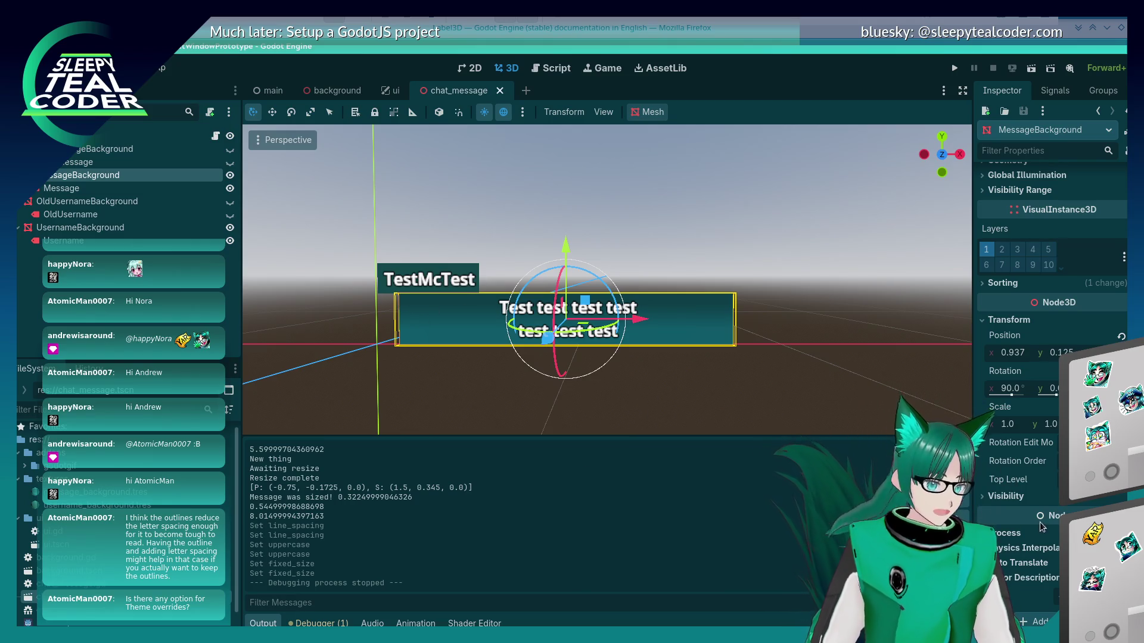
scroll(1041, 526, "up", 3)
scroll(1001, 556, "up", 3)
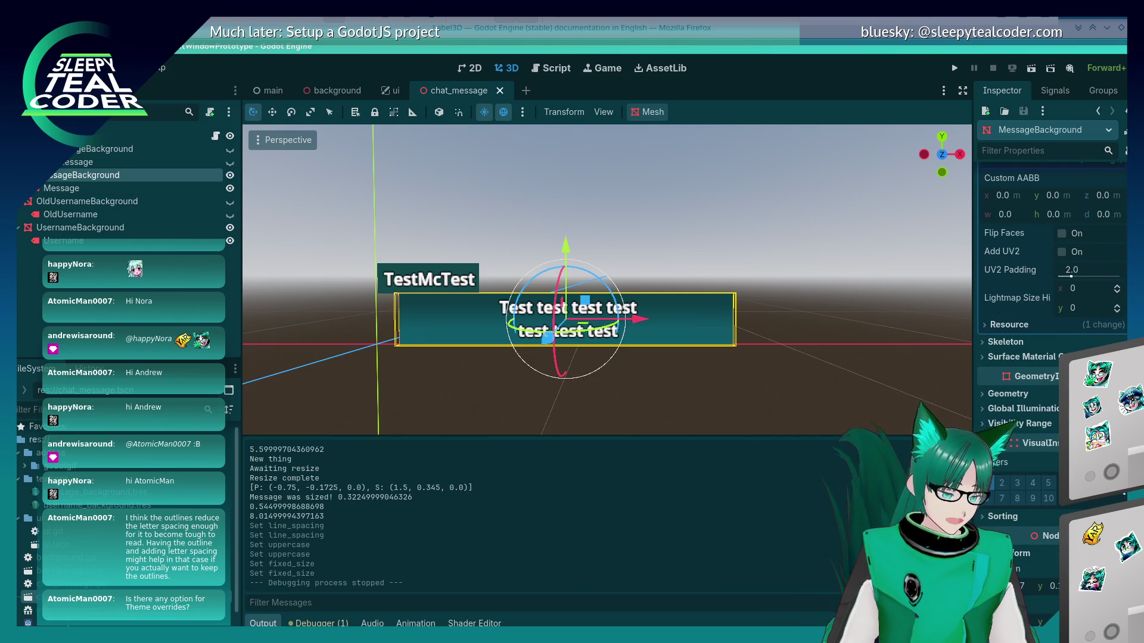
scroll(1009, 427, "up", 20)
scroll(1009, 428, "up", 10)
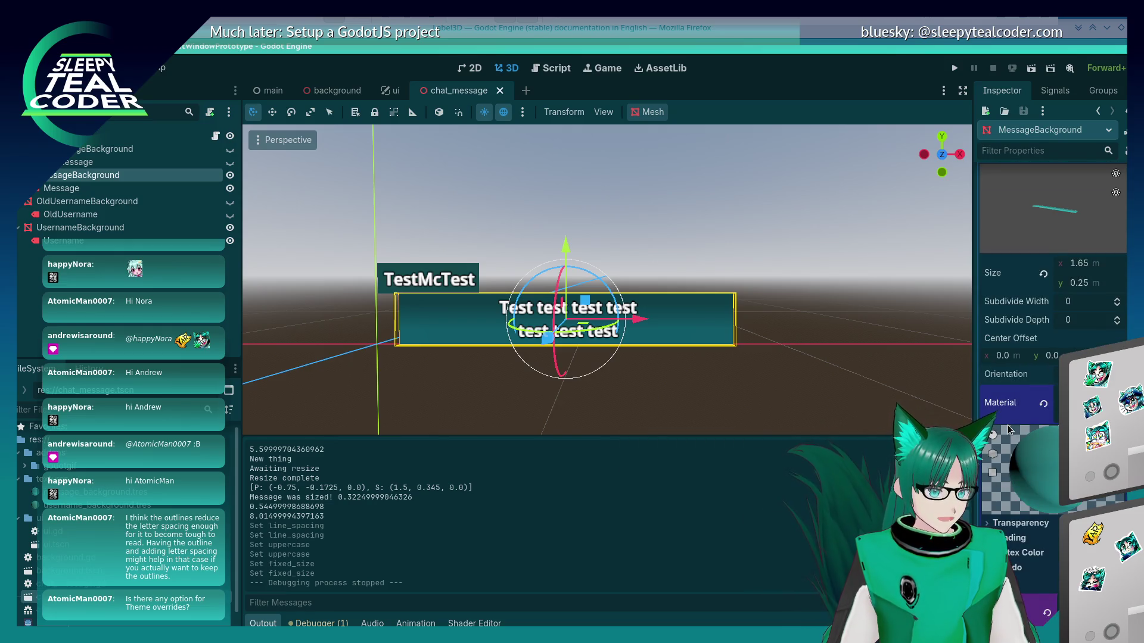
left_click(1118, 403)
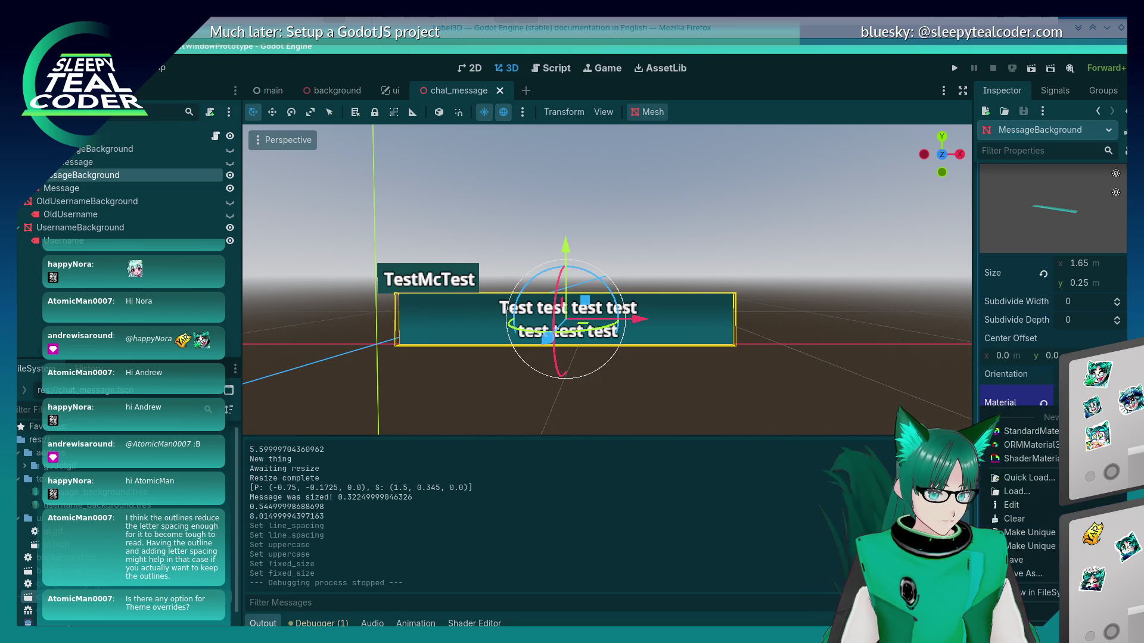
key("Escape")
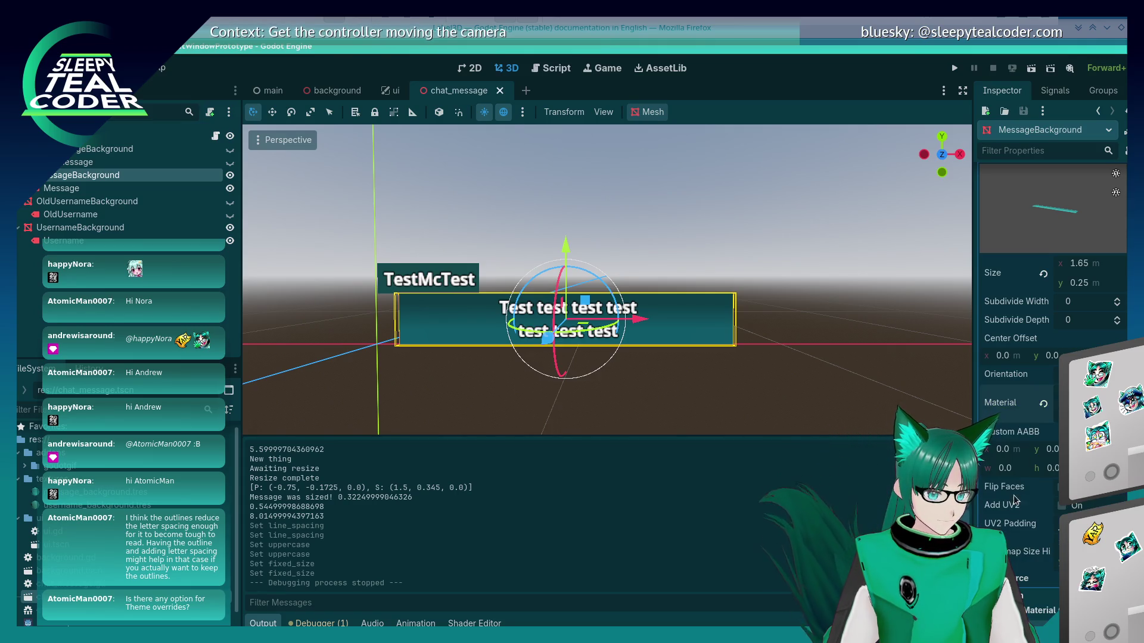
scroll(1015, 511, "down", 2)
scroll(1015, 511, "down", 2)
left_click(985, 462)
left_click(985, 462)
scroll(983, 489, "down", 4)
scroll(985, 490, "down", 3)
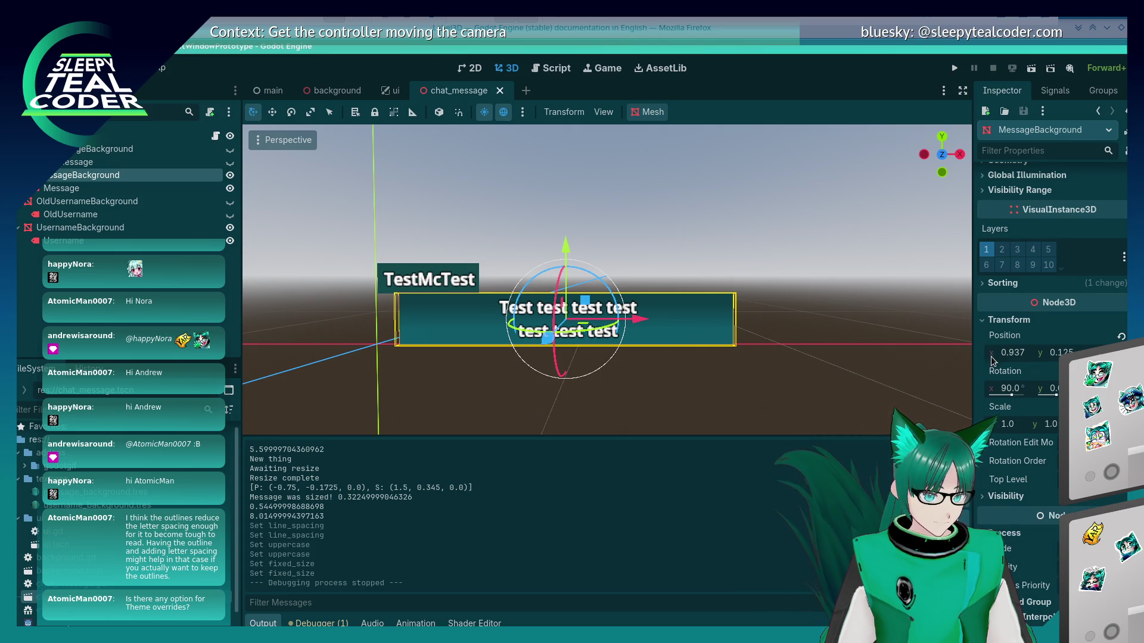
scroll(1010, 464, "up", 5)
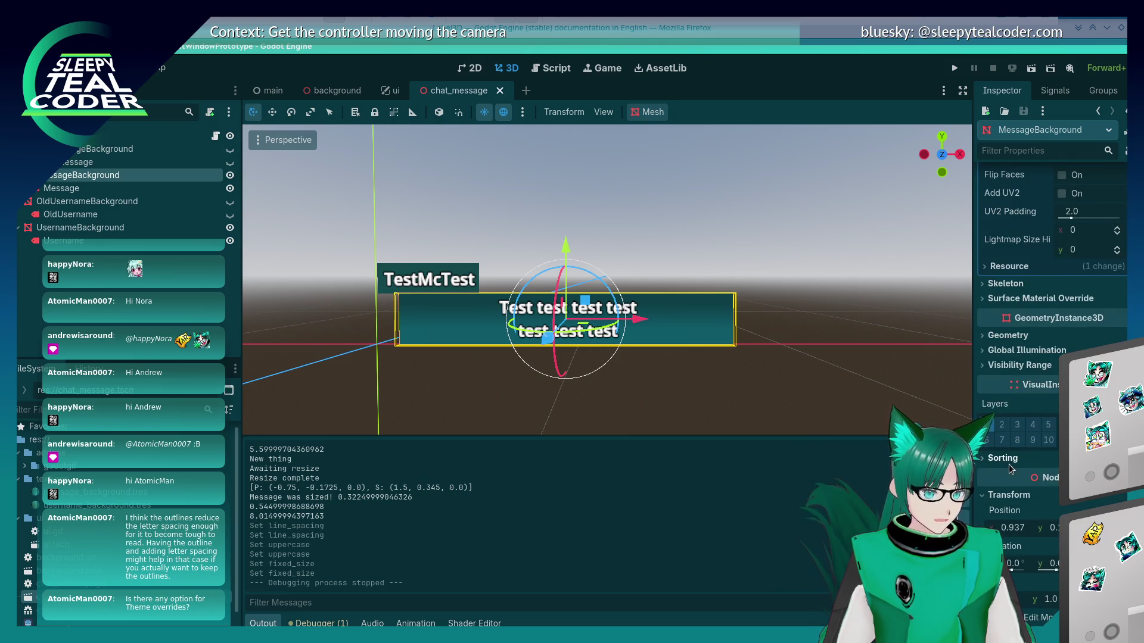
scroll(1009, 468, "up", 5)
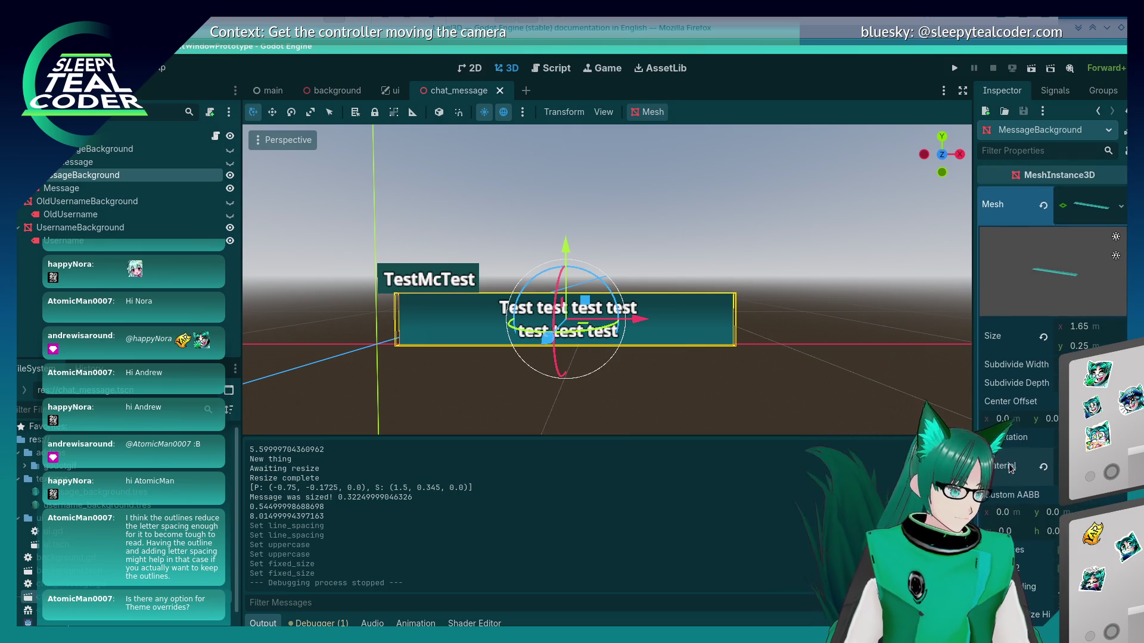
left_click(61, 187)
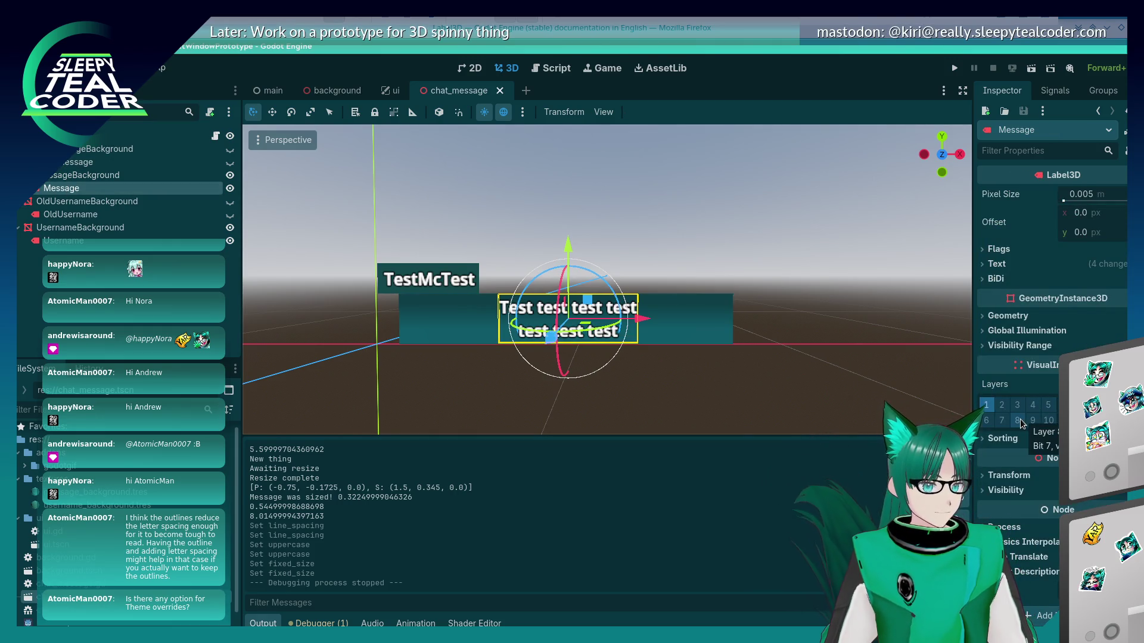
left_click(989, 264)
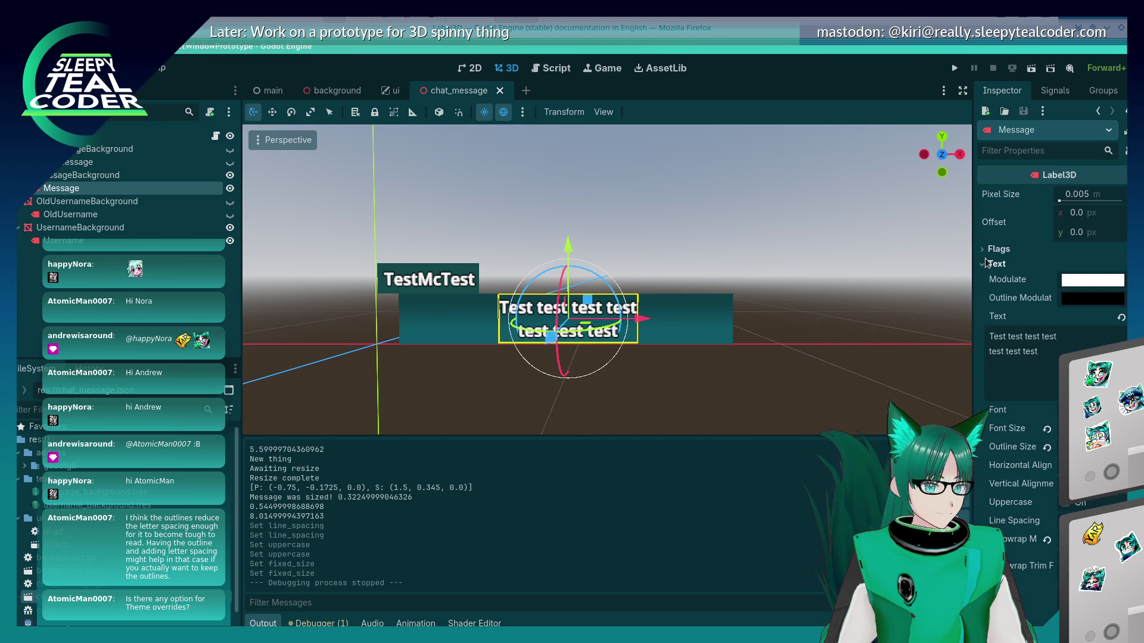
scroll(998, 424, "down", 3)
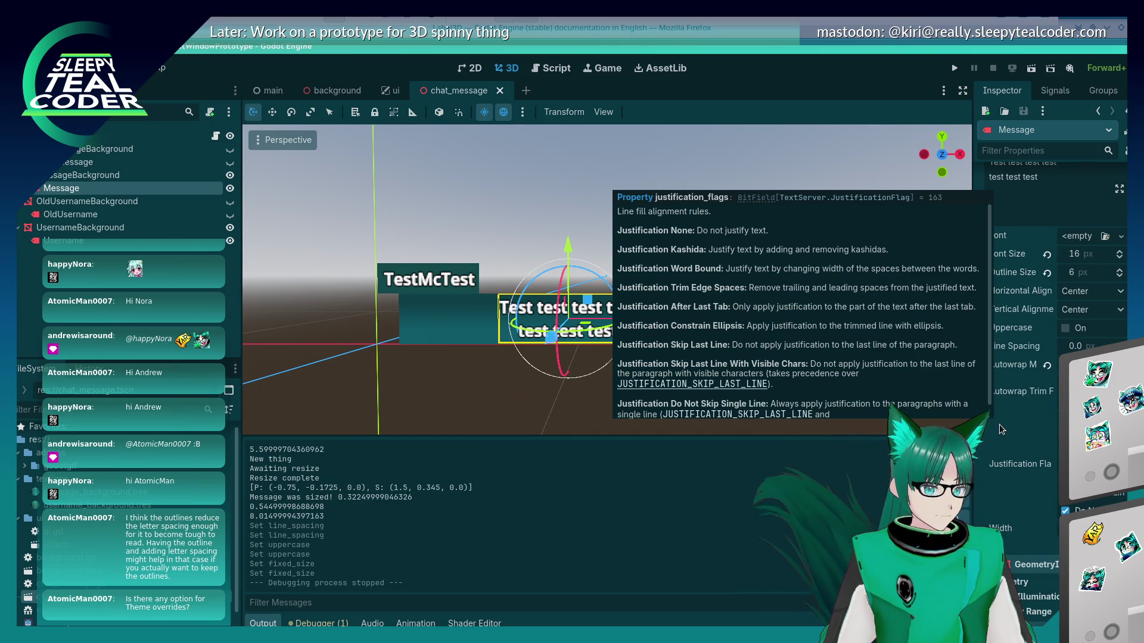
left_click(595, 28)
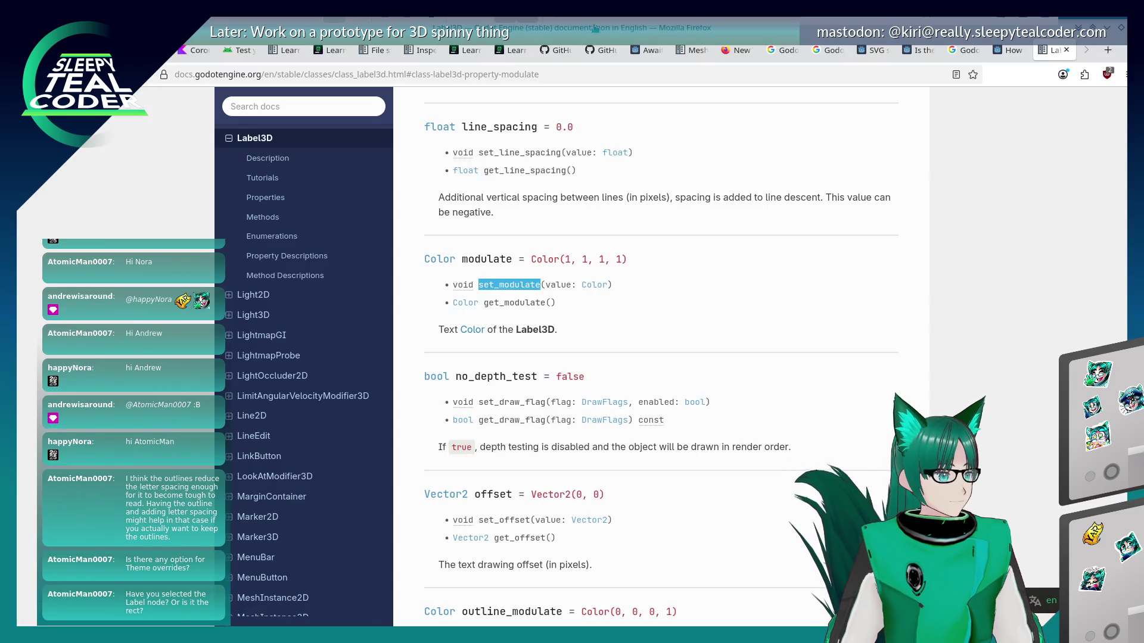
key("alt+Tab")
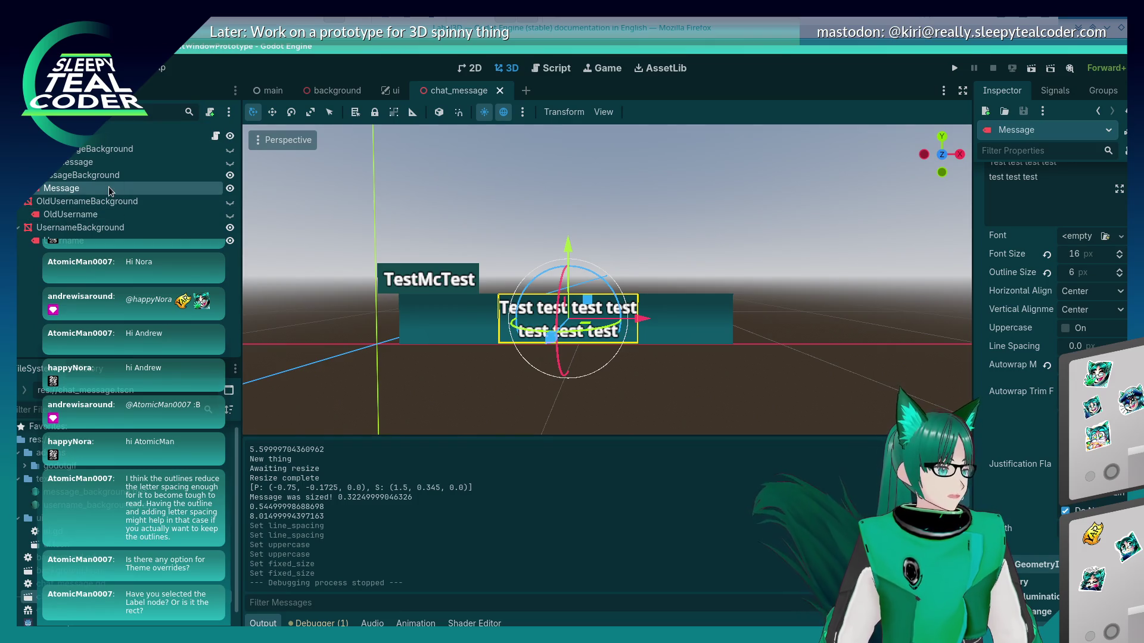
left_click(78, 240)
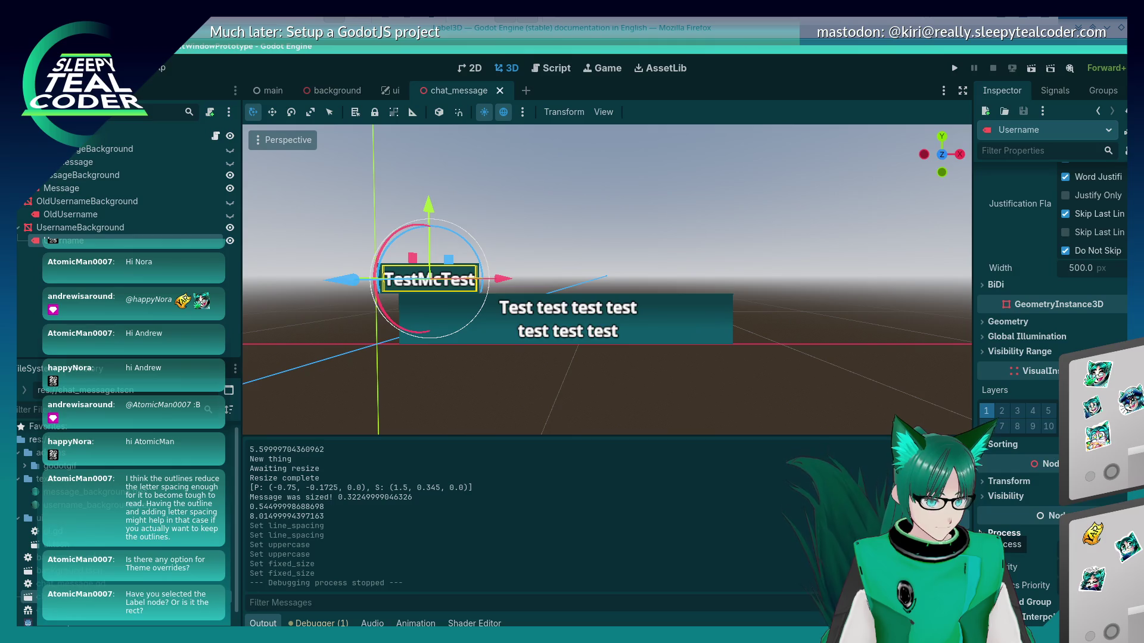
Expand and collapse the Username label's Transform, Visibility Range and Geometry sections
left_click(989, 481)
scroll(987, 500, "down", 2)
scroll(987, 500, "up", 2)
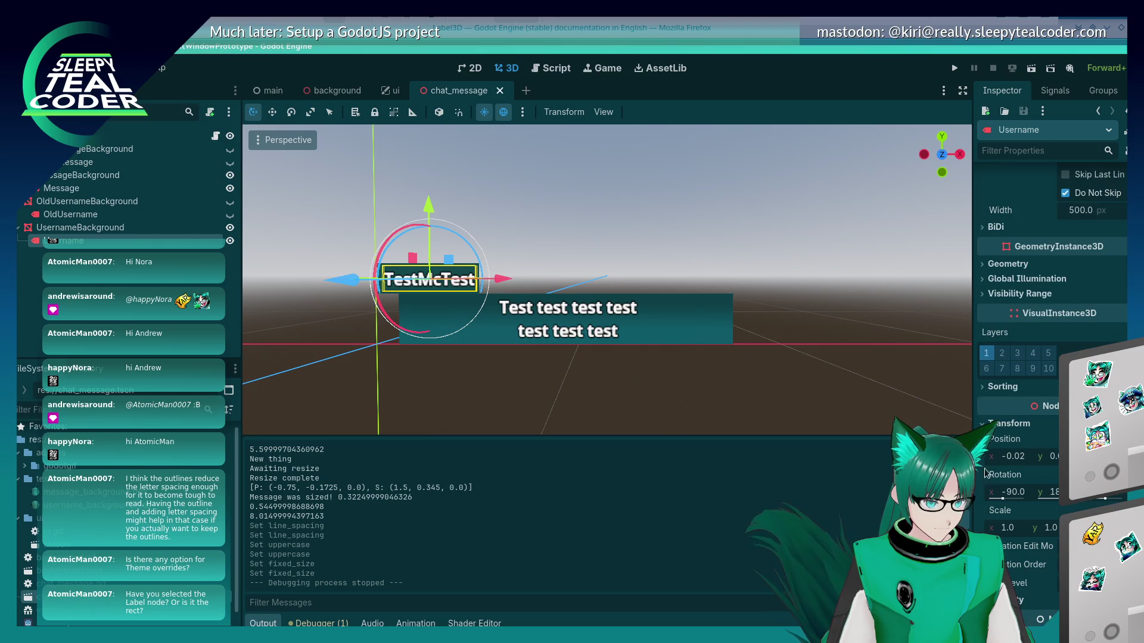
left_click(989, 482)
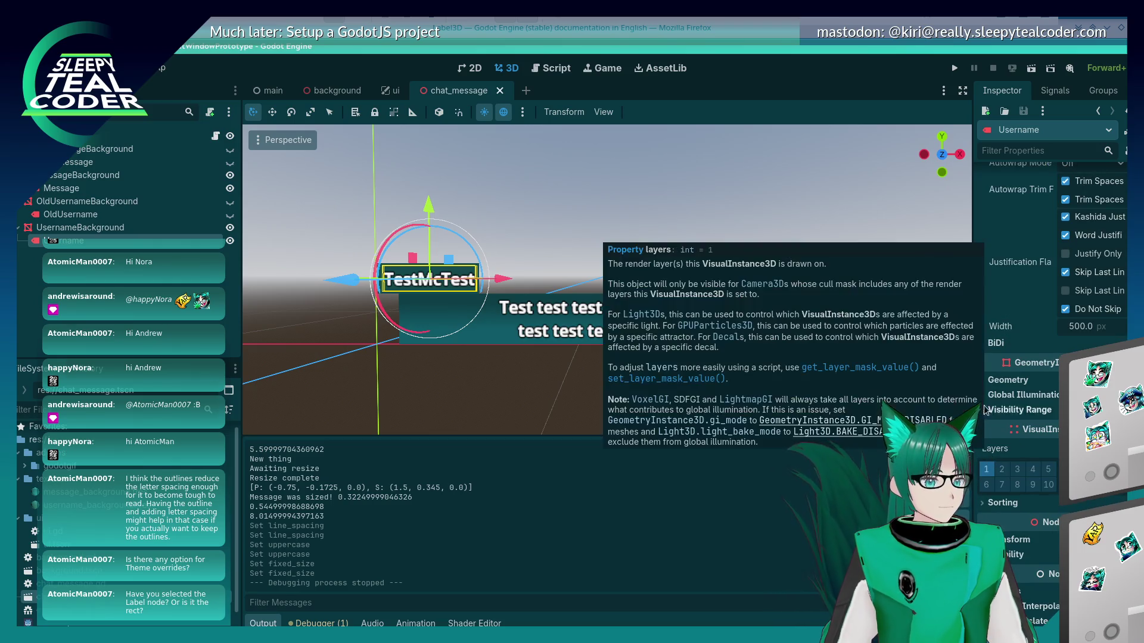
scroll(1002, 415, "up", 1)
left_click(983, 411)
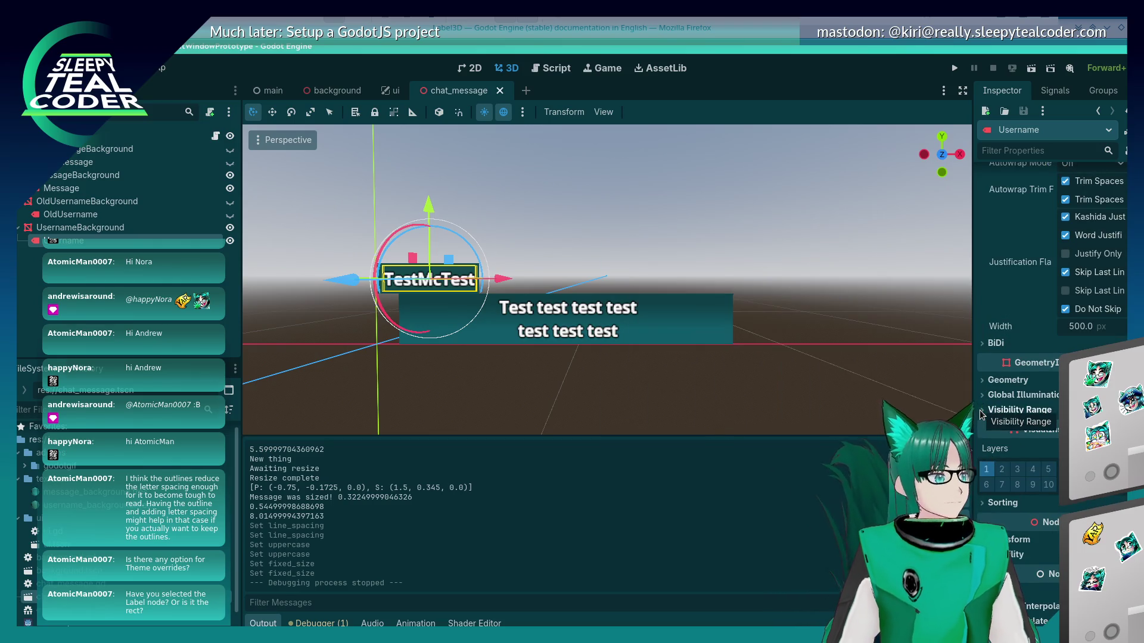
left_click(983, 411)
left_click(984, 395)
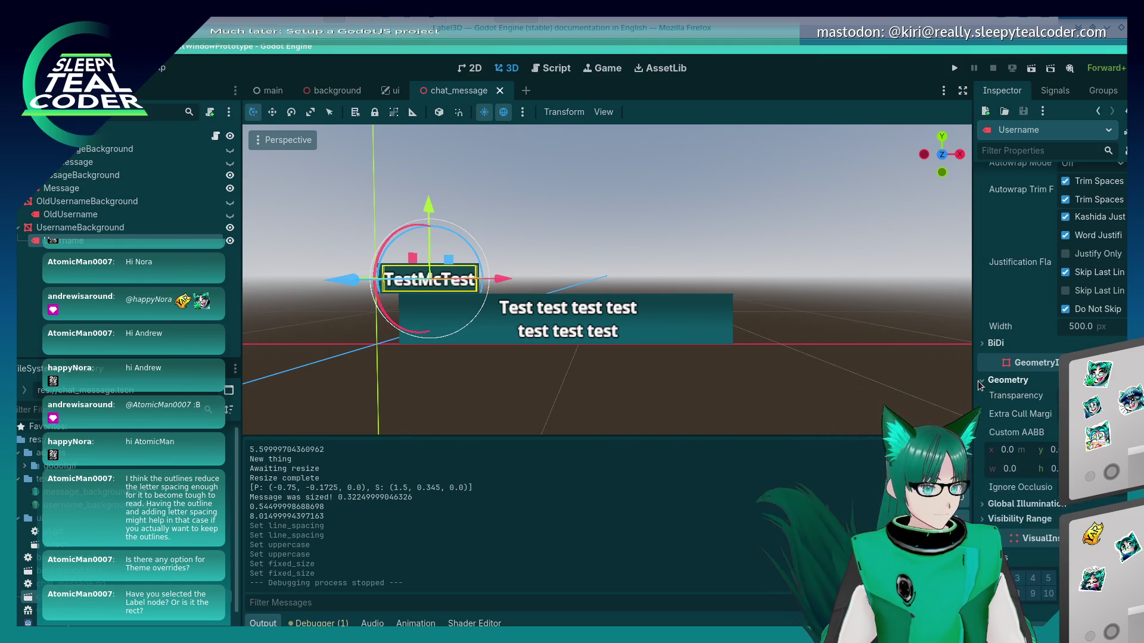
left_click(983, 396)
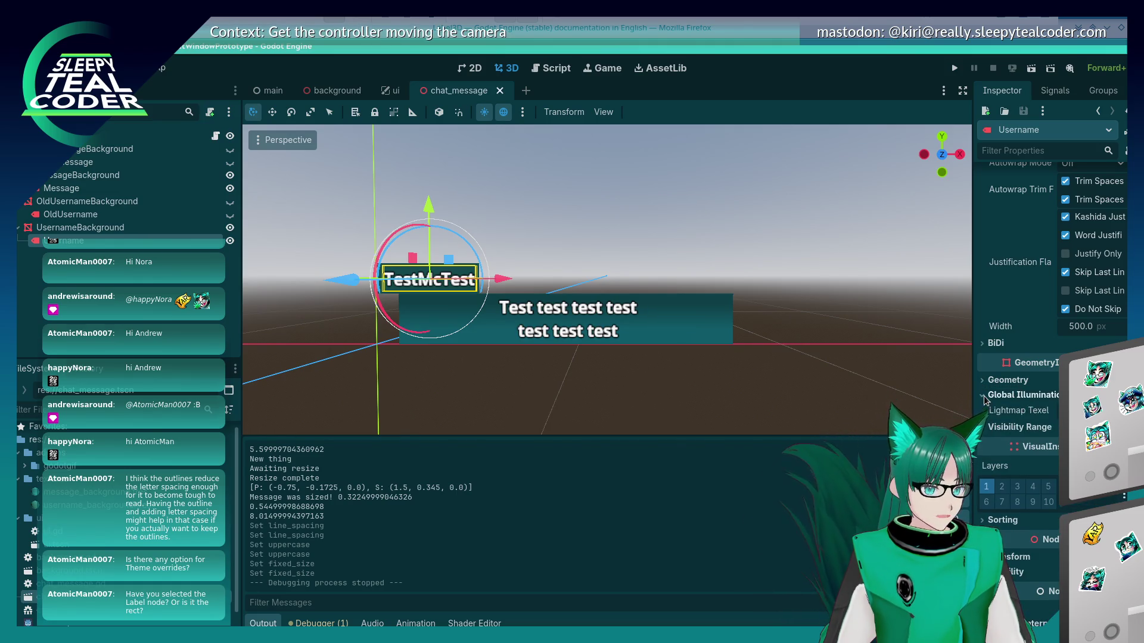
Check the label's Flags options, then move up to the UsernameBackground node
scroll(987, 411, "up", 6)
scroll(988, 424, "up", 1)
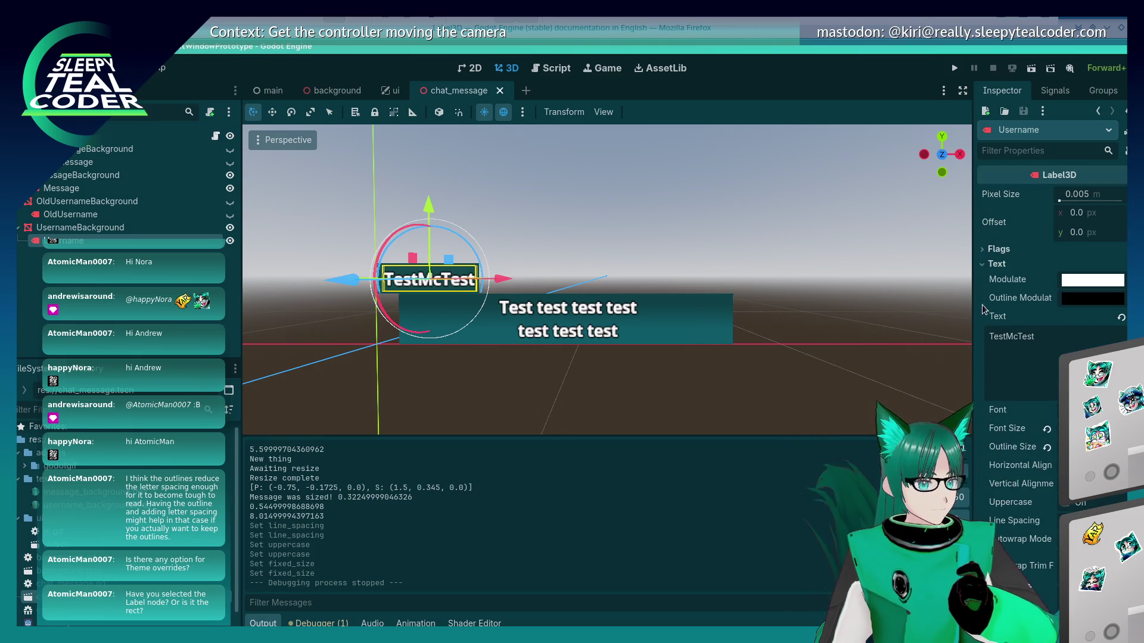
left_click(989, 249)
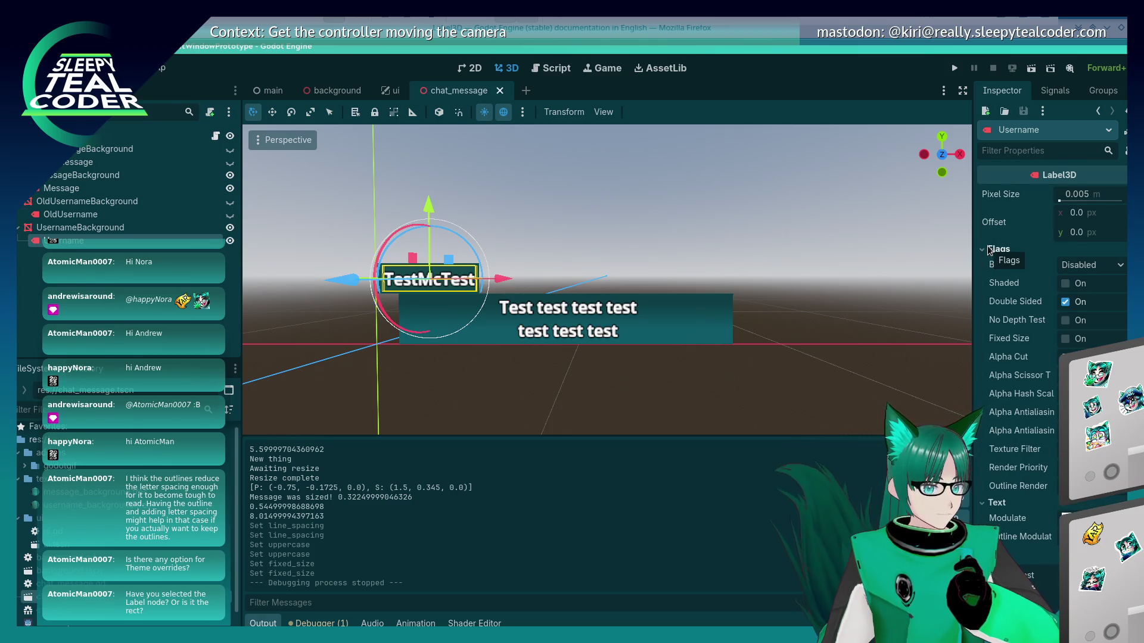
left_click(989, 250)
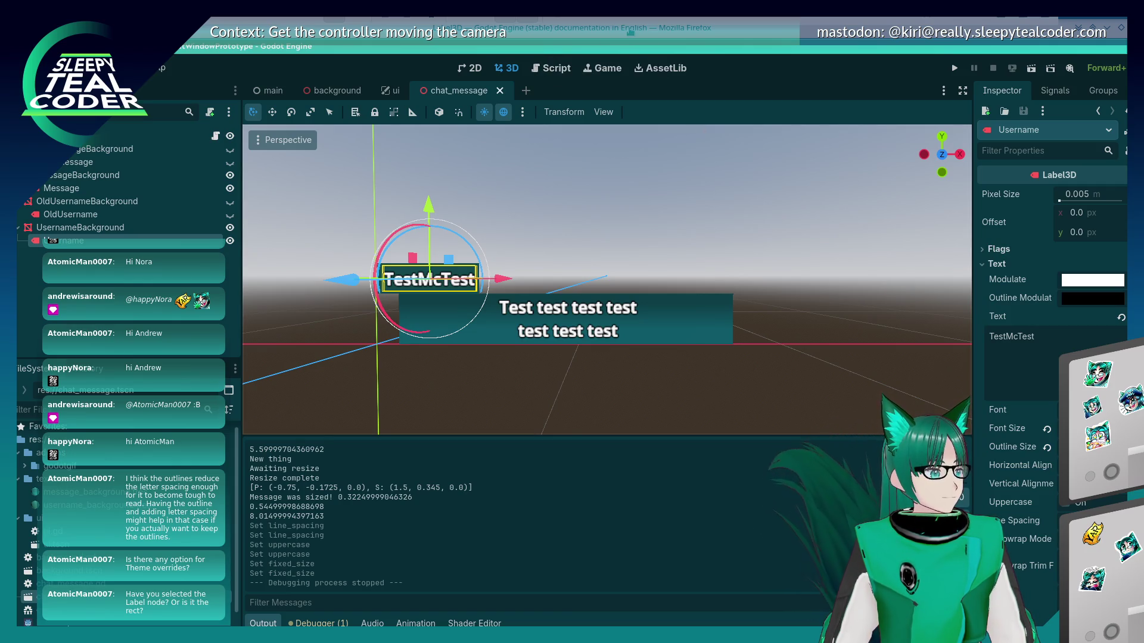
key("Up")
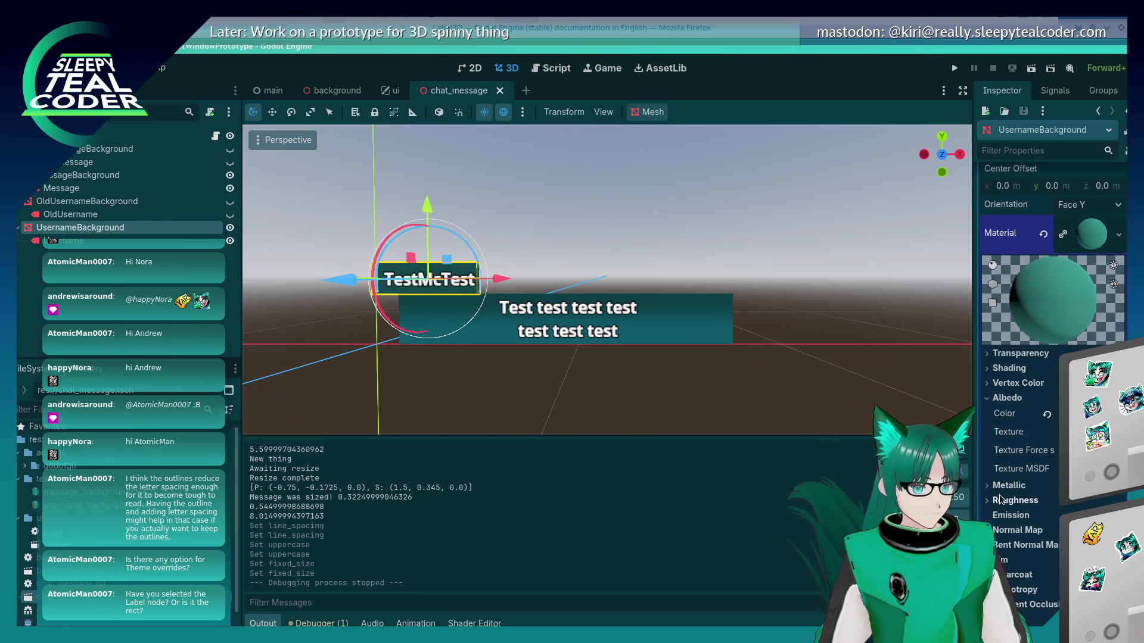
Review the UsernameBackground material with Albedo and Roughness collapsed, then switch to Firefox's Label3D page
scroll(1001, 499, "down", 5)
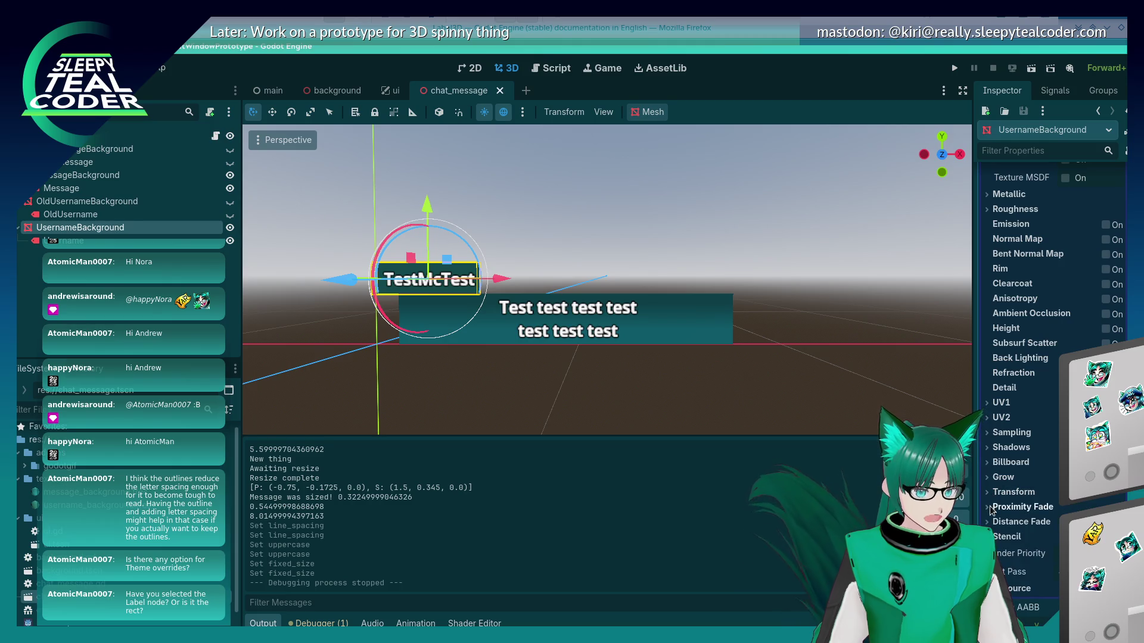
scroll(994, 513, "up", 5)
scroll(993, 513, "up", 5)
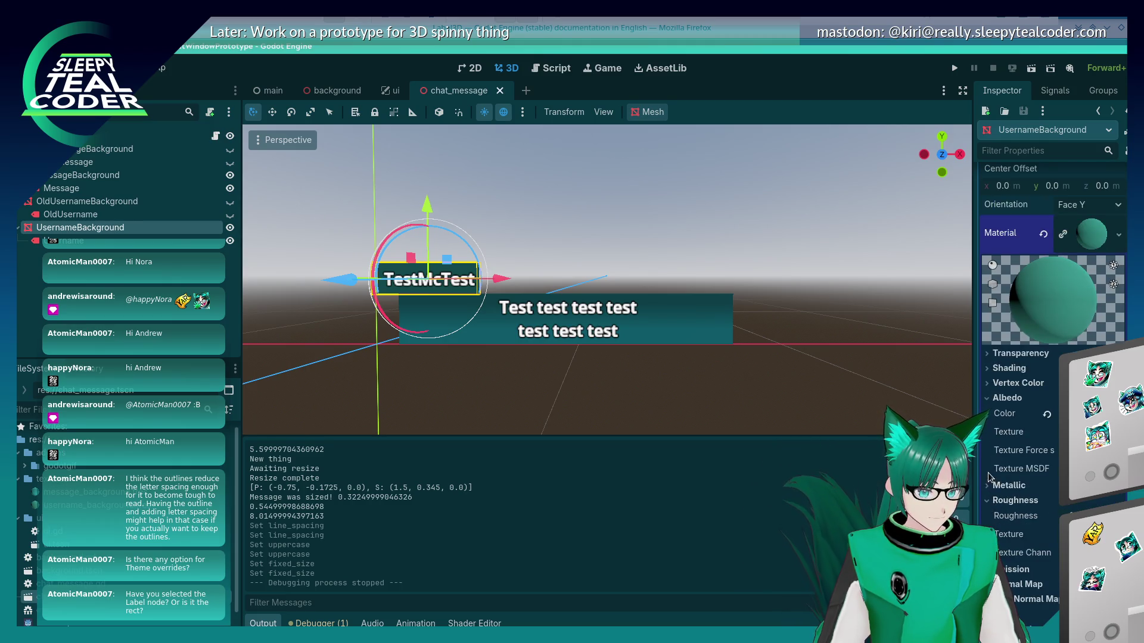
left_click(1007, 398)
left_click(1012, 427)
scroll(991, 502, "down", 6)
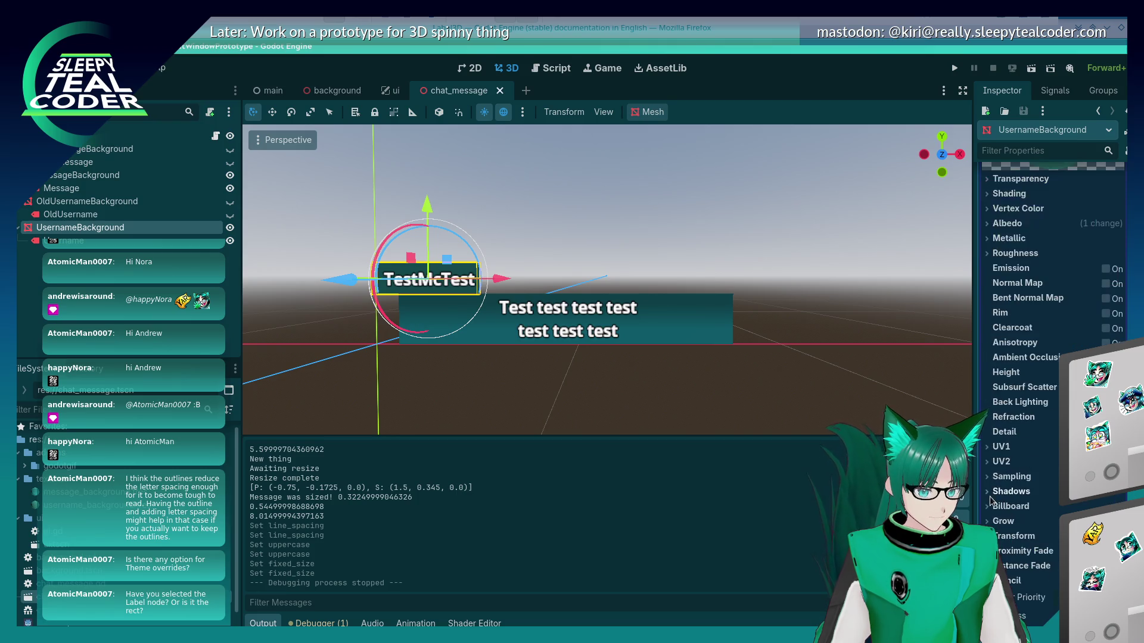
scroll(990, 500, "down", 7)
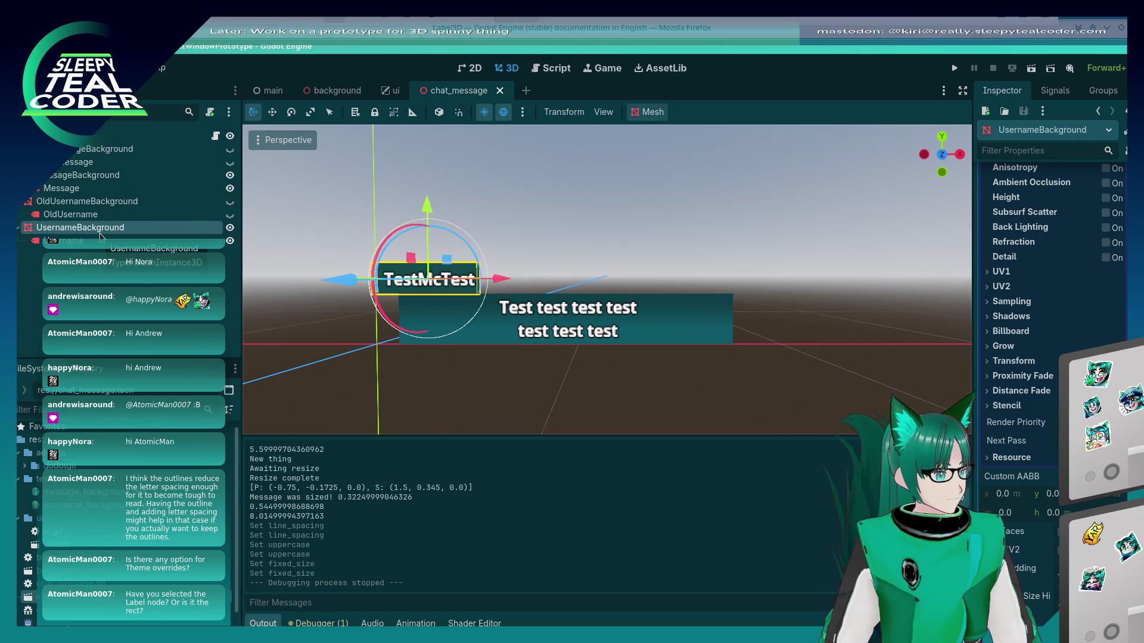
scroll(1013, 471, "down", 7)
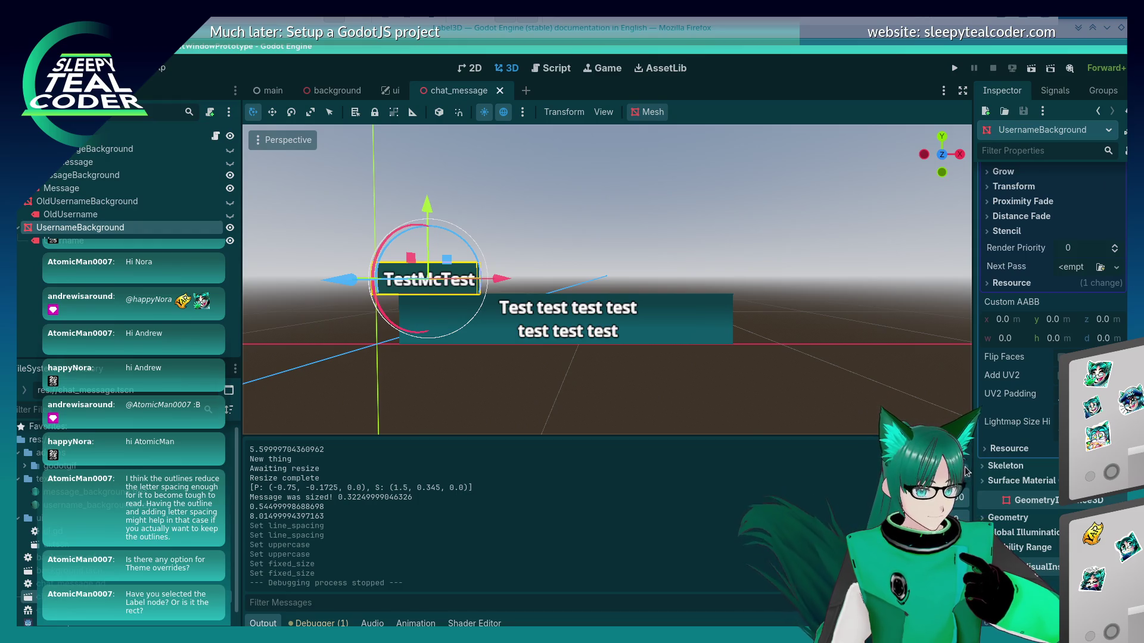
scroll(983, 488, "down", 12)
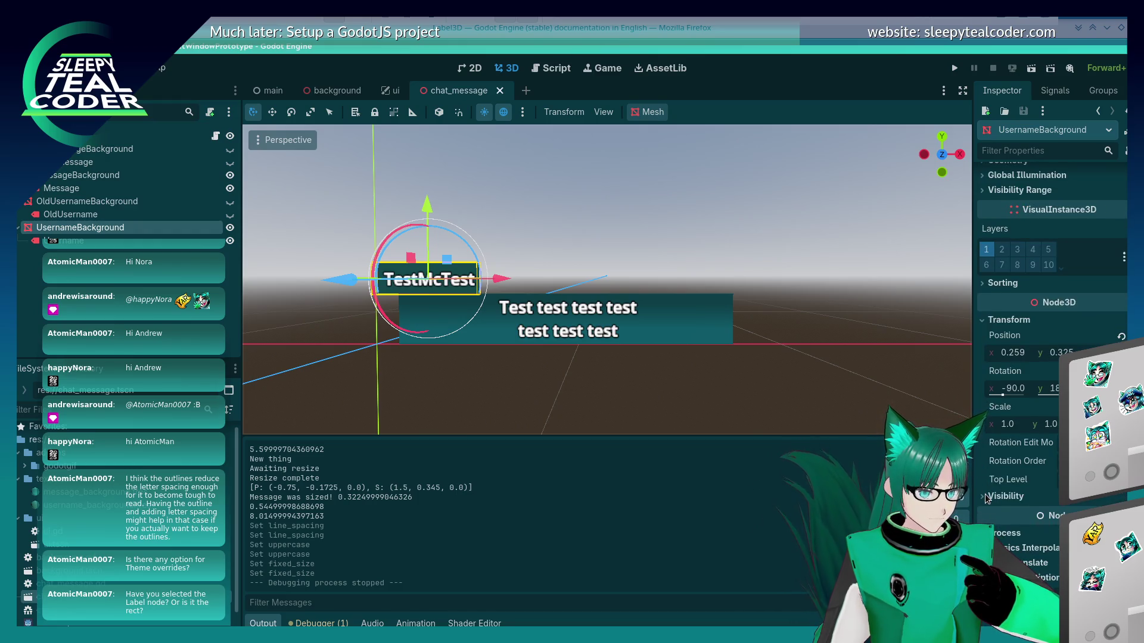
left_click(566, 30)
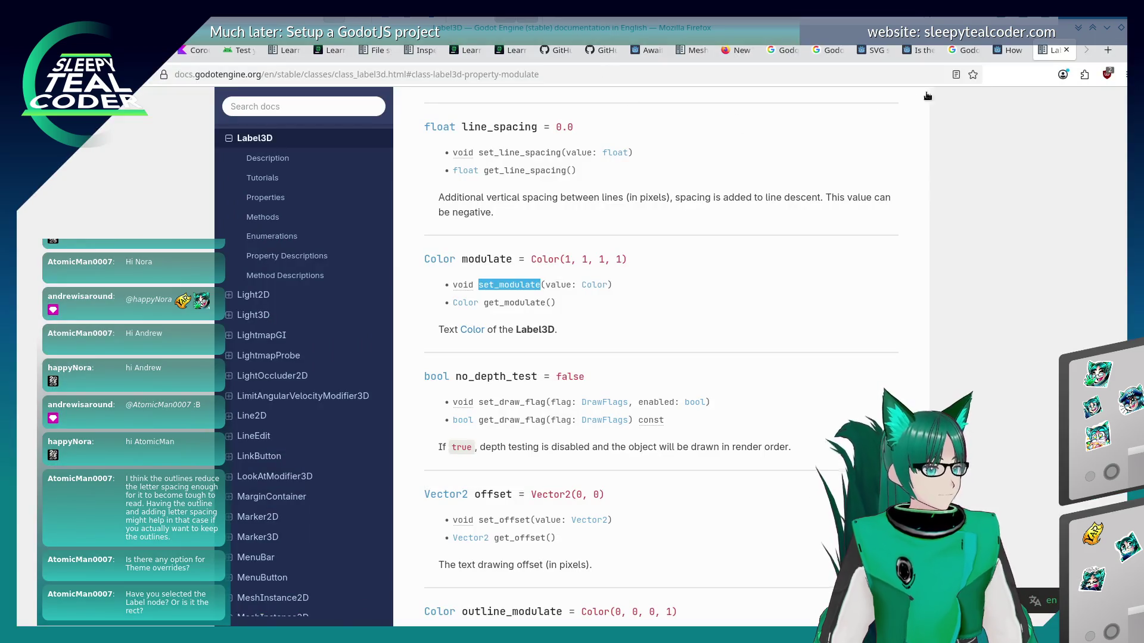
Search 'godot, theme override' and read the Theme docs page, jumping between override mentions
key("ctrl+t")
type("go")
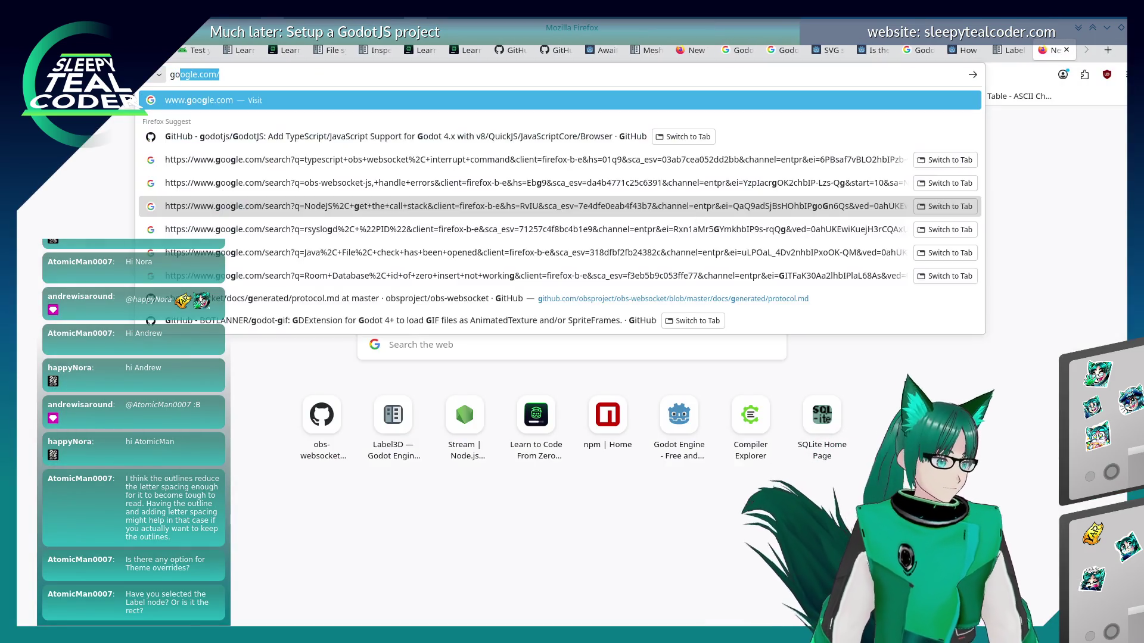
type("dot, theme")
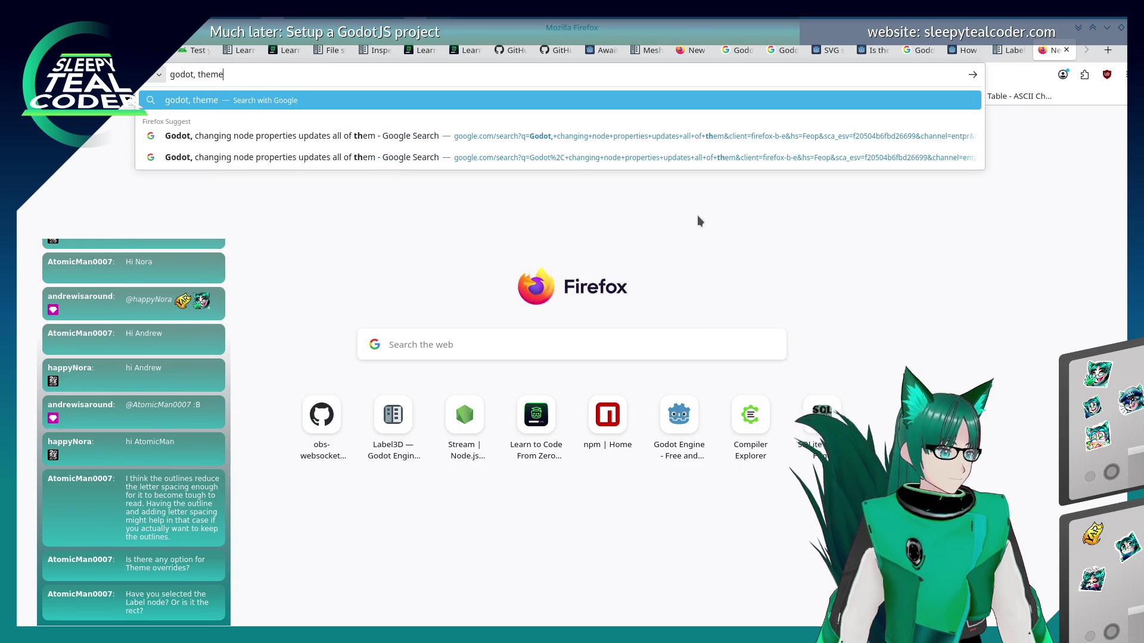
type(" override")
key("Return")
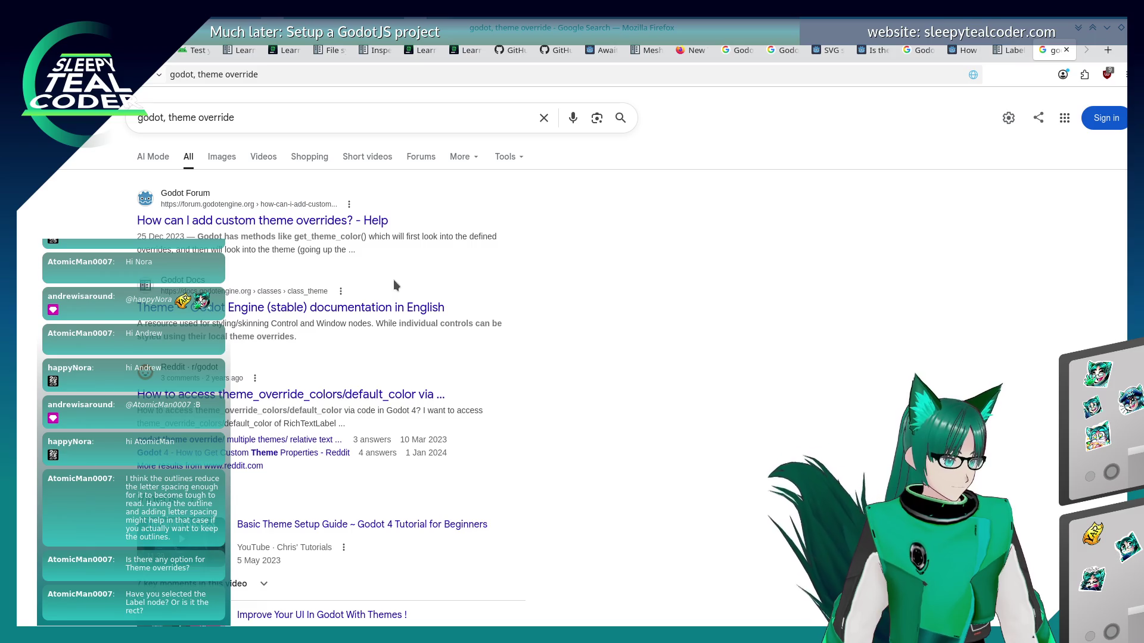
left_click(475, 302)
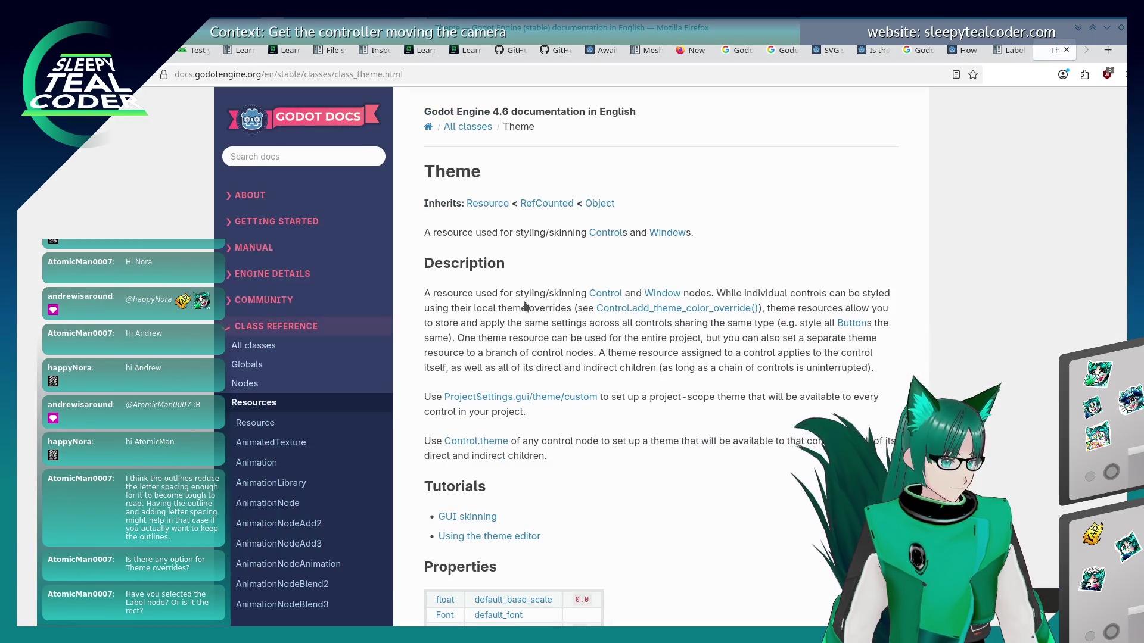
scroll(526, 306, "down", 20)
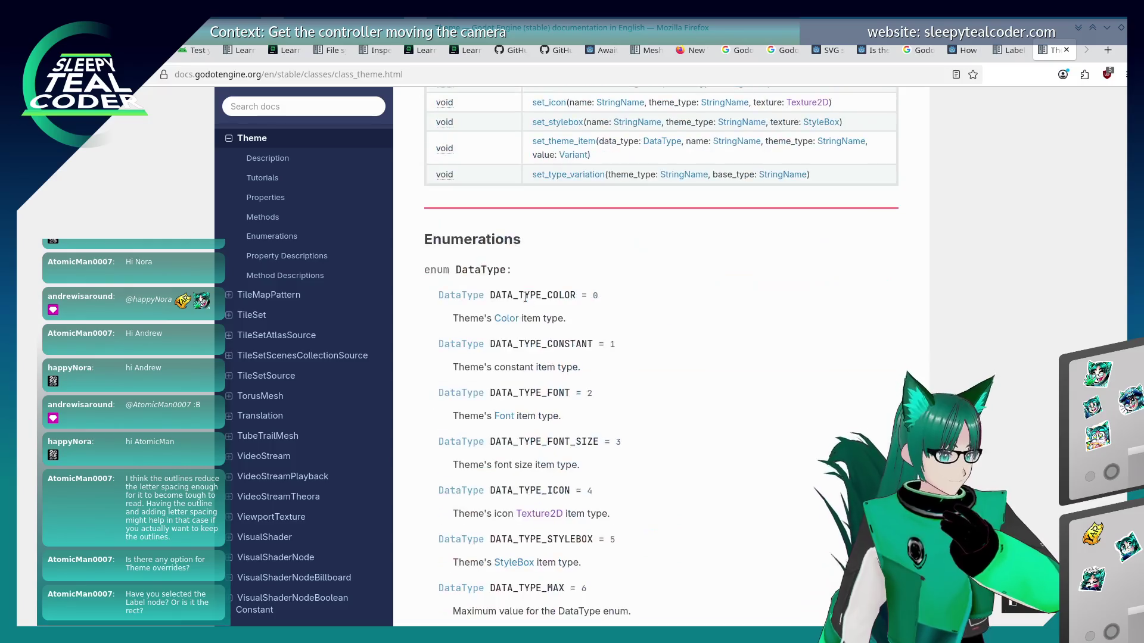
scroll(525, 296, "down", 7)
key("End")
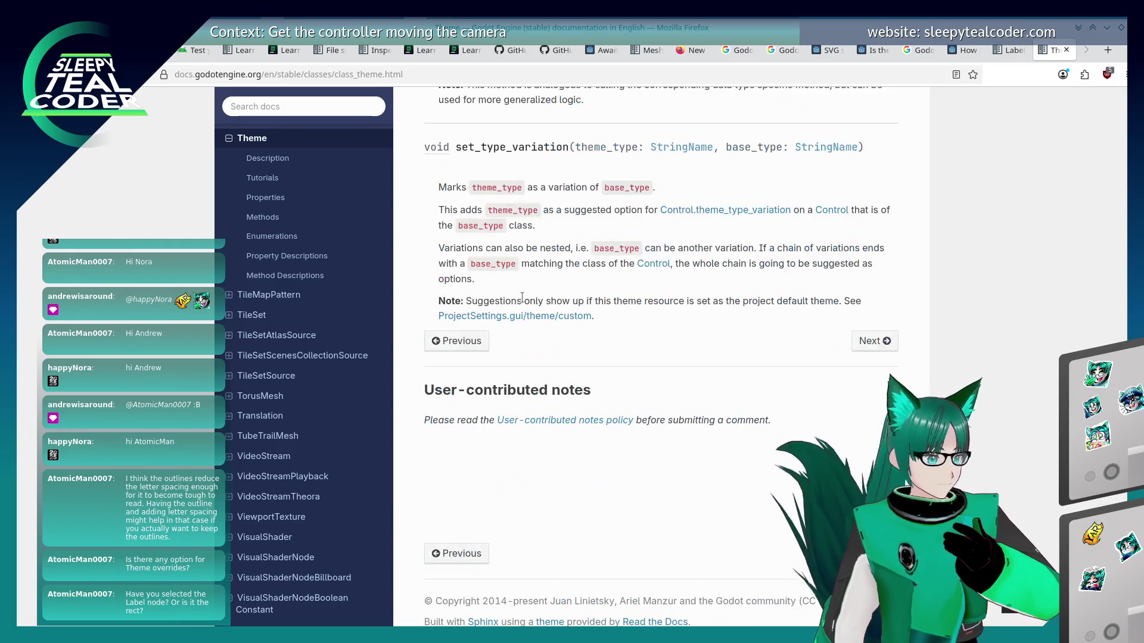
key("Home")
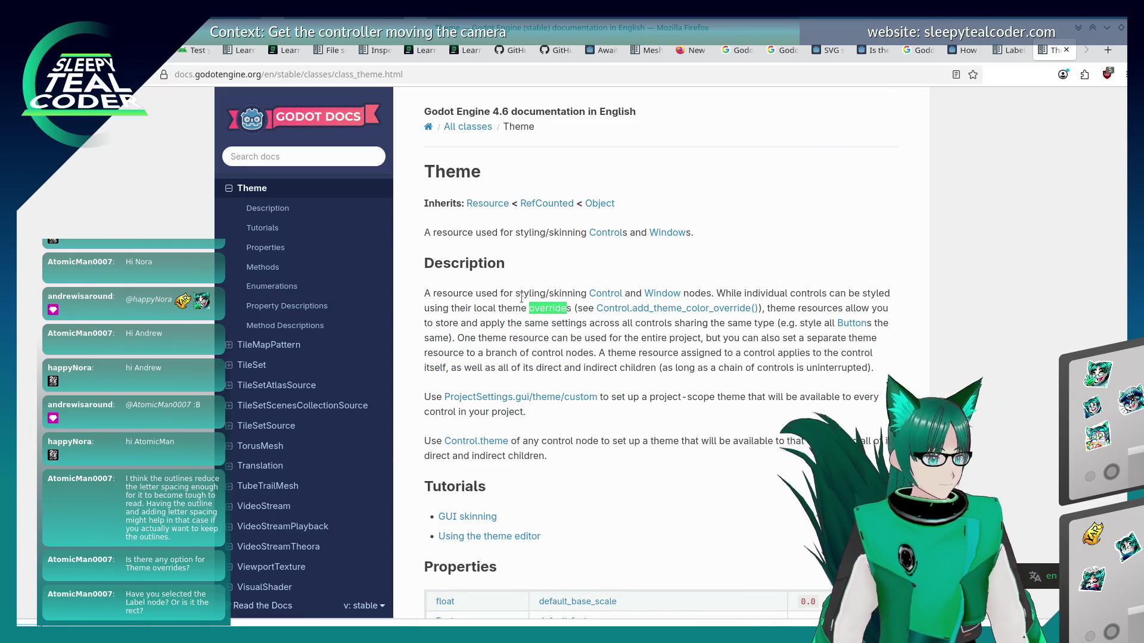
key("F3")
key("shift+F3")
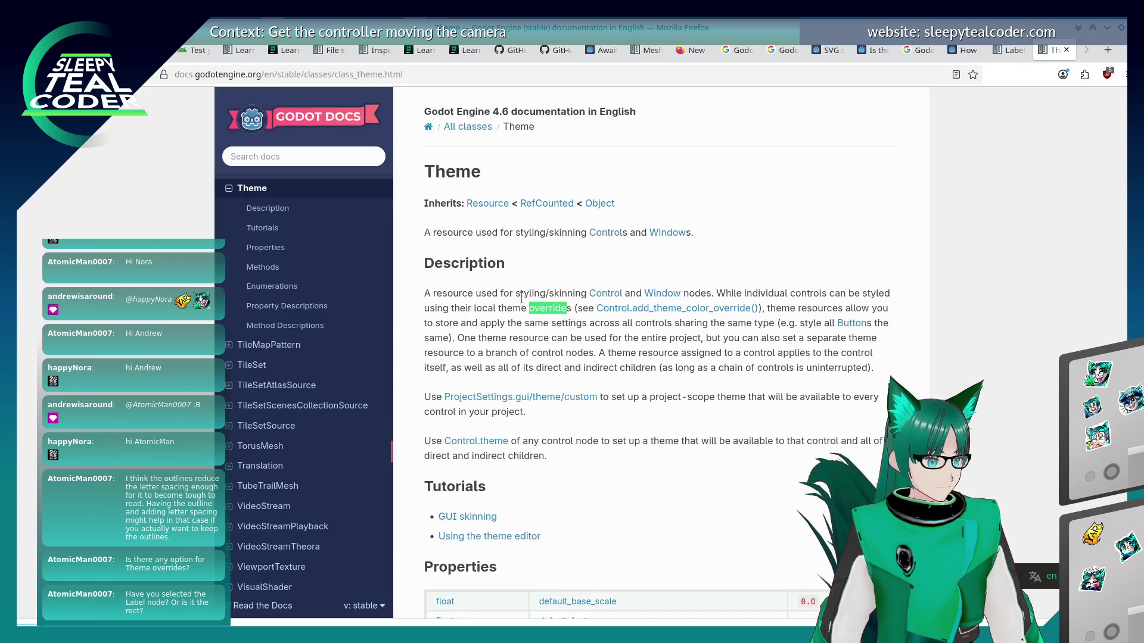
Go back to the search results, return to Godot and select the ChatMessage root node
key("alt+Left")
scroll(509, 327, "down", 7)
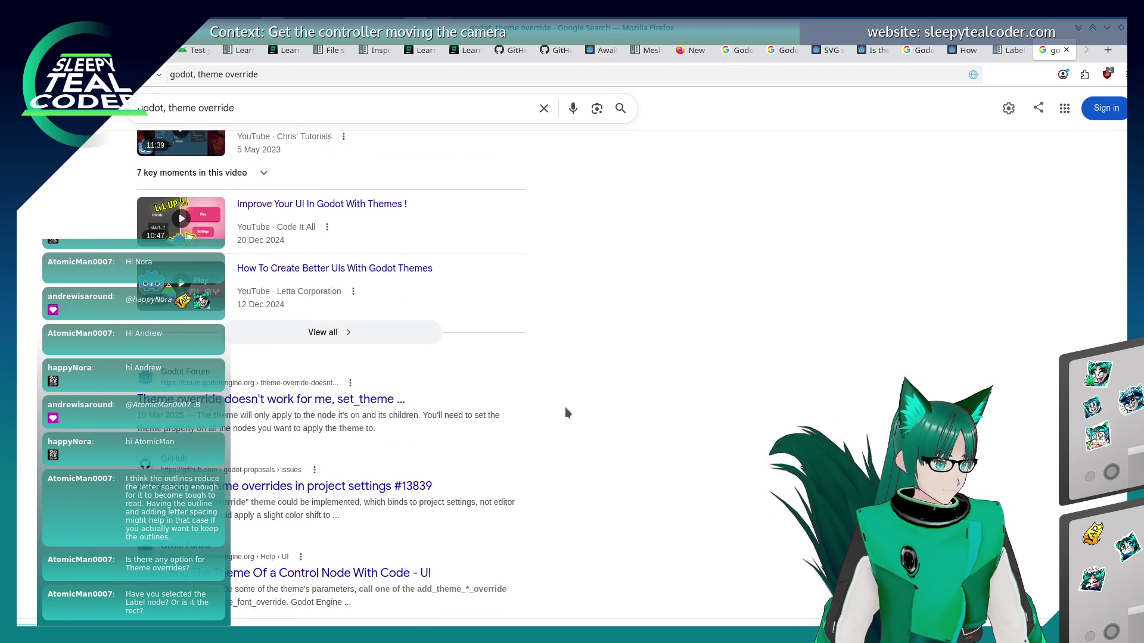
scroll(565, 411, "up", 7)
key("alt+Tab")
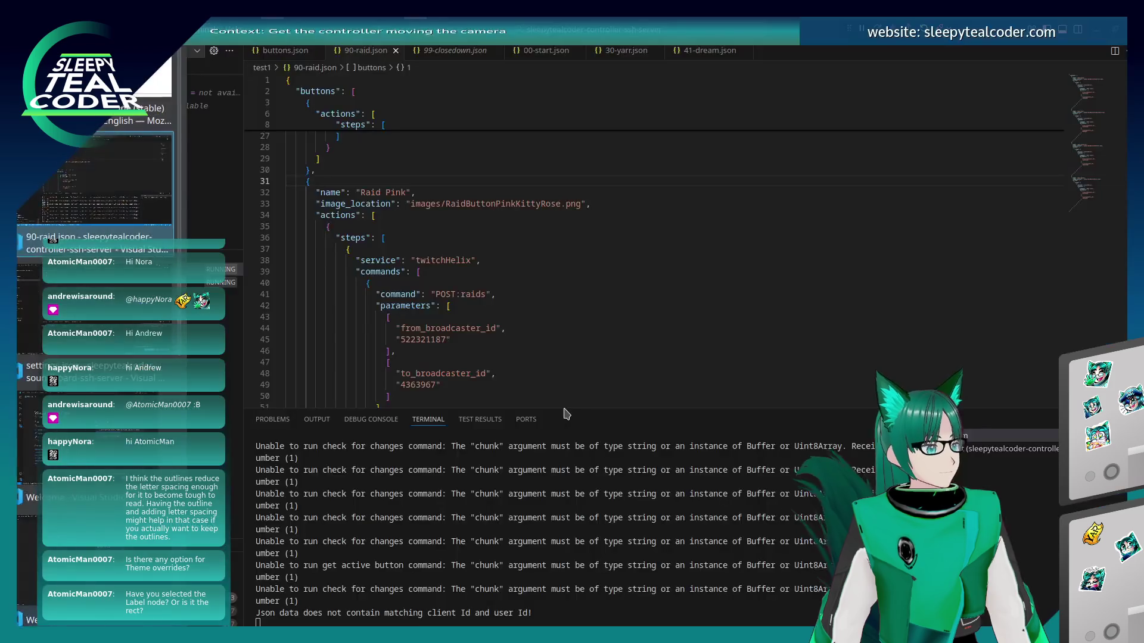
key("alt+Tab")
key("alt+Tab")
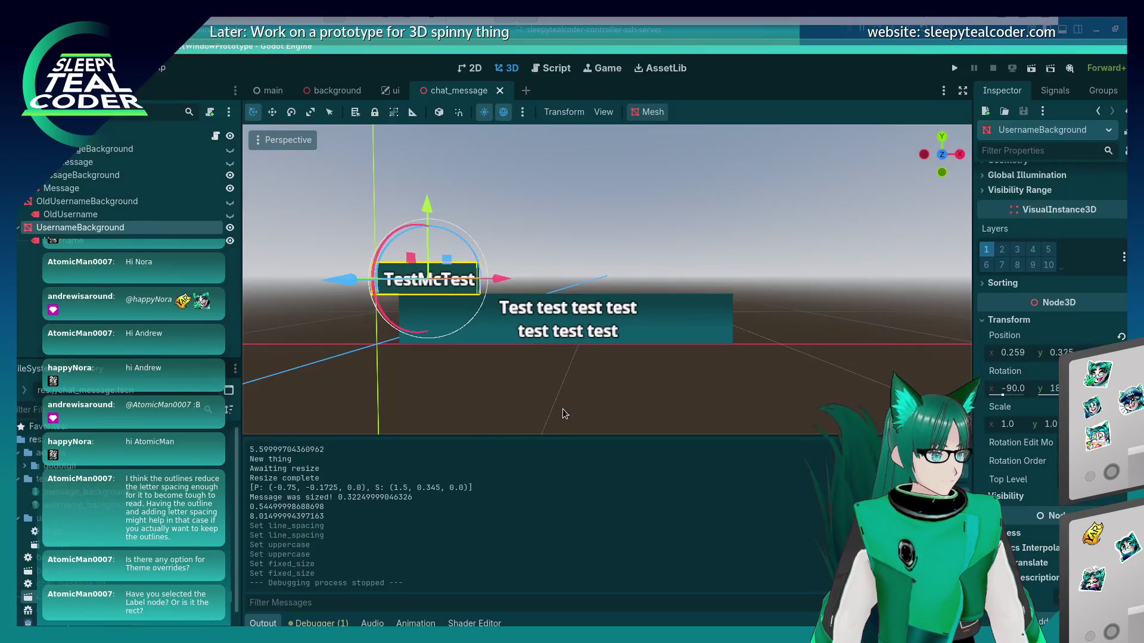
left_click(149, 136)
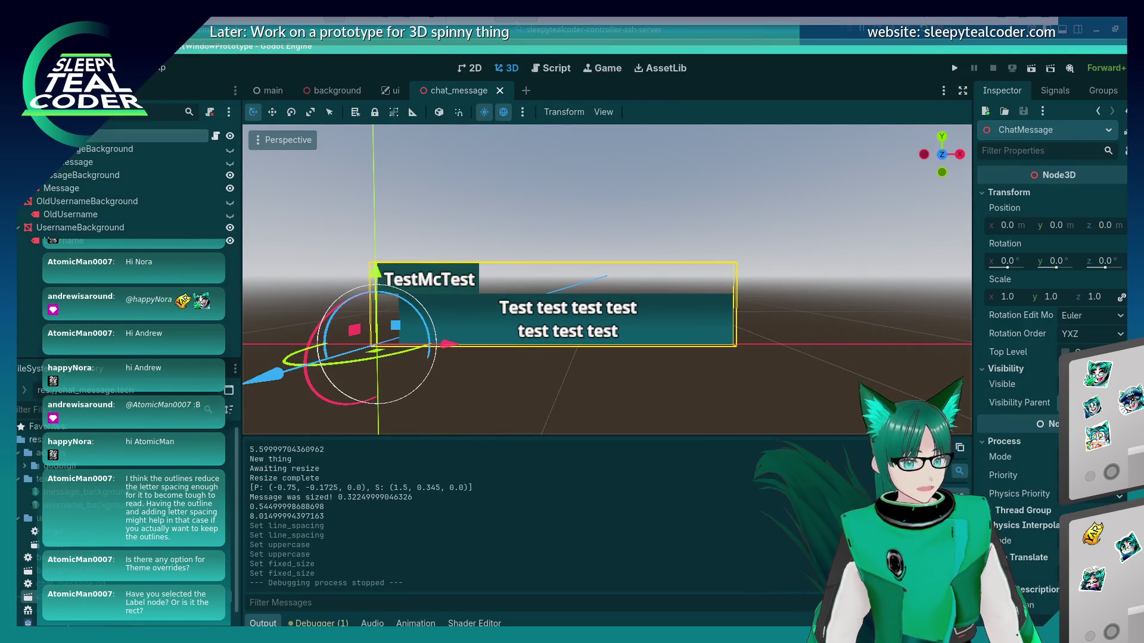
Centre the view on UsernameBackground, then select the Username label
scroll(1049, 358, "down", 3)
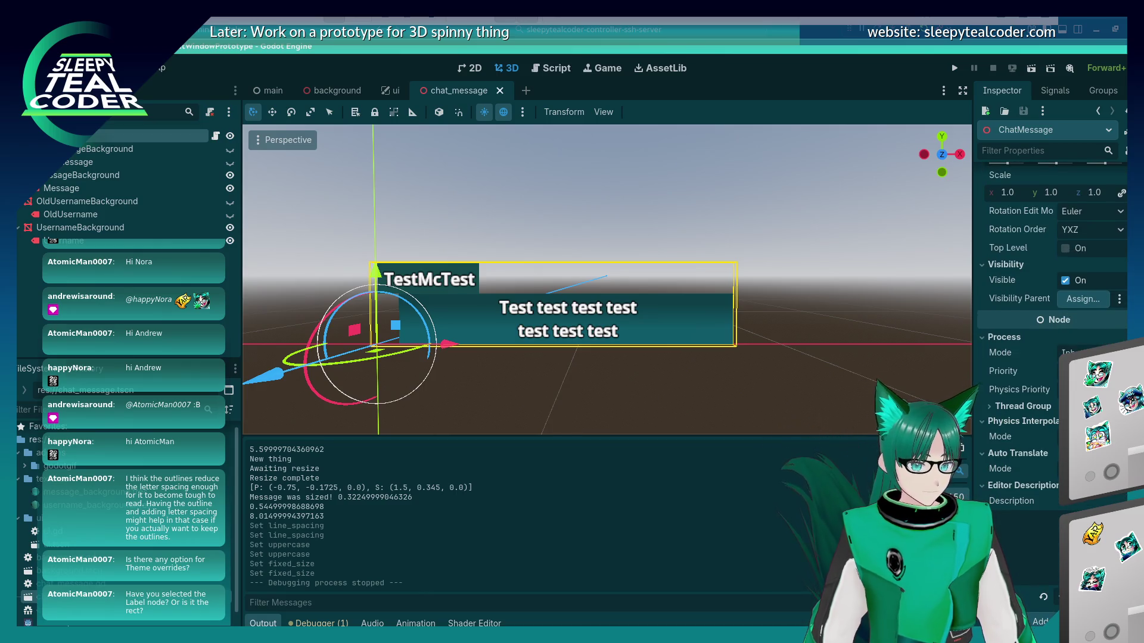
scroll(1117, 322, "up", 3)
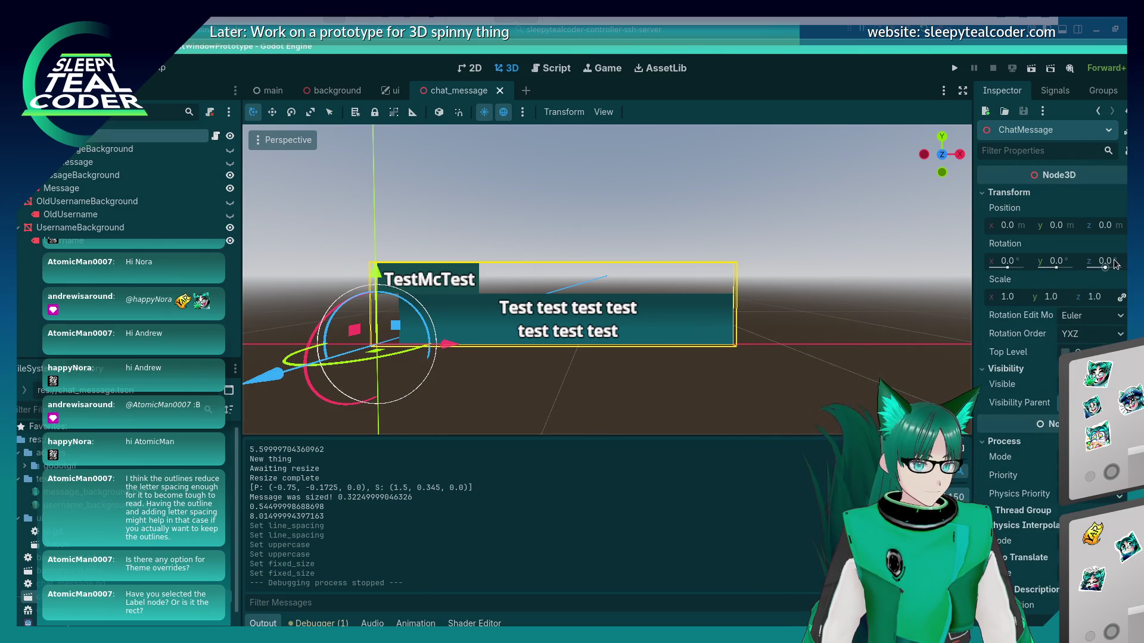
double_click(25, 231)
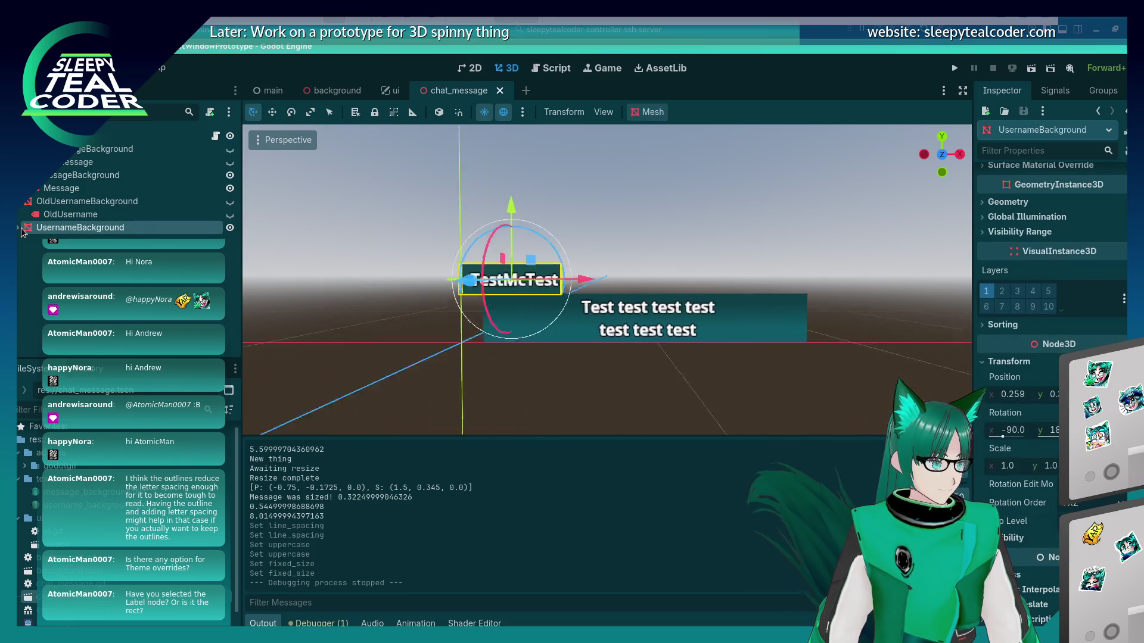
left_click(44, 241)
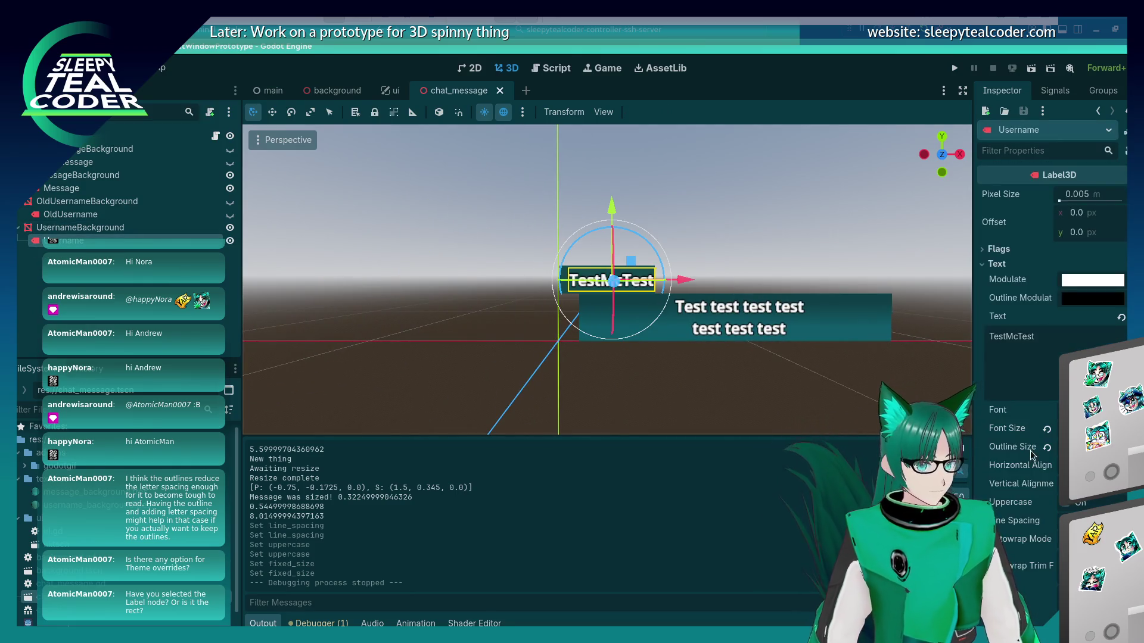
Expand the Username label's Visibility, Transform and Geometry sections, then bring up its Font choices
scroll(1031, 480, "down", 6)
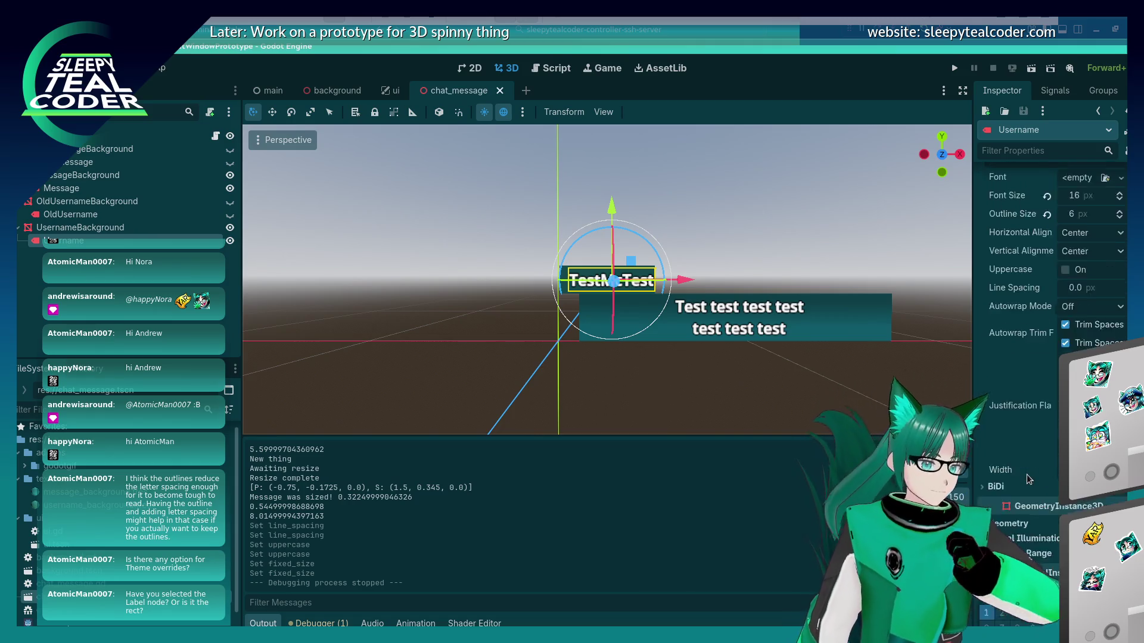
scroll(1027, 479, "down", 1)
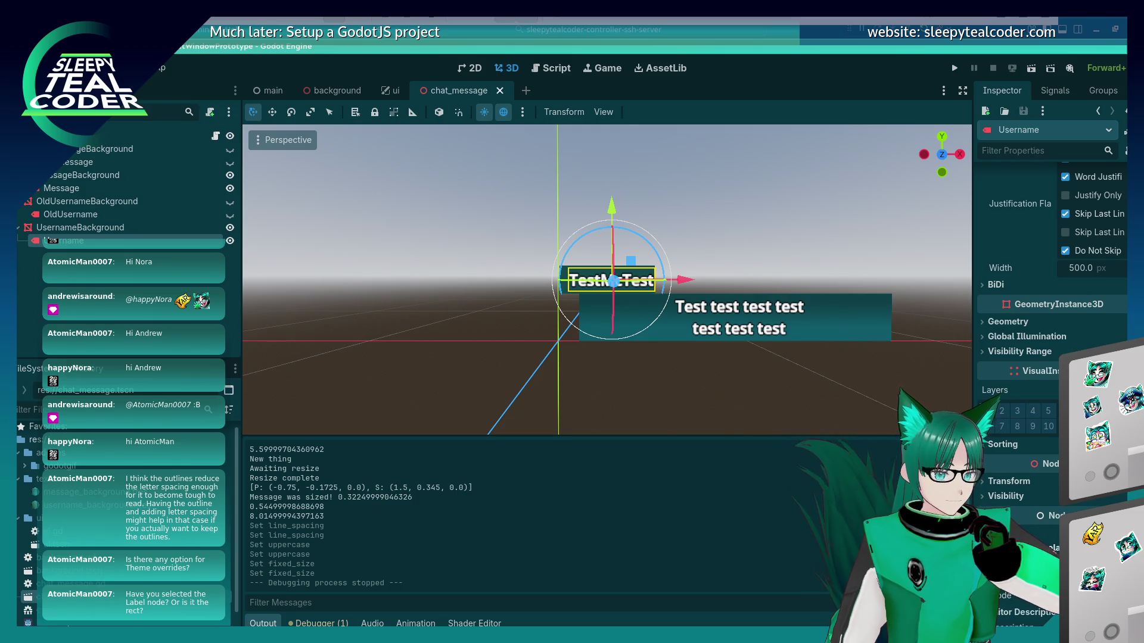
scroll(1031, 480, "down", 6)
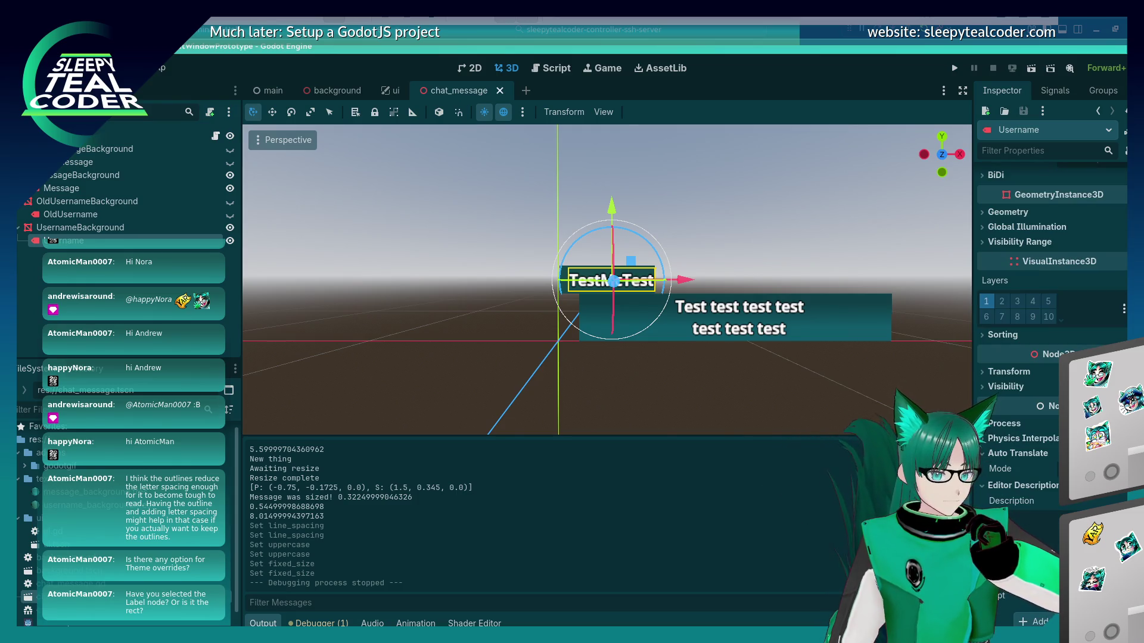
scroll(1030, 480, "up", 6)
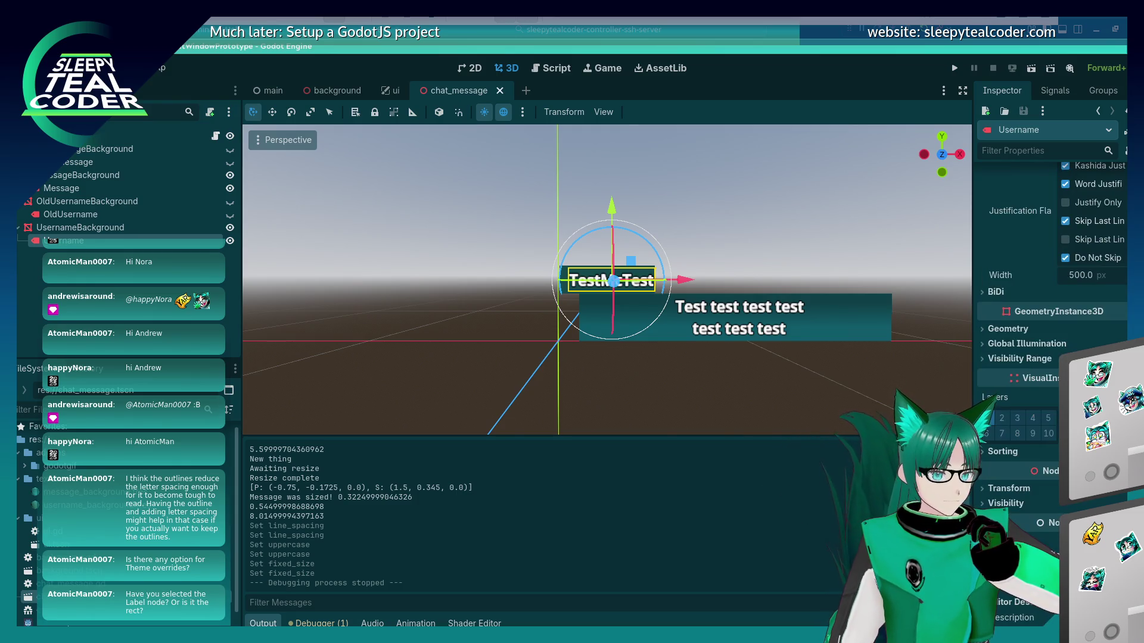
left_click(987, 501)
left_click(985, 492)
scroll(985, 495, "down", 3)
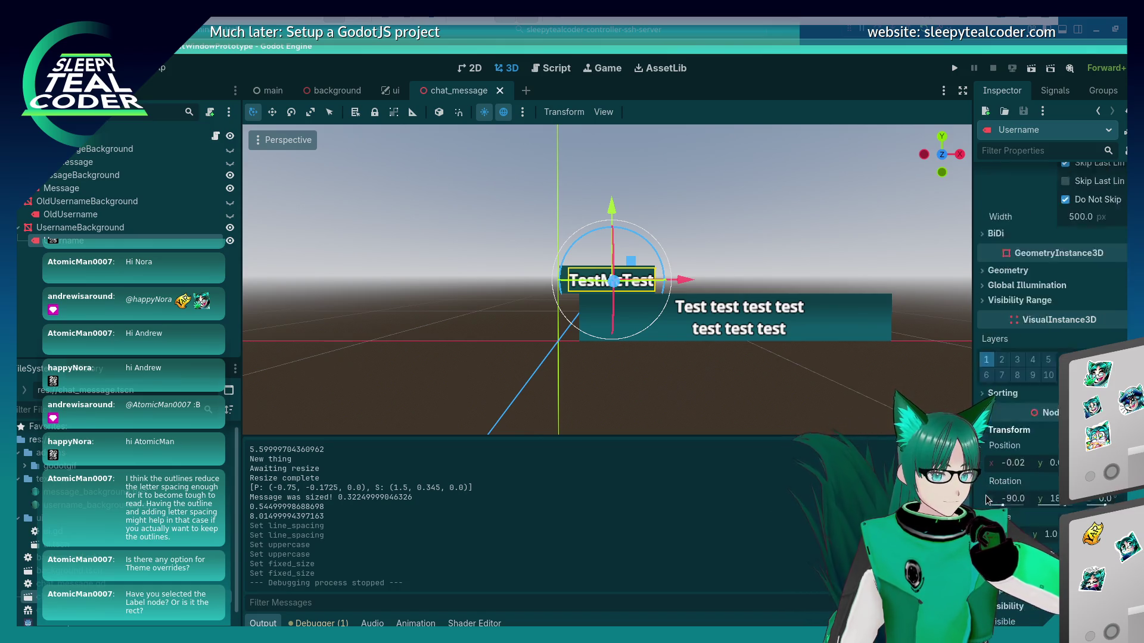
scroll(985, 496, "up", 3)
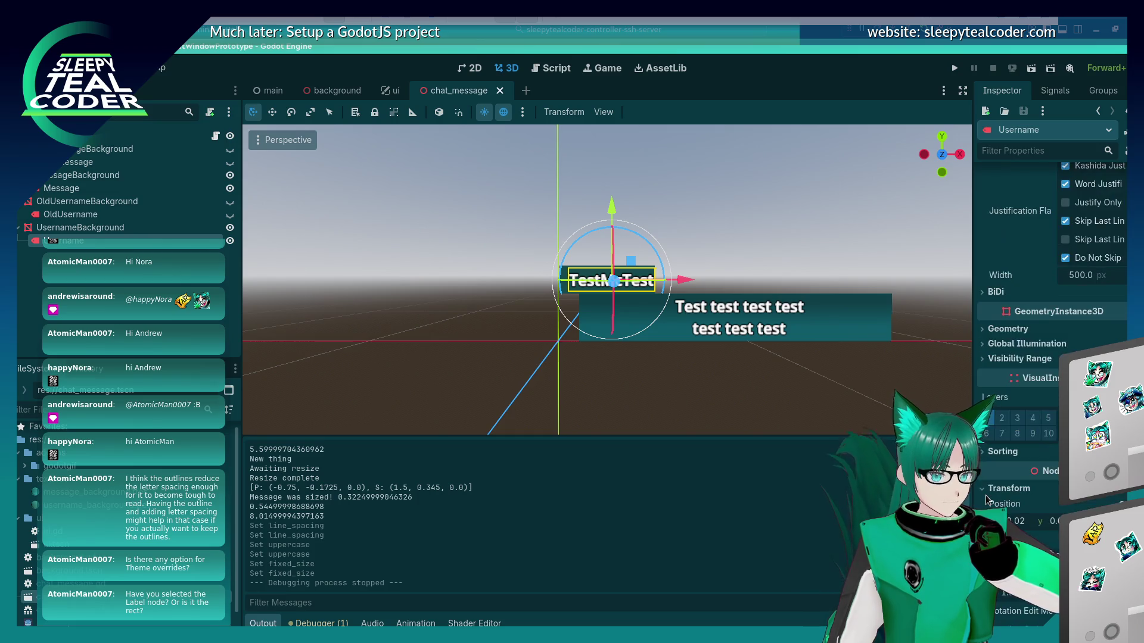
left_click(992, 328)
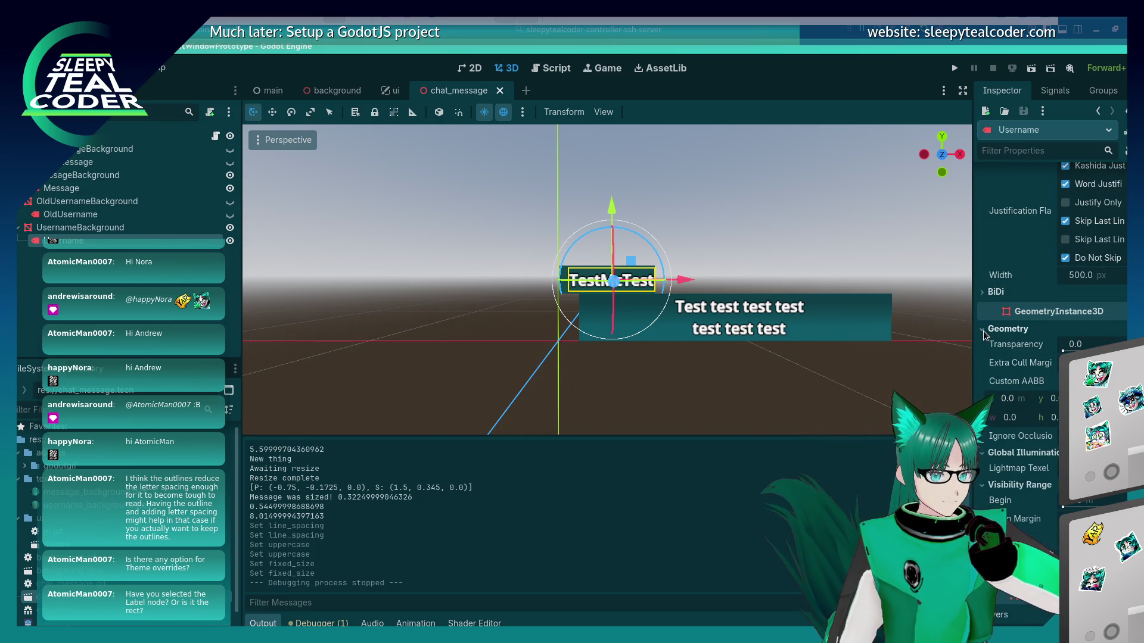
scroll(994, 405, "up", 5)
scroll(993, 405, "up", 5)
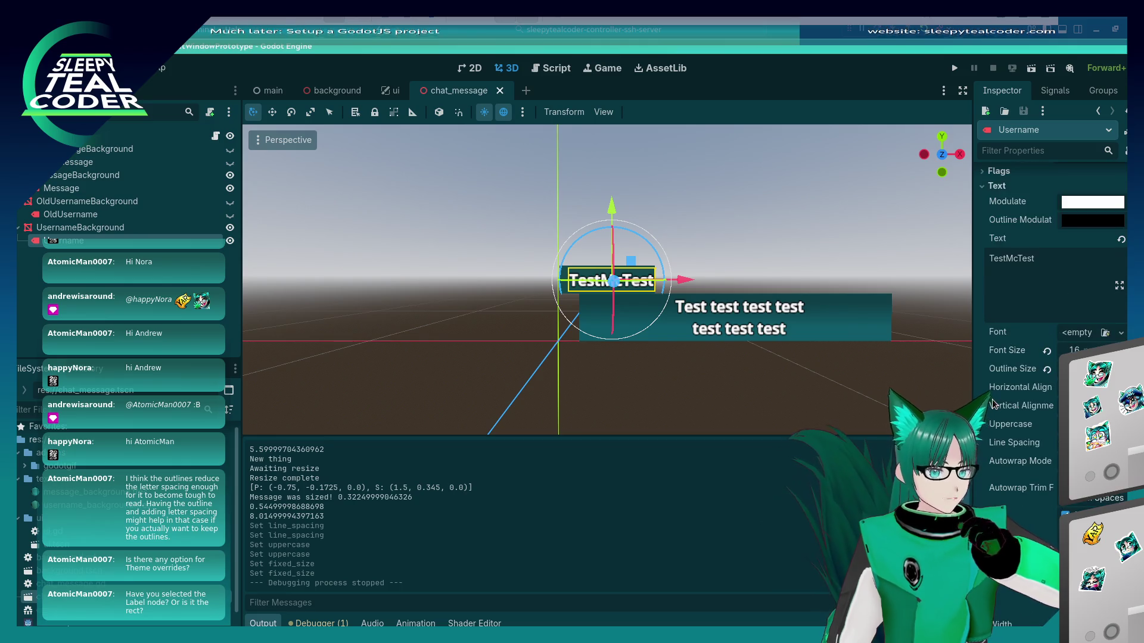
left_click(1121, 333)
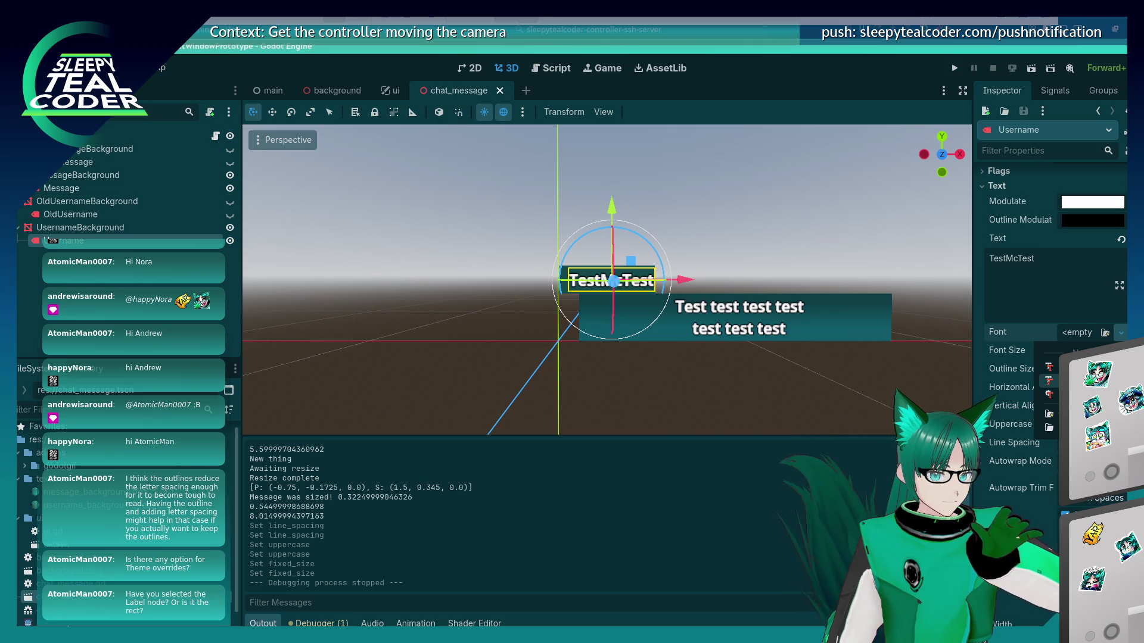
Assign the Username label a new FontVariation and expand its Extra Spacing settings
left_click(1061, 380)
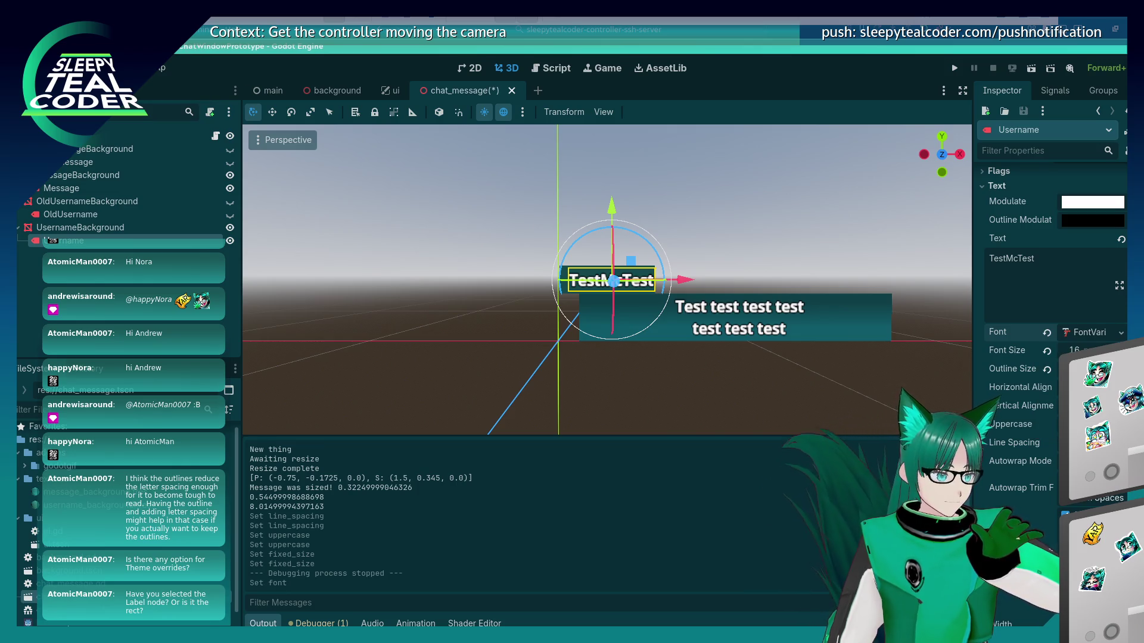
left_click(1099, 334)
left_click(1099, 335)
left_click(1099, 333)
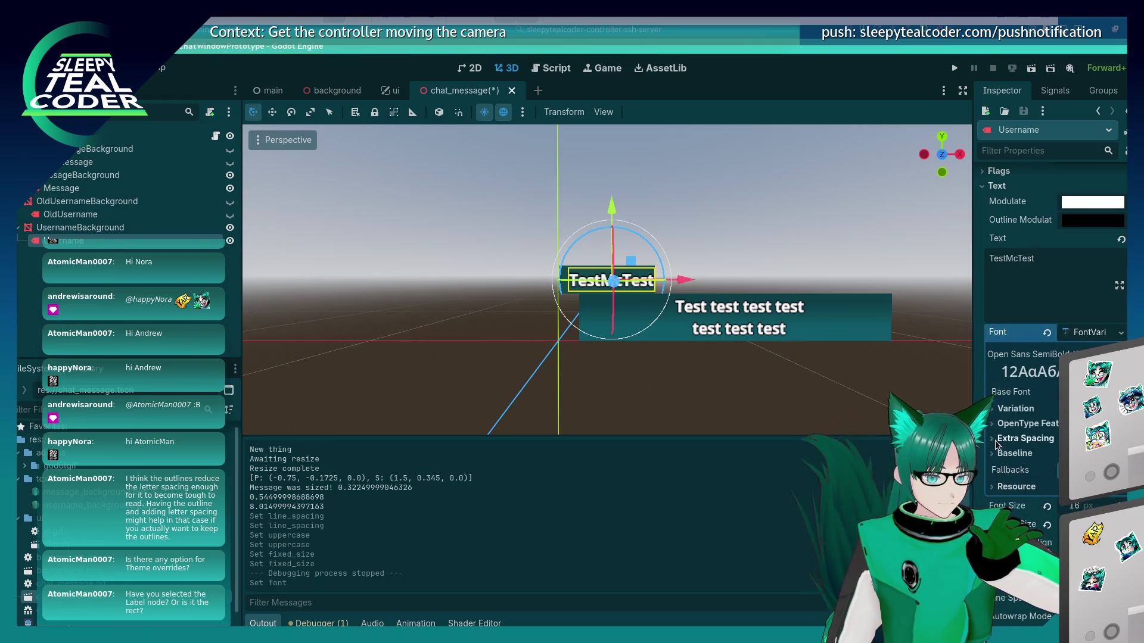
left_click(1022, 439)
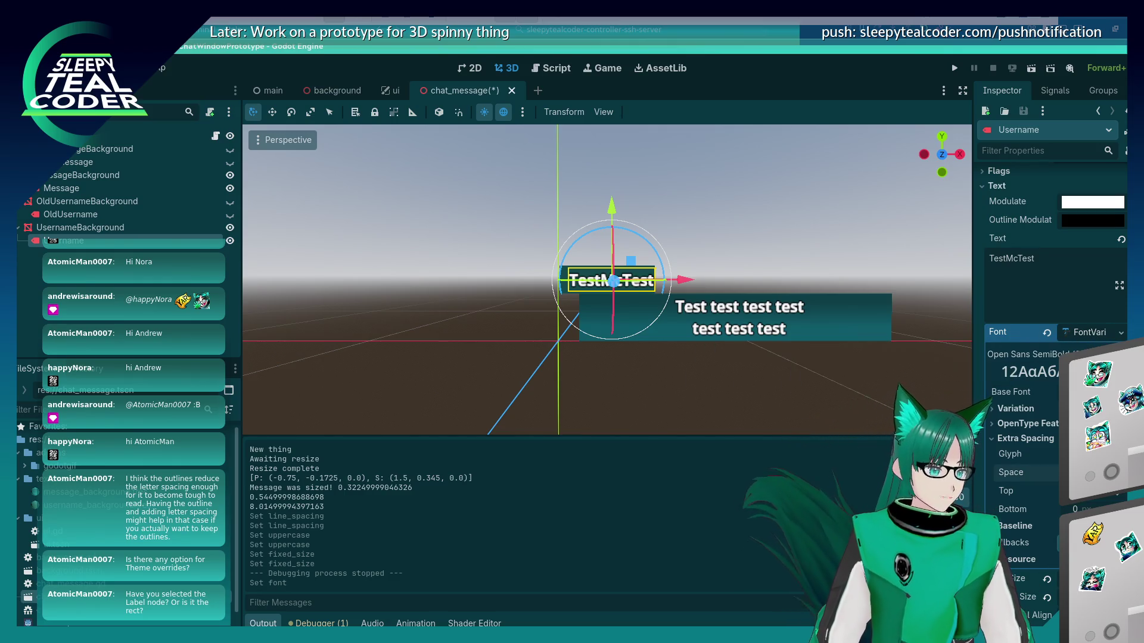
Try and reset word spacing, then settle on slightly wider glyph spacing and deselect the label
key("Return")
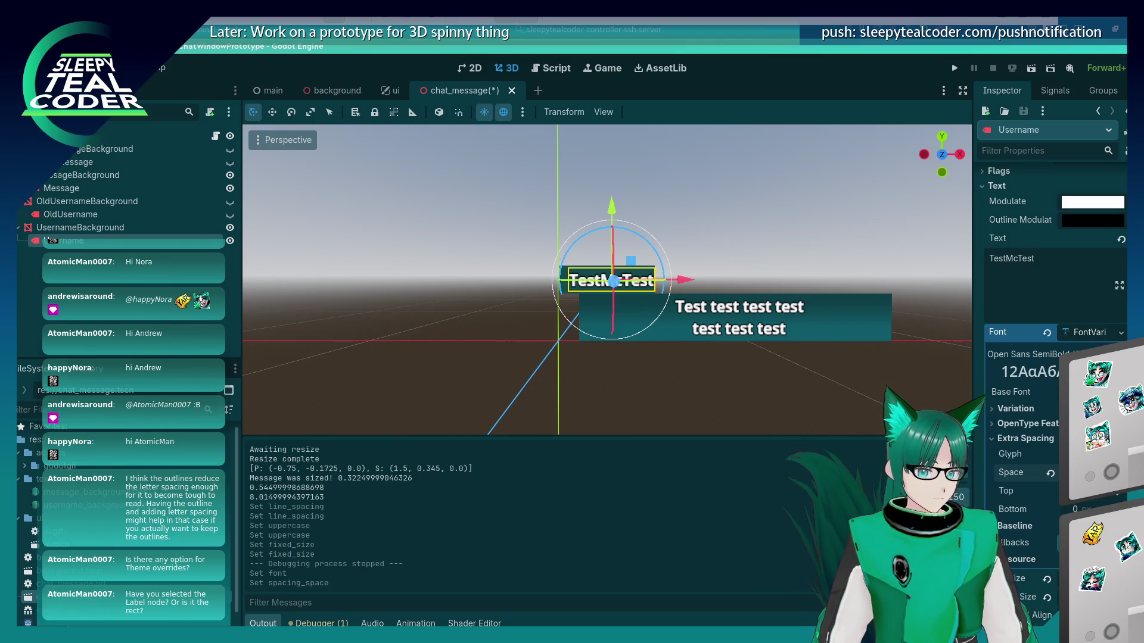
key("Return")
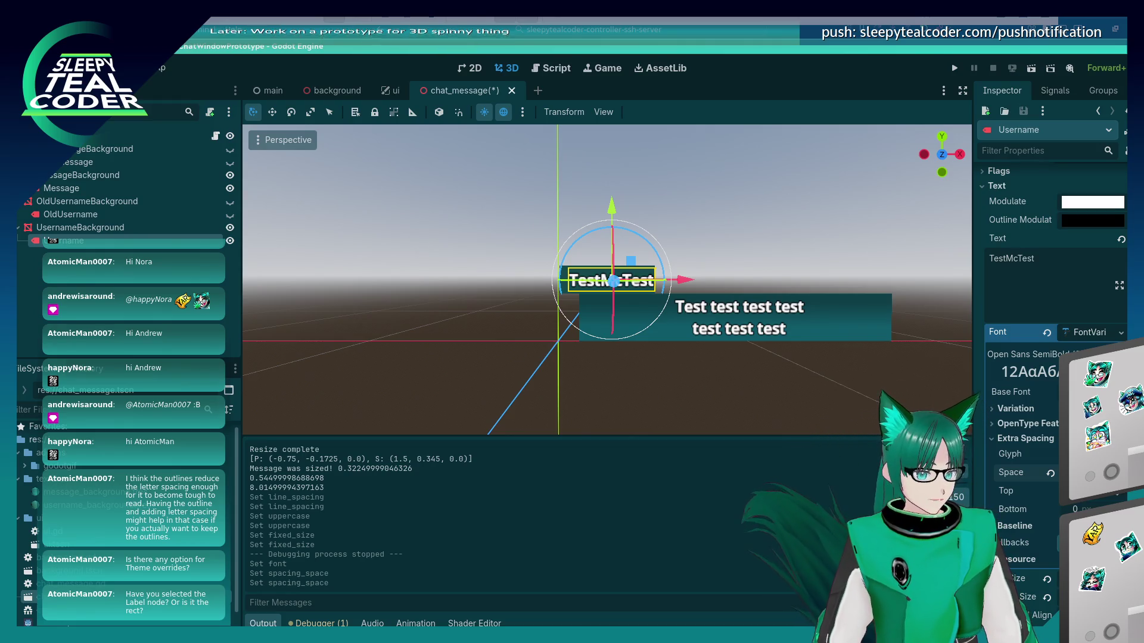
key("Return")
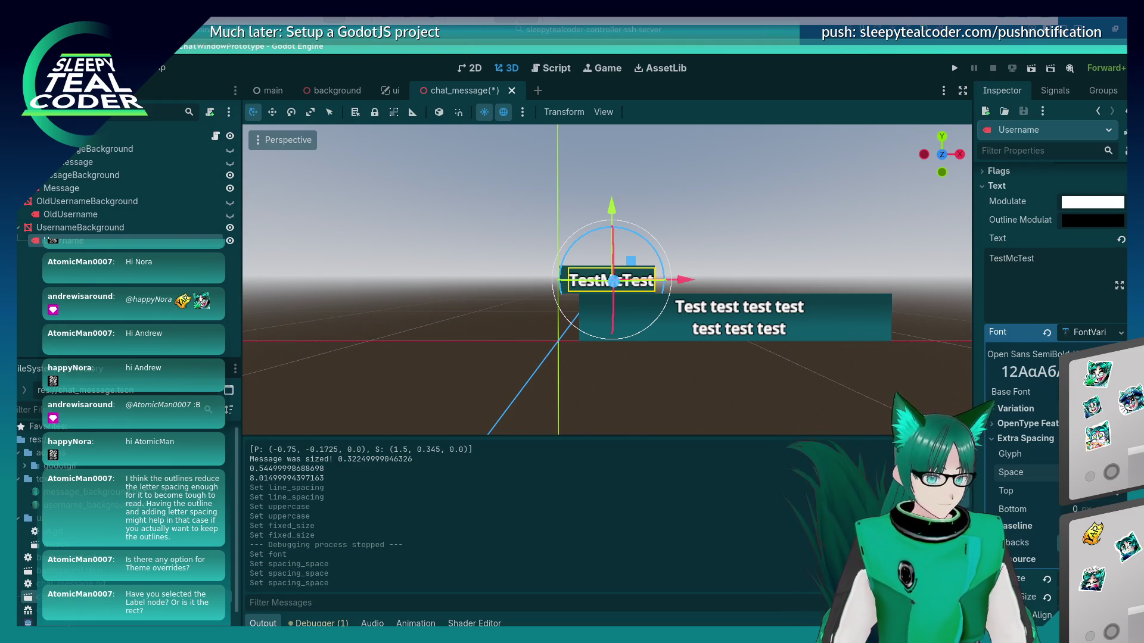
scroll(1055, 358, "down", 2)
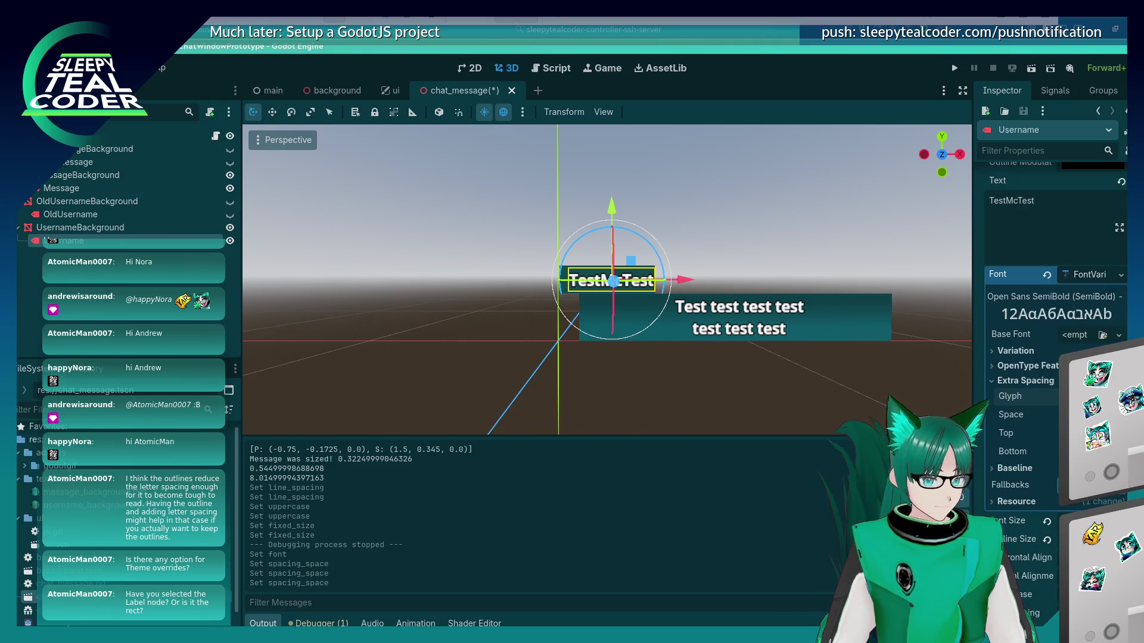
key("Return")
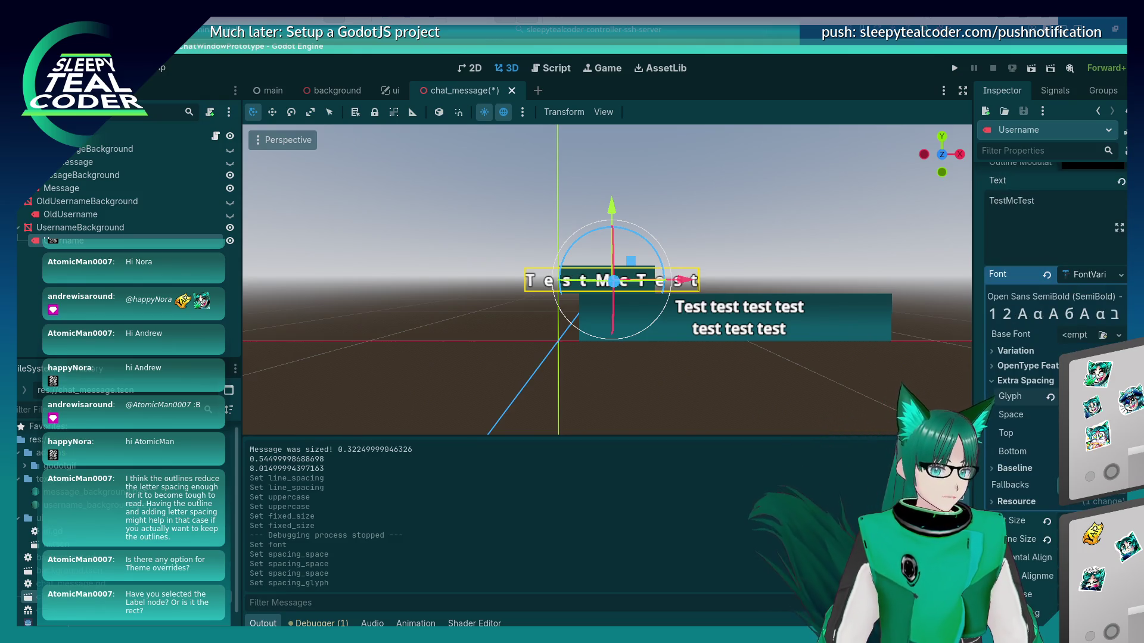
key("Return")
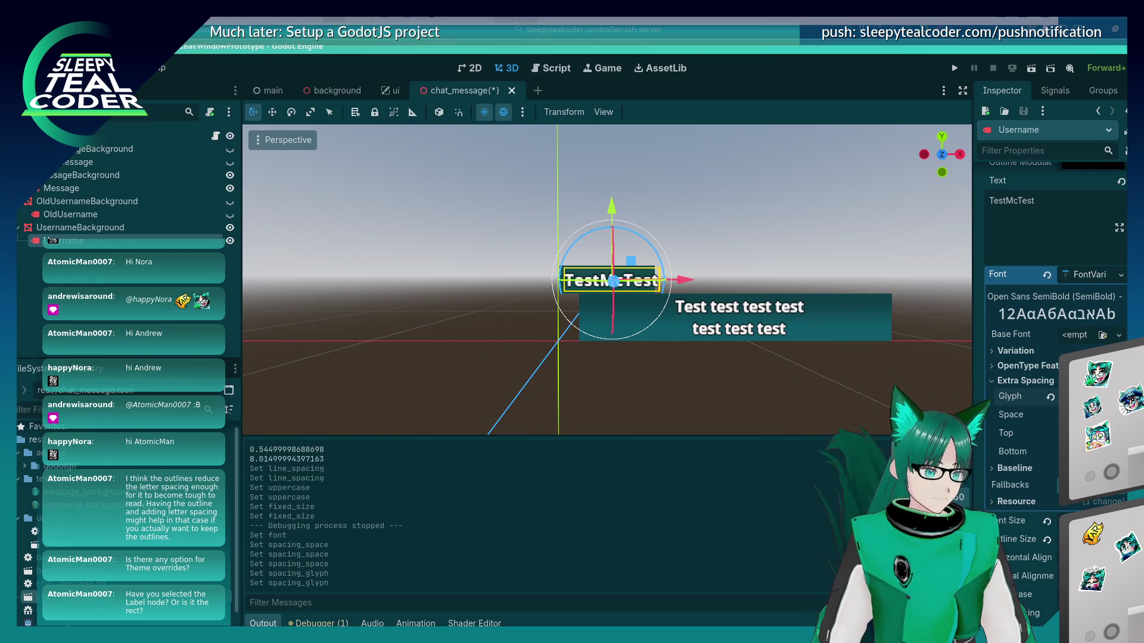
key("Return")
key("Return")
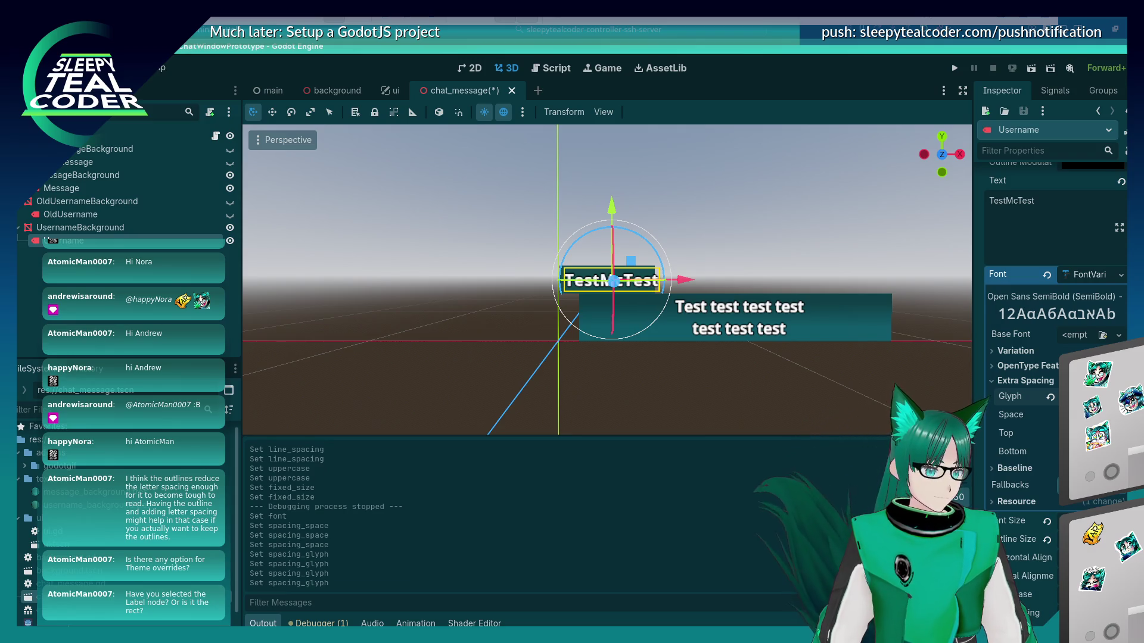
left_click(690, 397)
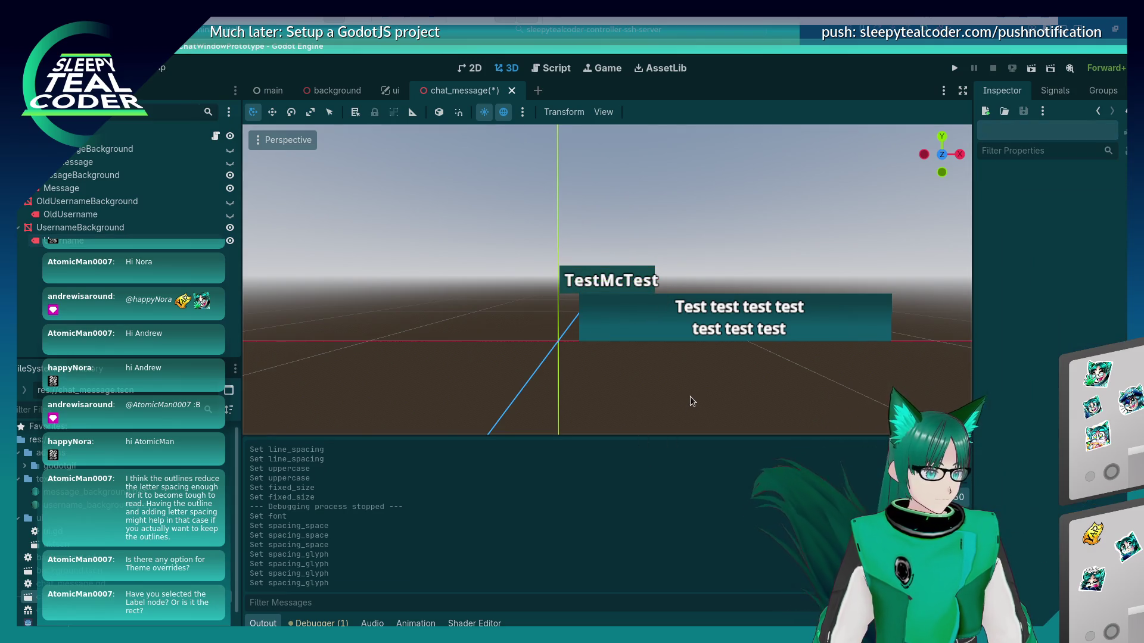
Run the project and post a message with a light teal username and purple message background
left_click(954, 69)
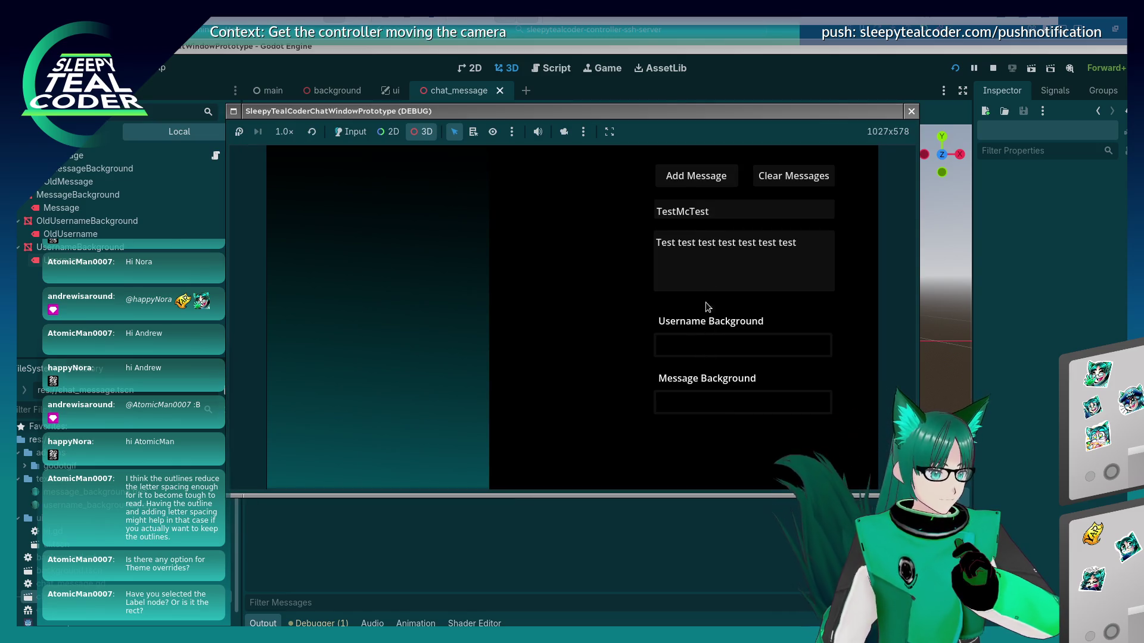
left_click(350, 132)
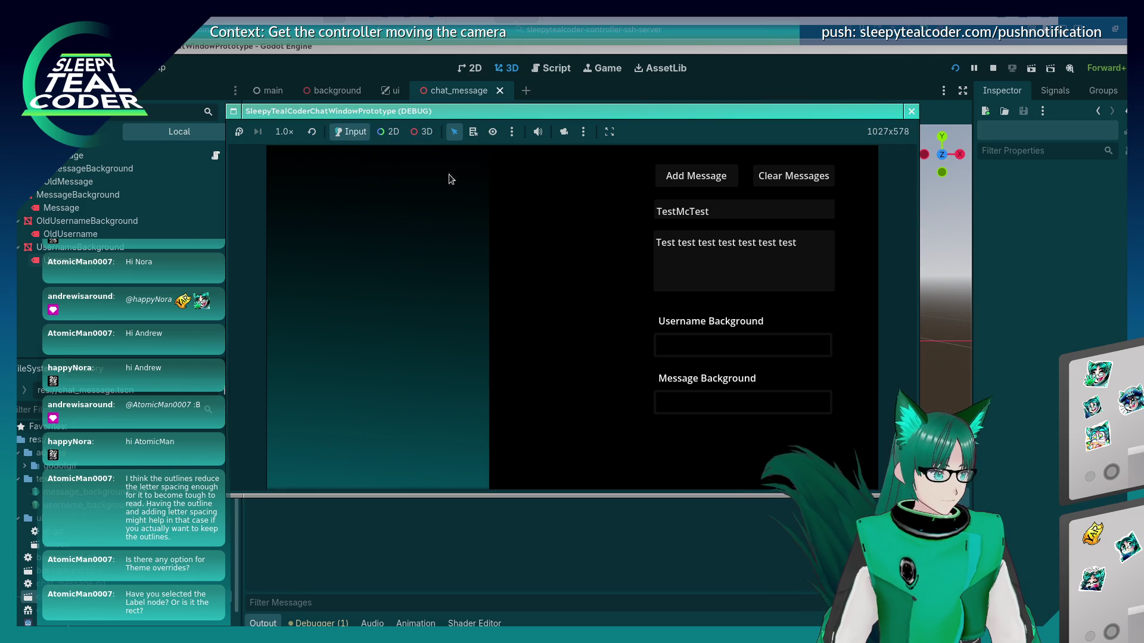
left_click(698, 344)
left_click(813, 228)
left_click(700, 173)
left_click(632, 369)
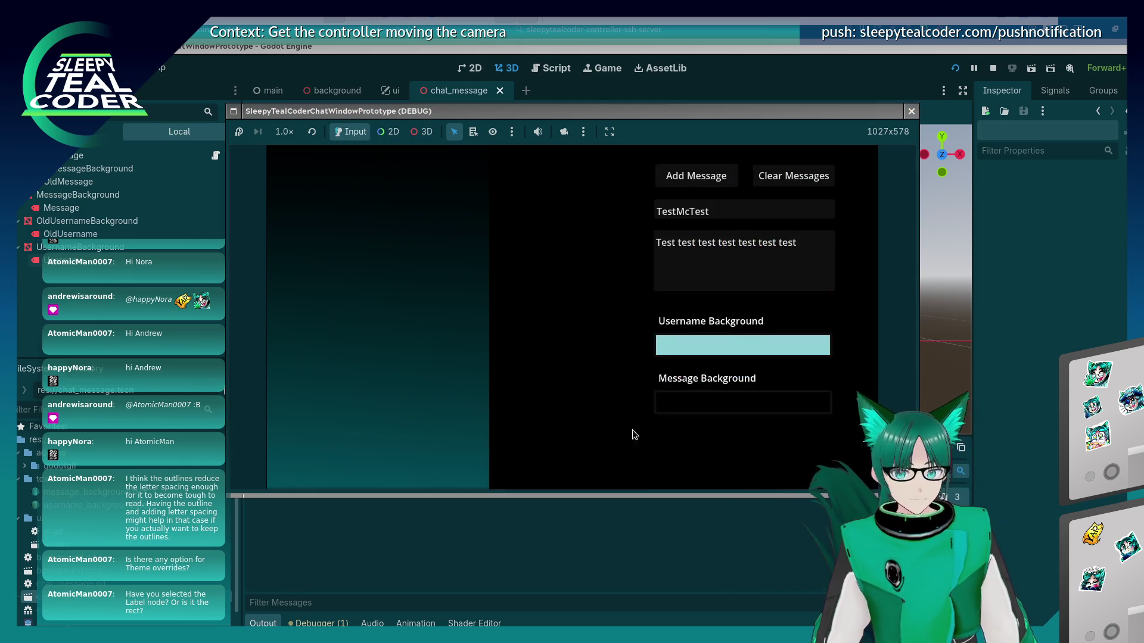
left_click(739, 403)
left_click(815, 270)
left_click(763, 205)
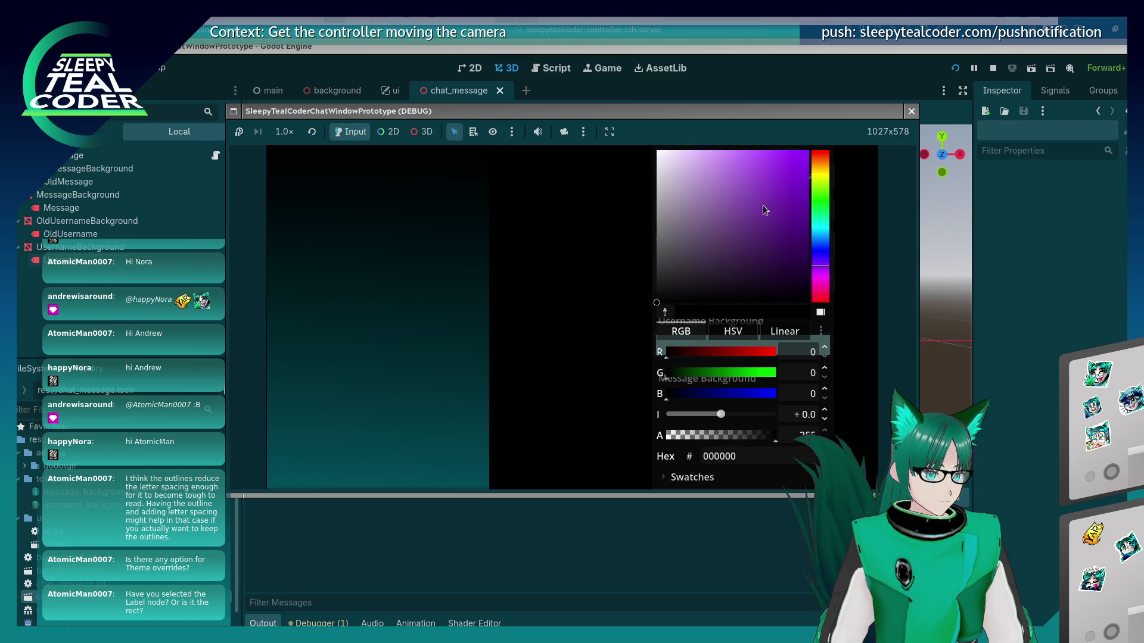
left_click(555, 260)
left_click(715, 179)
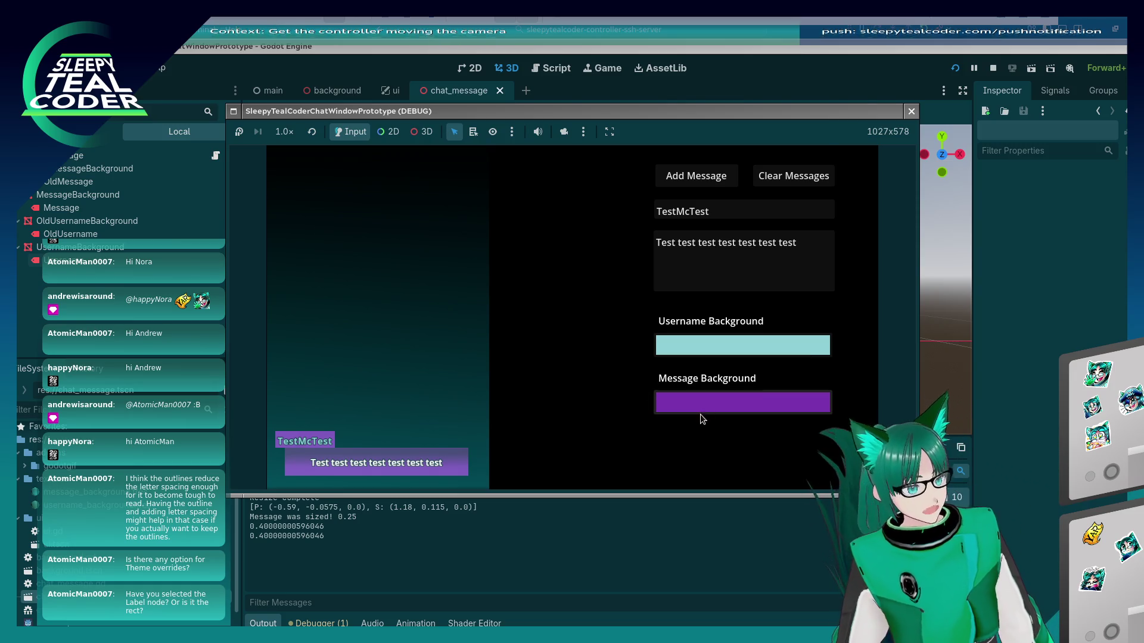
Post a second message with a green message background and deep purple username background
left_click(727, 404)
left_click(820, 209)
left_click(554, 235)
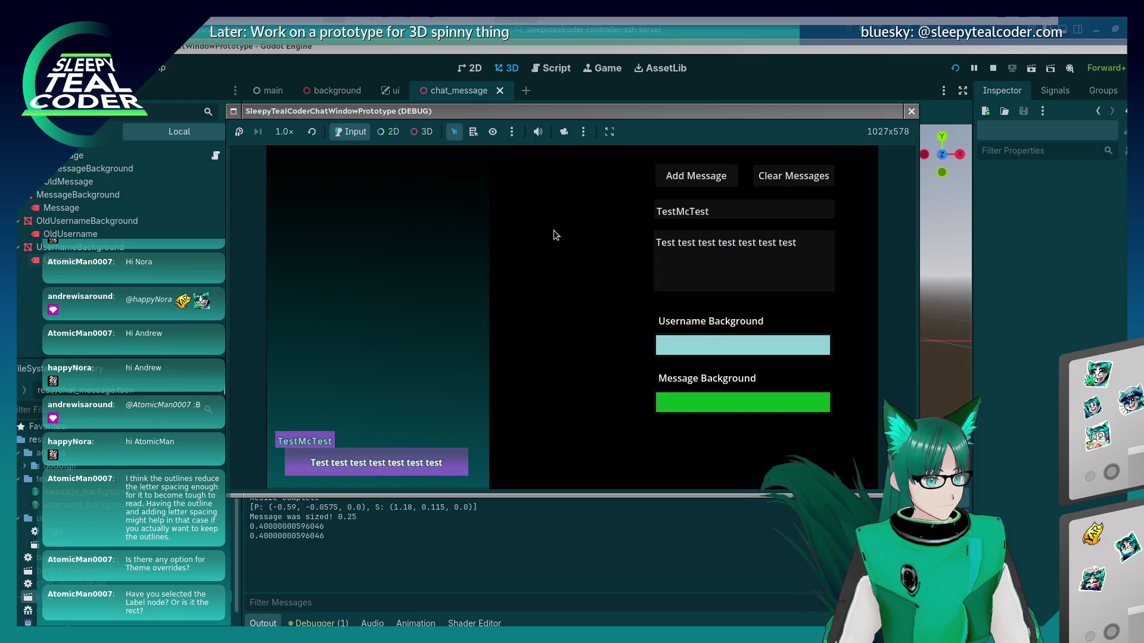
left_click(701, 344)
left_click(820, 279)
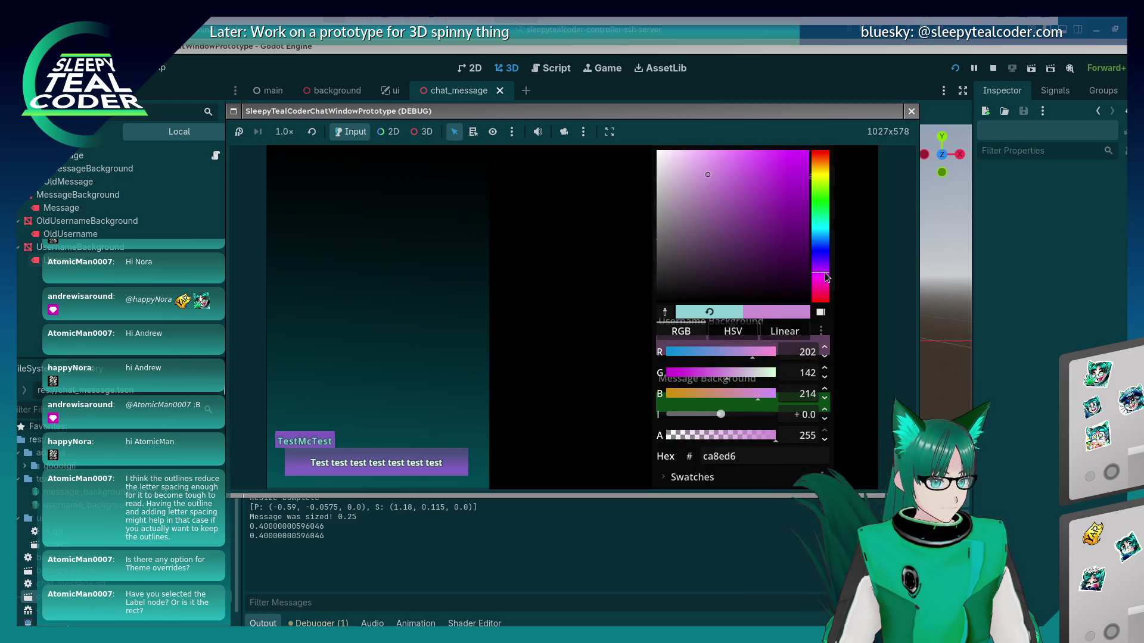
left_click(793, 245)
left_click(492, 272)
left_click(685, 178)
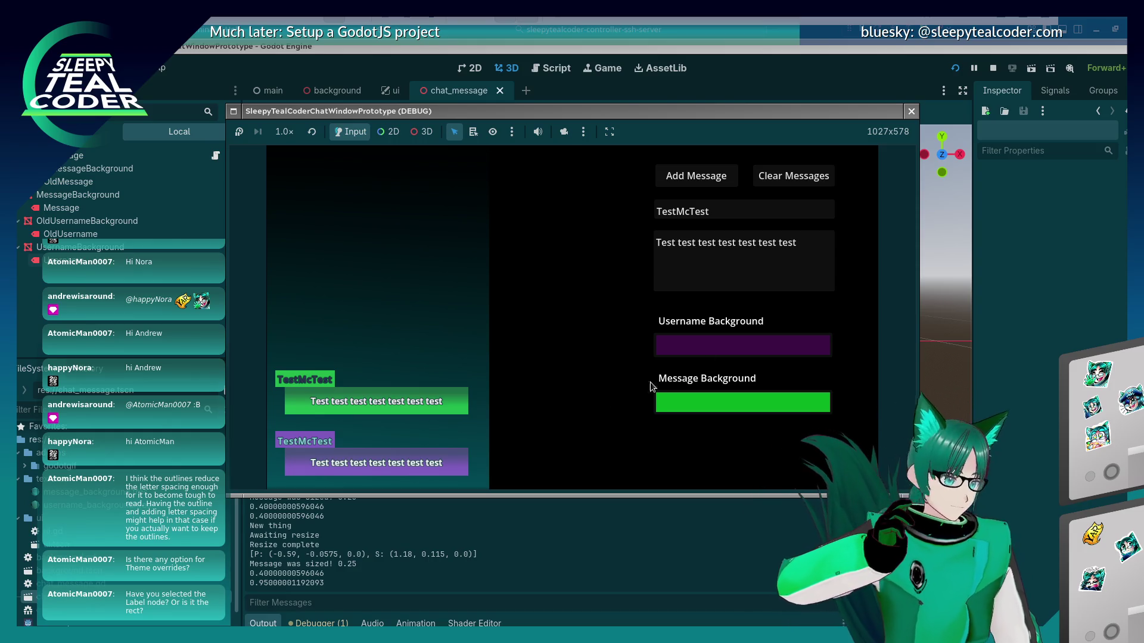
Post a third message with a blue username background, then focus the username field
left_click(759, 340)
left_click(823, 244)
left_click_drag(774, 215, 681, 243)
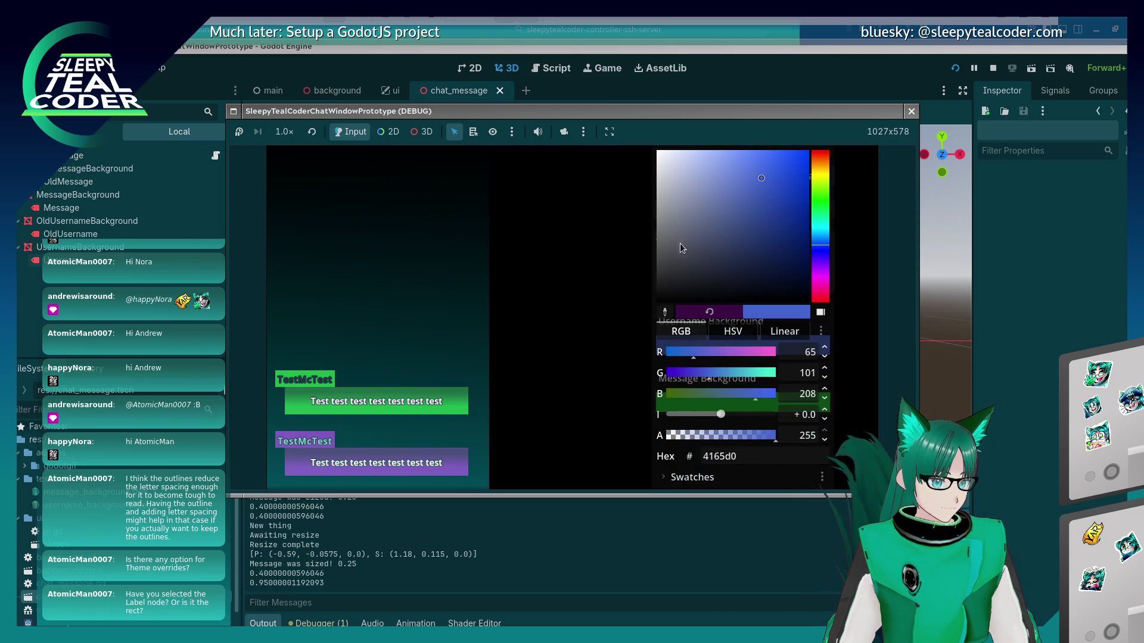
key("Escape")
left_click(696, 175)
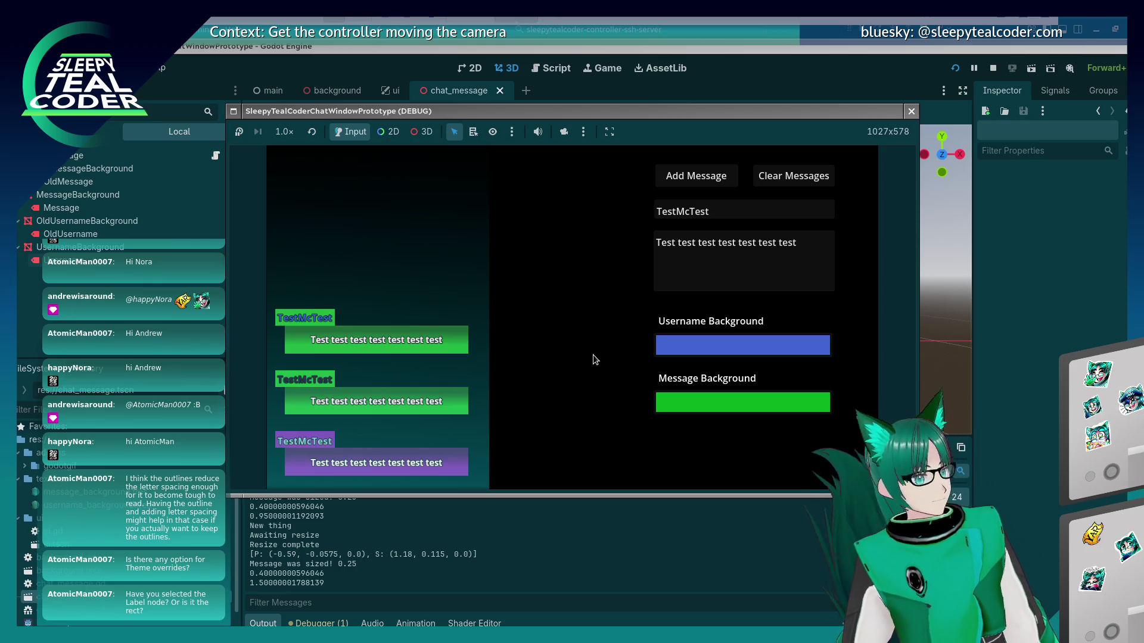
left_click(778, 209)
Post messages as 'Lopoooooooo', then 'Lopoooooooo12345', then 'Lopoooooooo1234578'
key("ctrl+a")
key("BackSpace")
type("Lop")
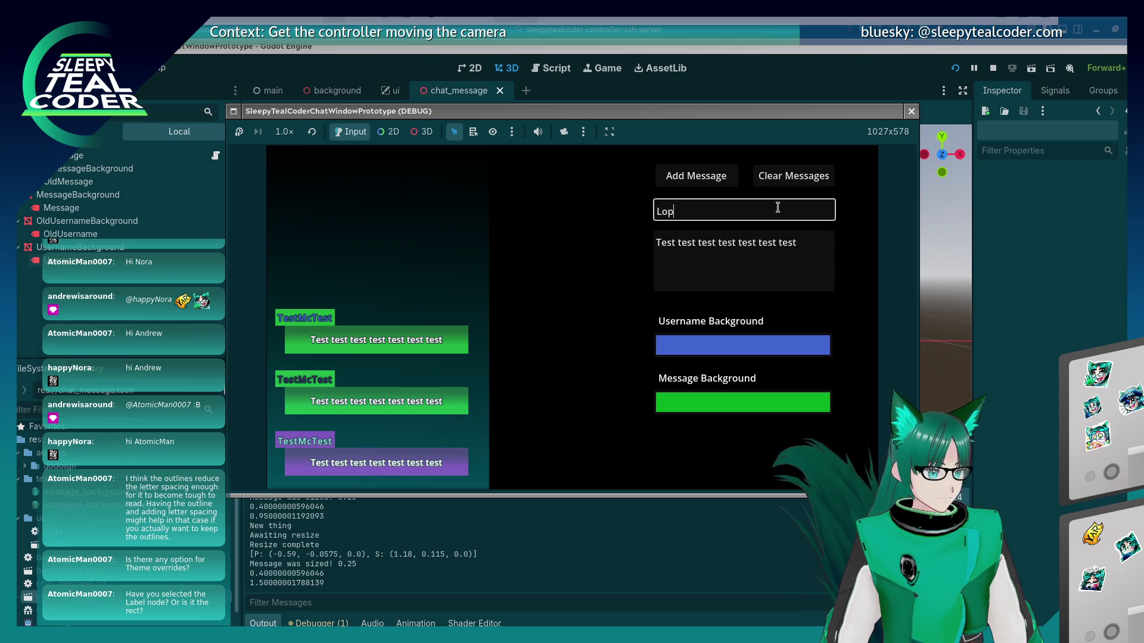
type("ooooooooooooongUsername")
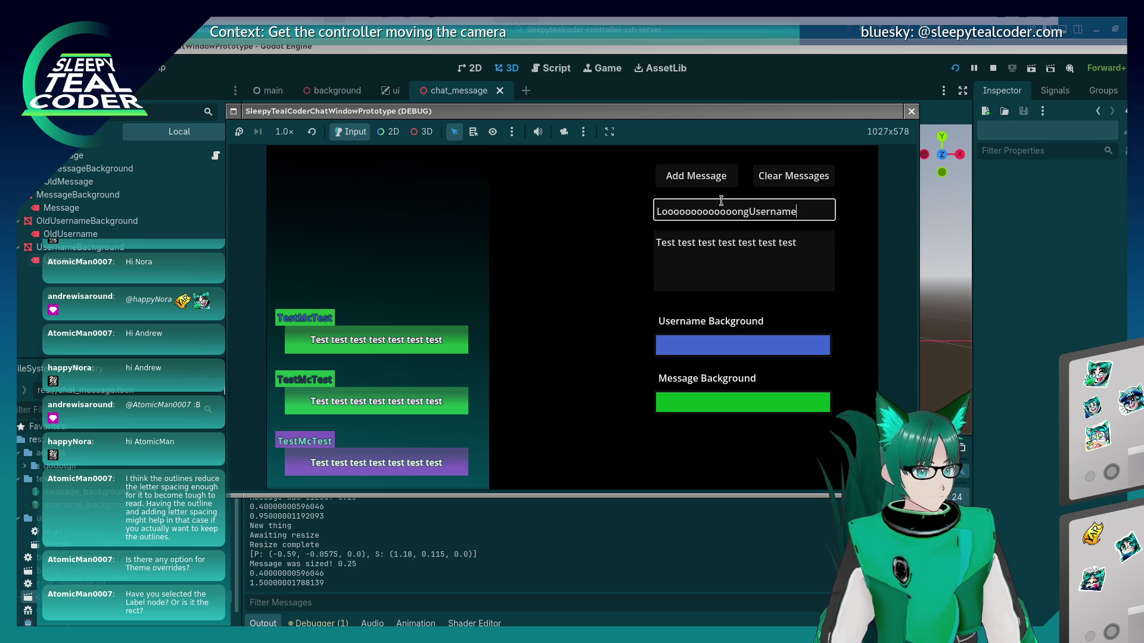
left_click(696, 176)
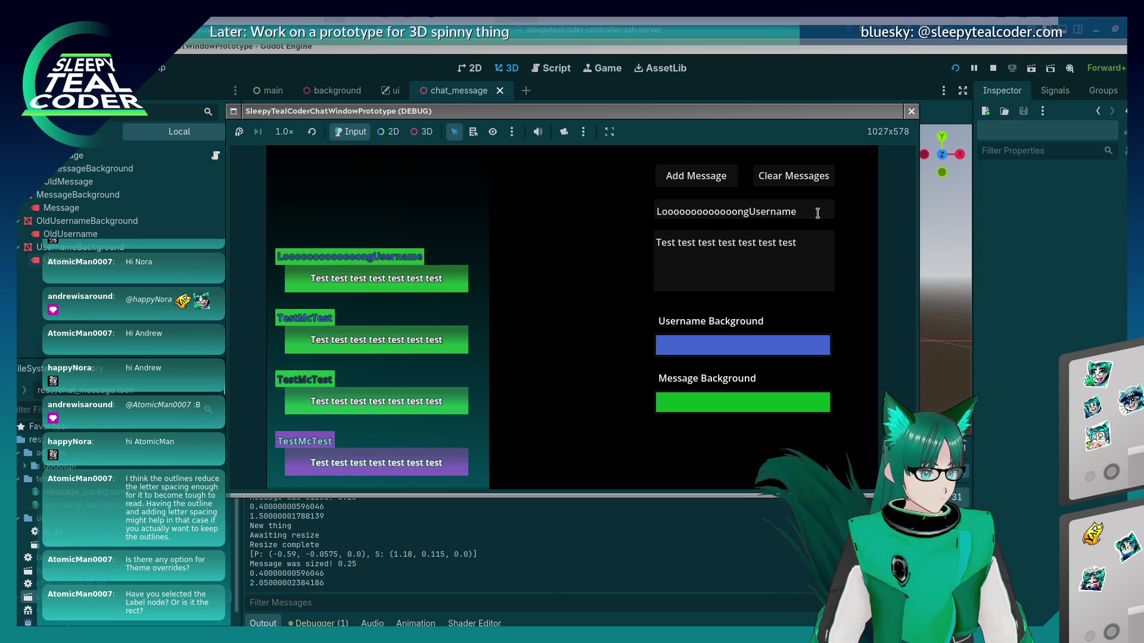
left_click(816, 212)
type("123456")
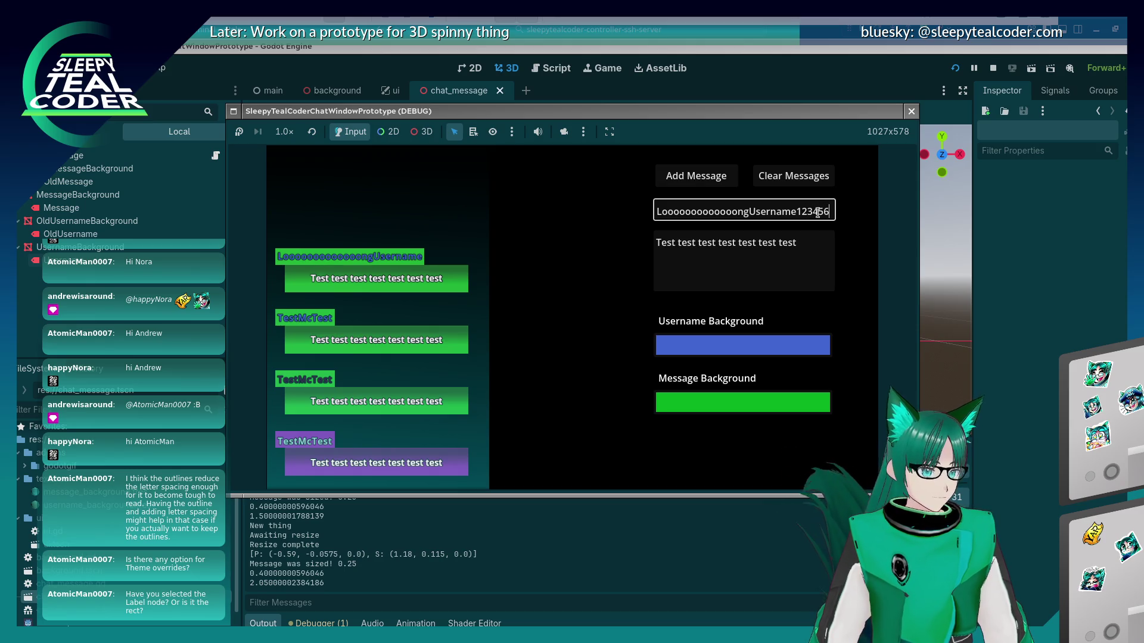
key("Return")
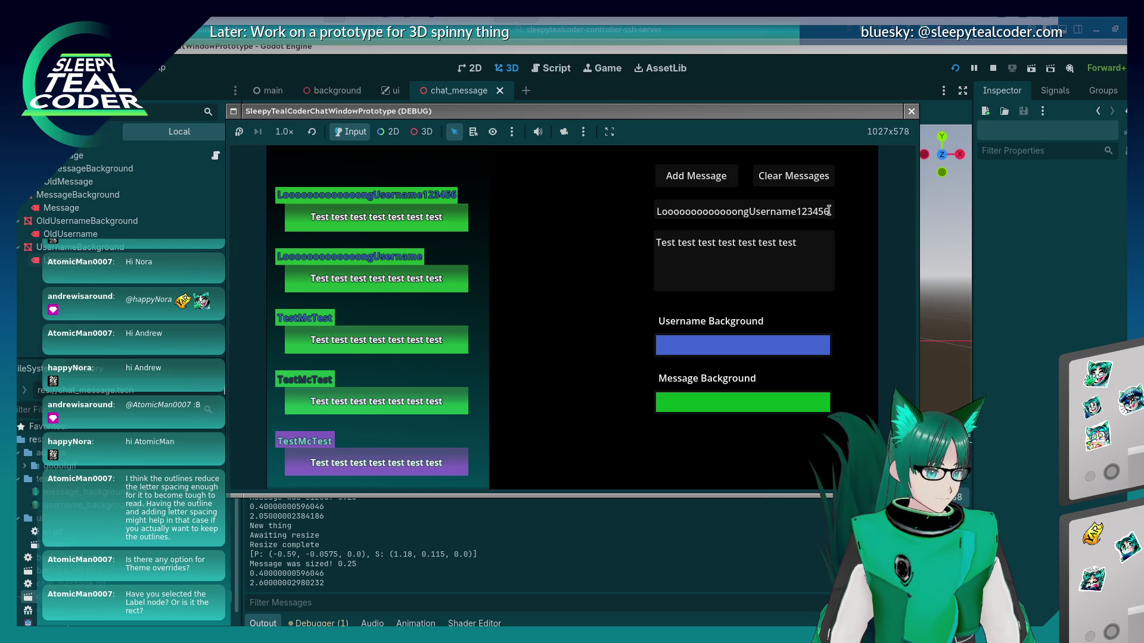
type("78")
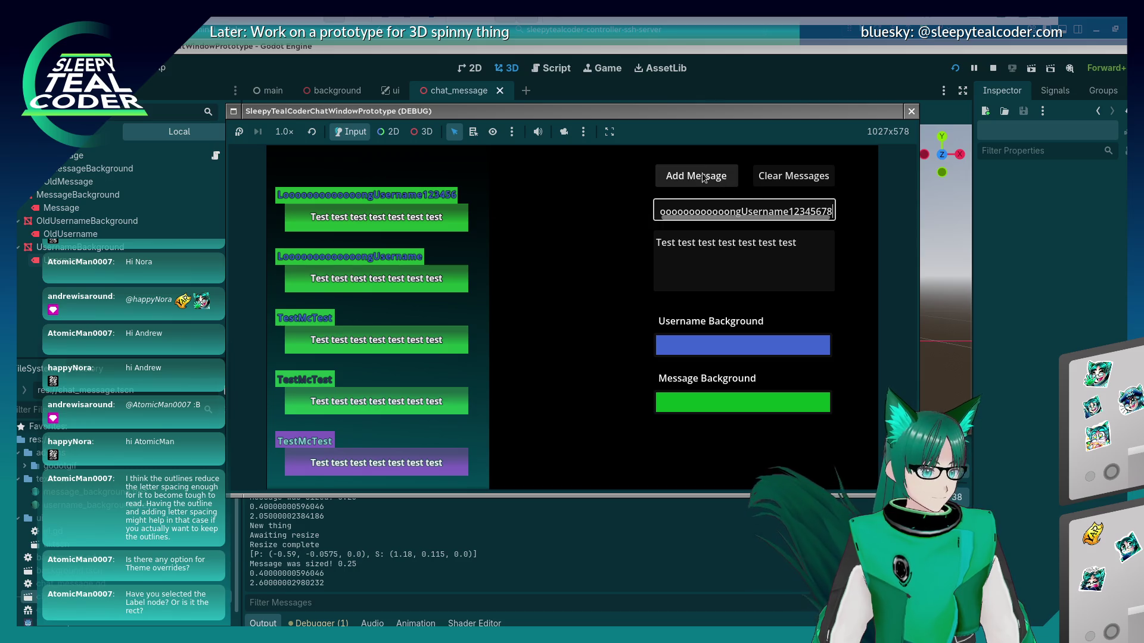
left_click(700, 175)
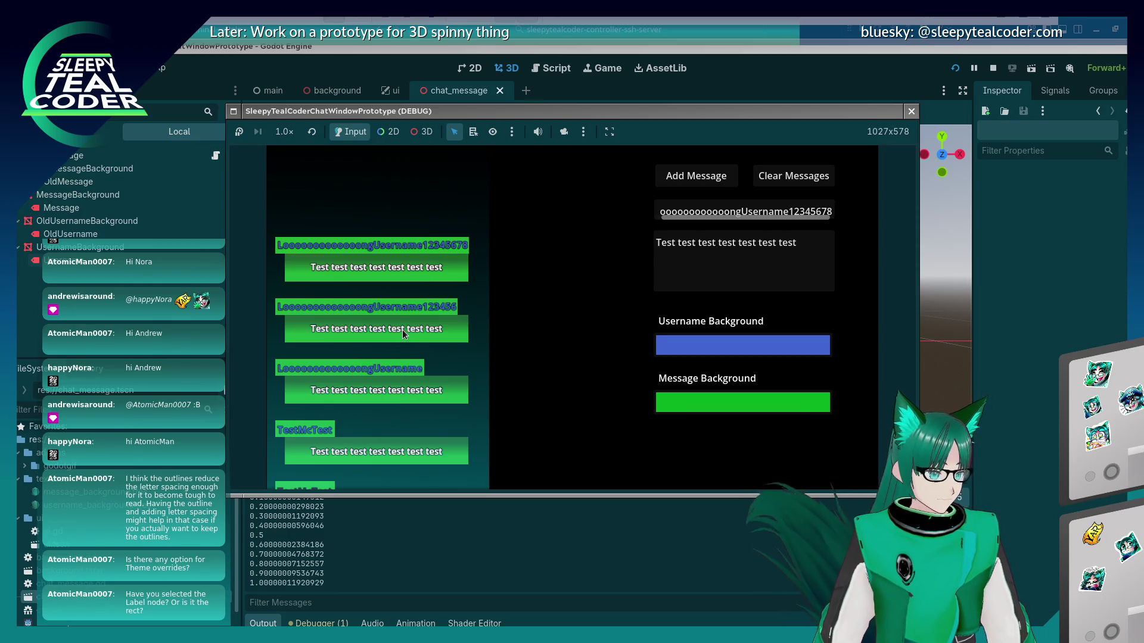
Post a message with a yellow message background and bright purple username background, then stop the game
left_click(738, 395)
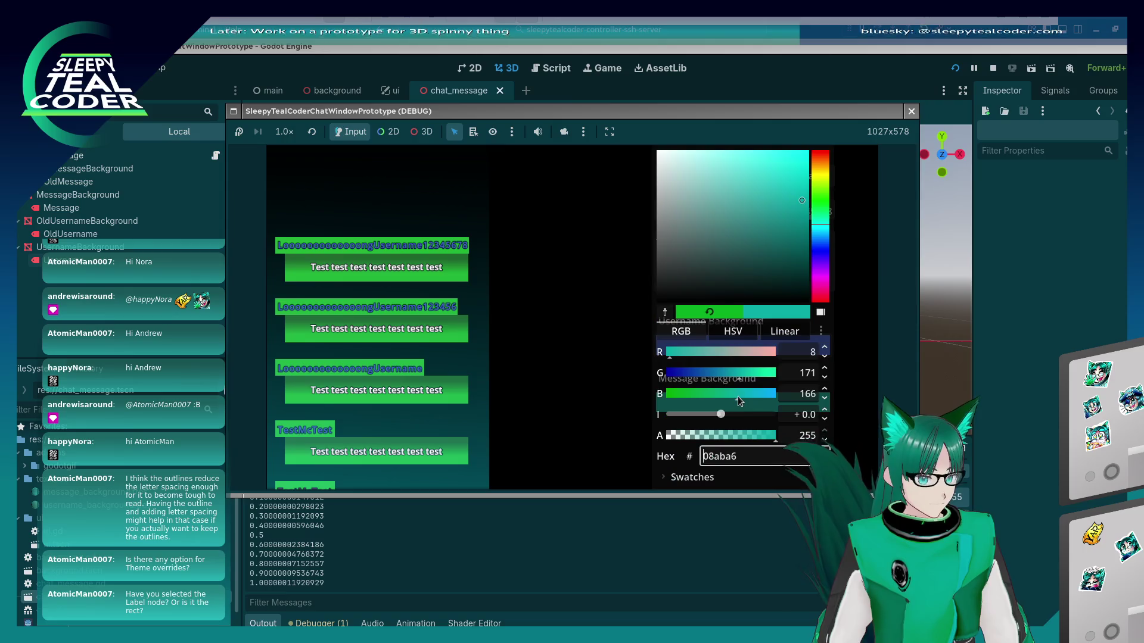
left_click_drag(820, 232, 820, 170)
left_click(641, 274)
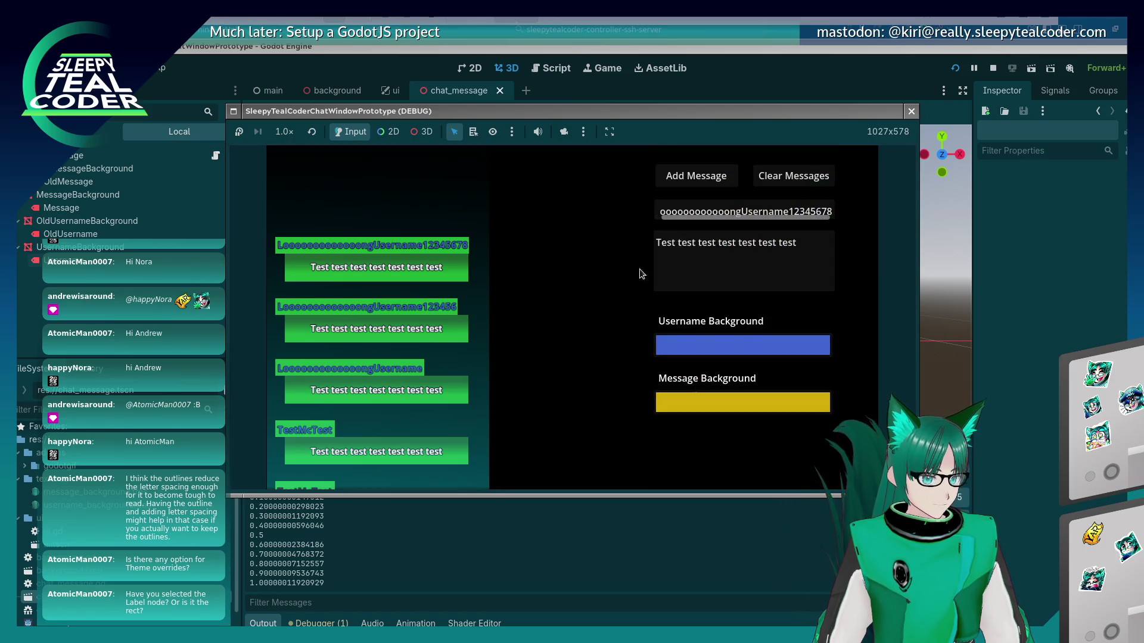
left_click(734, 346)
mouse_move(821, 246)
left_mouse_down()
mouse_move(839, 266)
mouse_move(825, 268)
left_mouse_up()
left_click(764, 223)
left_click(580, 277)
left_click(695, 176)
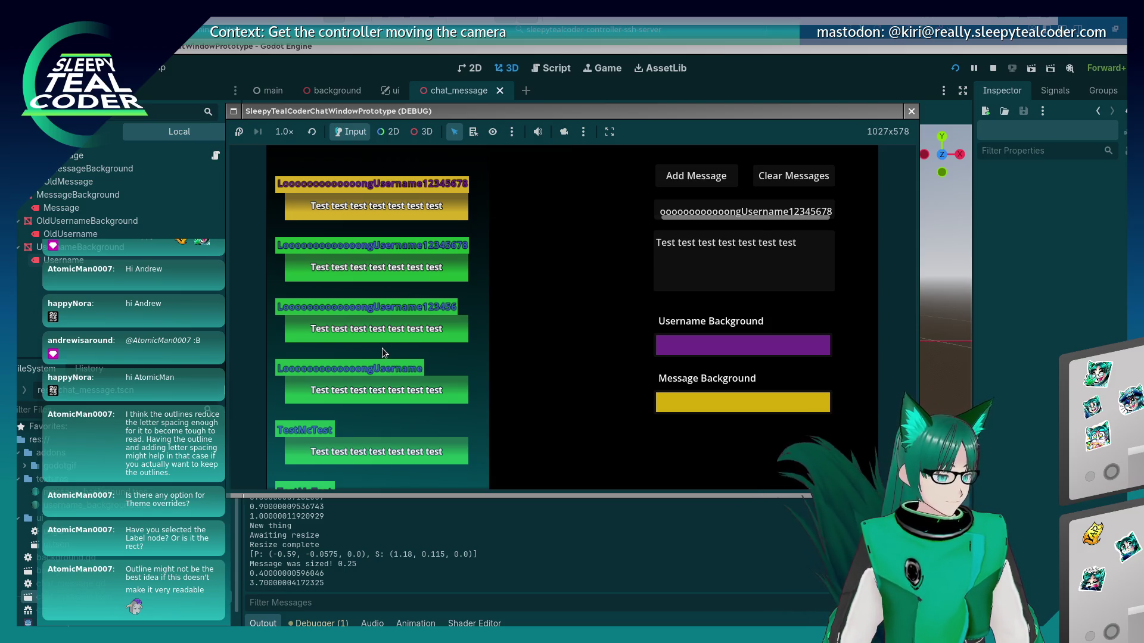
key("F8")
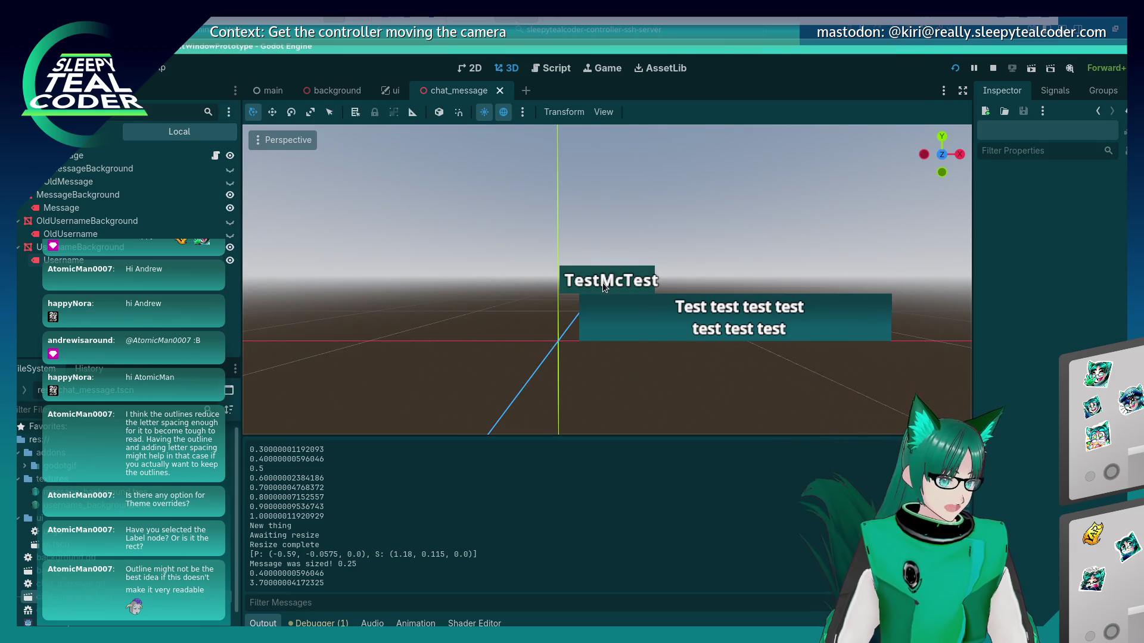
On the TestMcTest Username label, revert the glyph spacing and clear the custom font
left_click(603, 283)
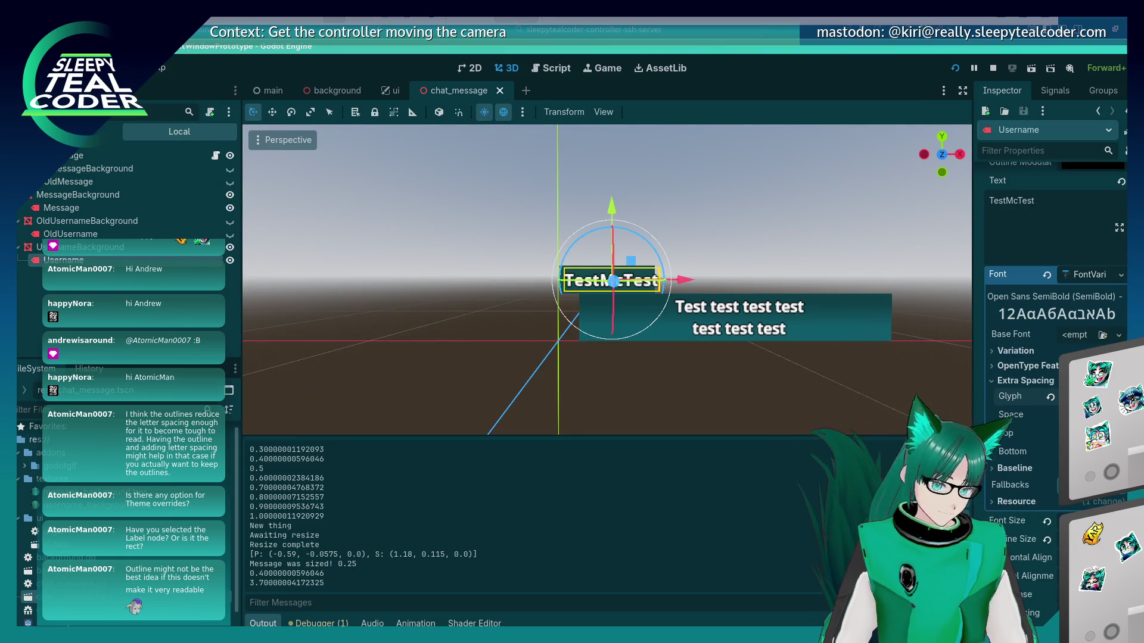
left_click(1051, 397)
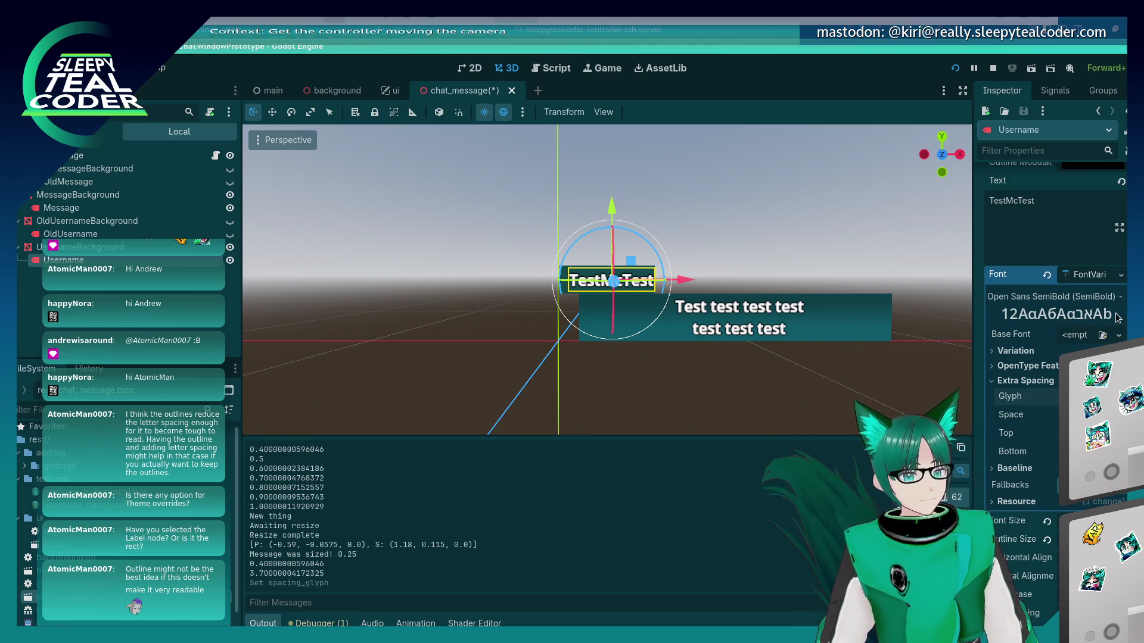
left_click(1121, 276)
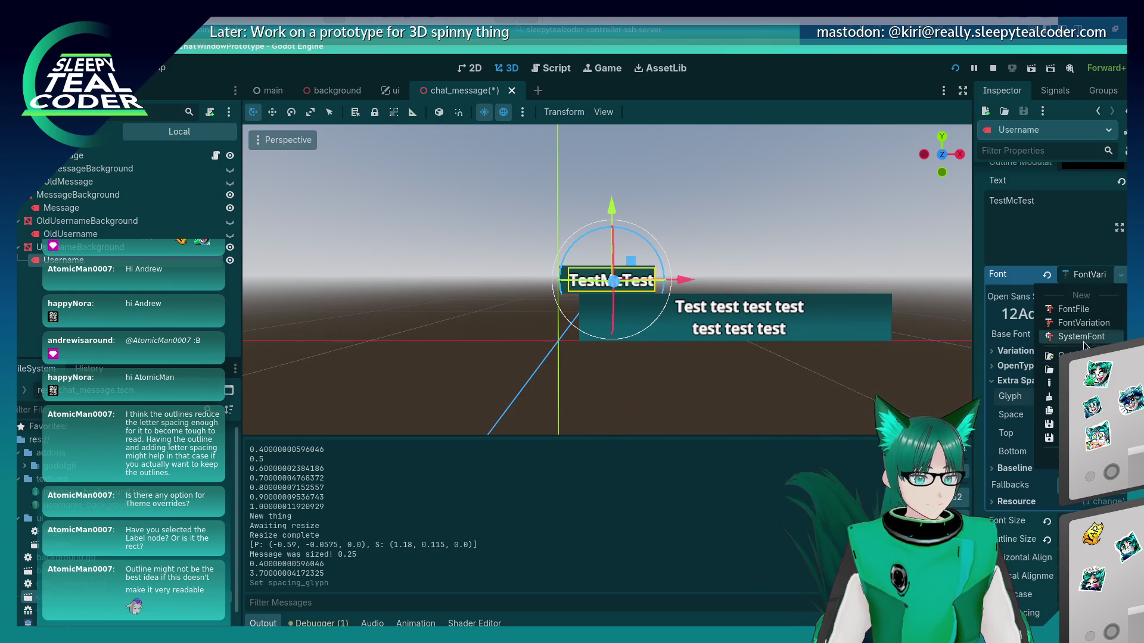
left_click(1055, 397)
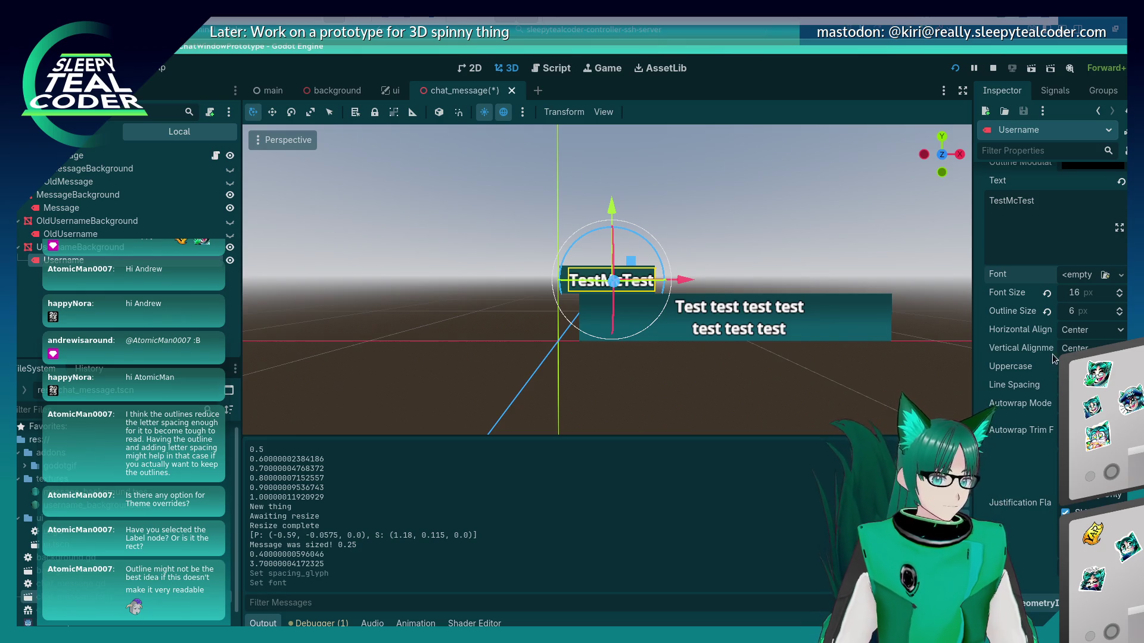
Set the label's Outline Size to 0, then save and run the prototype
left_click(1075, 315)
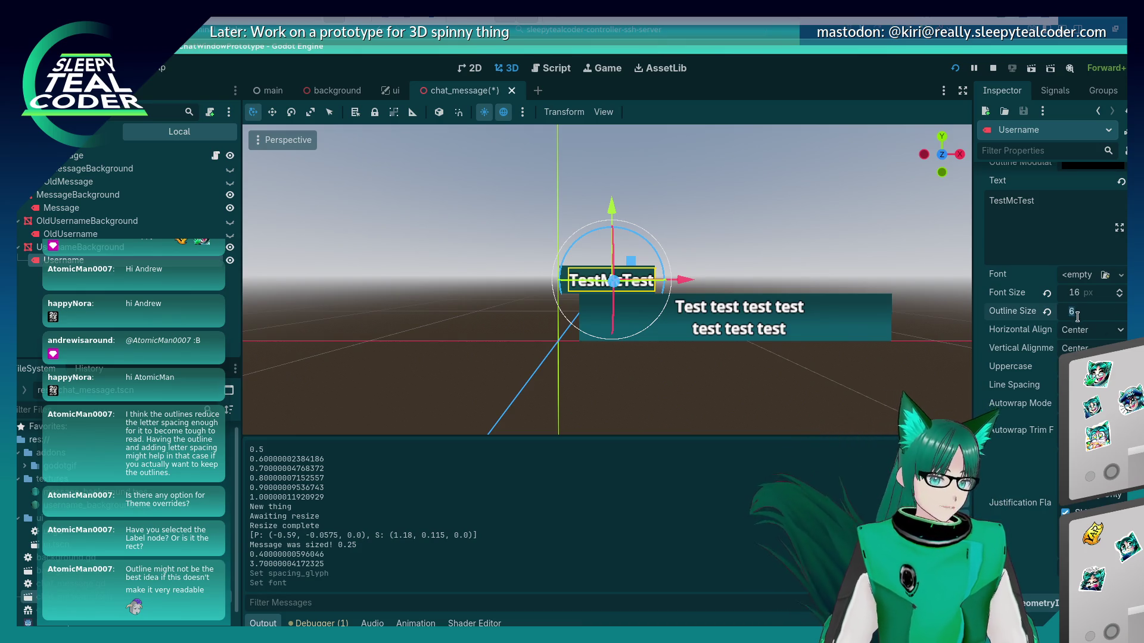
type("0")
key("Return")
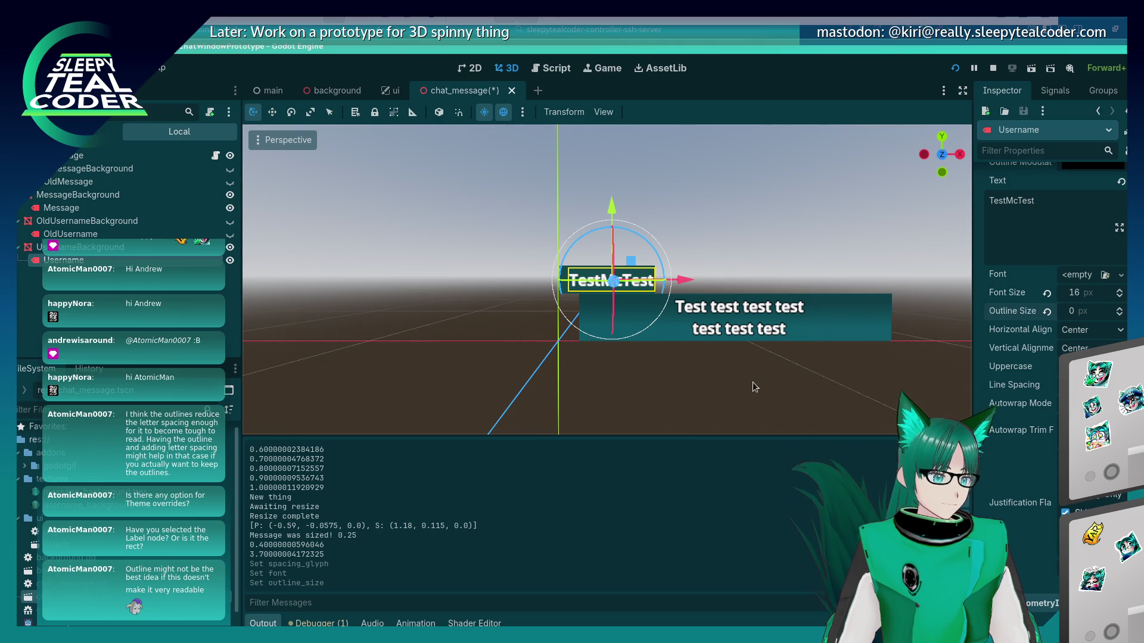
left_click(752, 383)
left_click(954, 69)
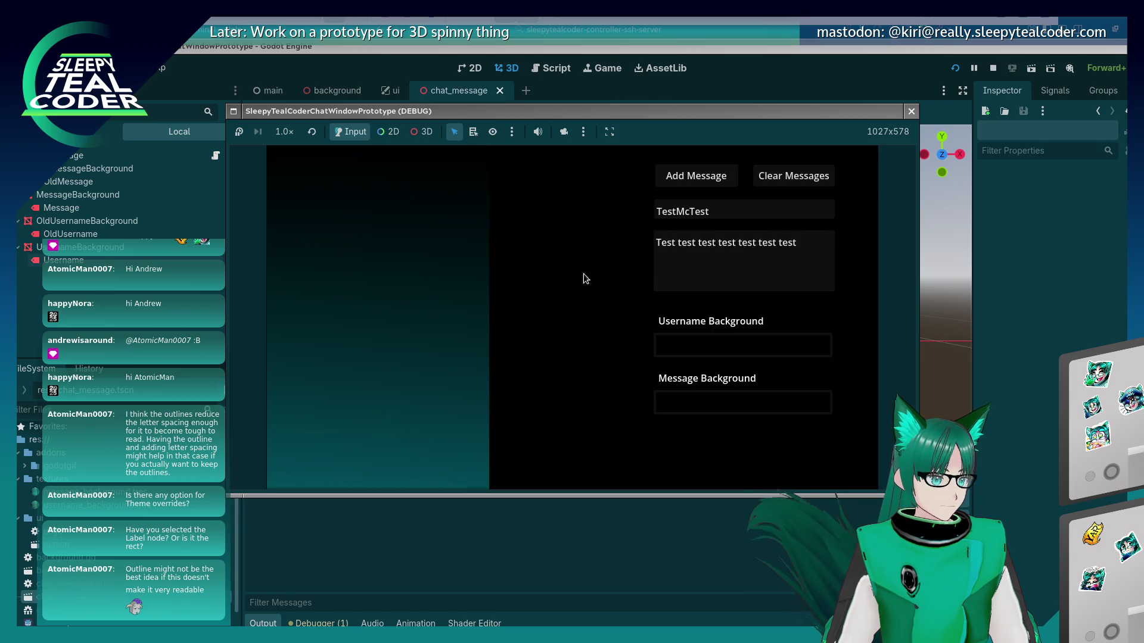
Post a message with a teal username background on a purple message background
left_click(688, 338)
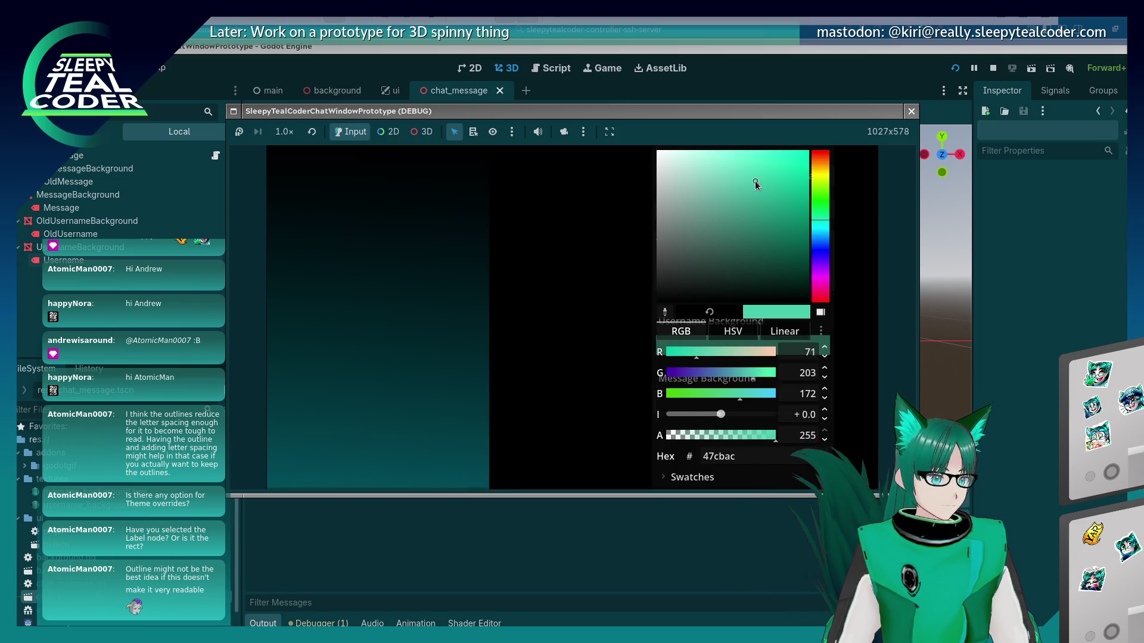
left_click(645, 358)
left_click(688, 342)
left_click(814, 270)
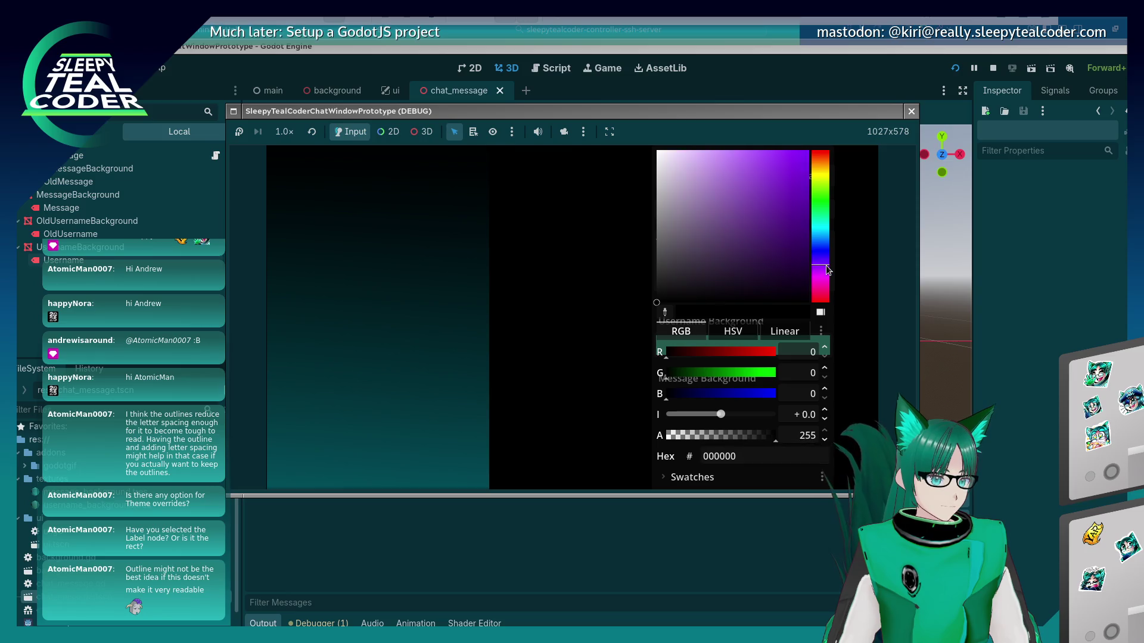
left_click(739, 191)
left_click(520, 298)
left_click(691, 175)
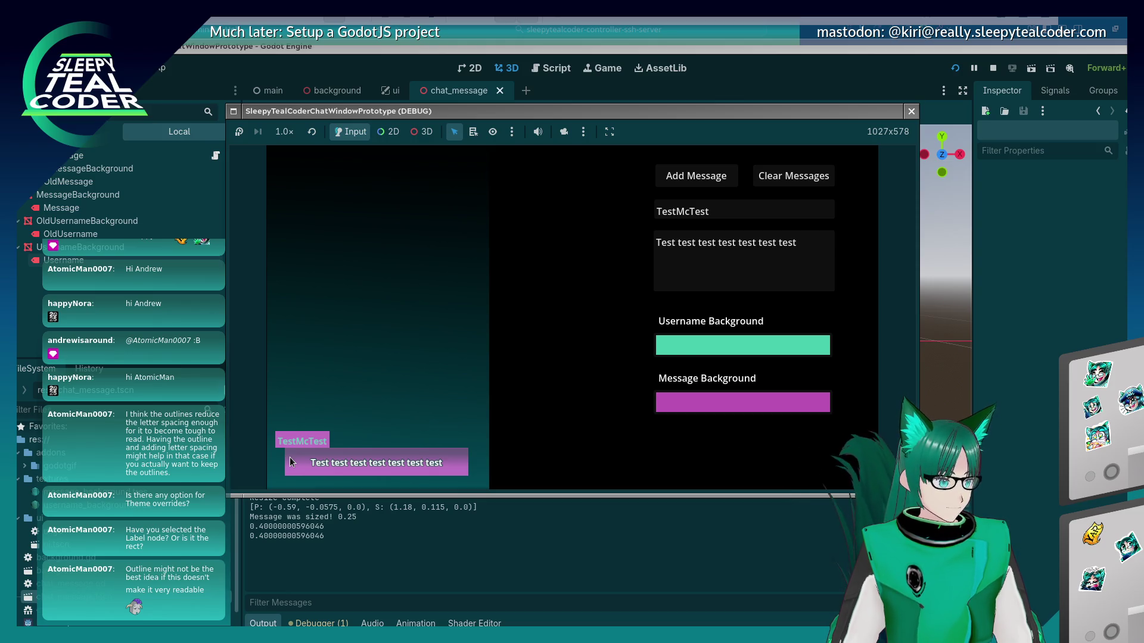
Post two more messages with pale teal and then light grey username backgrounds
left_click(691, 349)
left_click_drag(770, 220, 719, 189)
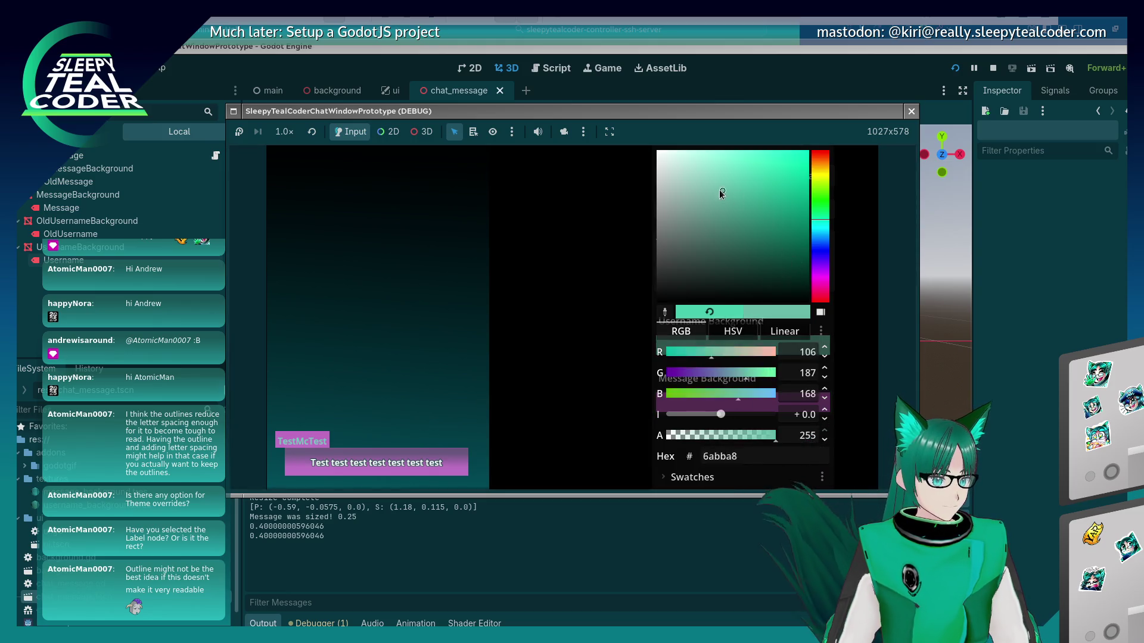
left_click(582, 246)
left_click(720, 182)
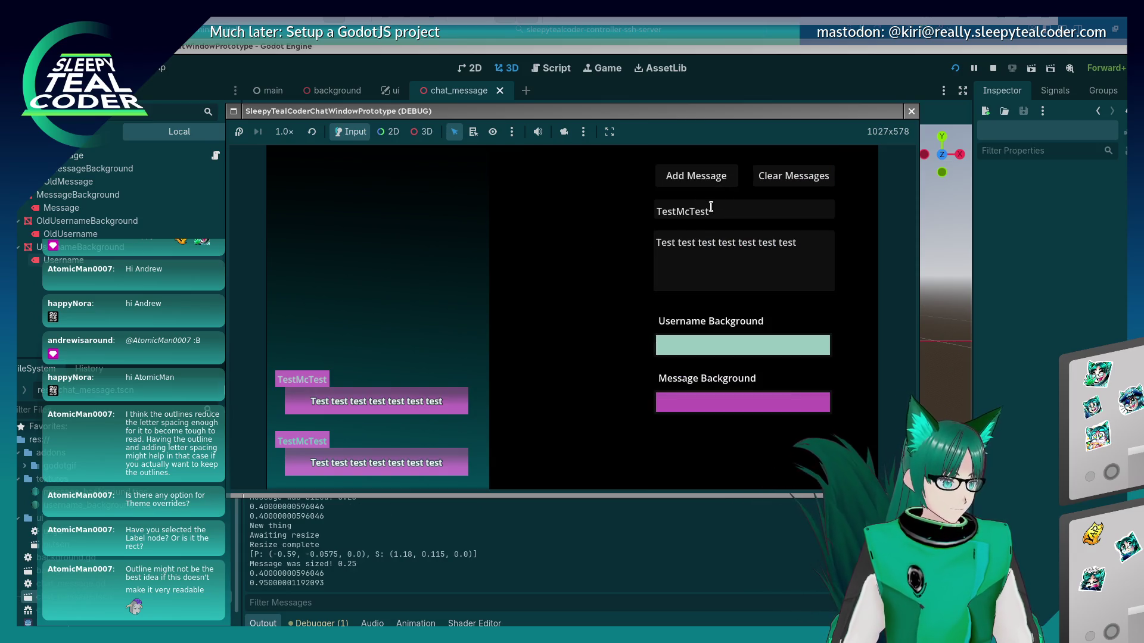
left_click(682, 349)
left_click_drag(656, 225, 631, 173)
left_click(631, 172)
left_click(701, 176)
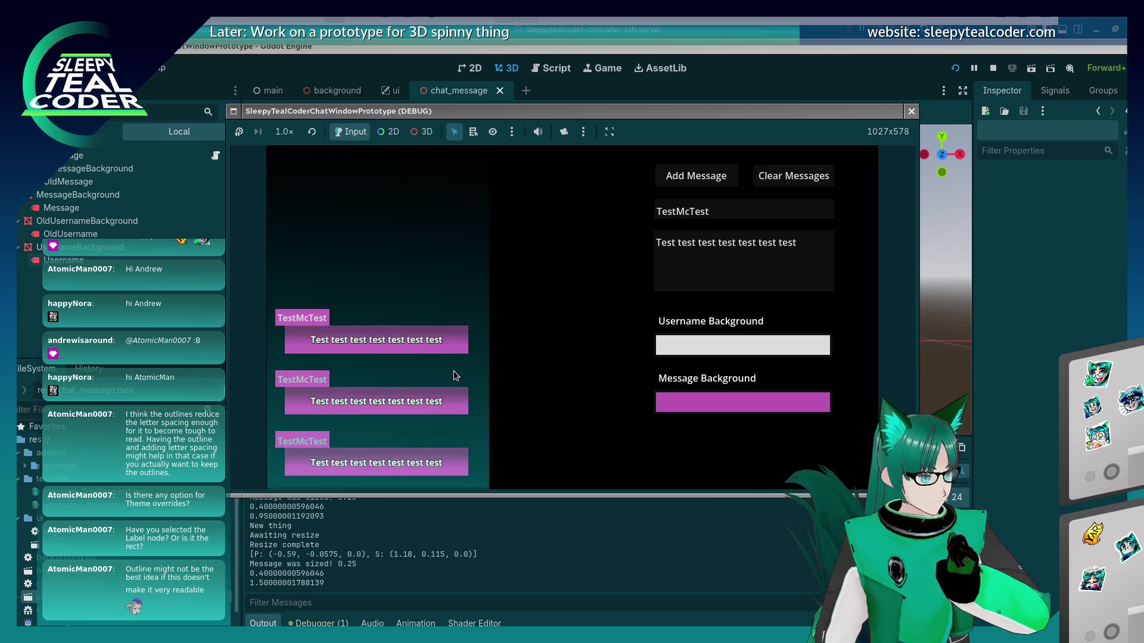
Back in the editor, give the TestMcTest Username label a new FontVariation font
left_click(968, 288)
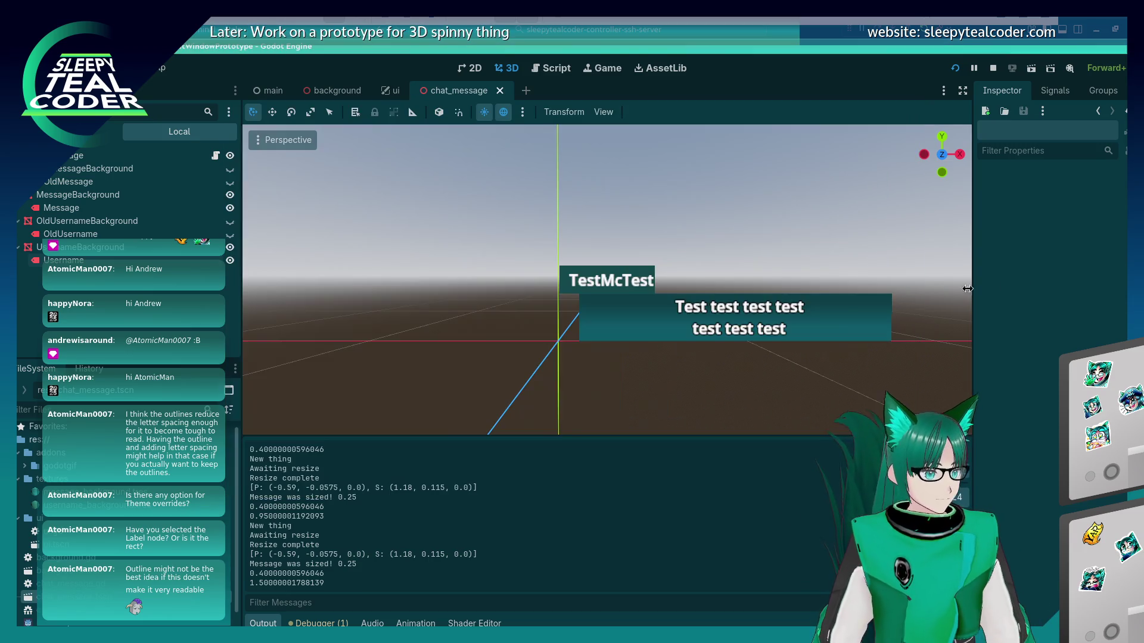
left_click(612, 280)
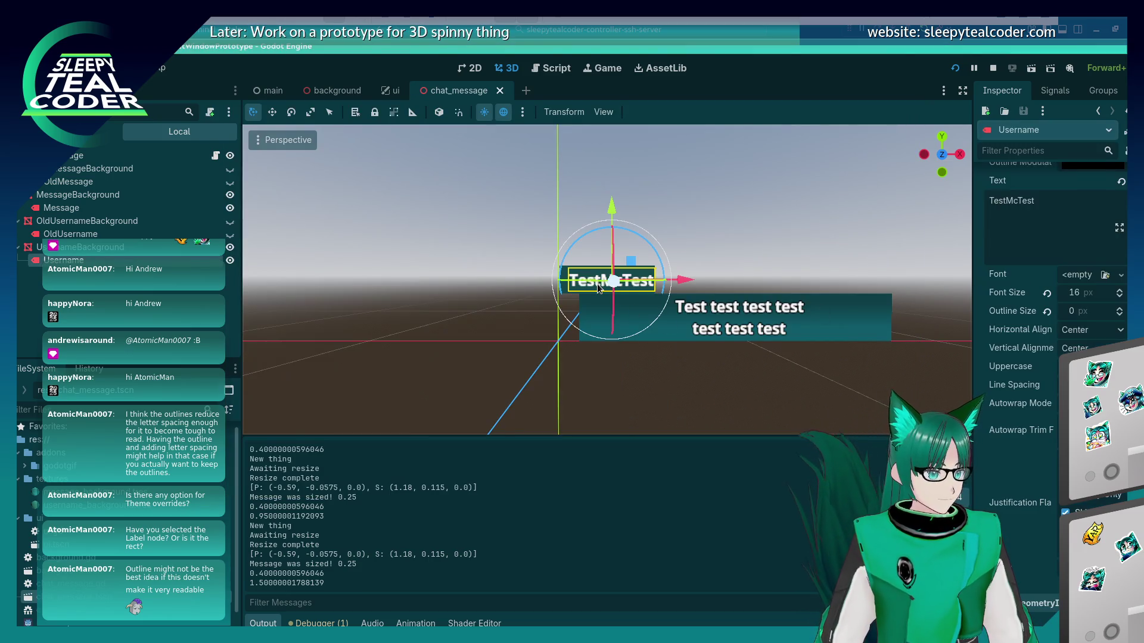
left_click(1121, 275)
left_click(1104, 322)
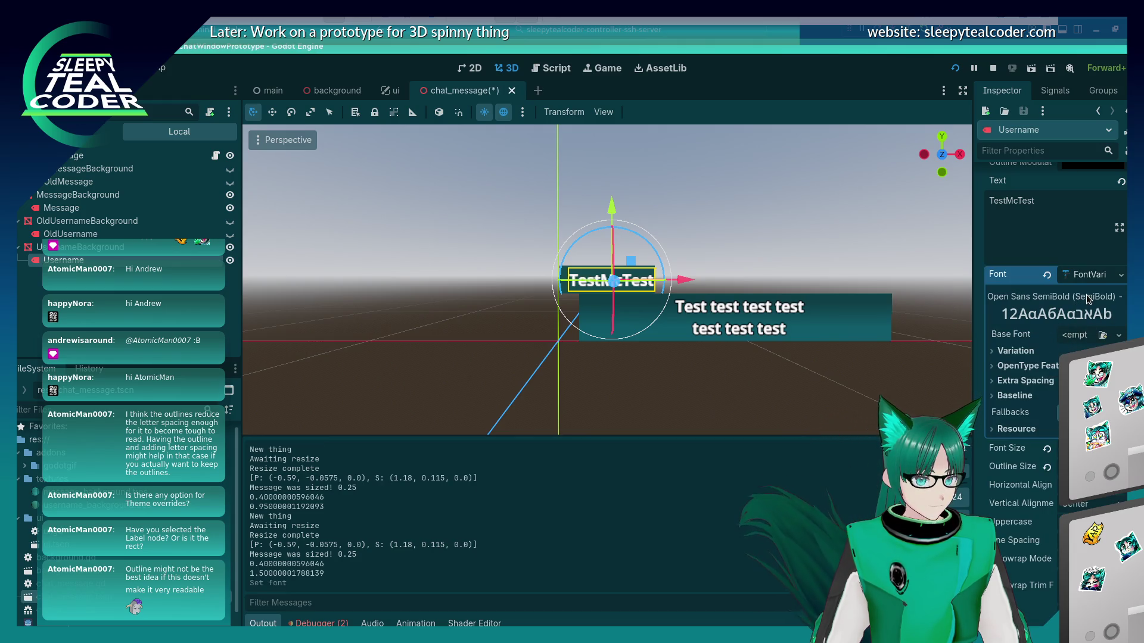
Collapse the font's Variation, Extra Spacing and OpenType Features sections, then clear the label's font
left_click(997, 351)
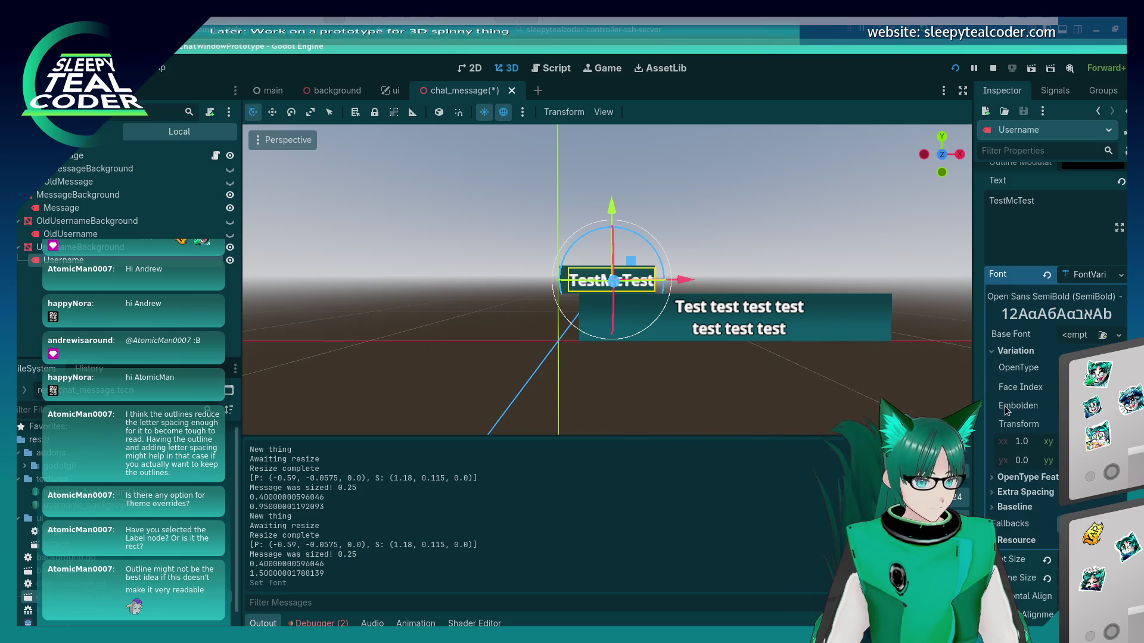
left_click(996, 351)
left_click(1013, 380)
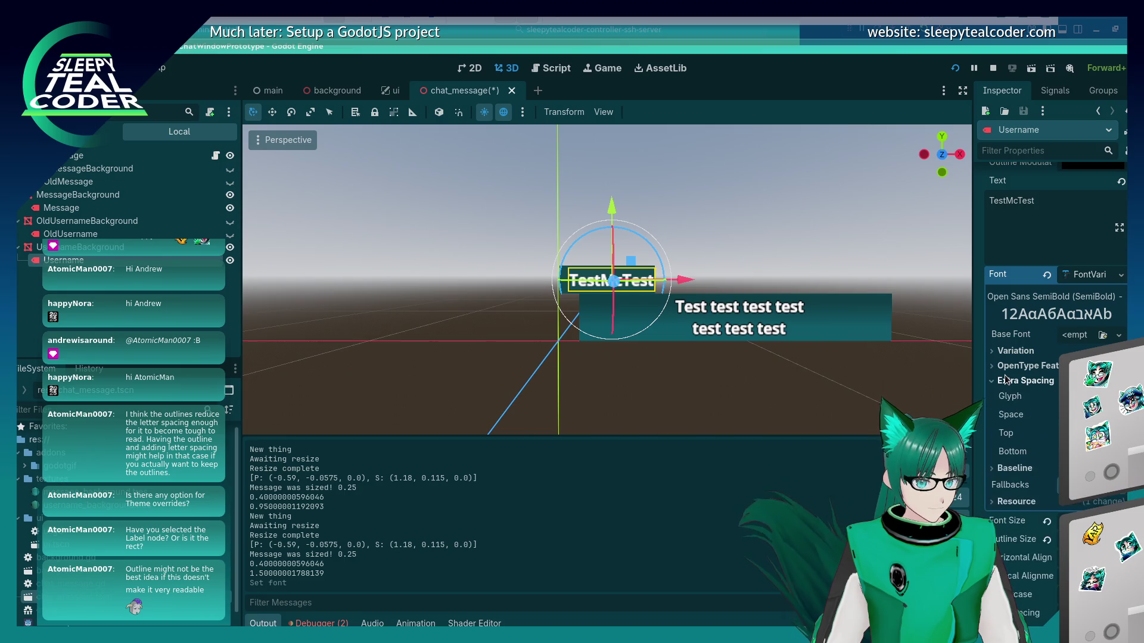
left_click(1017, 366)
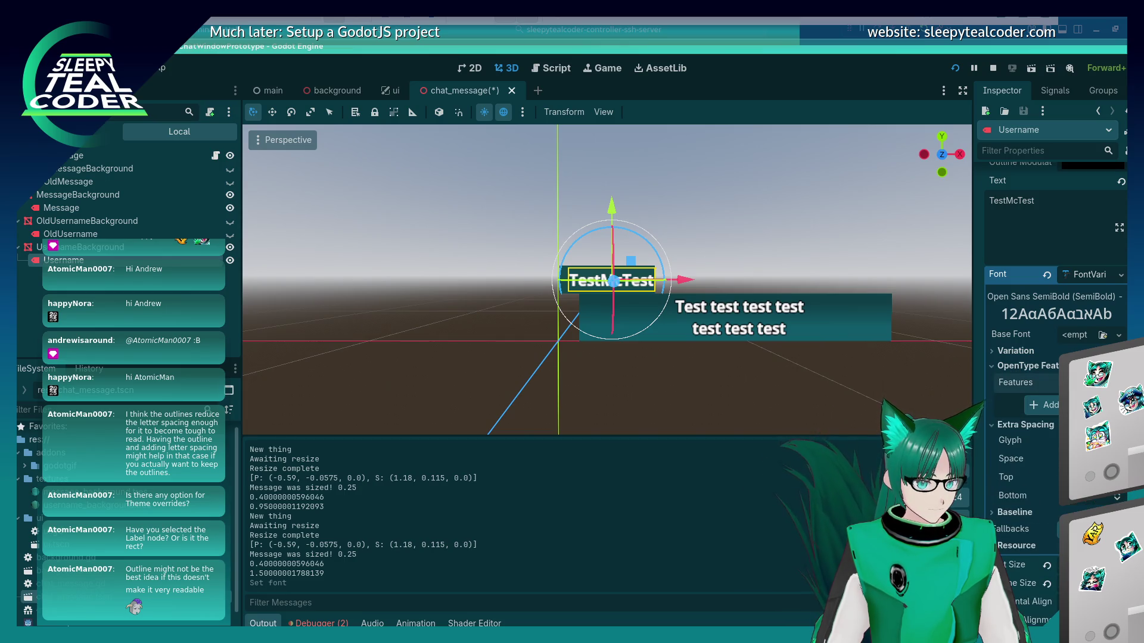
left_click(1053, 370)
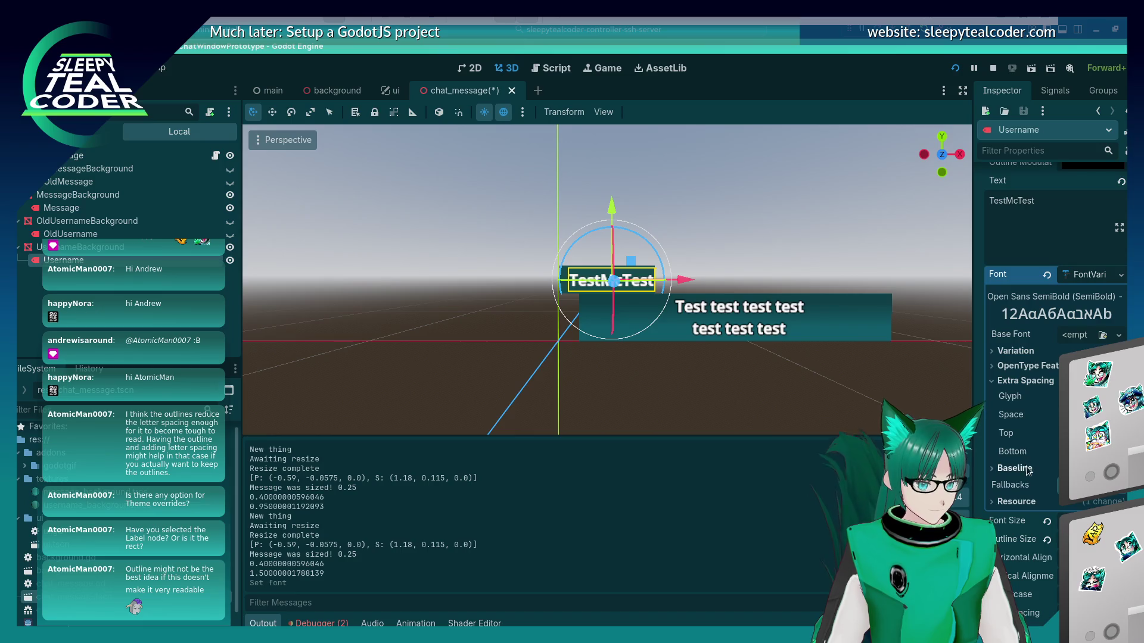
left_click(1036, 384)
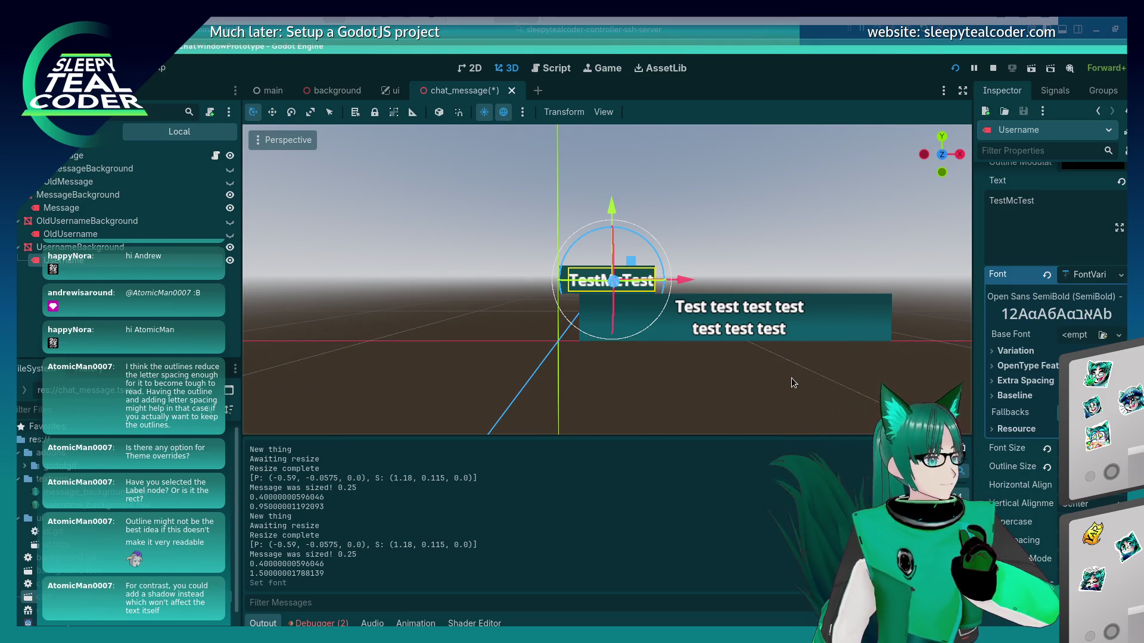
left_click(1121, 275)
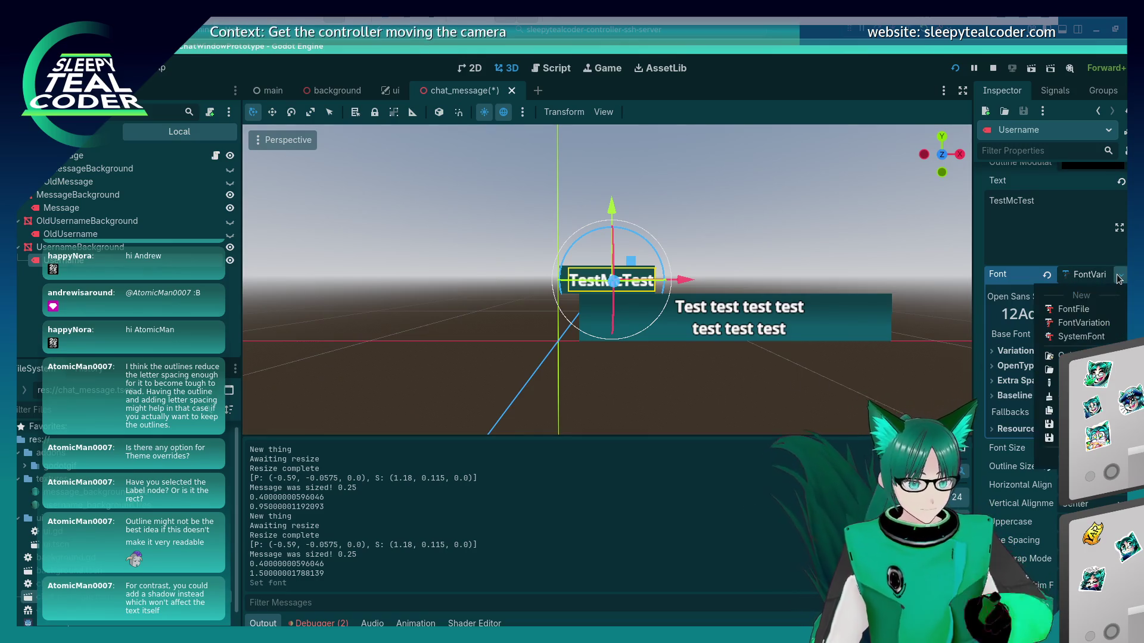
left_click(1066, 397)
Review the Username label's properties and toggle Shaded on and back off in Flags
scroll(1014, 456, "down", 10)
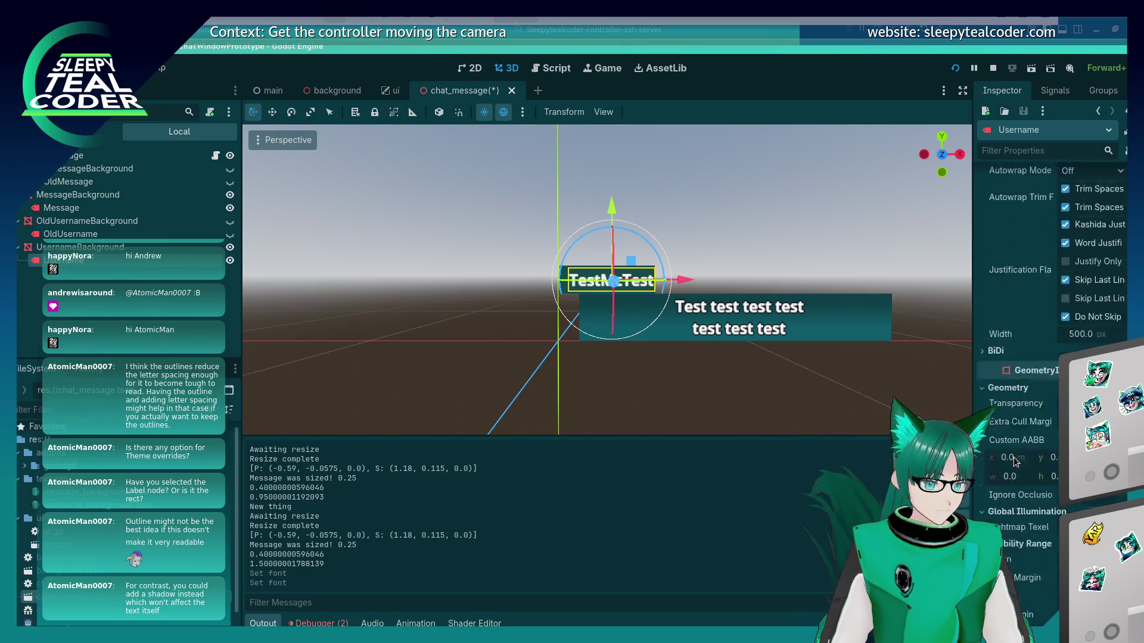
scroll(1013, 461, "down", 5)
scroll(1015, 462, "up", 15)
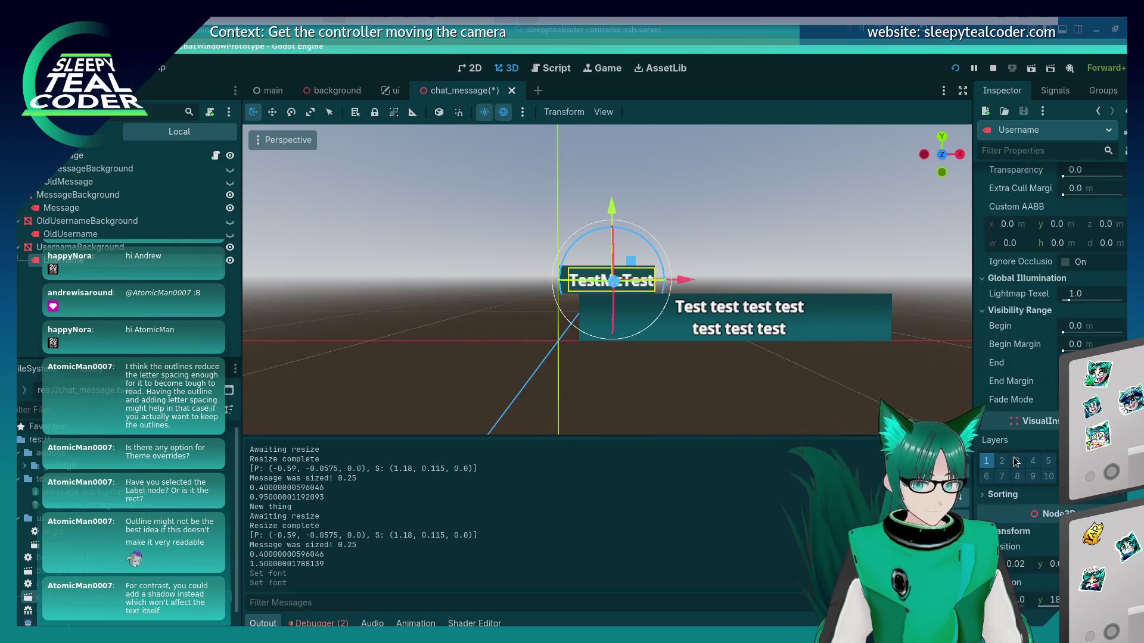
scroll(1015, 461, "up", 3)
scroll(1015, 462, "up", 2)
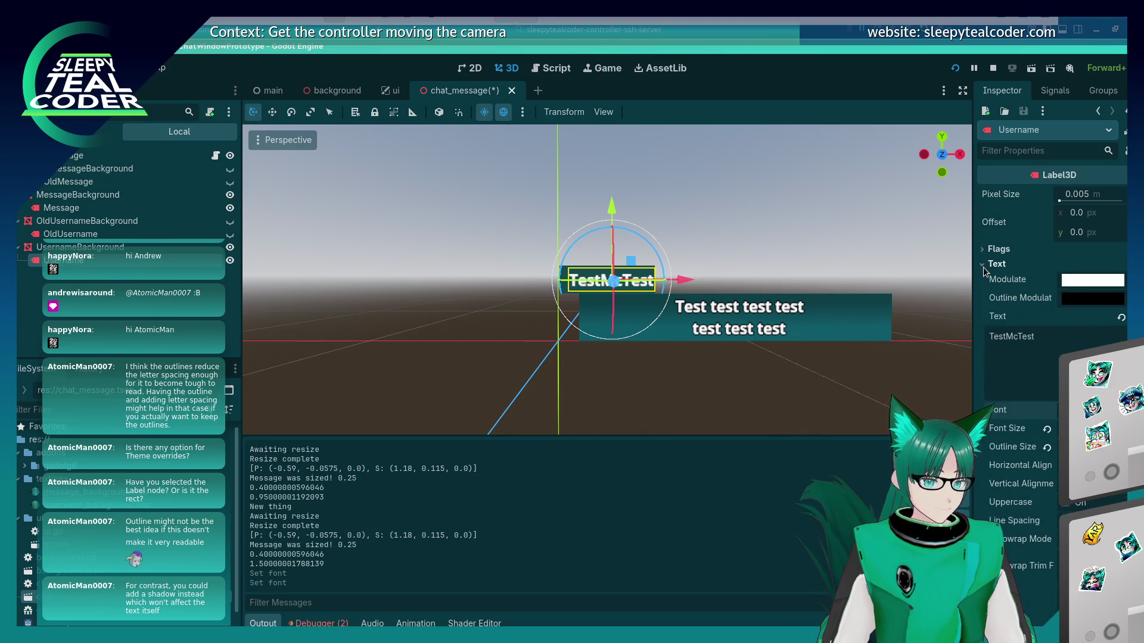
scroll(1007, 496, "down", 5)
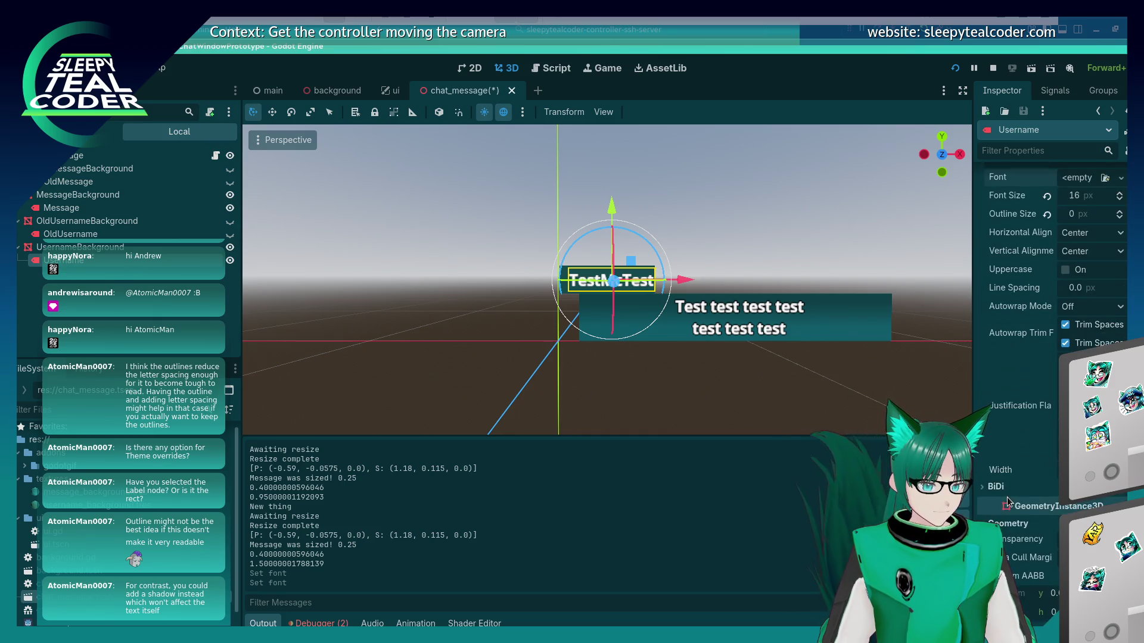
scroll(1008, 497, "down", 10)
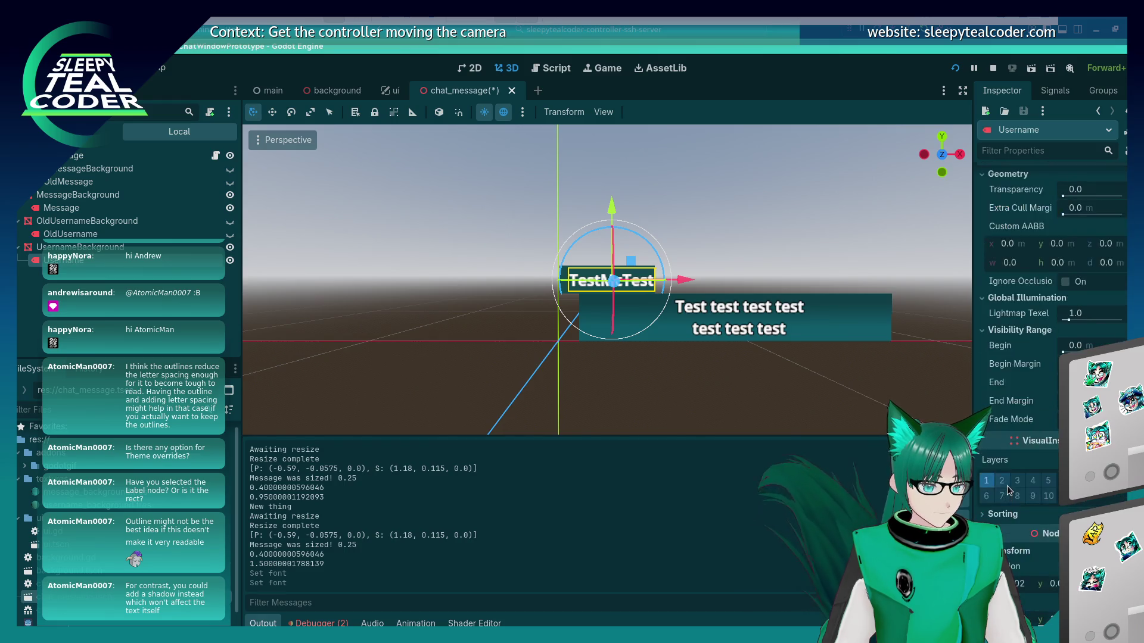
scroll(1007, 486, "up", 15)
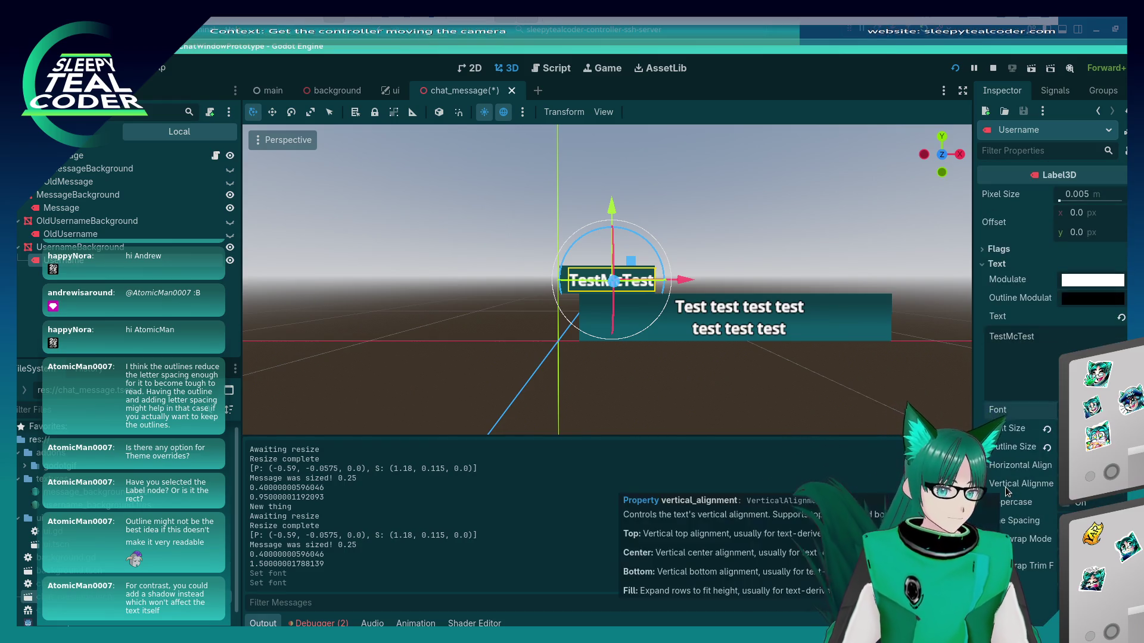
scroll(1006, 488, "down", 3)
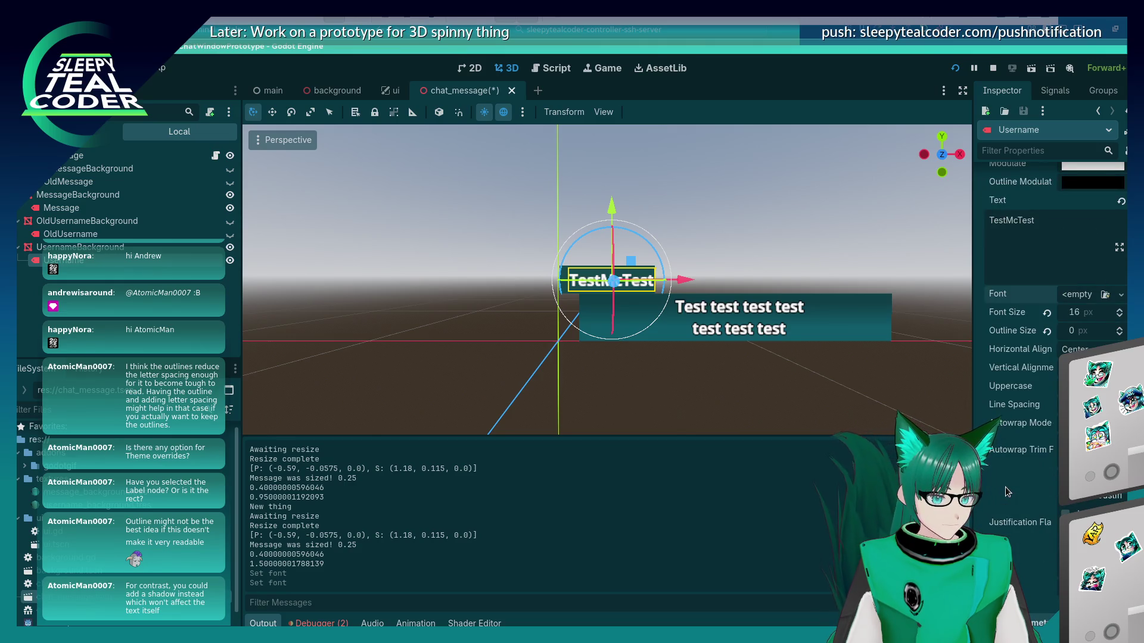
scroll(1005, 485, "up", 3)
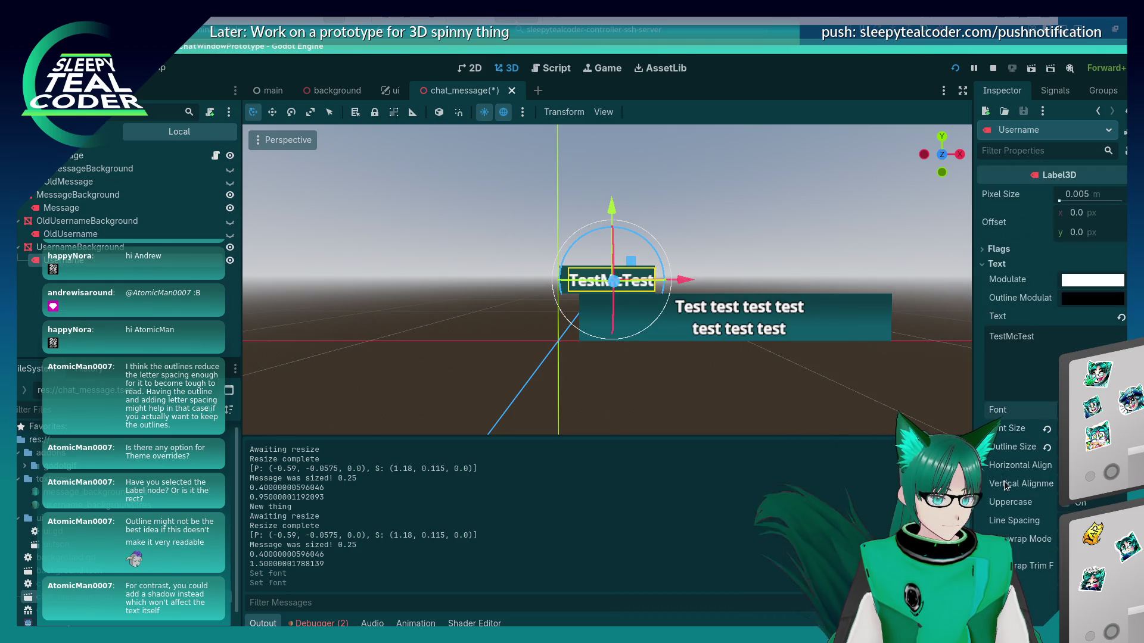
left_click(980, 250)
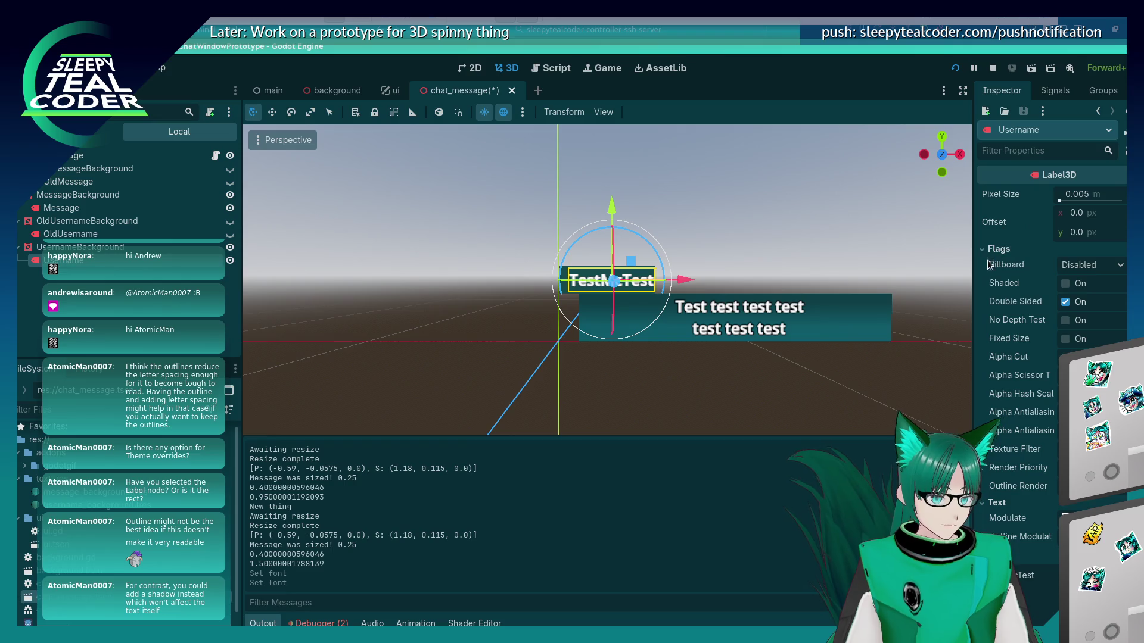
double_click(1065, 284)
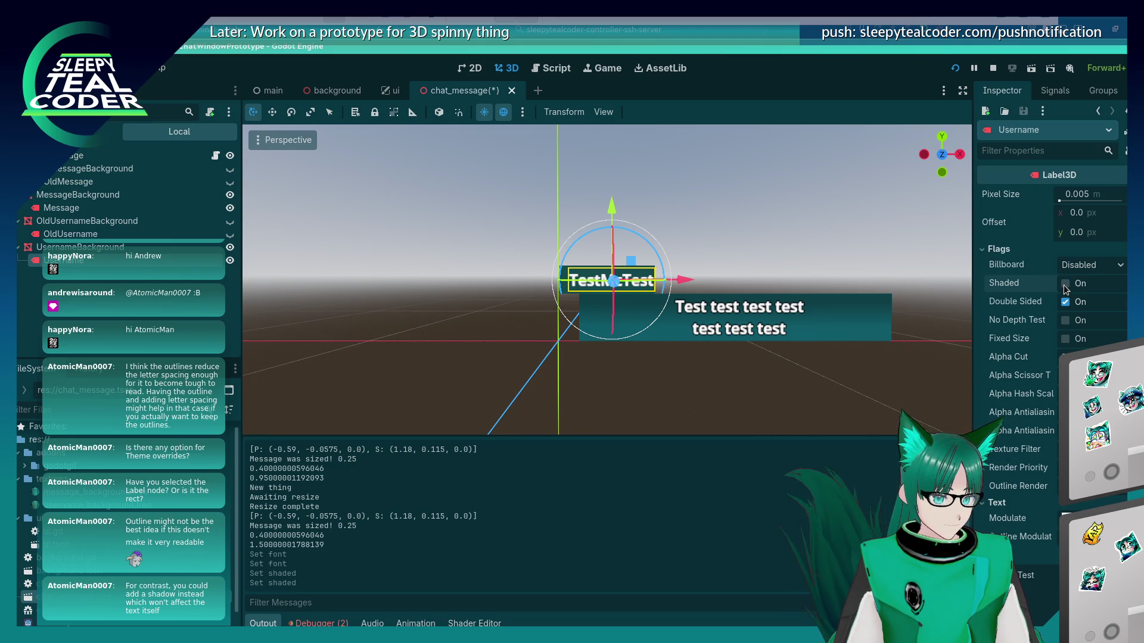
Filter the Inspector for 'shado', clear the filter, and reselect the TestMcTest label
left_click(1002, 150)
type("shado")
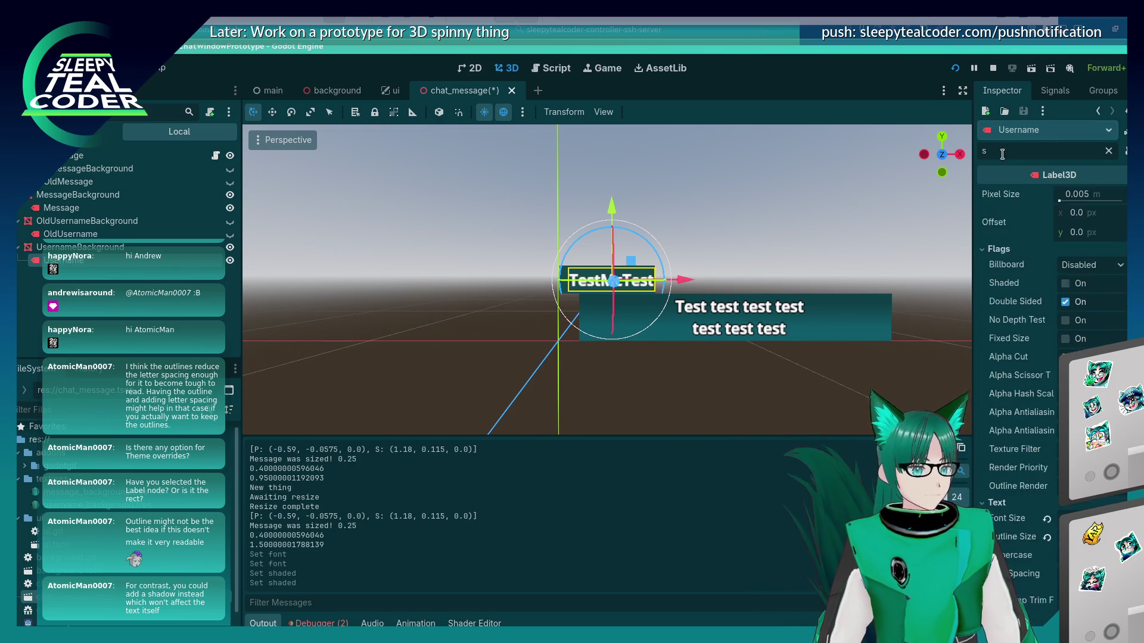
key("BackSpace")
key("BackSpace")
key("BackSpace")
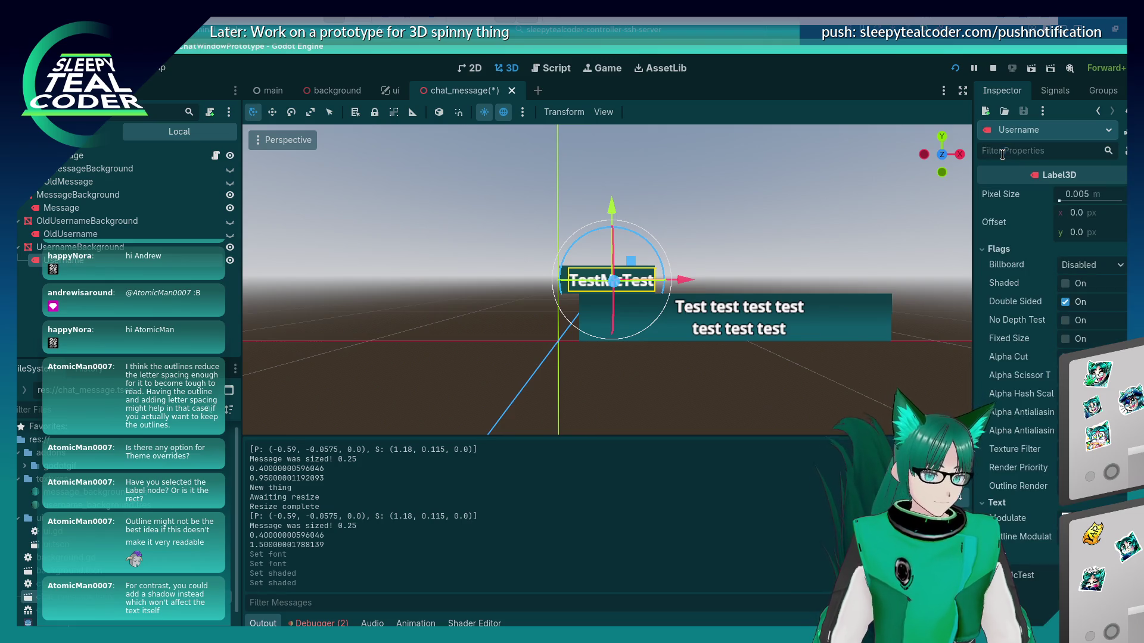
scroll(1054, 424, "down", 5)
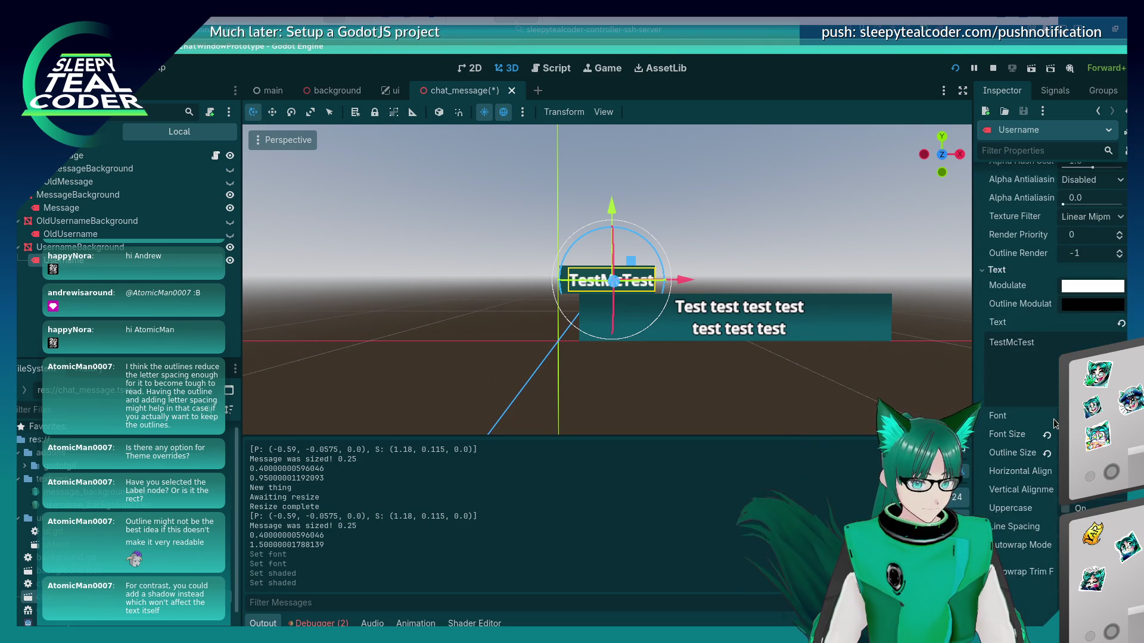
scroll(1054, 423, "down", 4)
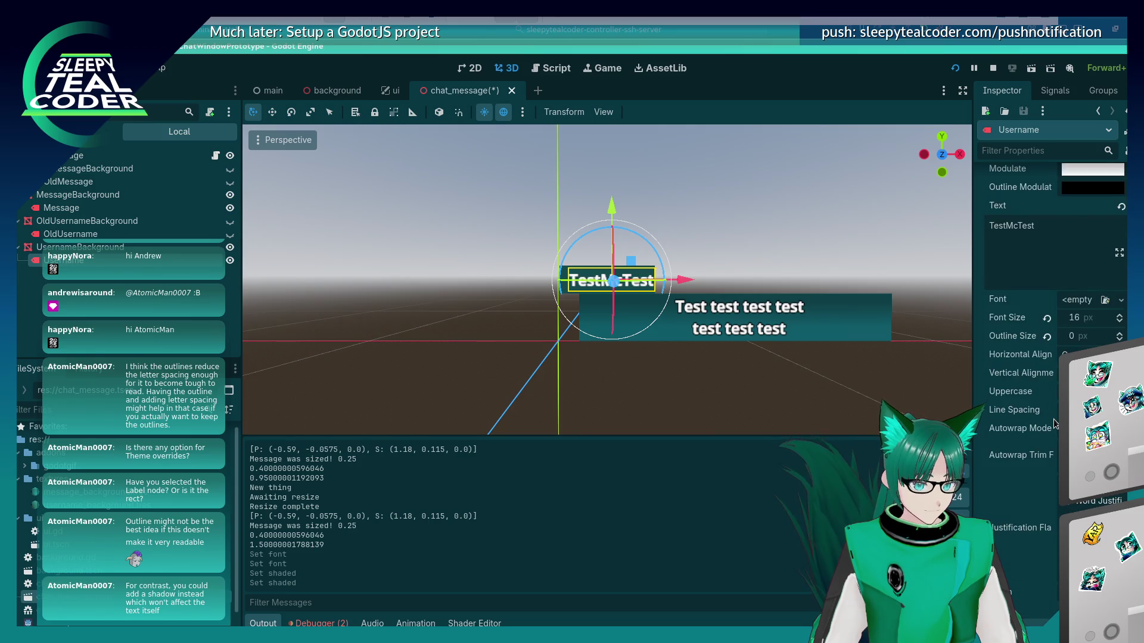
scroll(1053, 424, "down", 3)
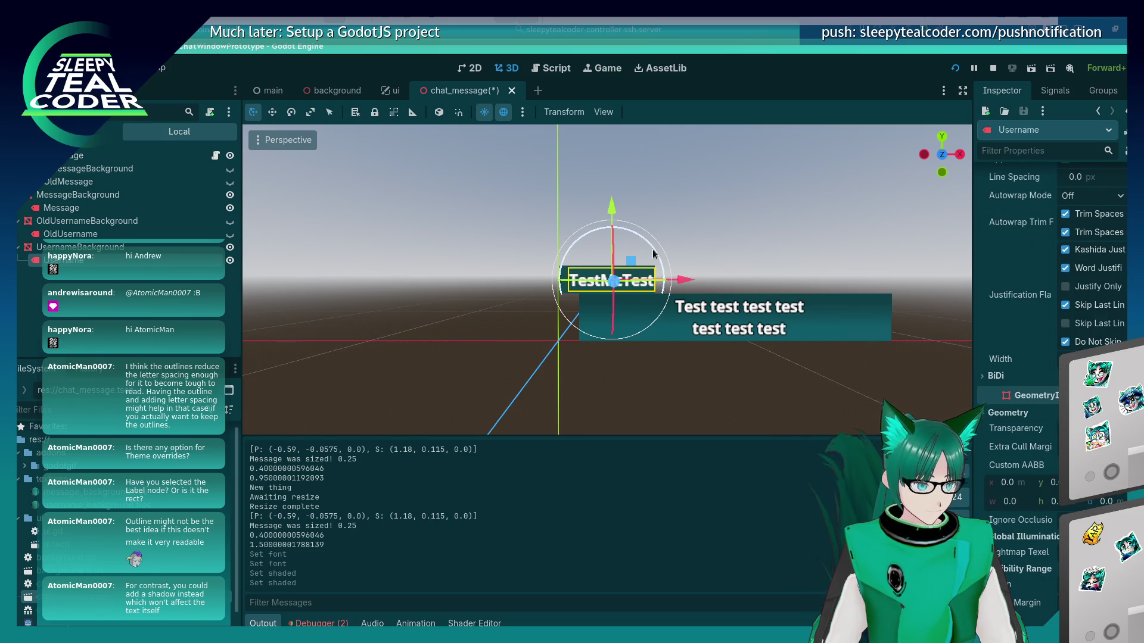
left_click(721, 241)
scroll(617, 285, "up", 3)
scroll(617, 284, "down", 2)
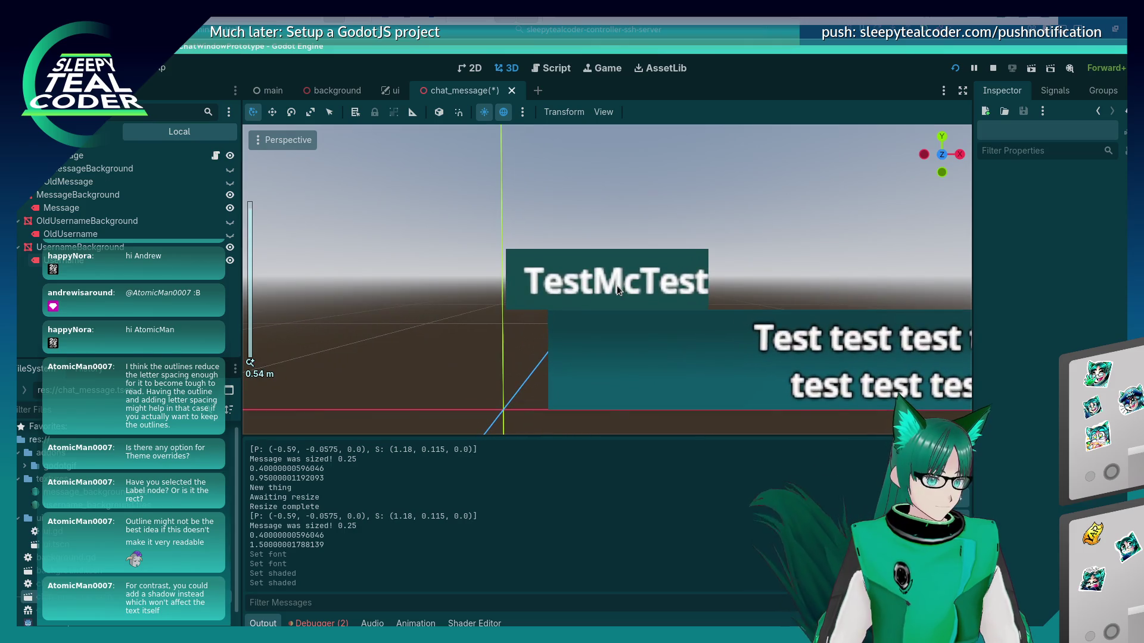
left_click(617, 285)
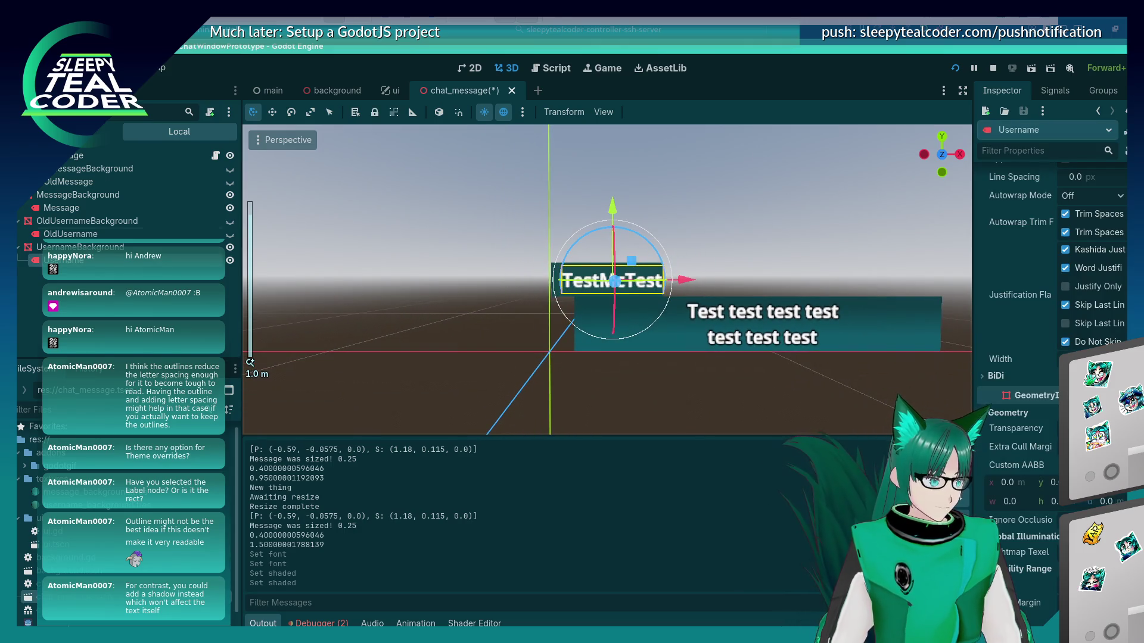
Try pasting the copied node under and beside Username, undoing each paste
right_click(62, 262)
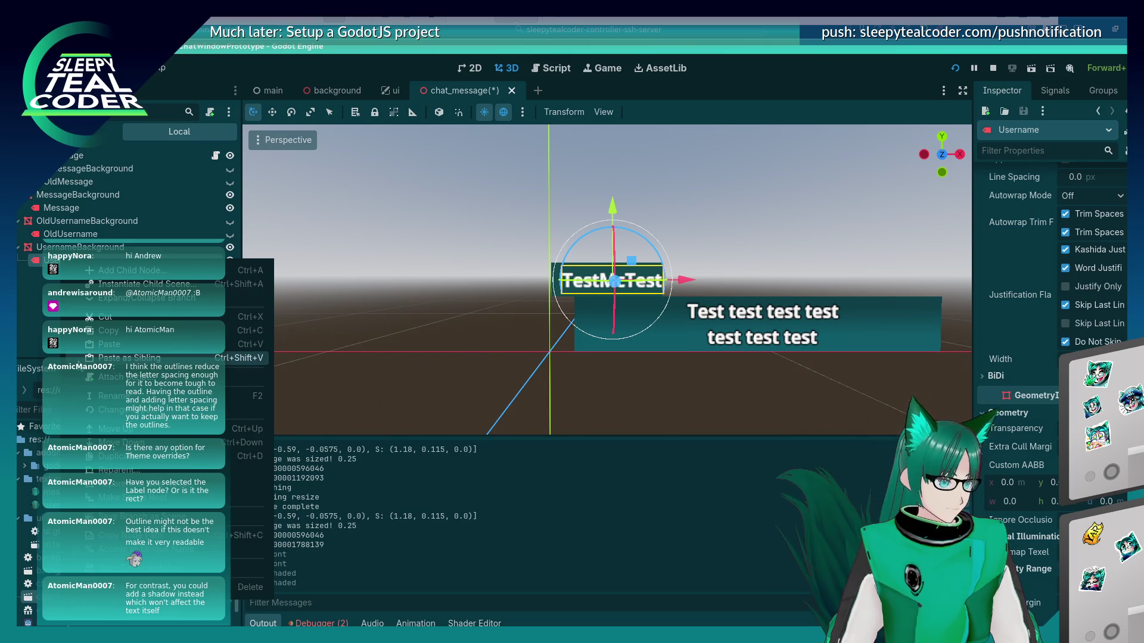
left_click(104, 303)
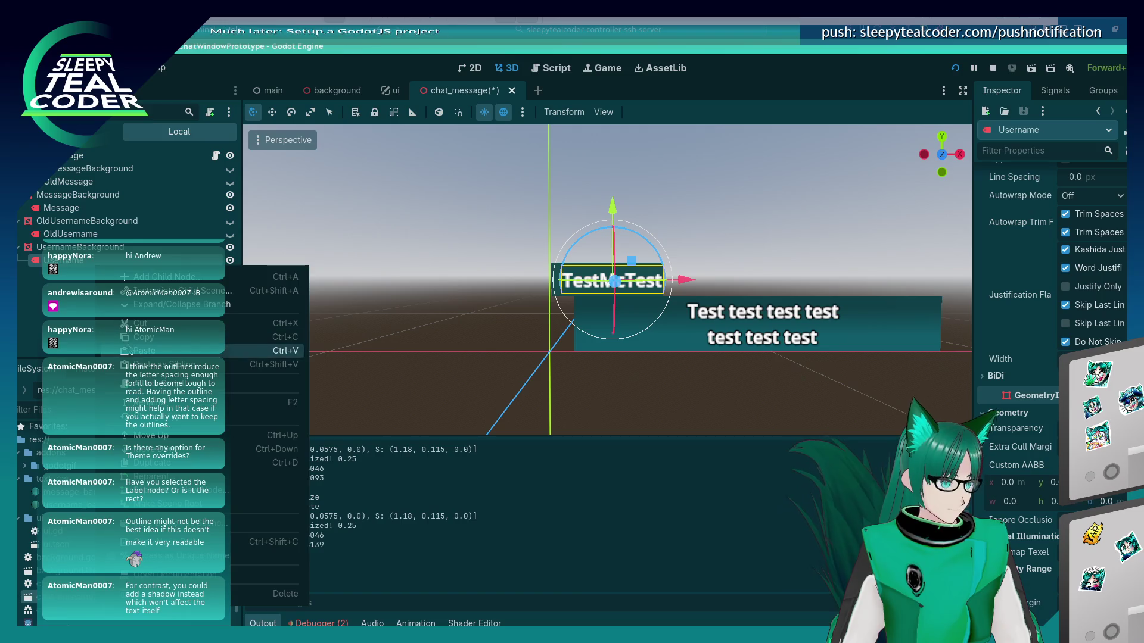
key("ctrl+v")
key("ctrl+z")
key("ctrl+shift+v")
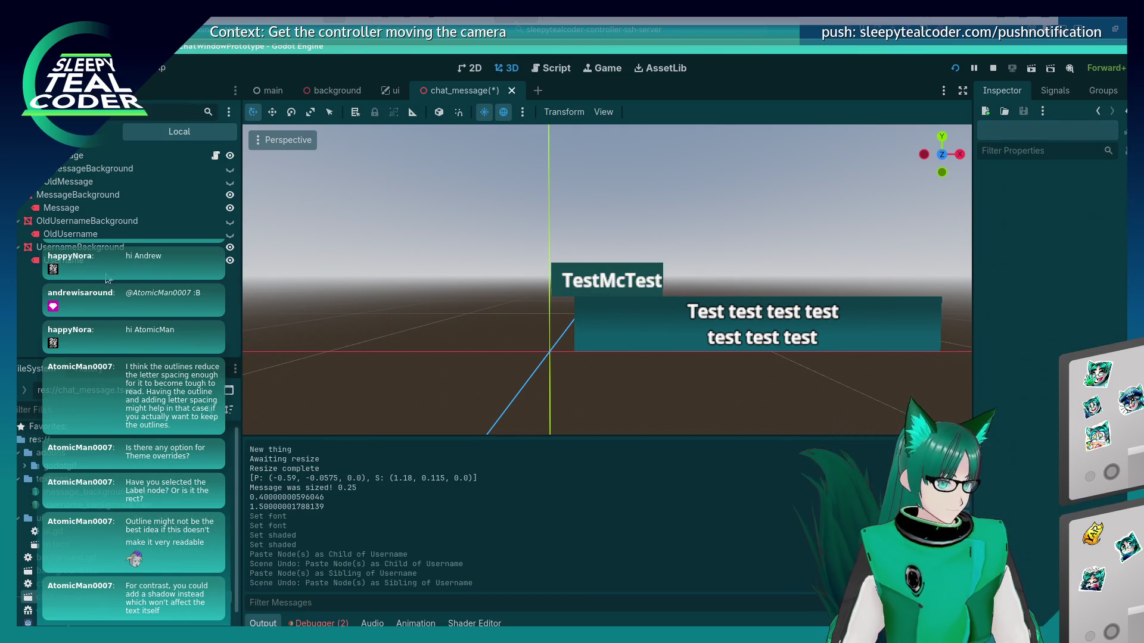
key("ctrl+z")
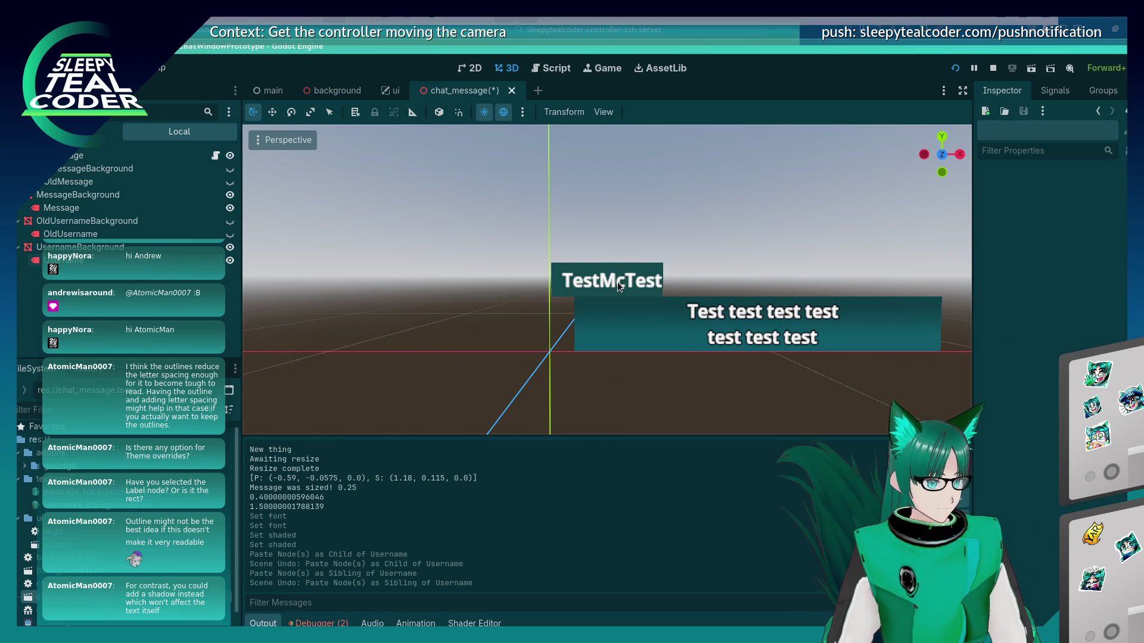
Paste a copy of the TestMcTest label and move it to a new parent
left_click(617, 281)
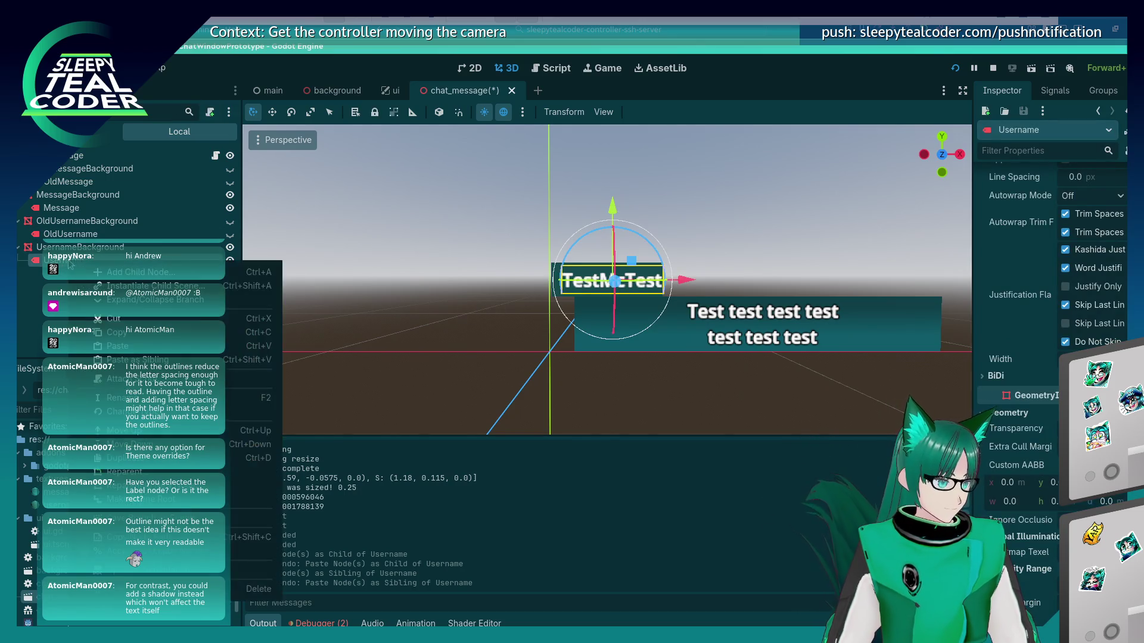
key("ctrl+v")
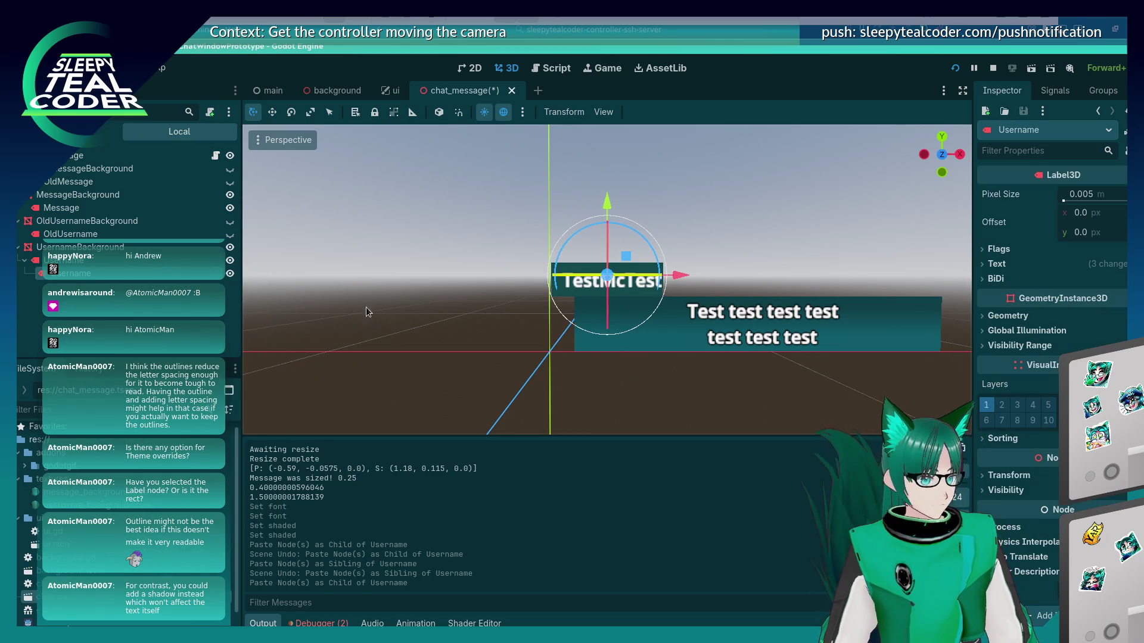
left_click(549, 267)
left_click(615, 284)
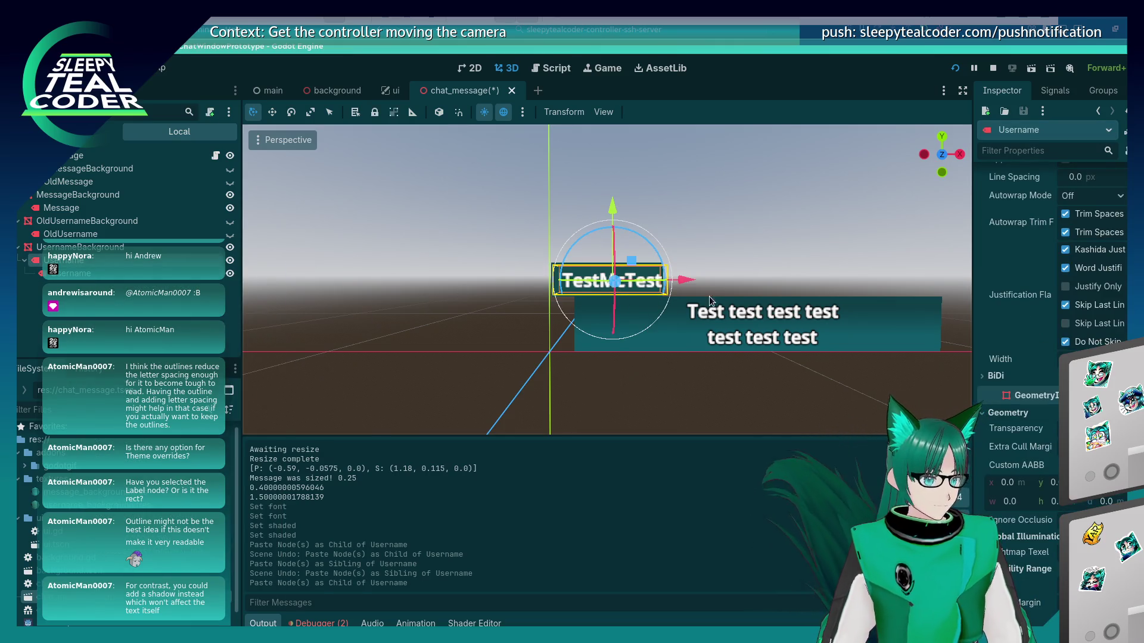
left_click(717, 274)
mouse_move(71, 273)
left_mouse_down()
mouse_move(99, 265)
mouse_move(83, 249)
left_mouse_up()
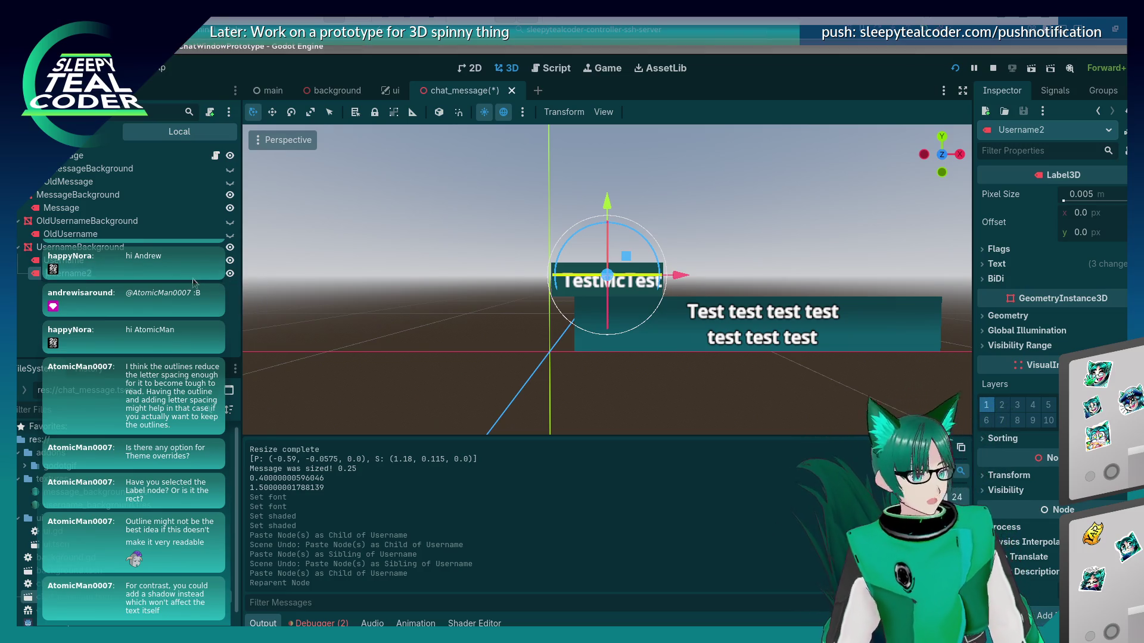
Undo the duplicate username label, the shading and font changes, and the outline size change
right_click(193, 280)
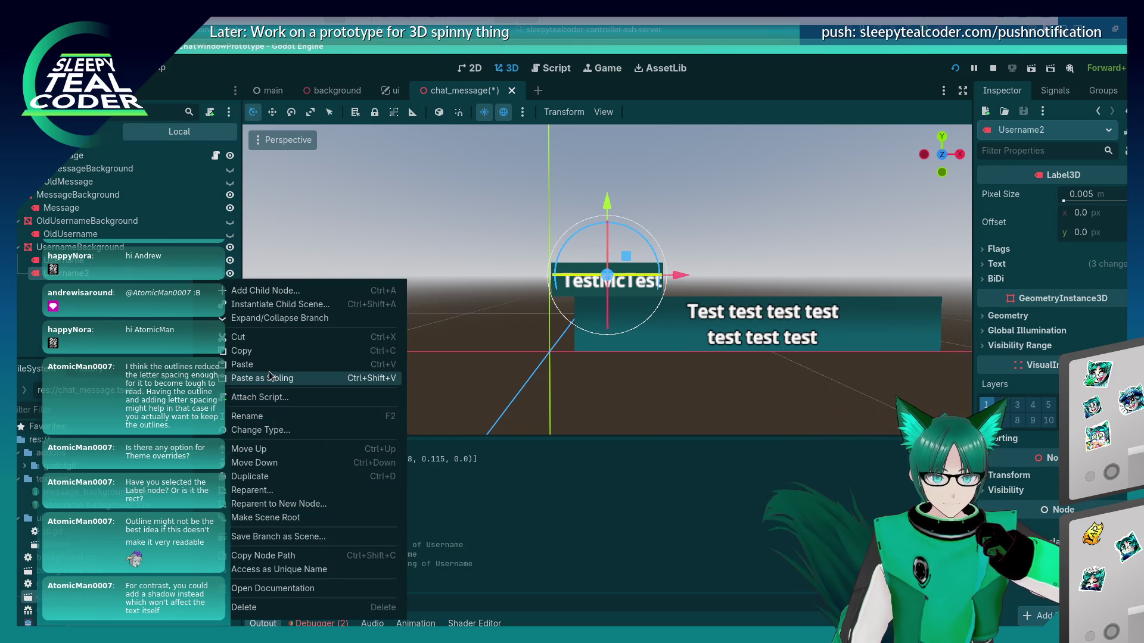
left_click(315, 255)
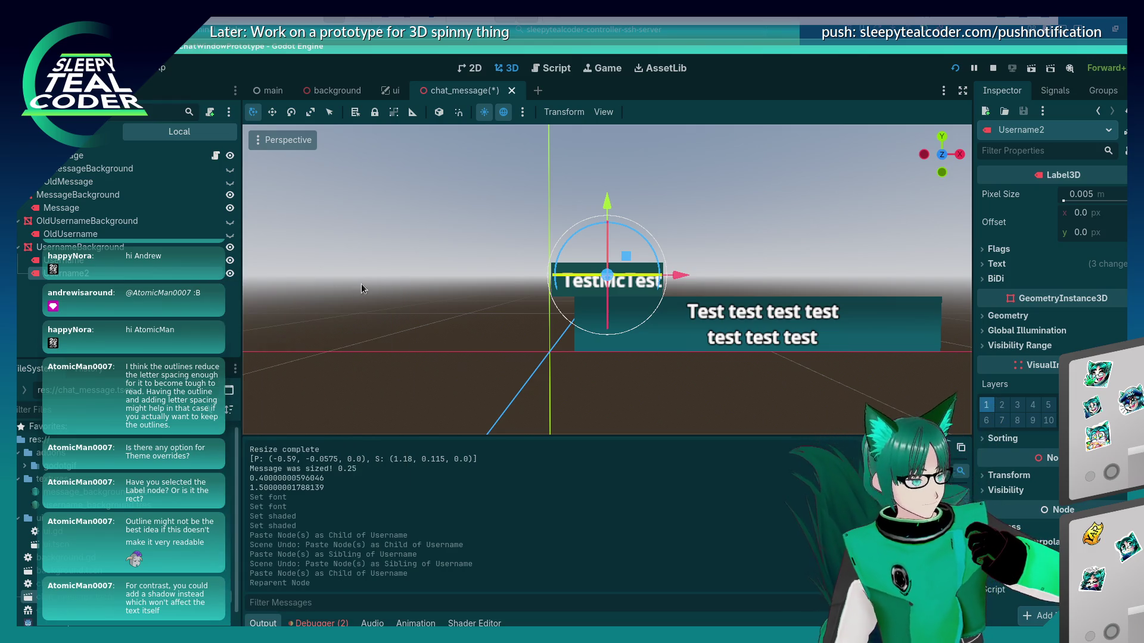
key("ctrl+z")
key("ctrl+z")
key("ctrl+z")
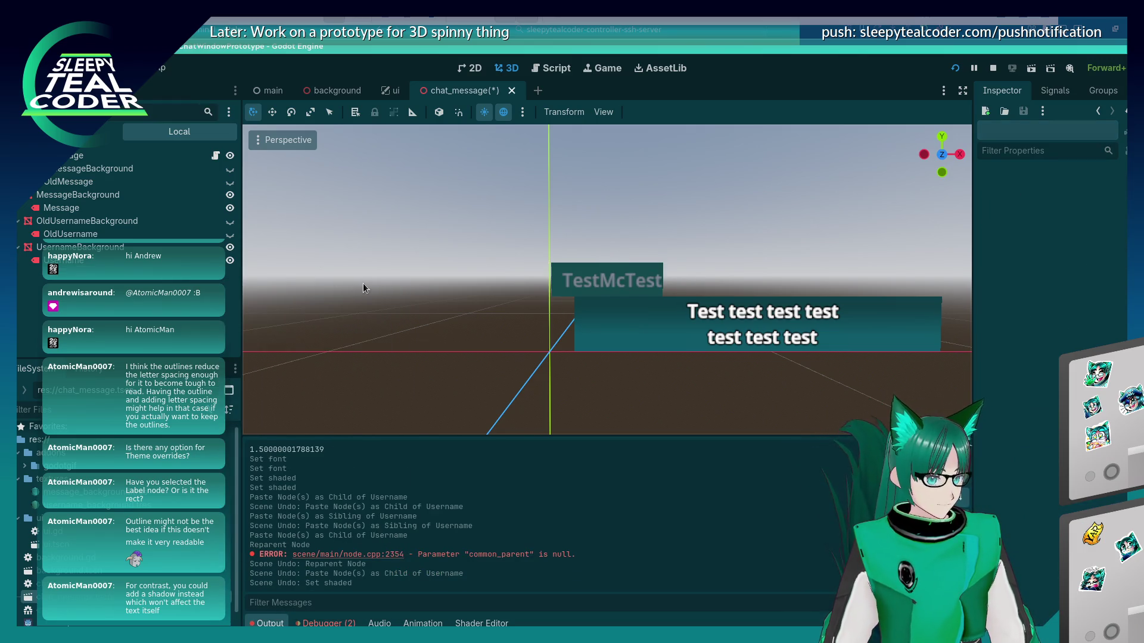
key("ctrl+z")
key("ctrl+z")
key("ctrl+z")
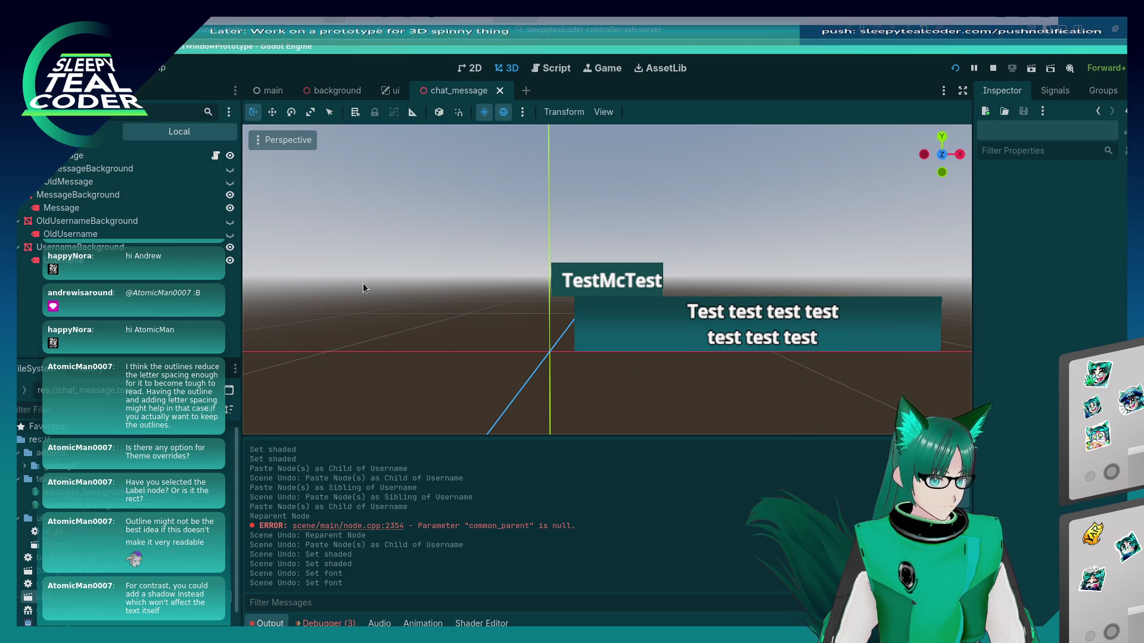
key("ctrl+z")
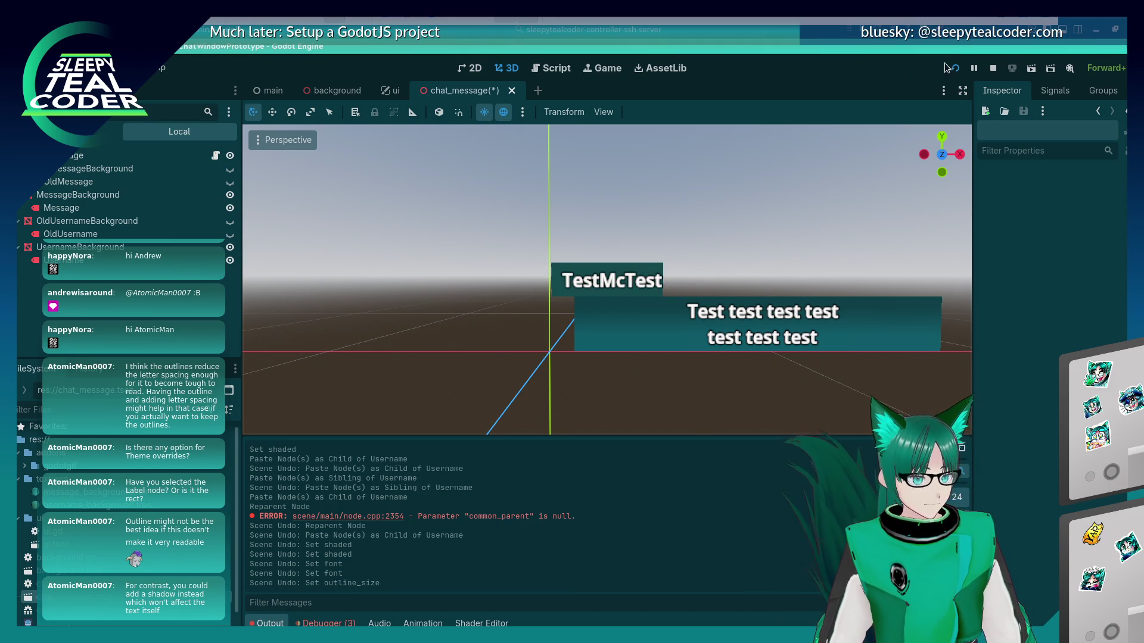
Save and run the prototype, then post a message with a purple message background
left_click(949, 67)
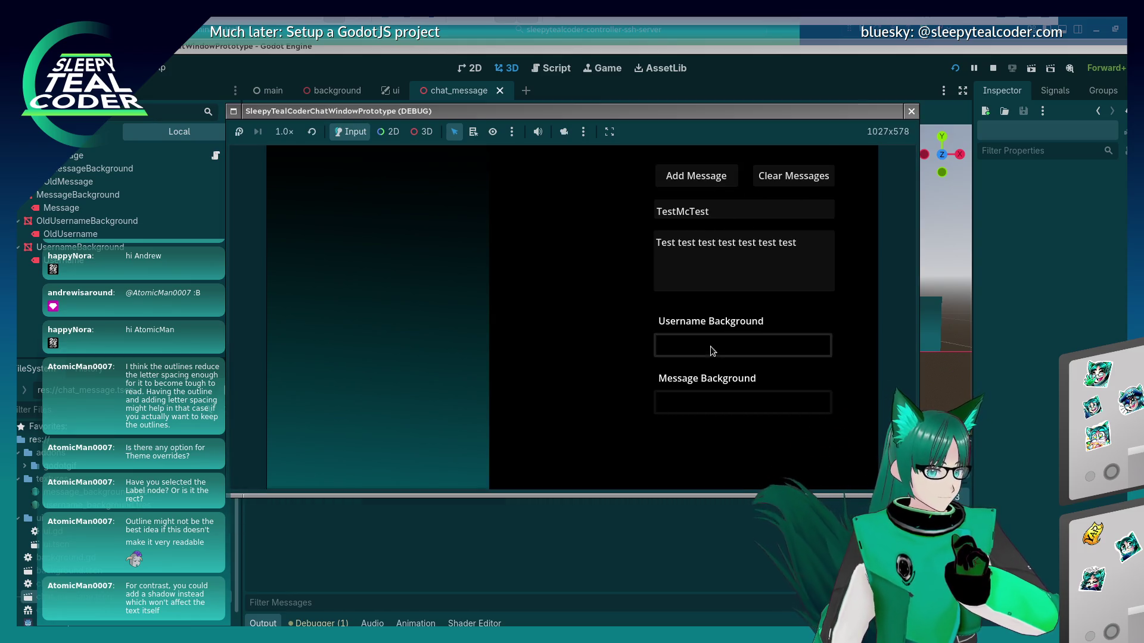
left_click(710, 346)
left_click(597, 289)
left_click(700, 405)
left_click(796, 191)
left_click(821, 263)
left_click(782, 192)
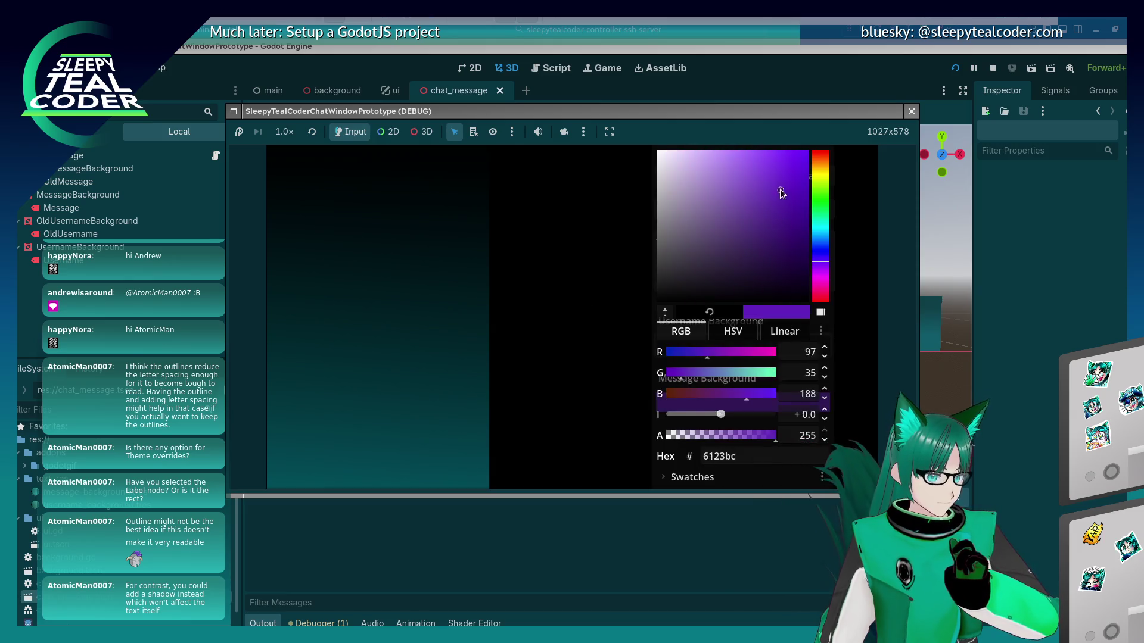
left_click(620, 219)
left_click(692, 177)
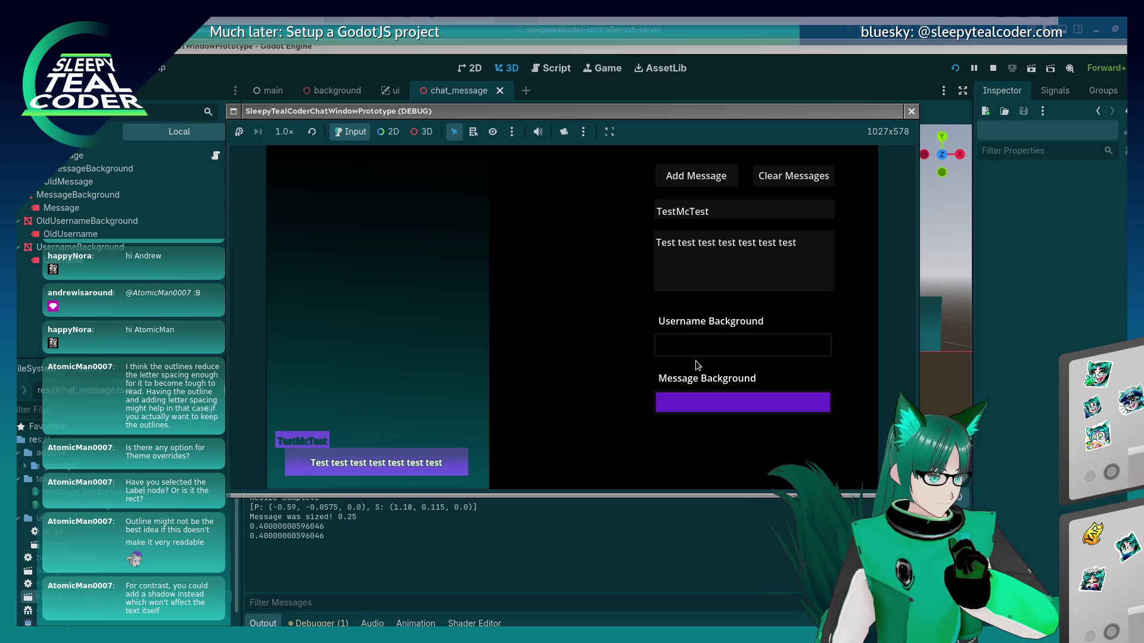
Post another message with a light grey username background, stop the game, and open chat_message.gd
left_click(710, 348)
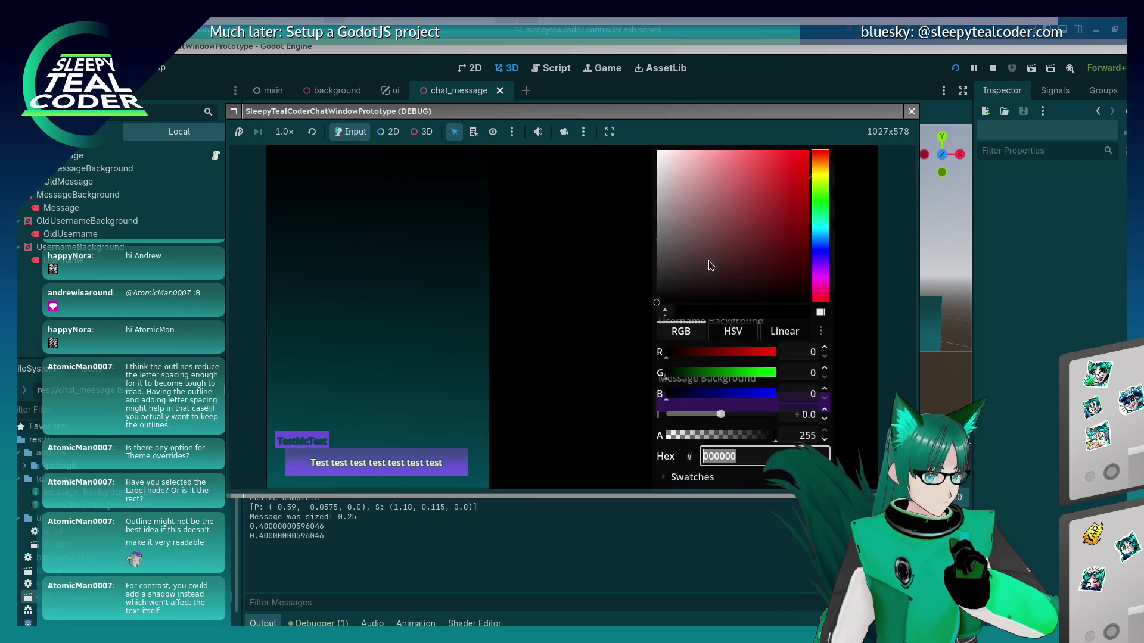
left_click(624, 170)
left_click(696, 175)
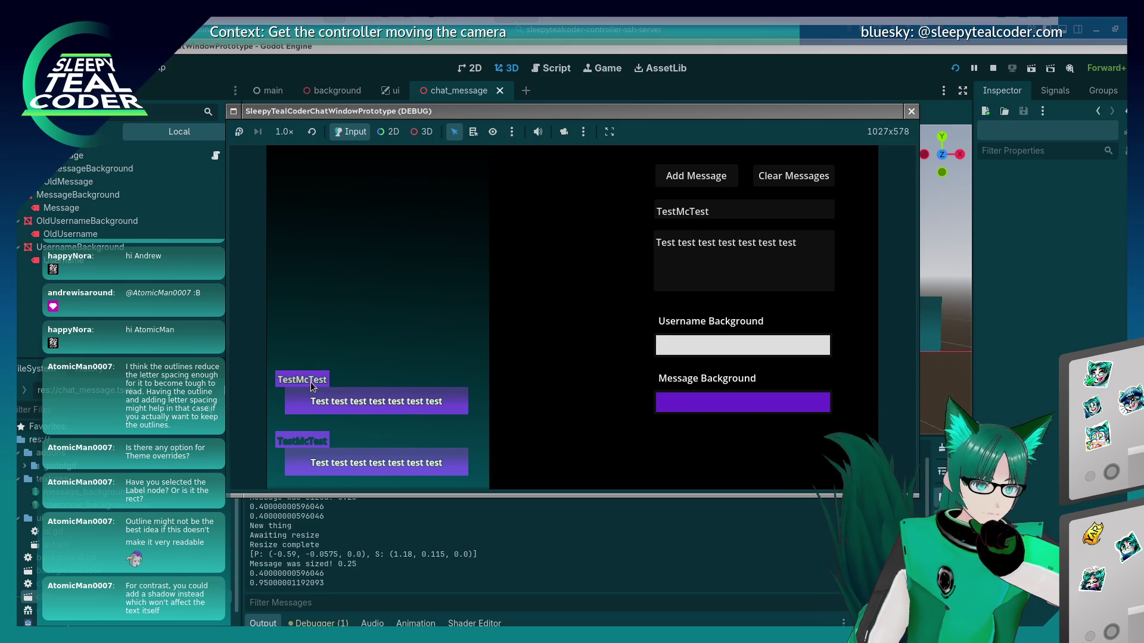
left_click_drag(430, 111, 487, 87)
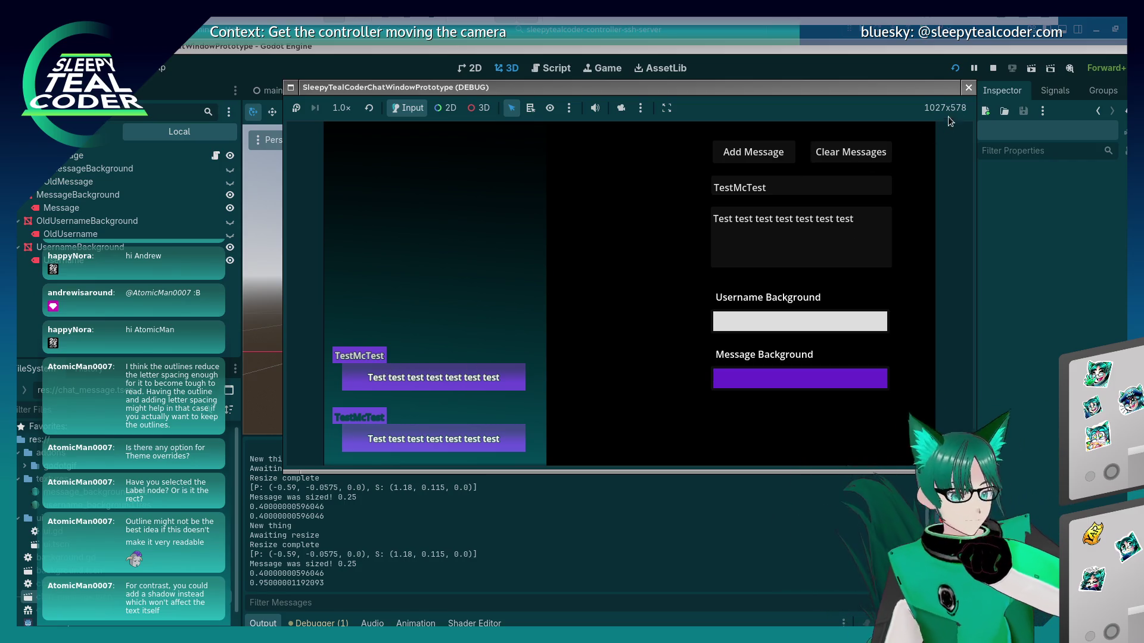
left_click(968, 89)
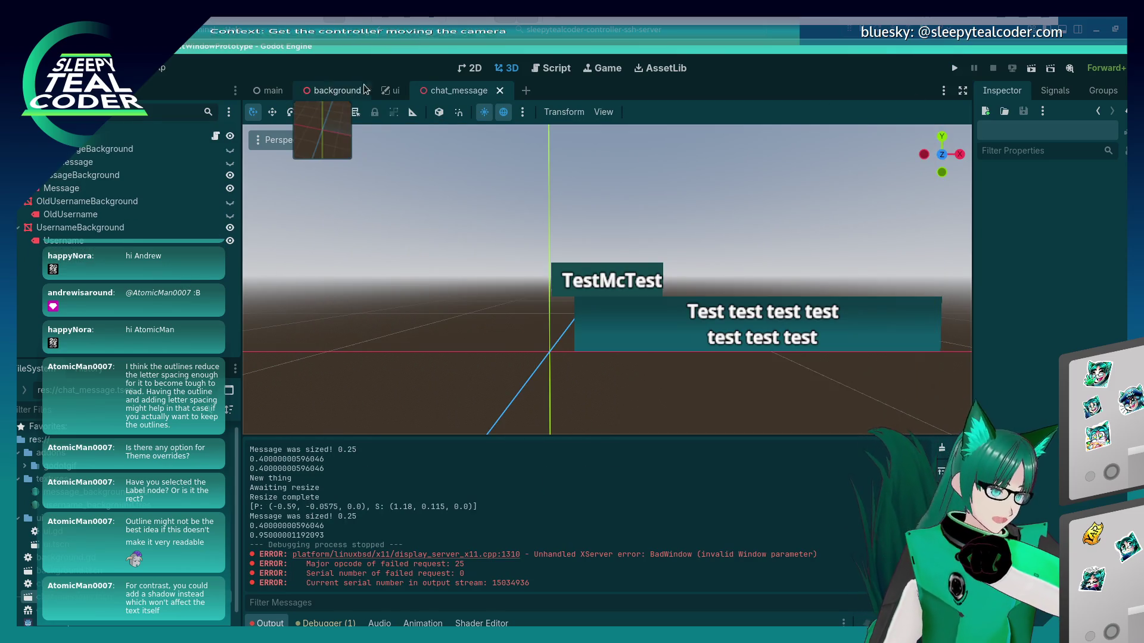
left_click(554, 69)
Append .lightened(0.25) to username_colour in the username set_modulate line and run the game
scroll(665, 296, "down", 2)
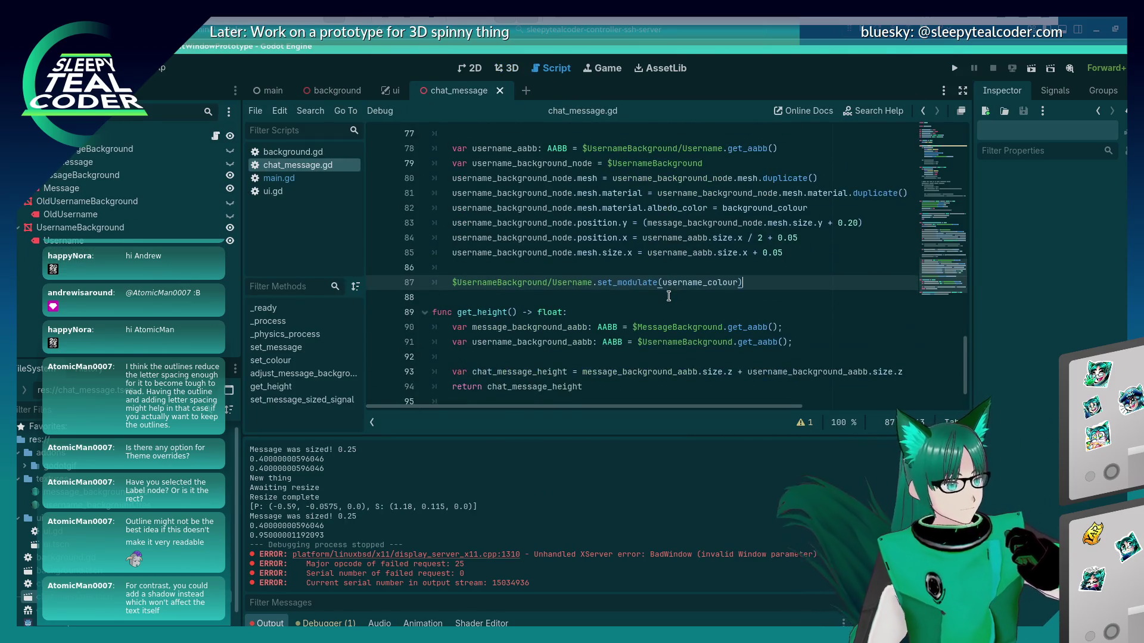
scroll(525, 277, "up", 2)
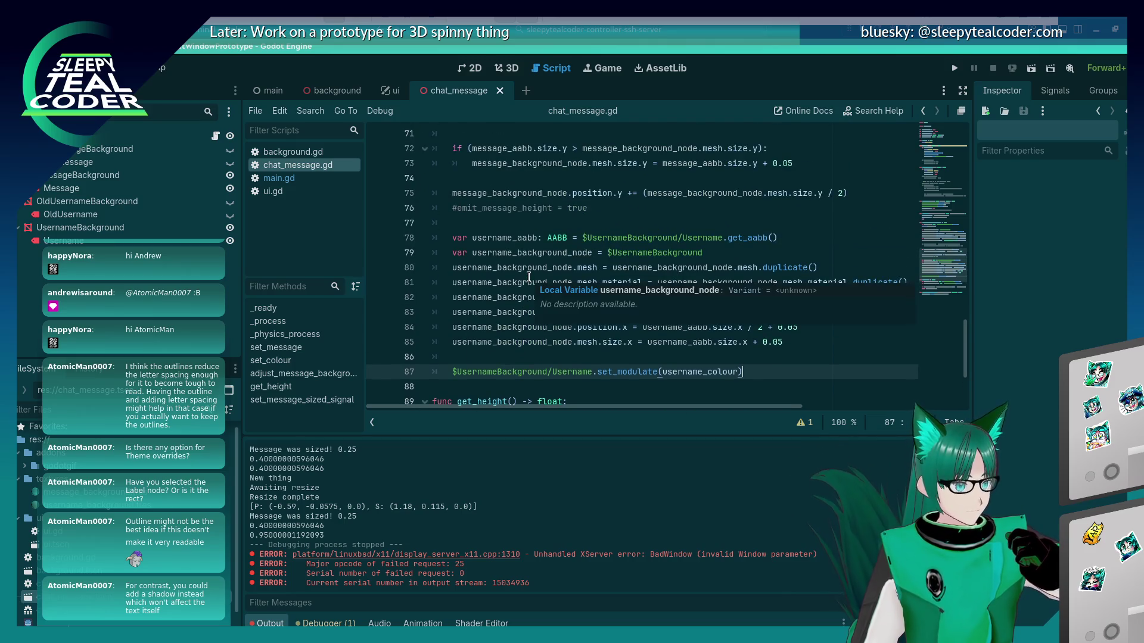
scroll(529, 277, "up", 2)
scroll(529, 277, "down", 2)
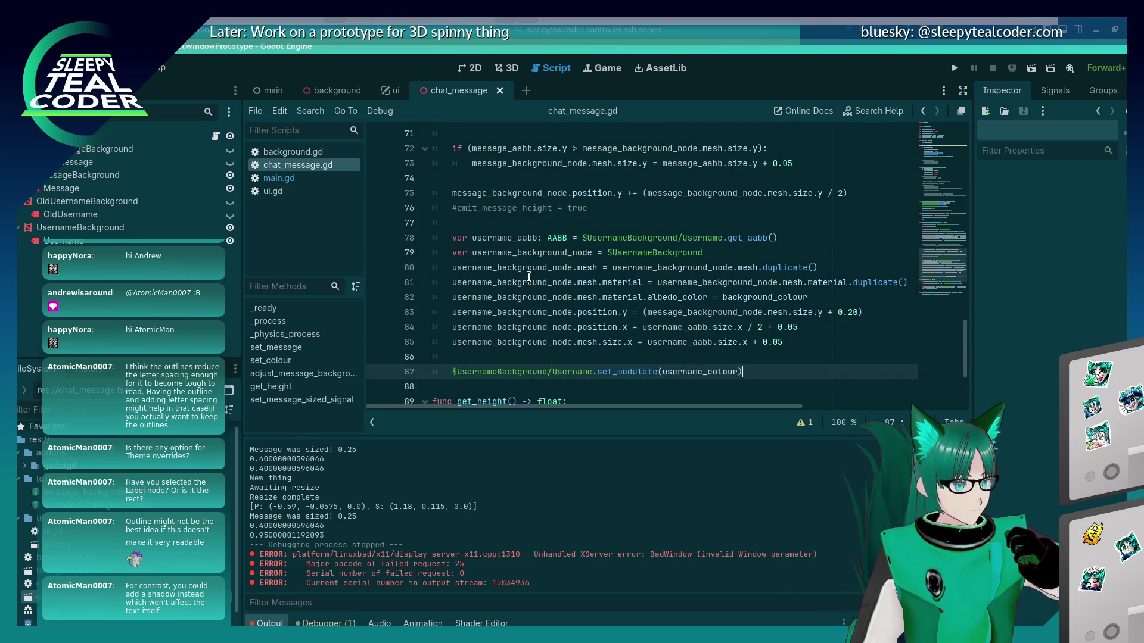
scroll(528, 277, "down", 2)
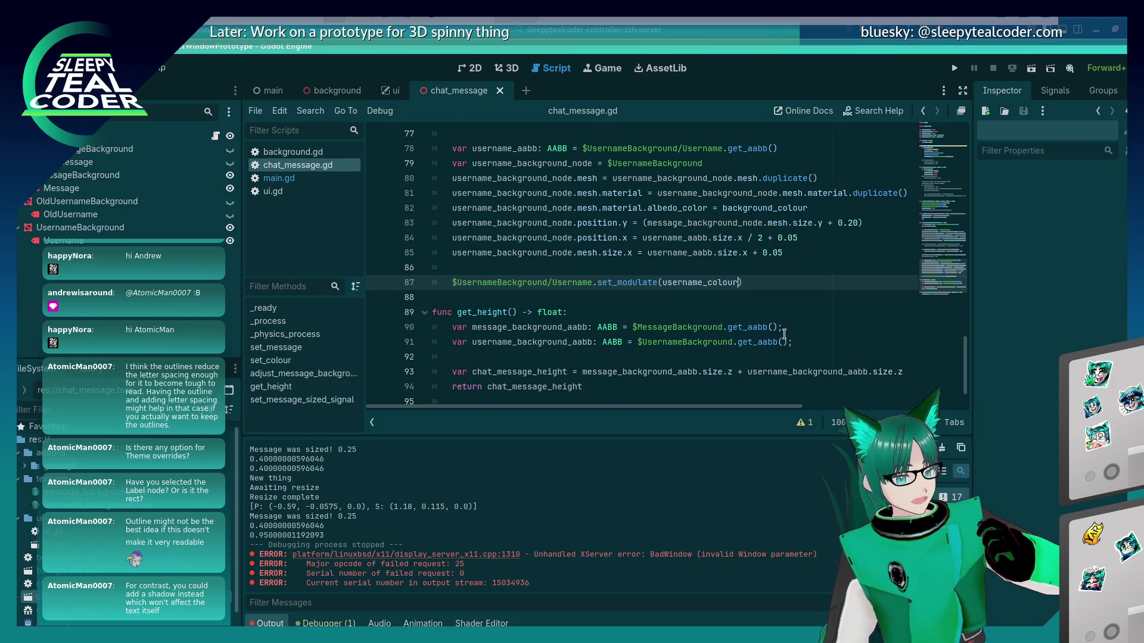
type(".lightened(0.2")
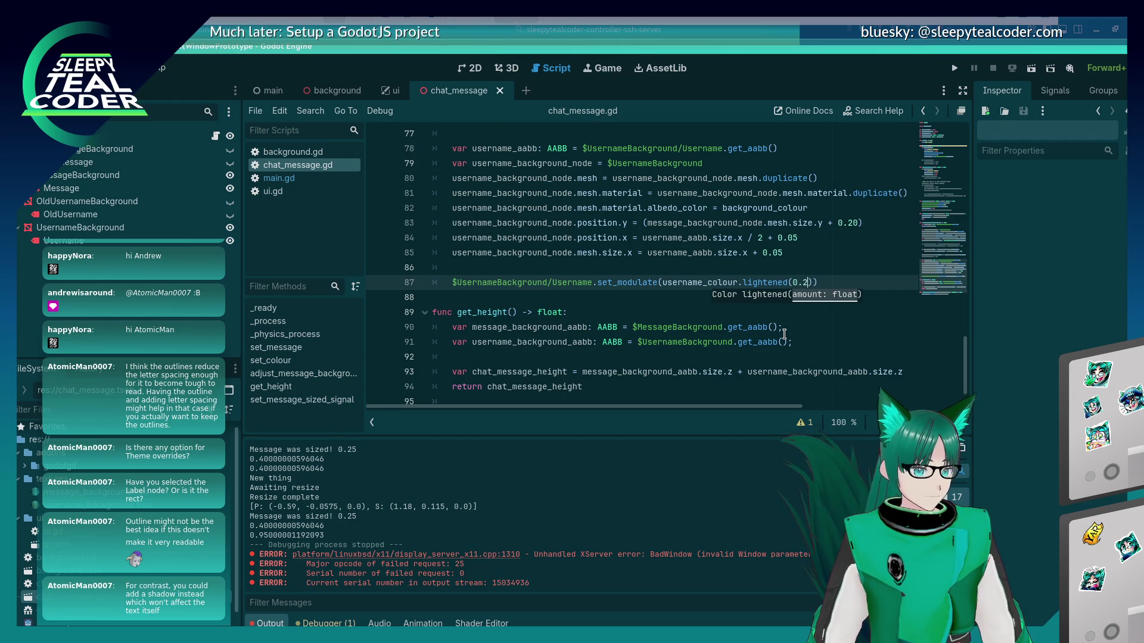
type("5")
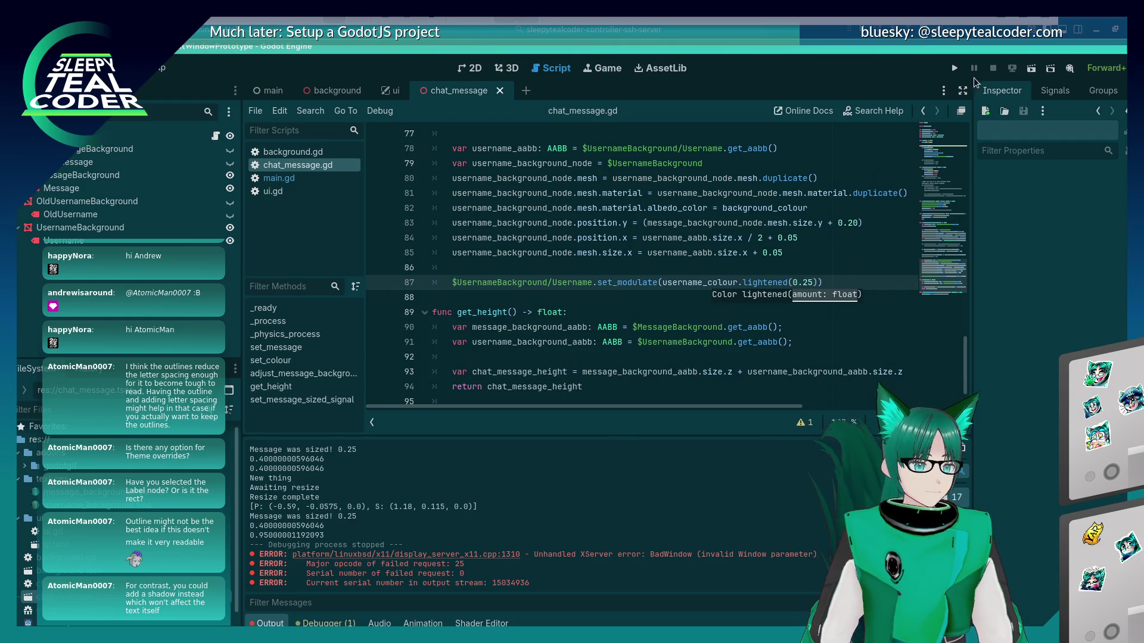
left_click(955, 68)
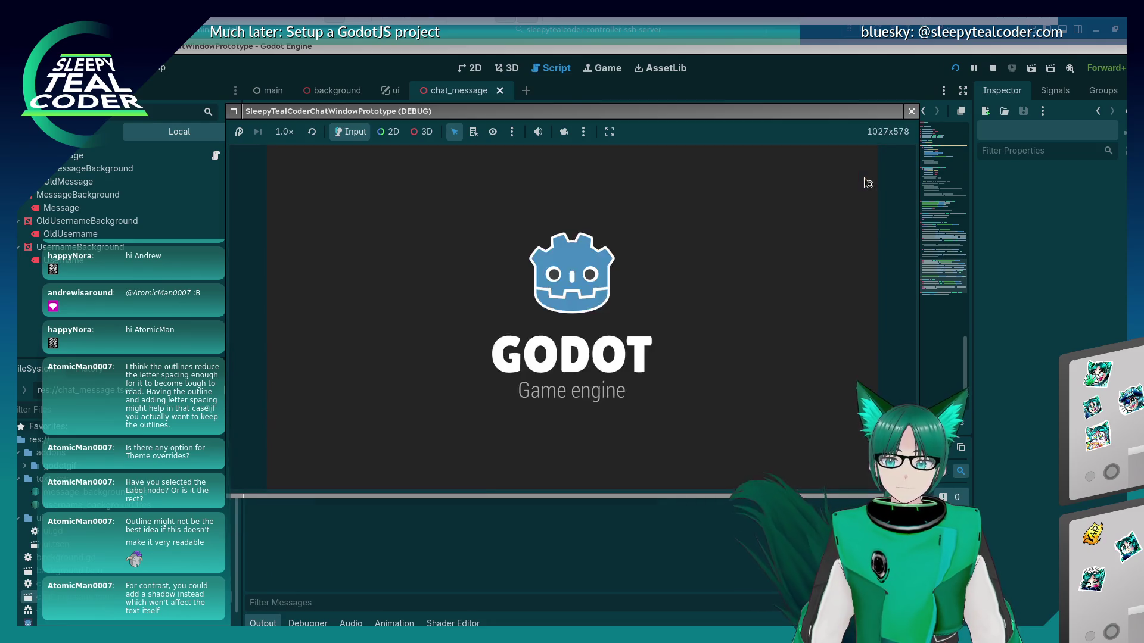
Choose a magenta-purple message colour and a lightened pink username background, and add that message
left_click(735, 348)
left_click(580, 252)
left_click(743, 399)
left_click(818, 276)
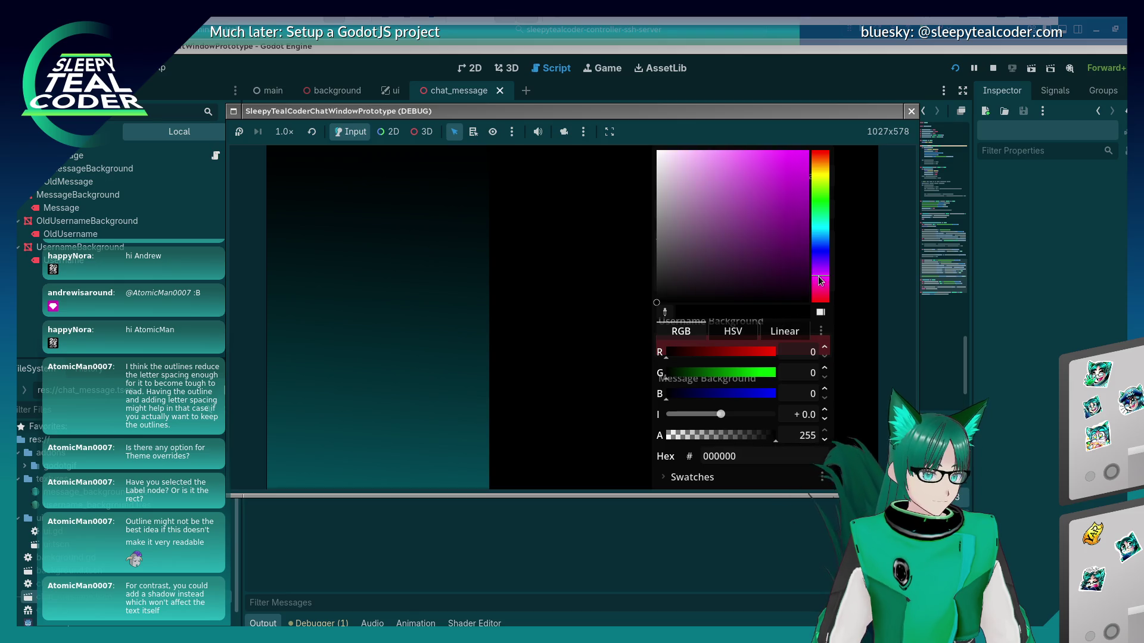
left_click(771, 229)
left_click(562, 298)
left_click(723, 344)
left_click(732, 161)
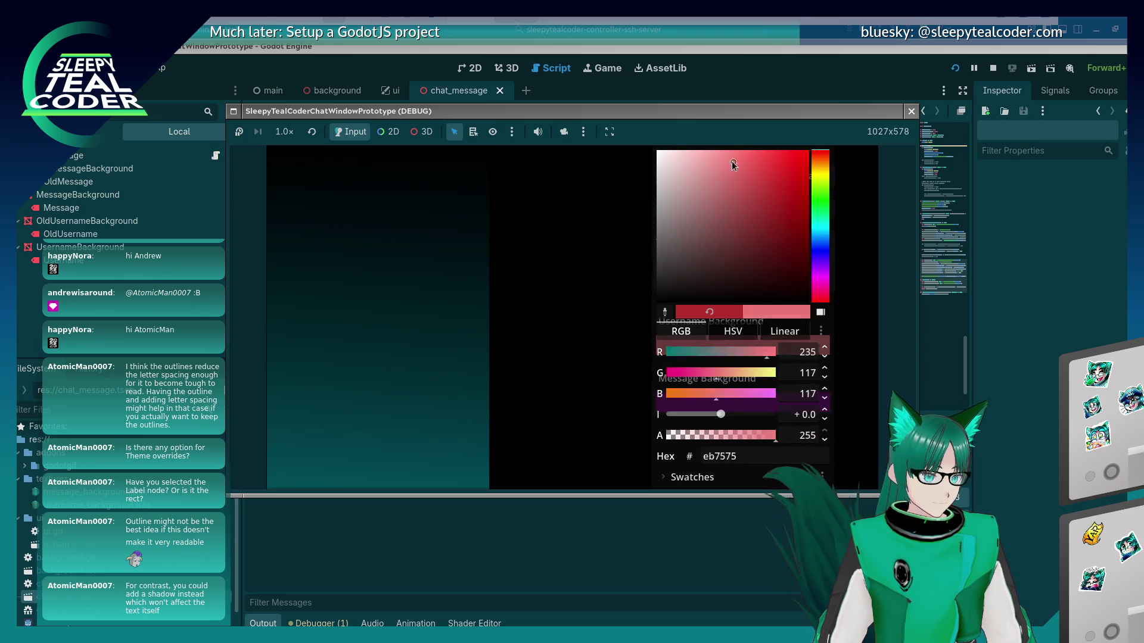
left_click_drag(732, 164, 707, 168)
left_click(582, 224)
left_click(710, 179)
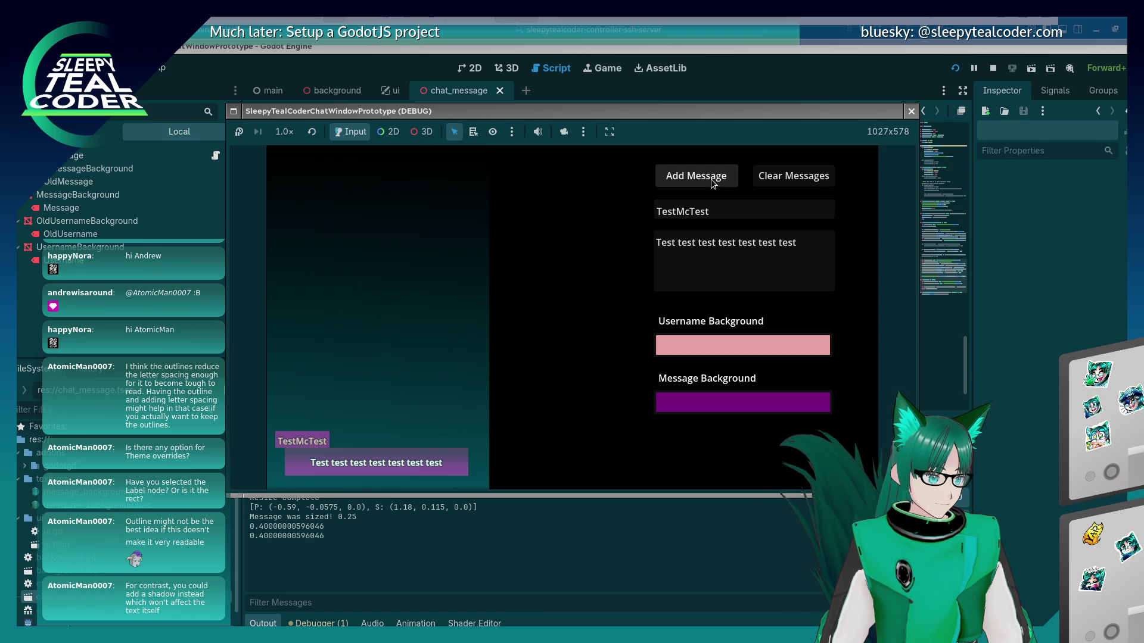
Add a second message with a yellow-green username background
left_click(792, 346)
left_click(815, 184)
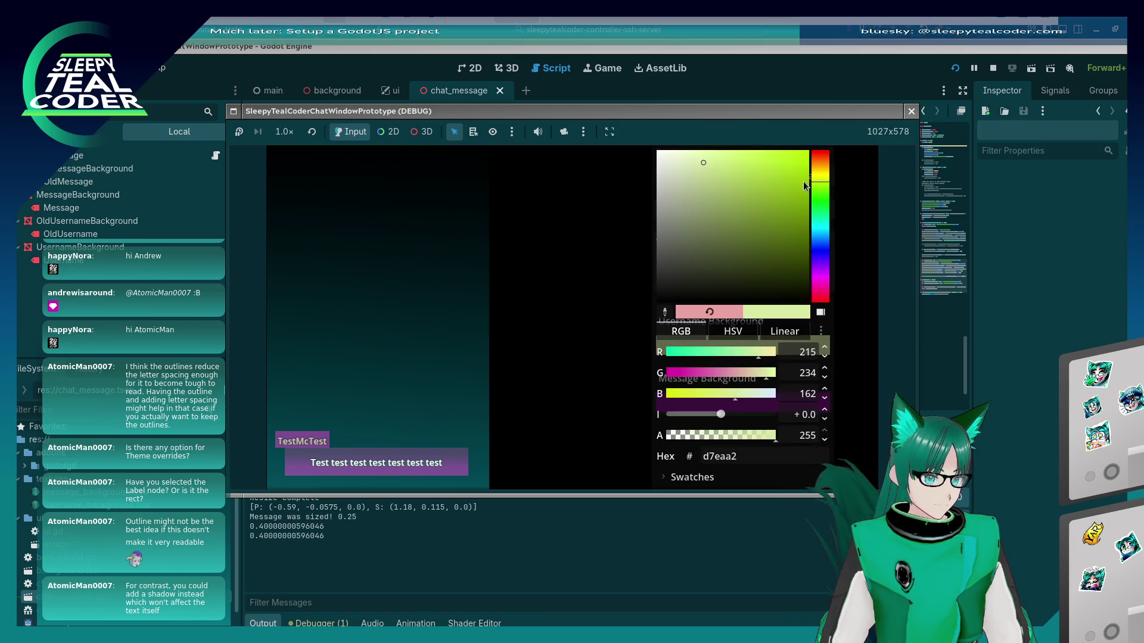
left_click(804, 186)
left_click(634, 243)
left_click(709, 179)
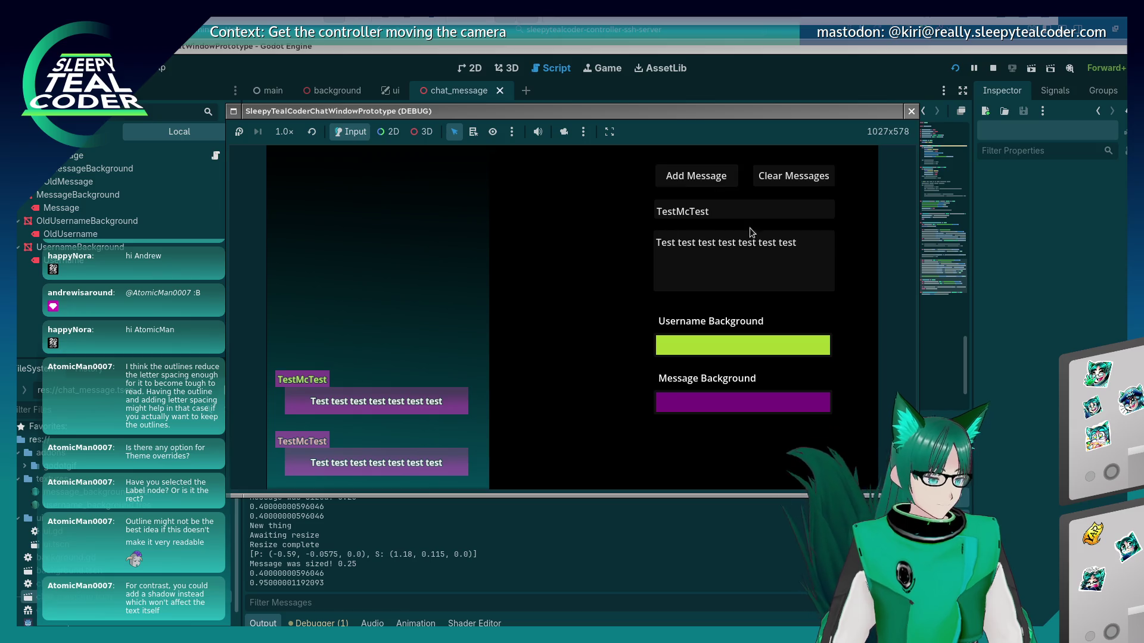
Add a third message with a dark purple username background
left_click(737, 350)
left_click(815, 264)
left_click(773, 251)
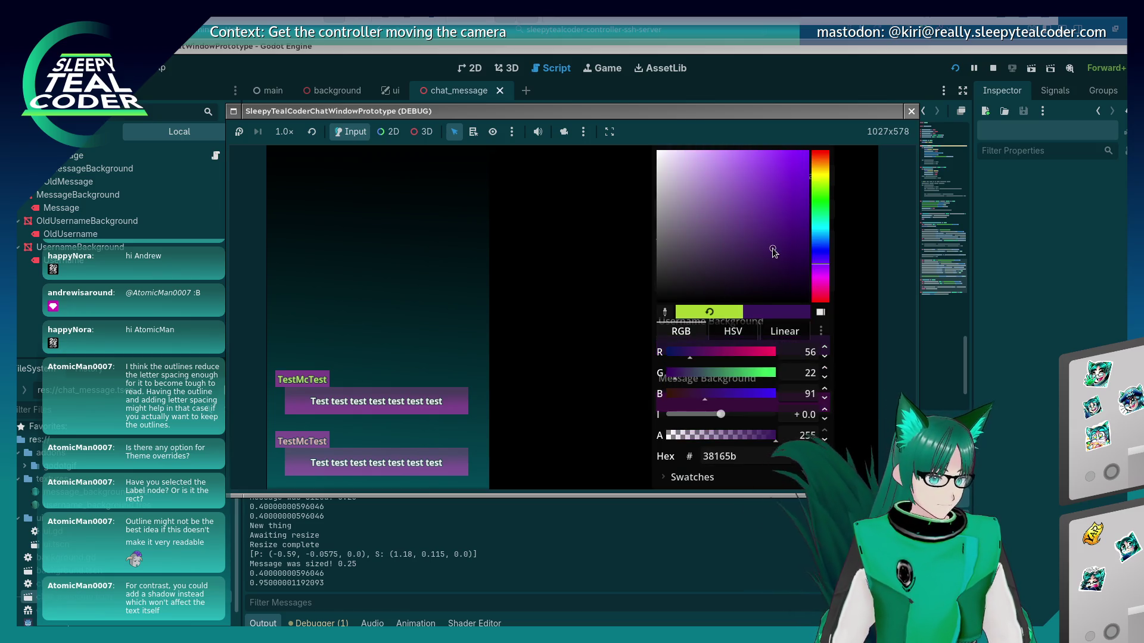
key("Escape")
left_click(691, 179)
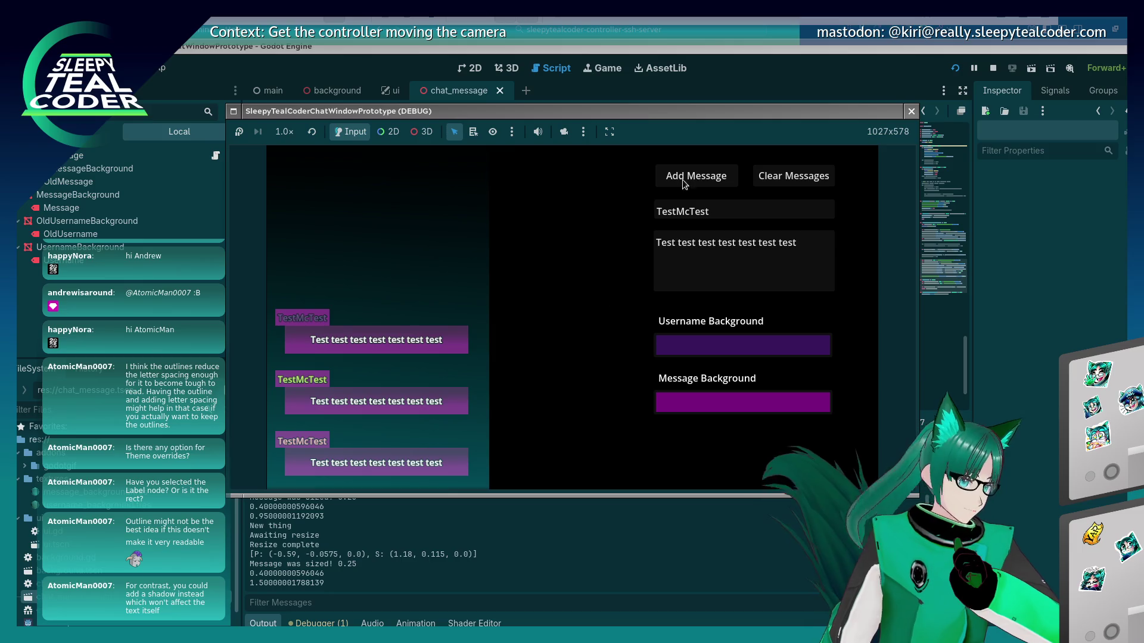
left_click(473, 132)
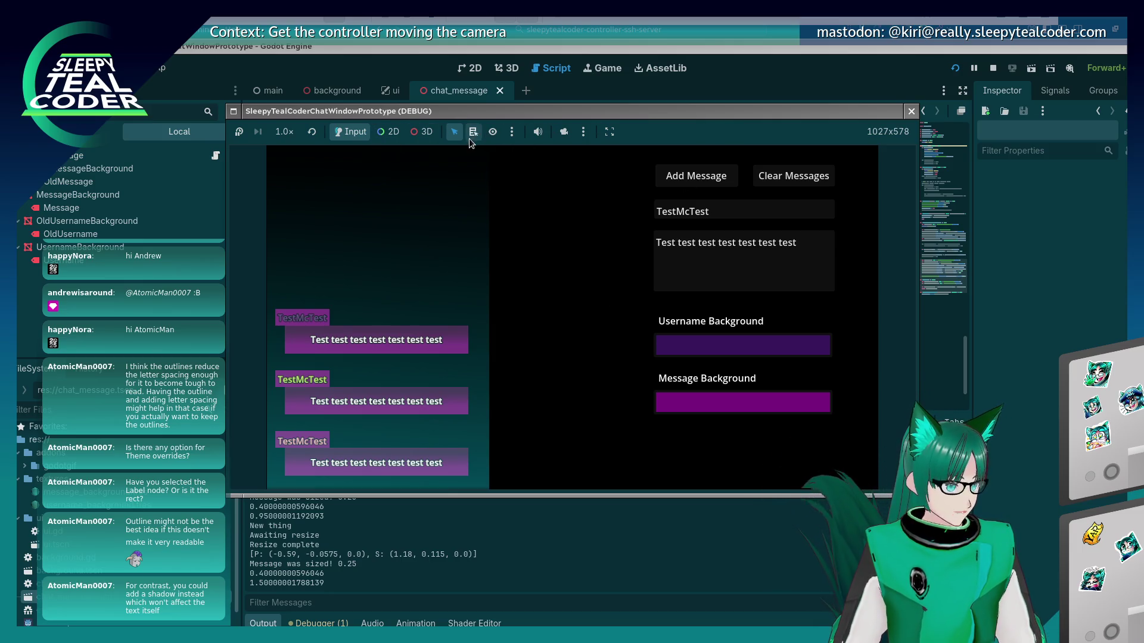
Select the first message's Username label in the running game and set its outline colour to ffffff
left_click(422, 132)
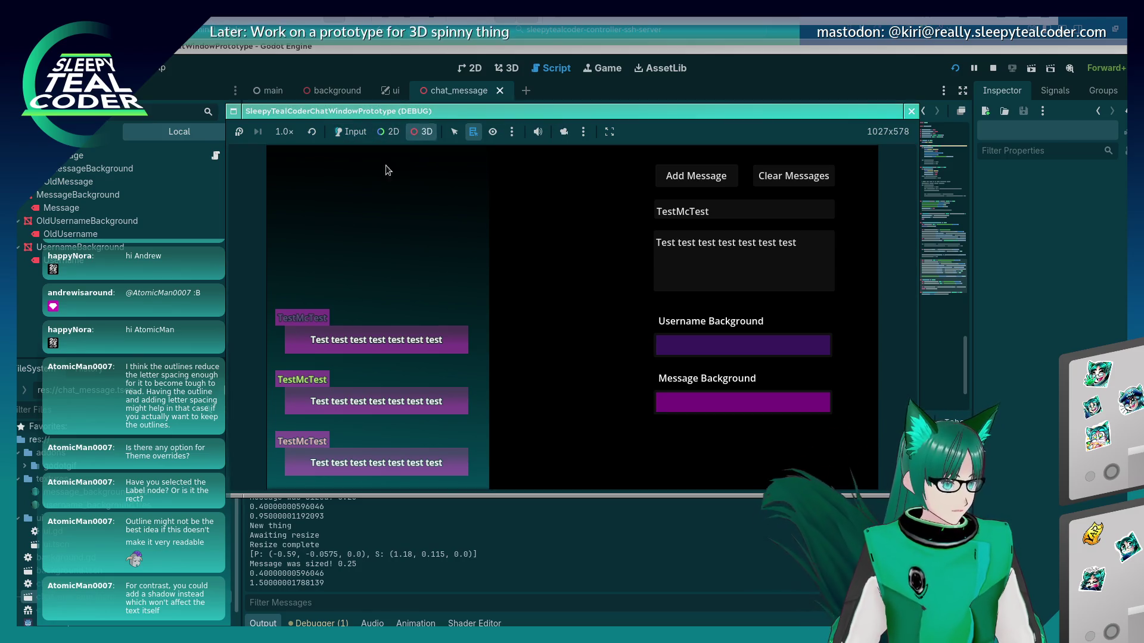
left_click(297, 326)
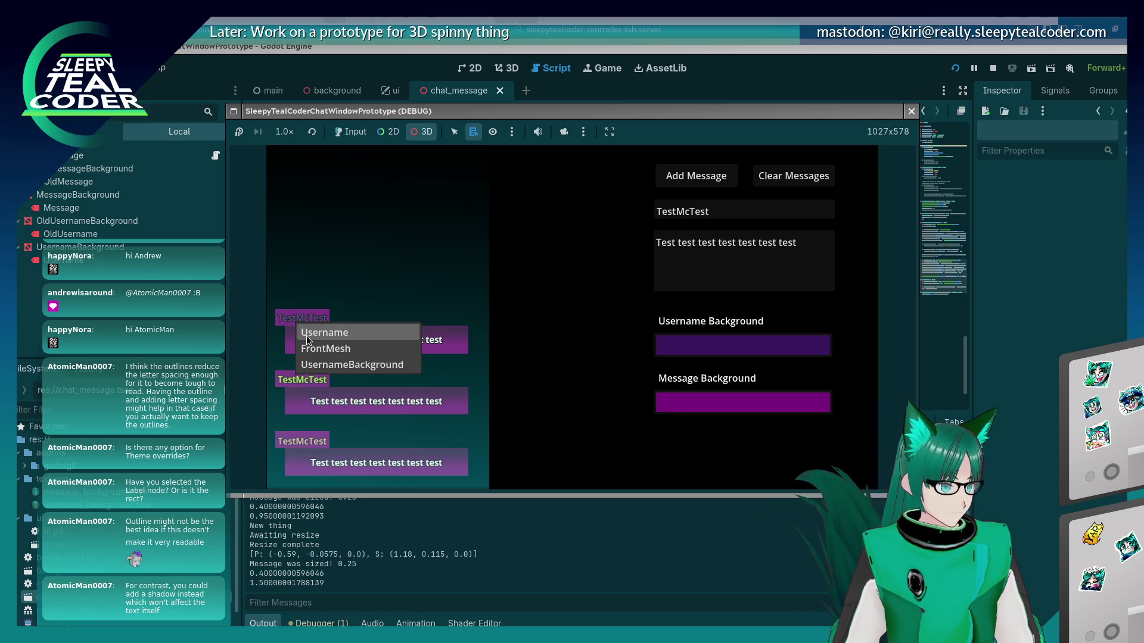
left_click(308, 334)
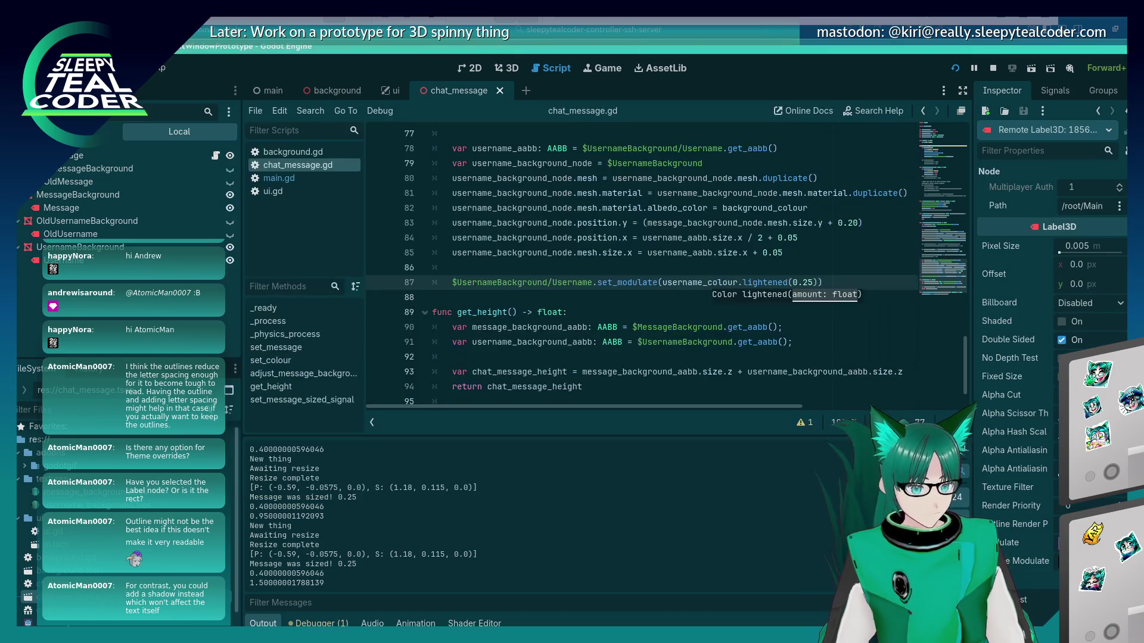
left_click(1090, 560)
type("ffffff")
key("Return")
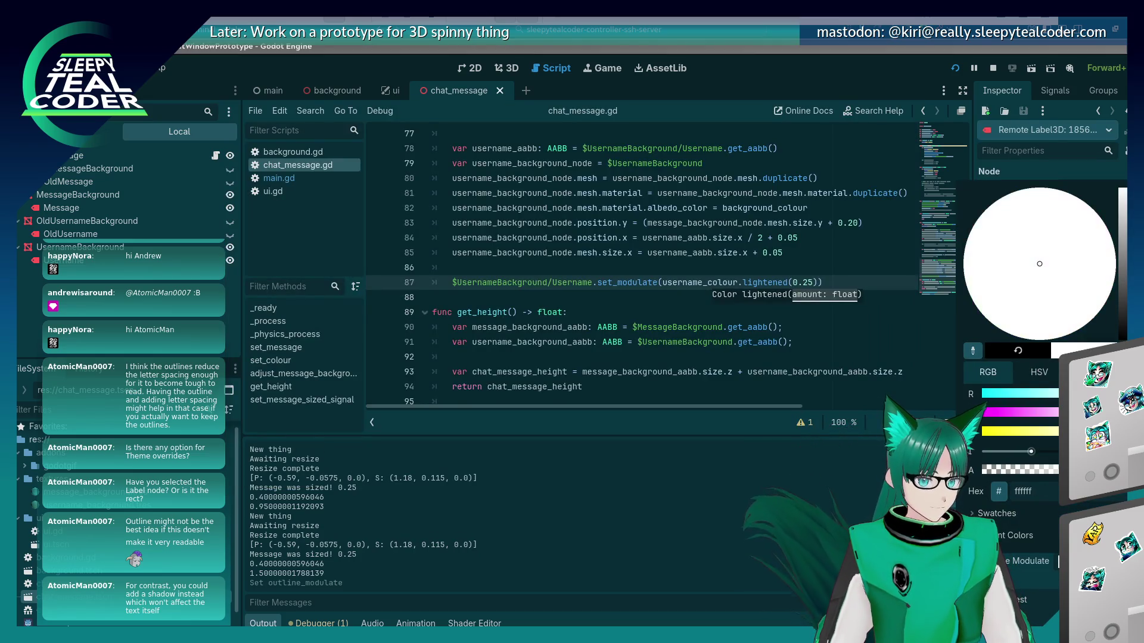
left_click(646, 553)
left_click(382, 284)
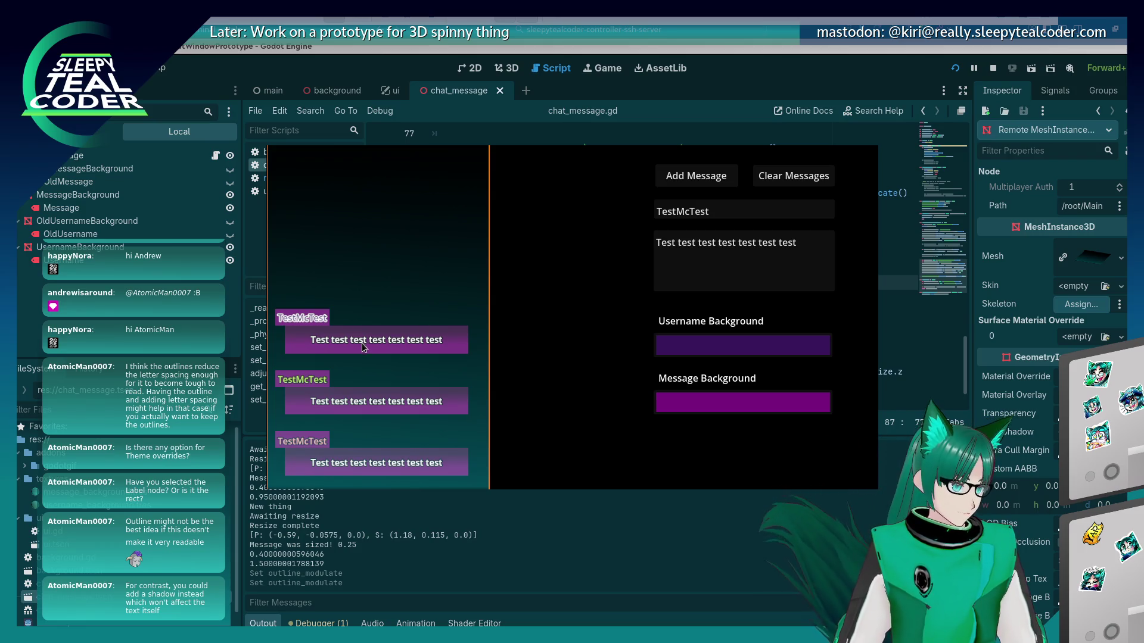
Select the top Username label in the game again and compare it against the script
right_click(310, 322)
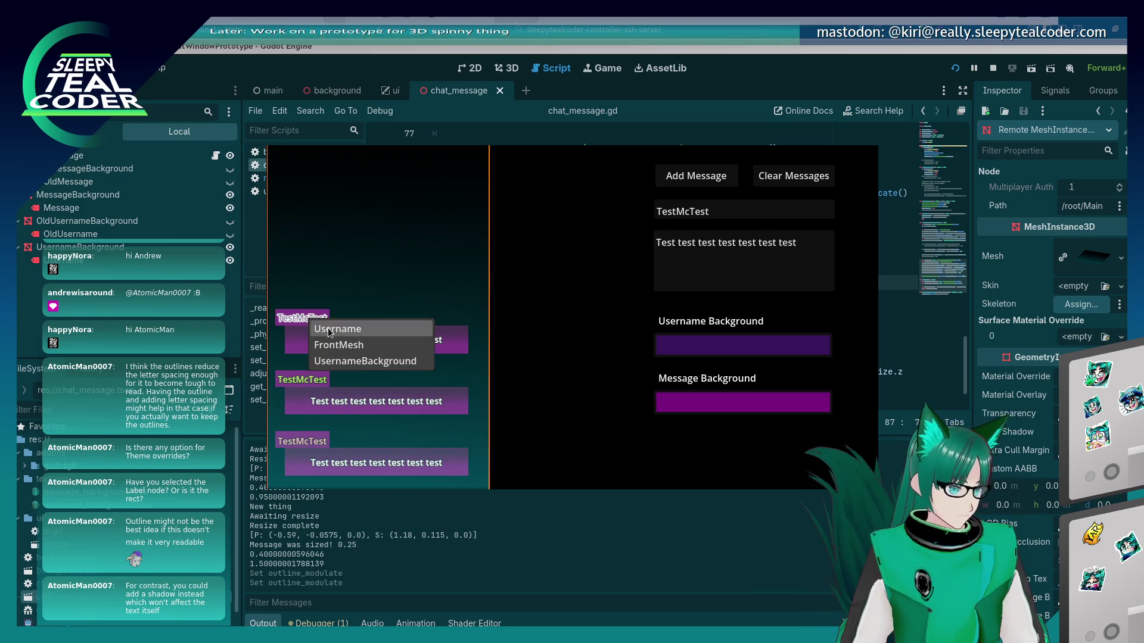
left_click(369, 329)
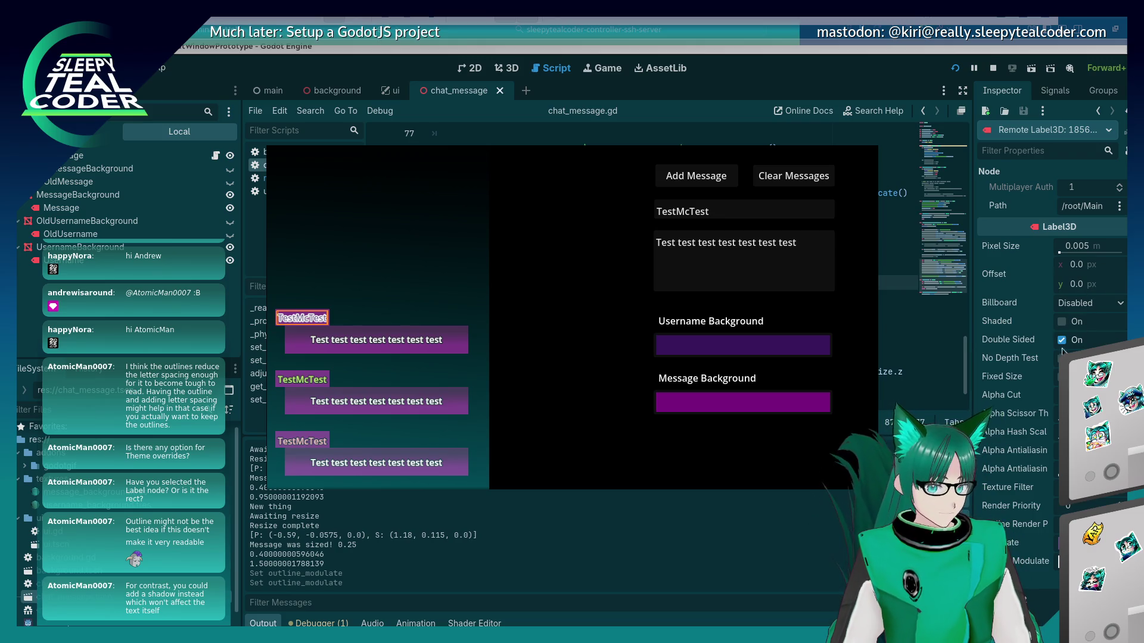
key("alt+Tab")
scroll(1048, 357, "down", 5)
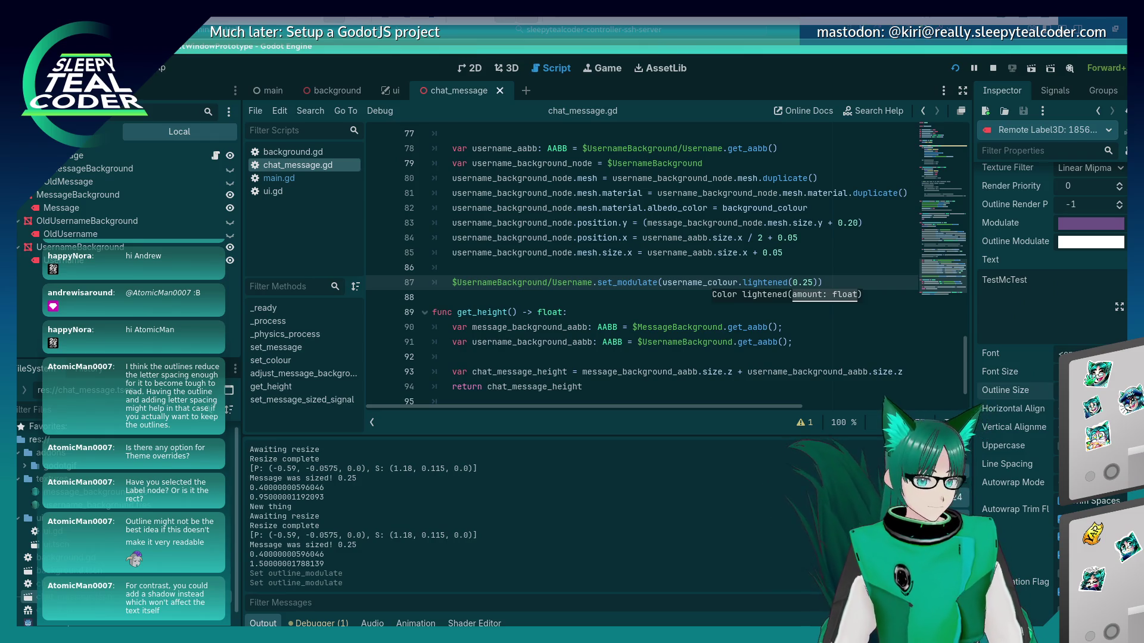
key("alt+Tab")
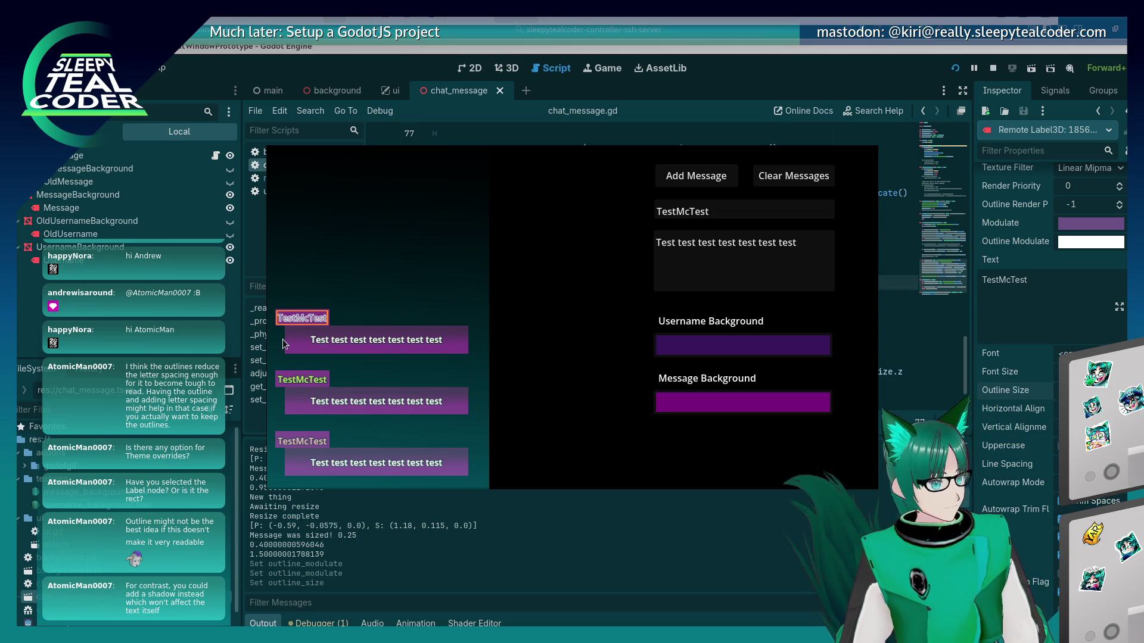
key("alt+Tab")
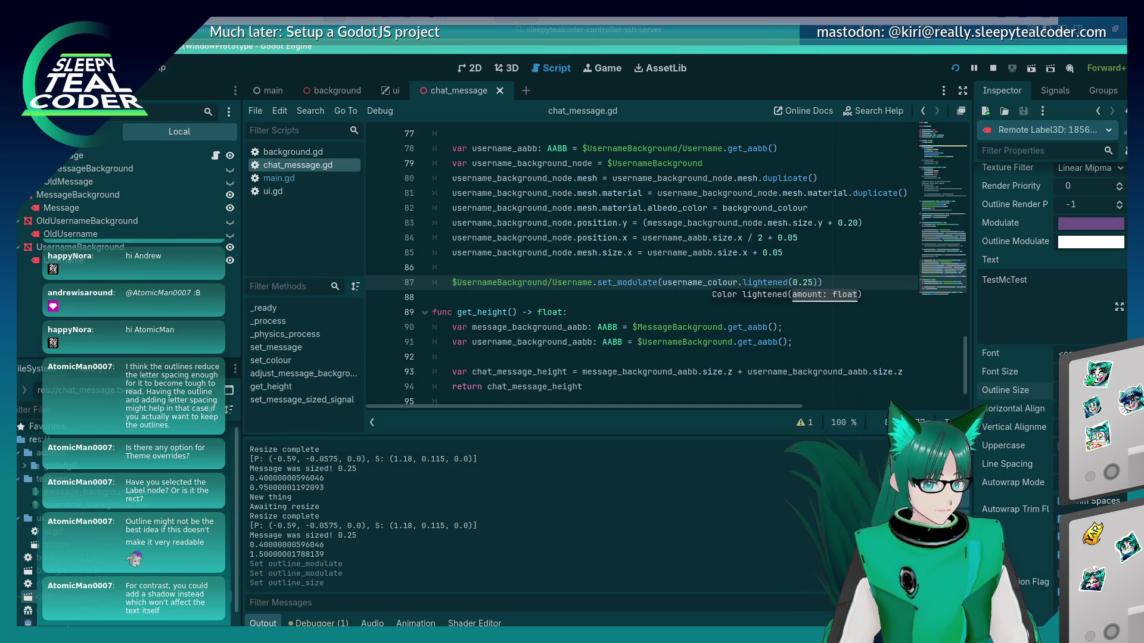
scroll(1043, 377, "up", 3)
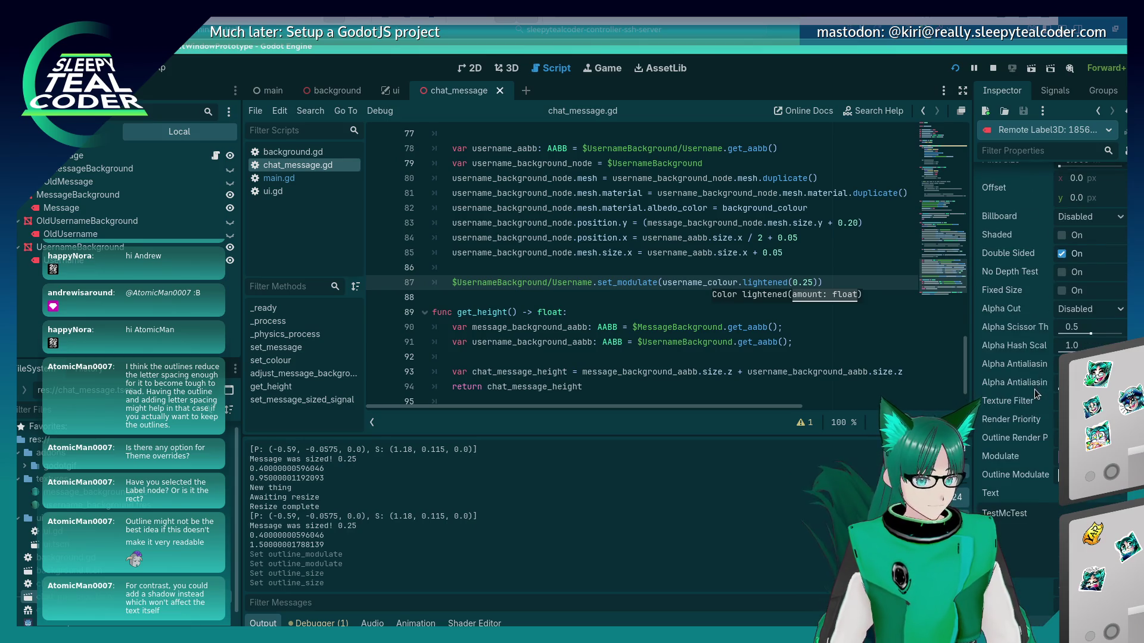
scroll(1034, 388, "down", 1)
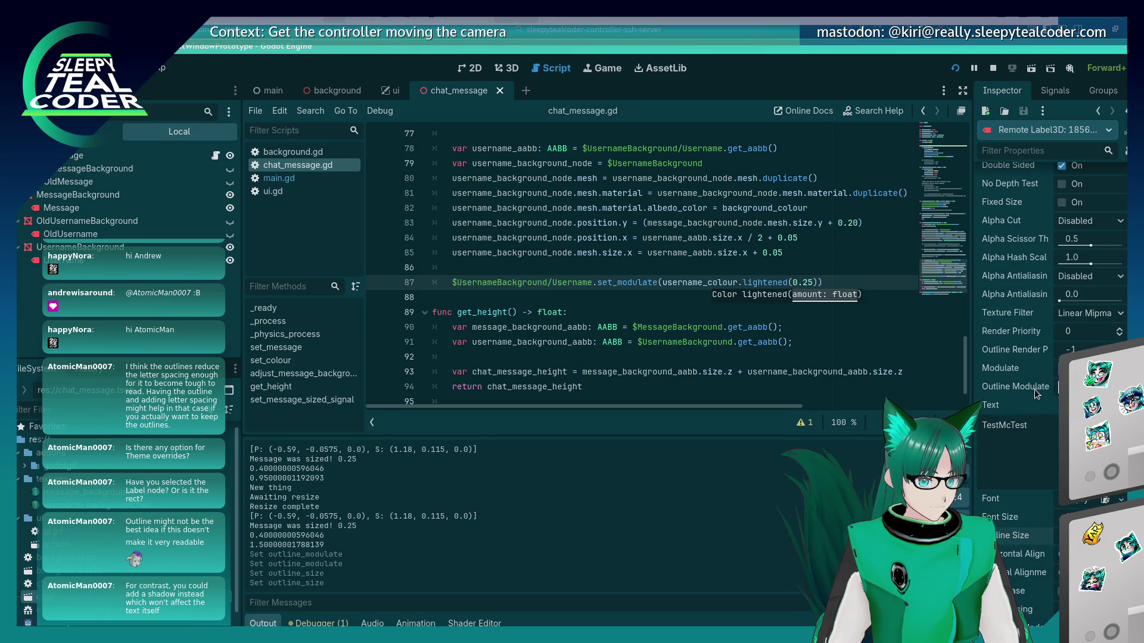
Set the label's Outline Modulate to grey aaaaaa
left_click(1066, 387)
type("a9a9a9")
key("Return")
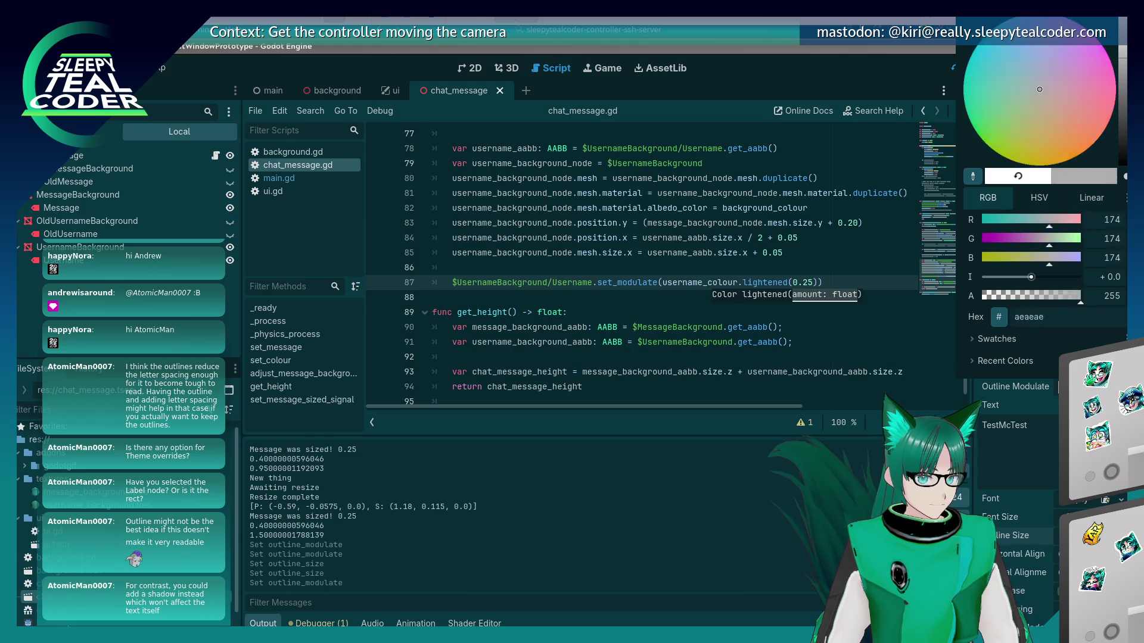
type("aaaaaa")
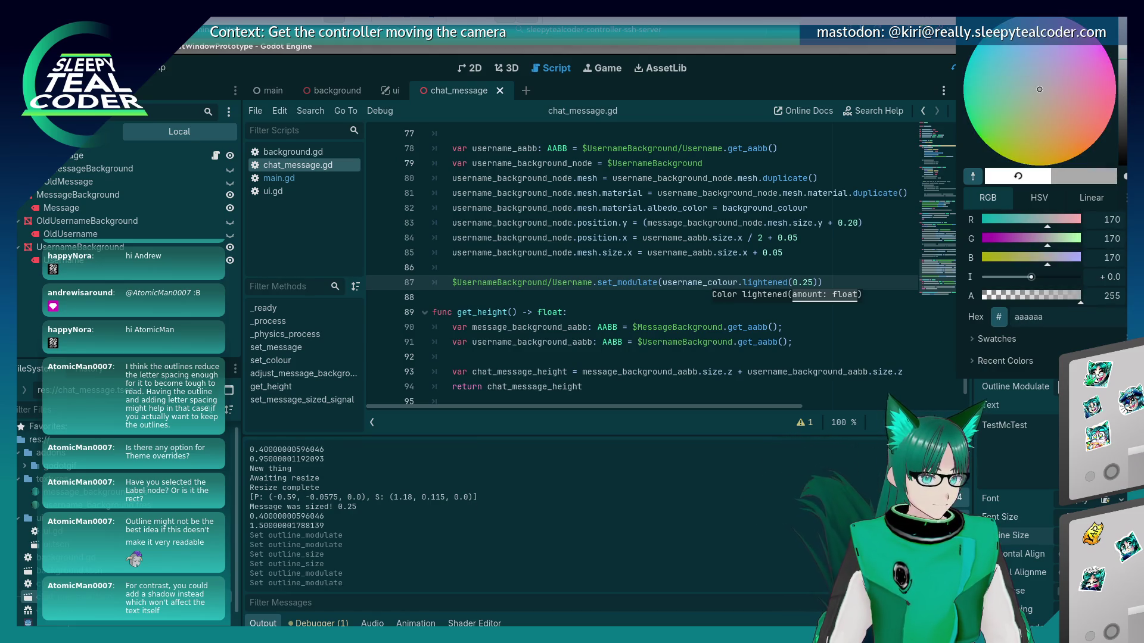
key("F5")
Reselect the top Username label to check the grey outline, then return to the script
left_click(466, 369)
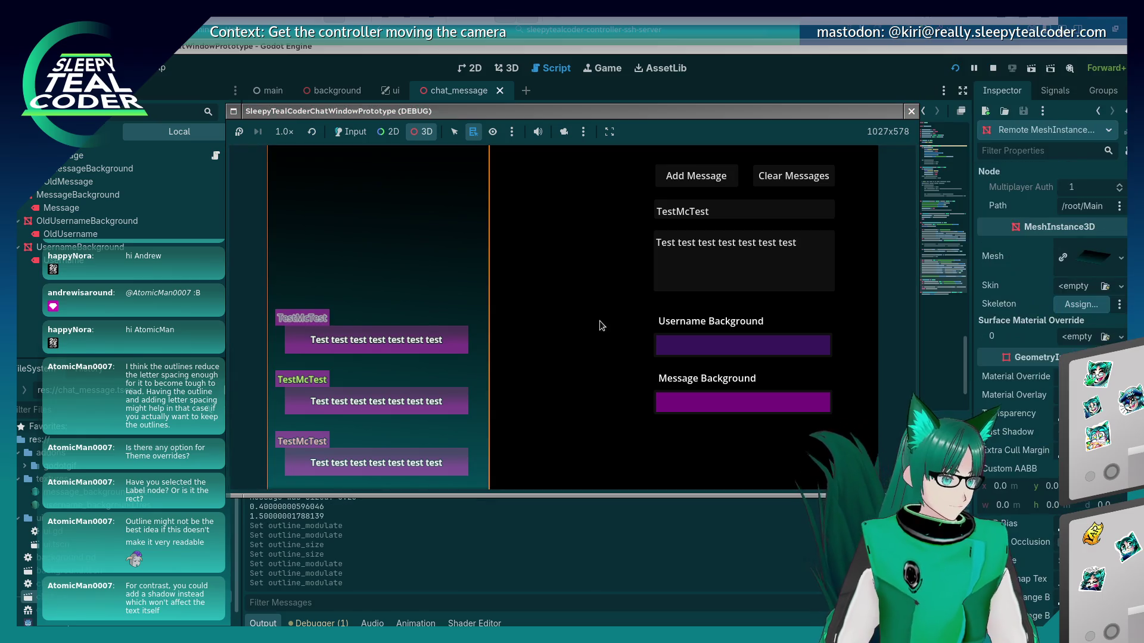
right_click(316, 328)
left_click(316, 326)
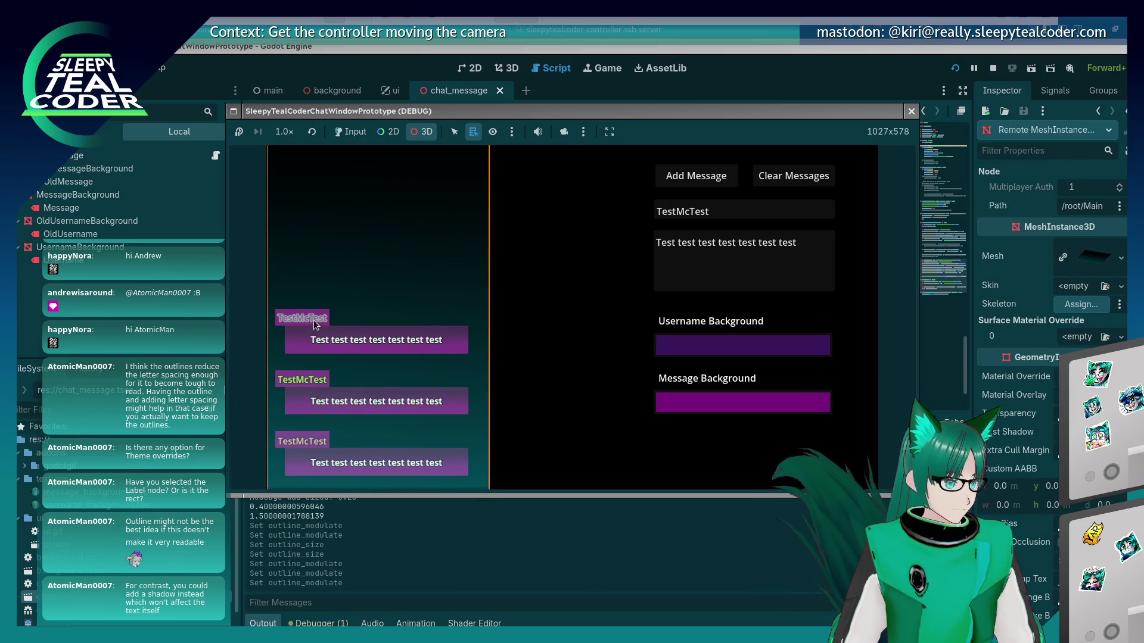
right_click(314, 322)
left_click(344, 330)
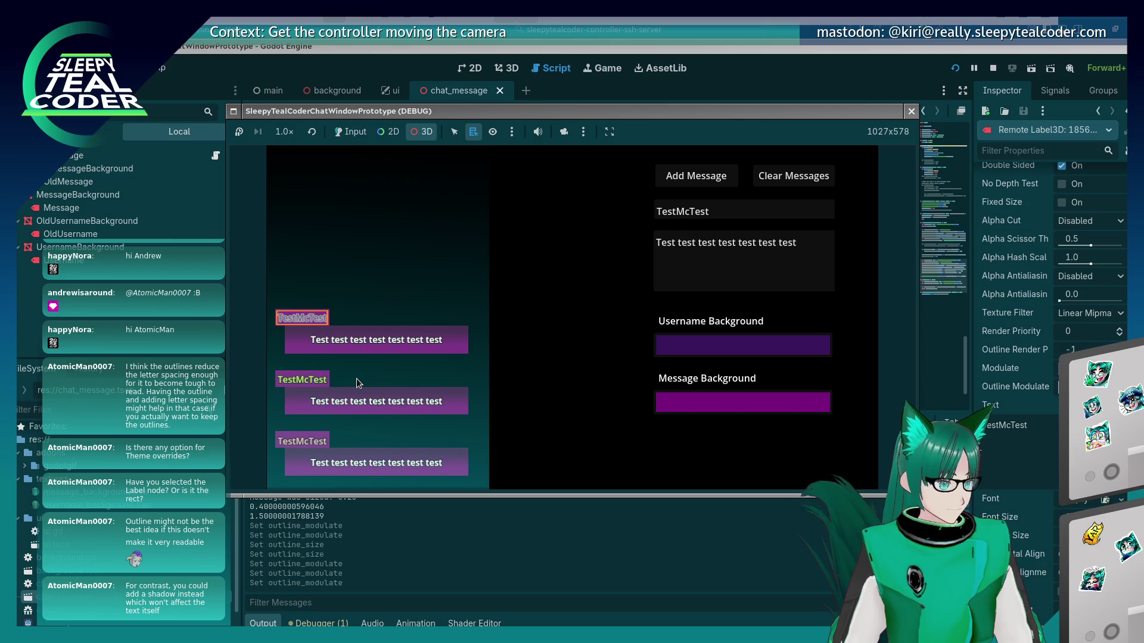
left_click(1007, 226)
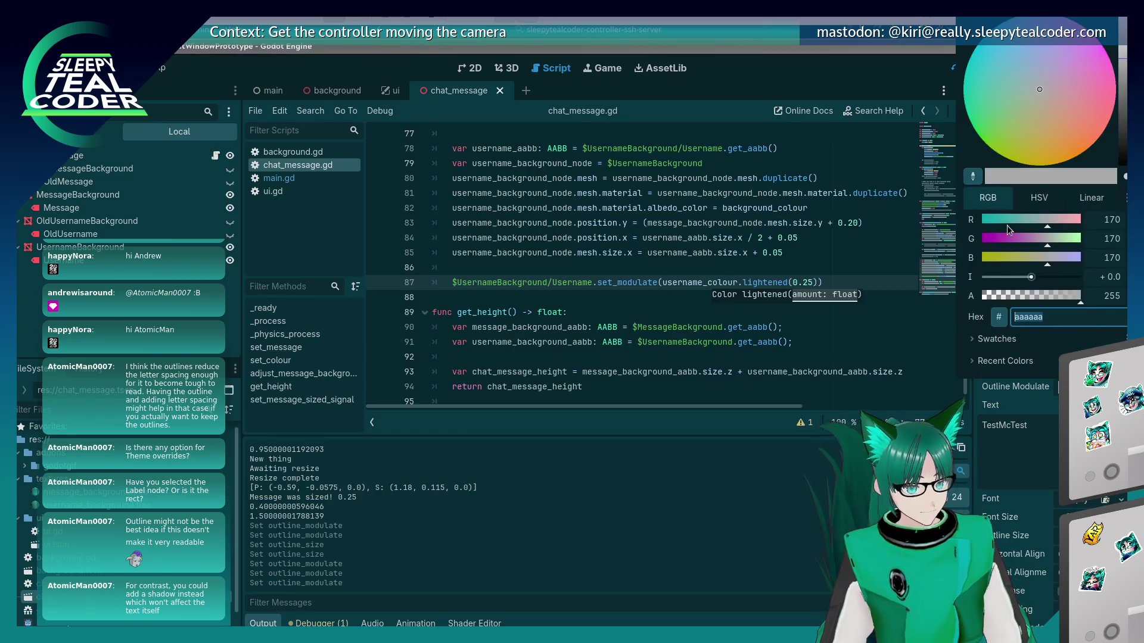
left_click(695, 524)
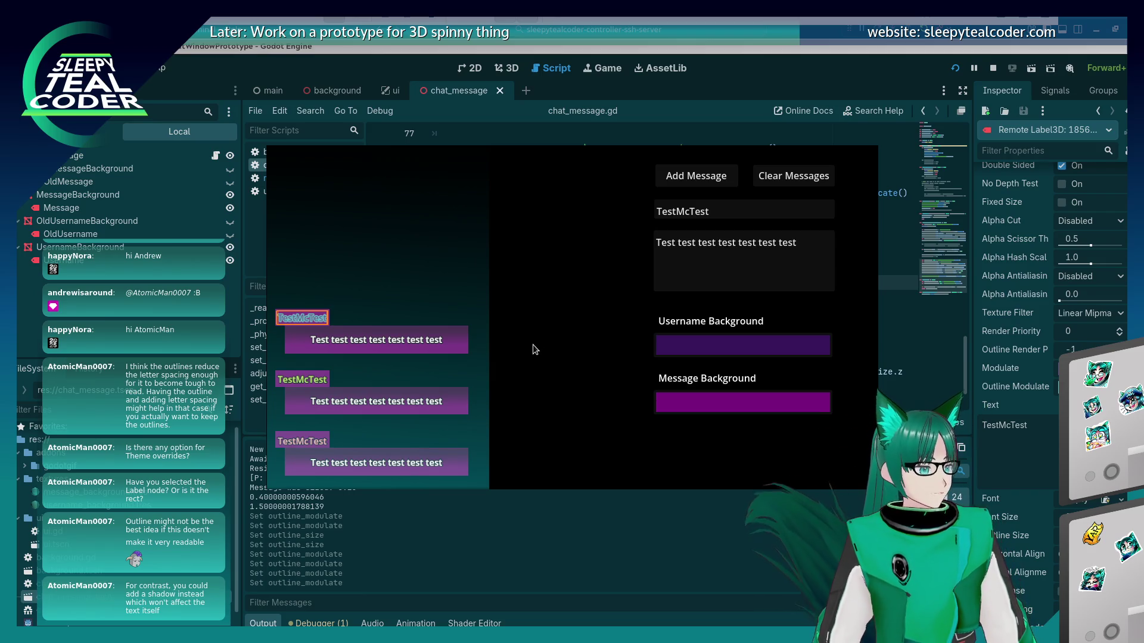
key("alt+Tab")
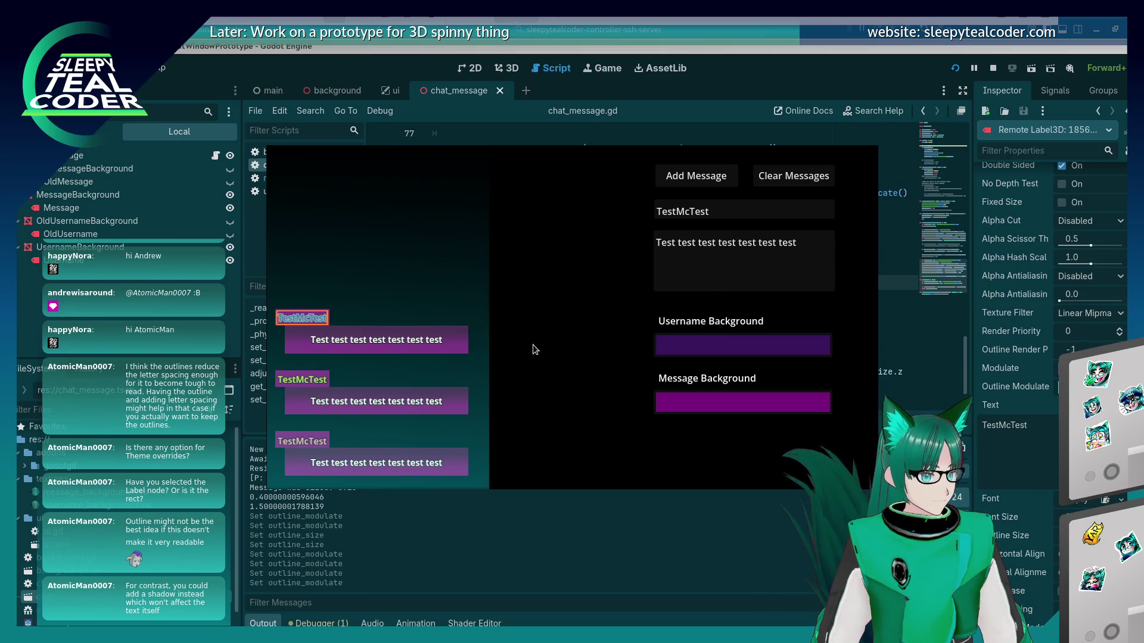
key("alt+Tab")
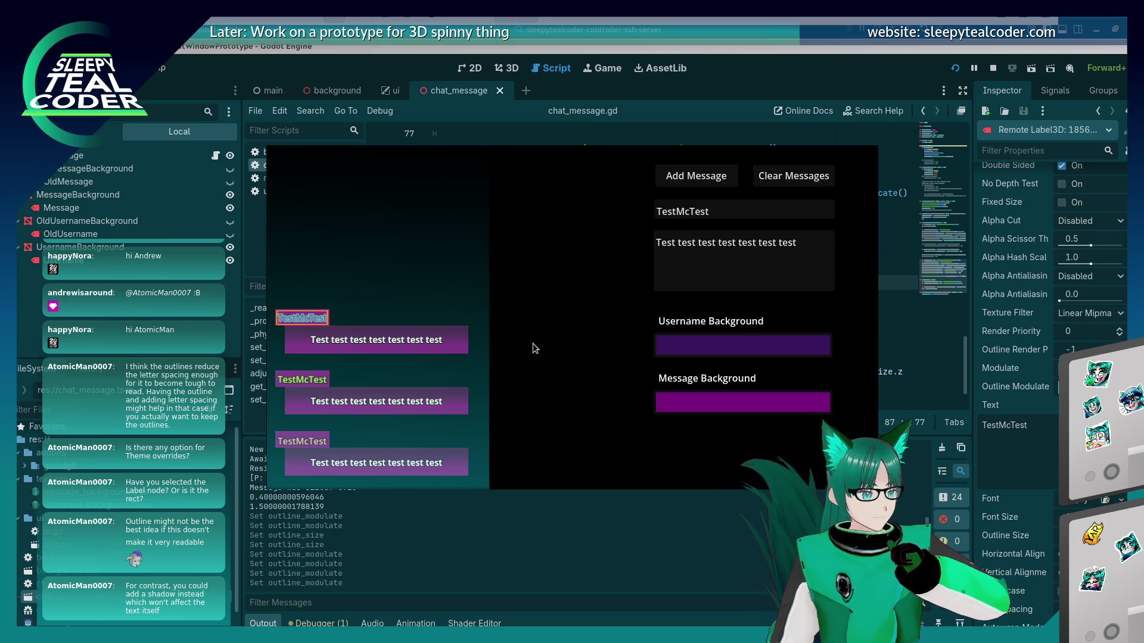
key("alt+Tab")
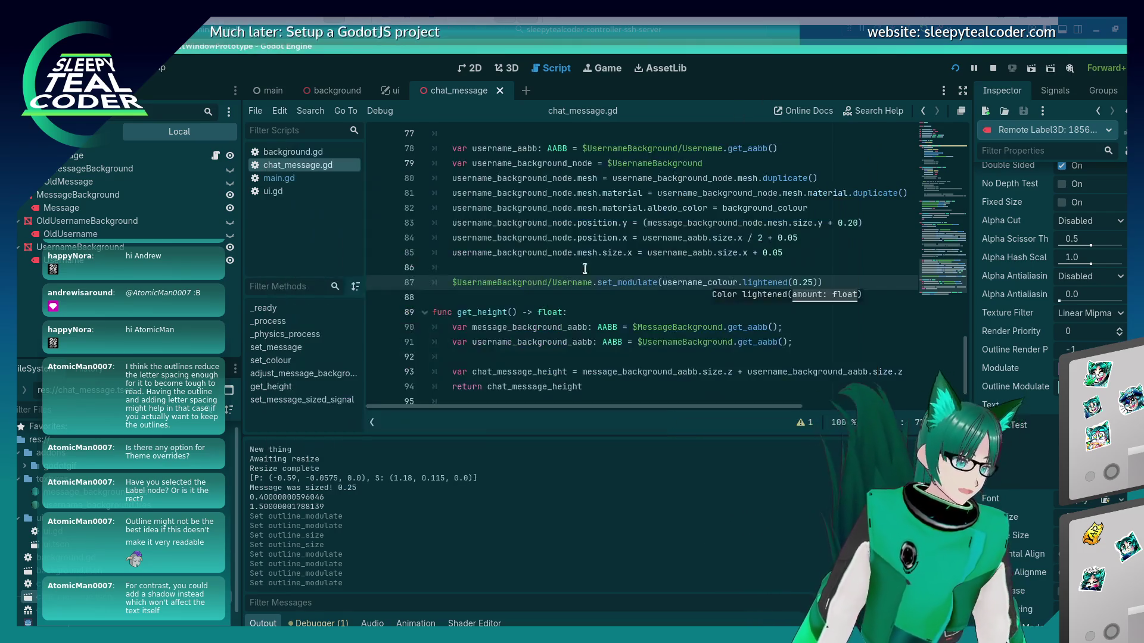
Insert a '# TODO' comment above the lightened set_modulate line: make darker text colours readable!!!
left_click(569, 276)
key("ctrl+shift+Return")
type("# TODO: Do something with the darker text colours - make sure they are rea")
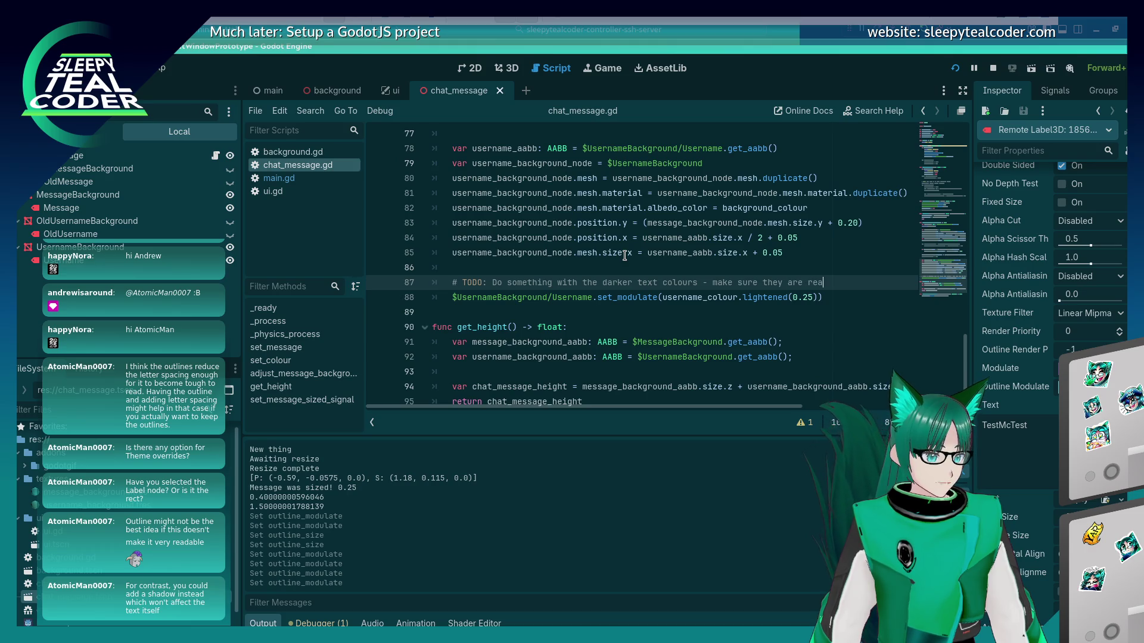
type("dable!!!")
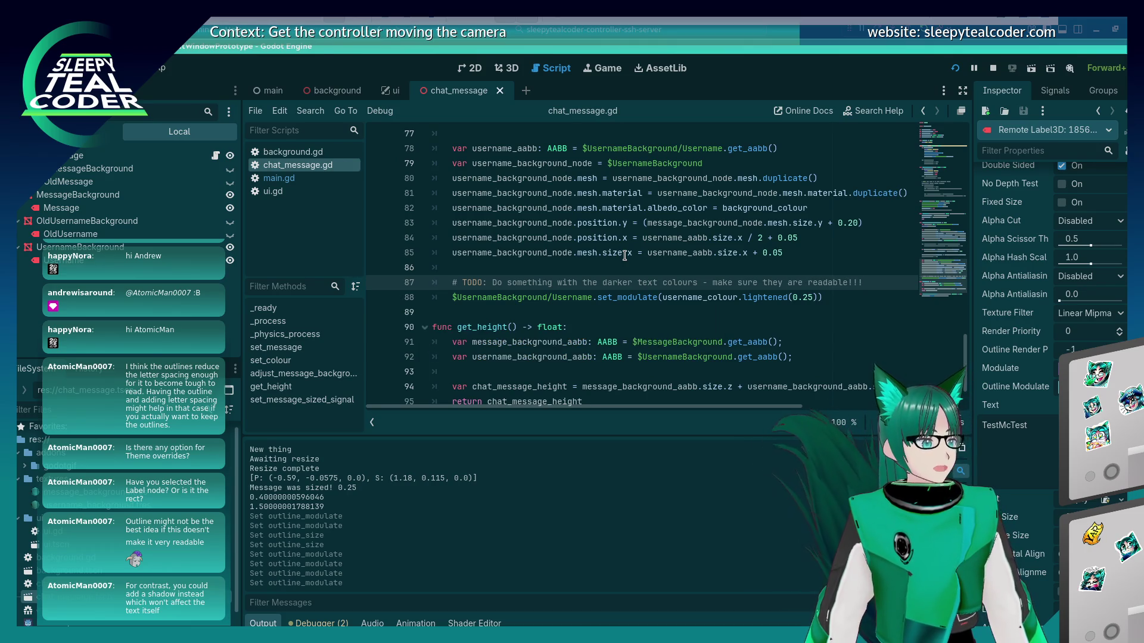
key("alt+Tab")
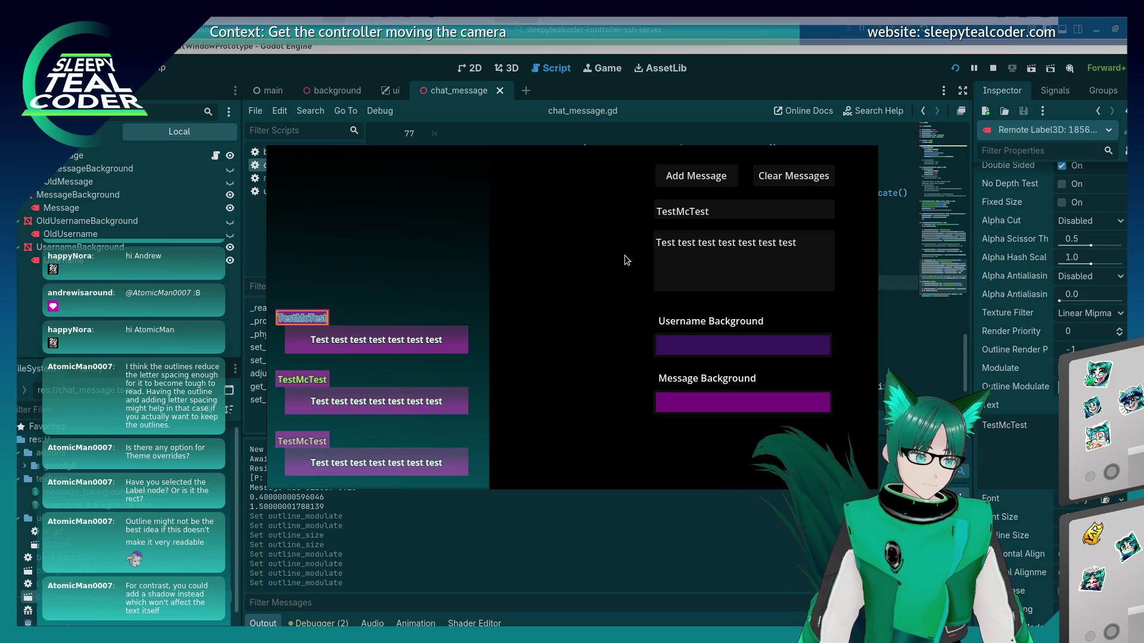
key("alt+Tab")
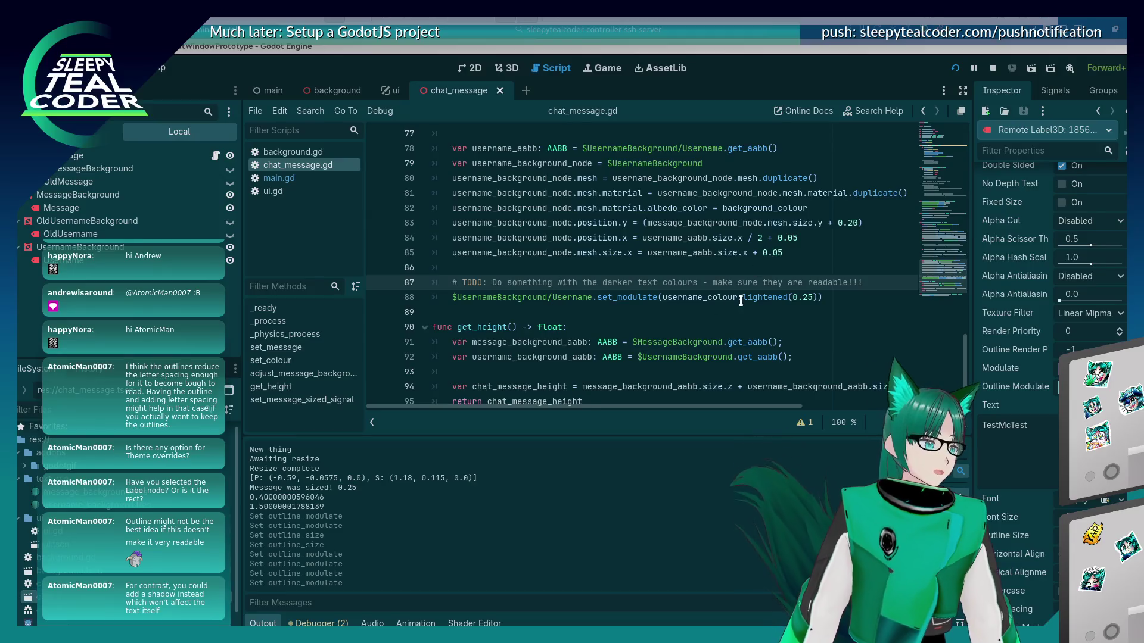
left_click(674, 296)
left_click(687, 282)
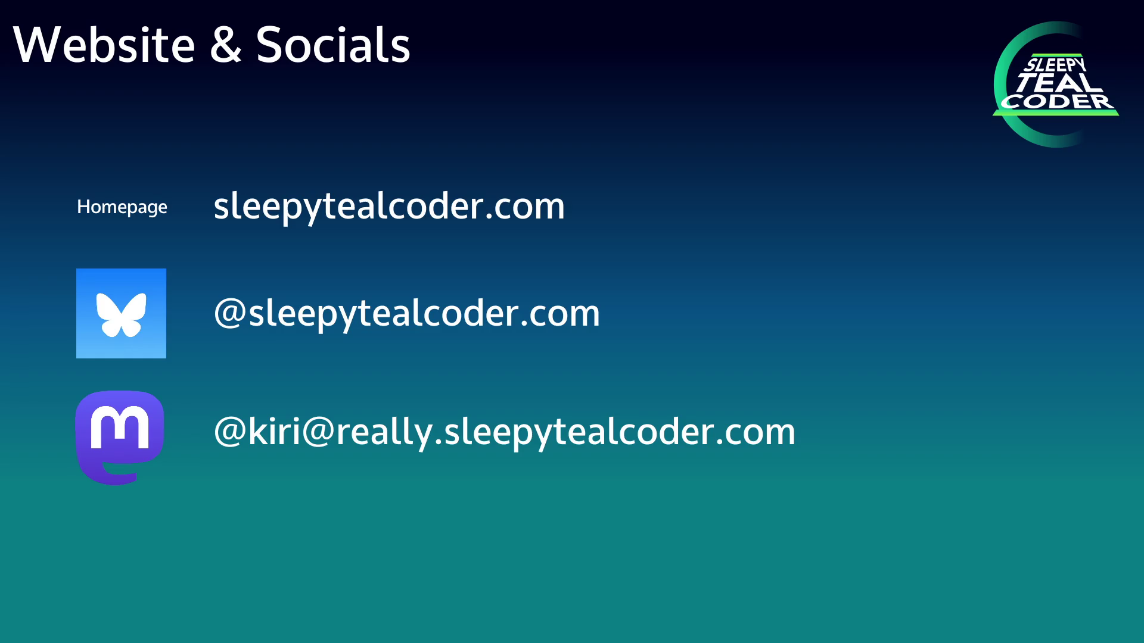
Advance the outro from Website & Socials to the four-avatar slide
key("Right")
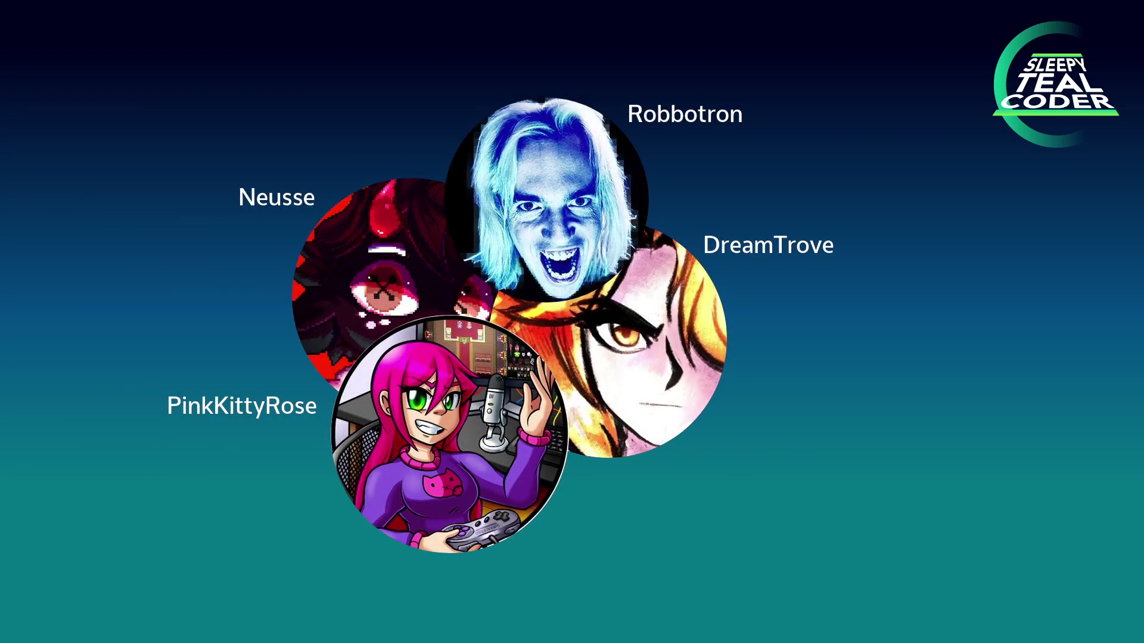